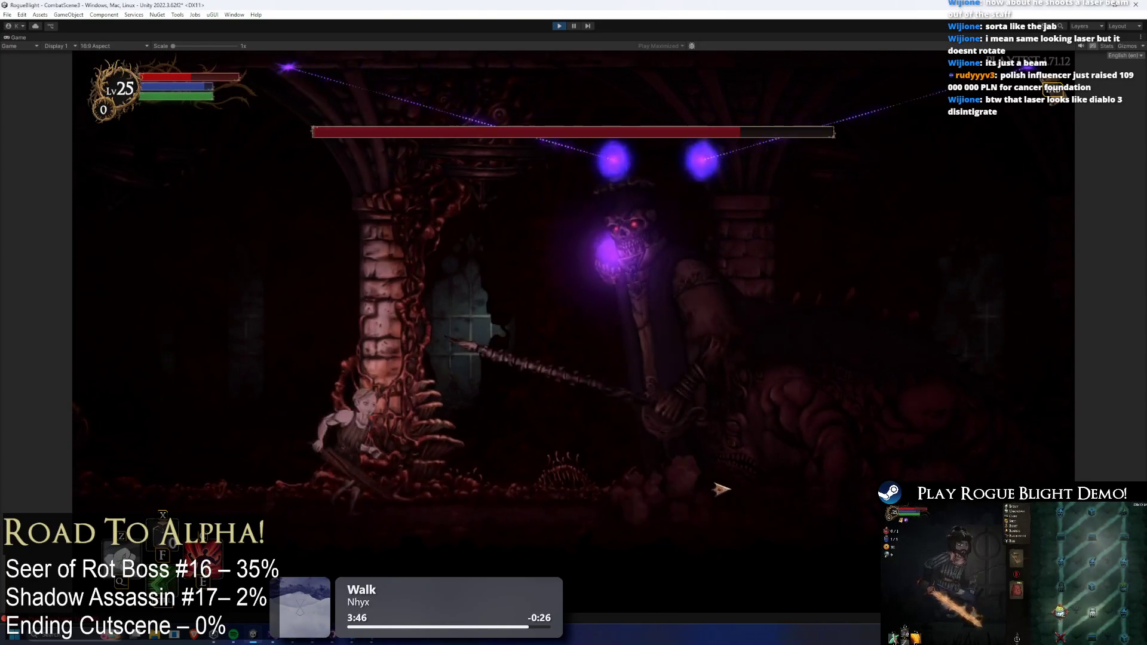
- Close in on the Seer of Rot, slash it with the sword, and retreat from the sweeping laser
{"action": "key", "text": "d"}
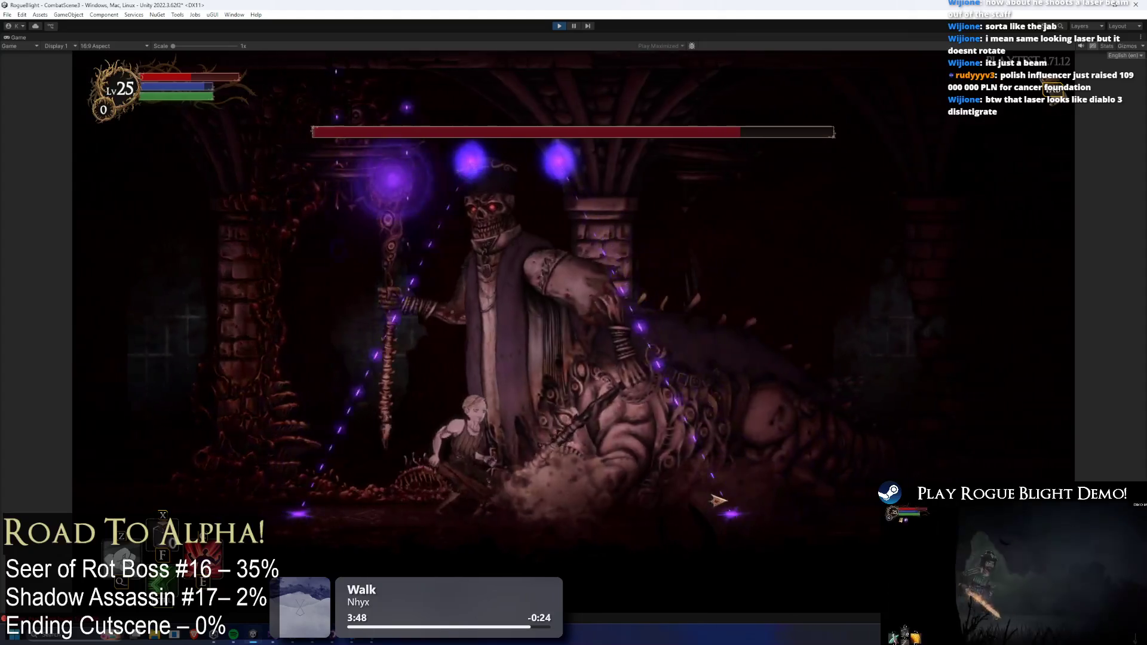
{"action": "key", "text": "d"}
{"action": "left_click", "coordinate": [730, 546]}
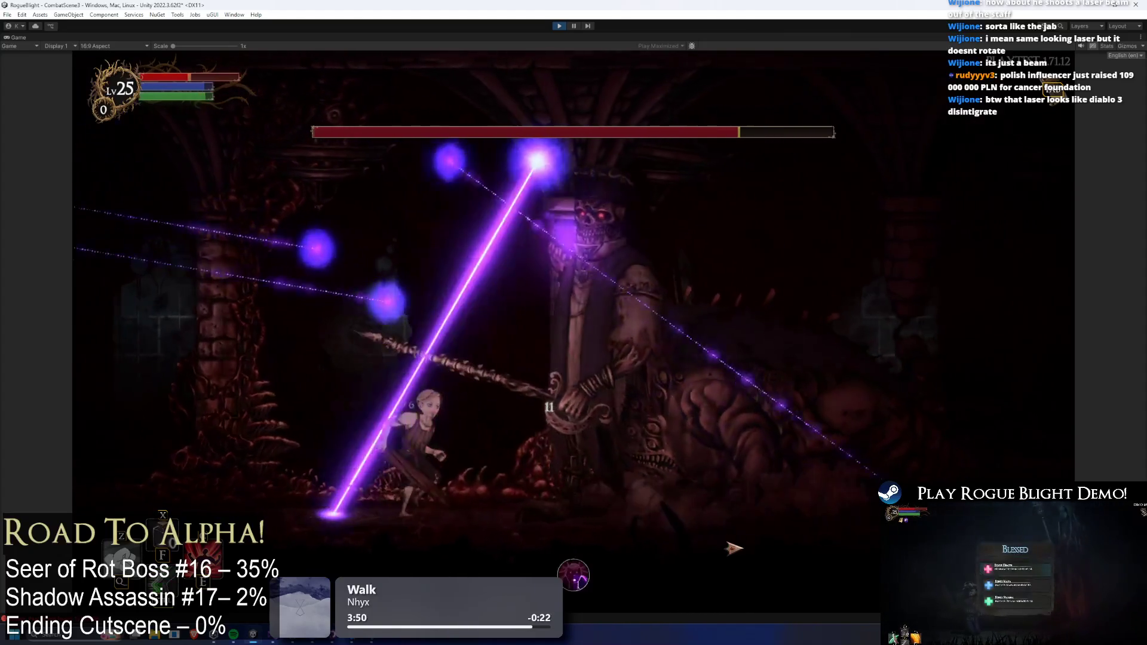
{"action": "key", "text": "a"}
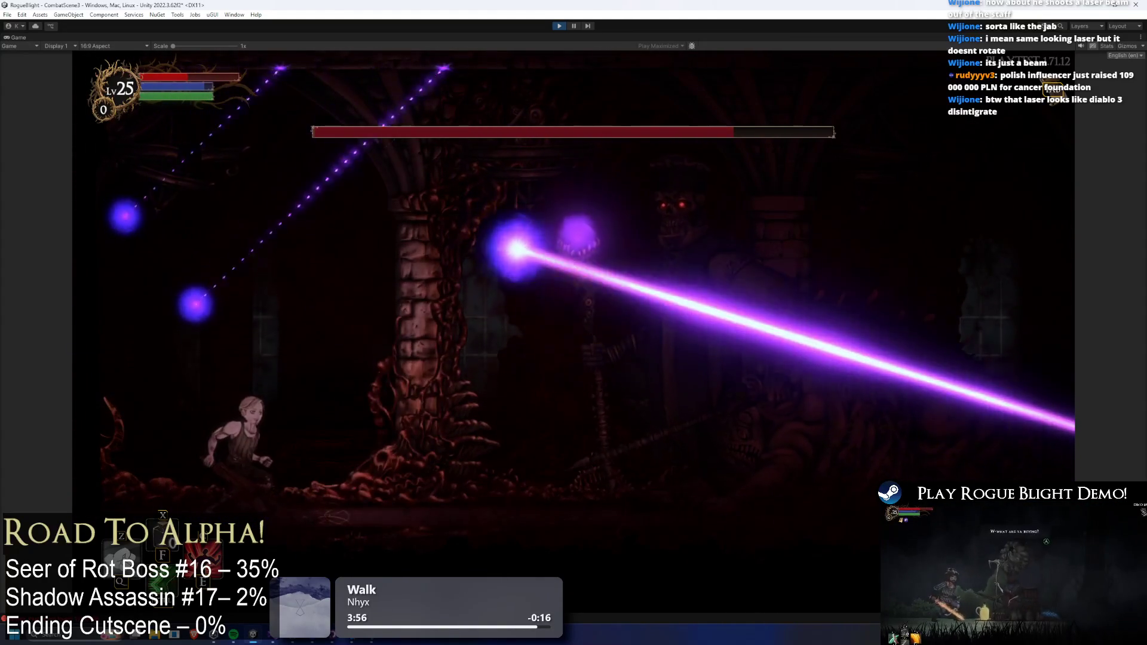
{"action": "key", "text": "d"}
{"action": "key", "text": "d"}
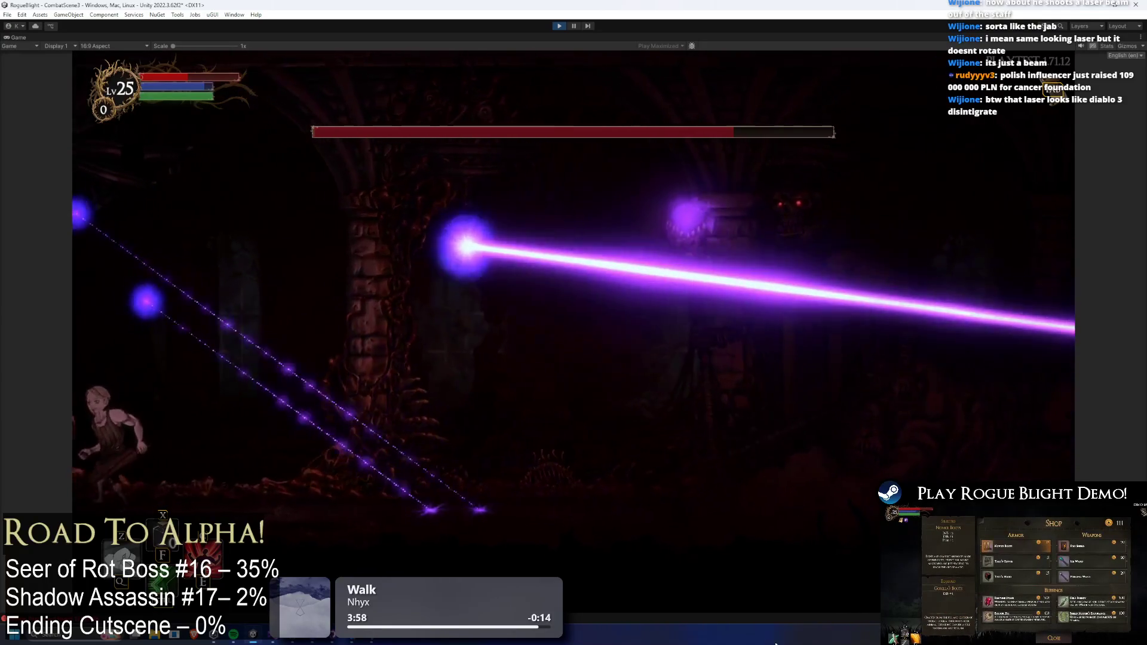
{"action": "key", "text": "a"}
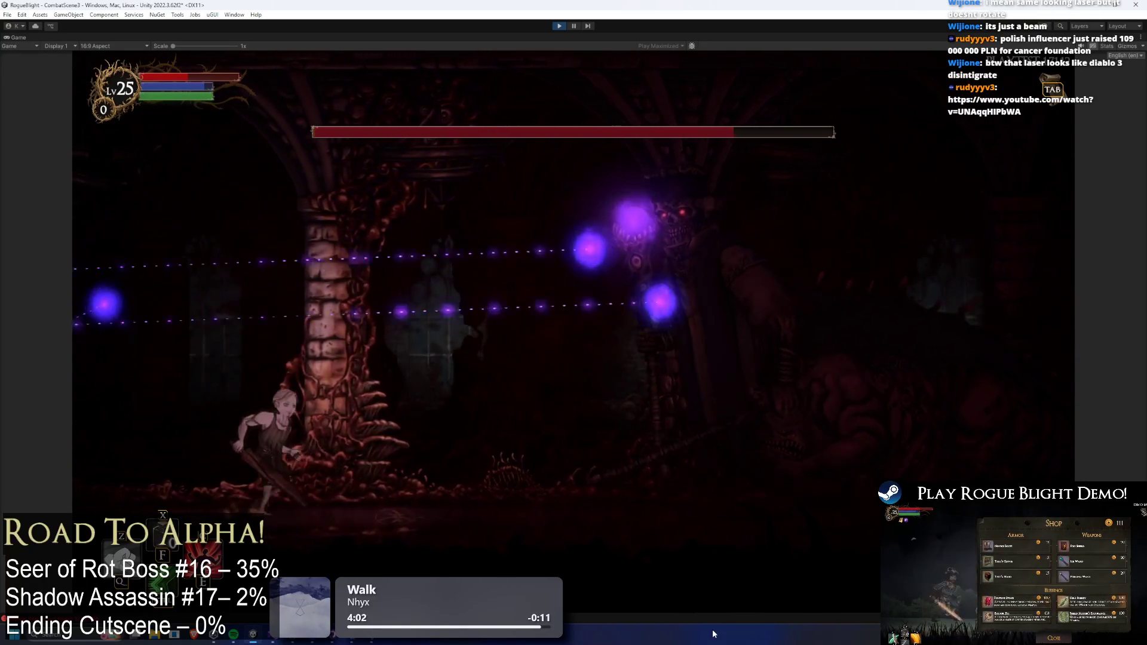
- Dodge left through the crossing beams, then pause the game and switch to the YouTube stream
{"action": "key", "text": "a"}
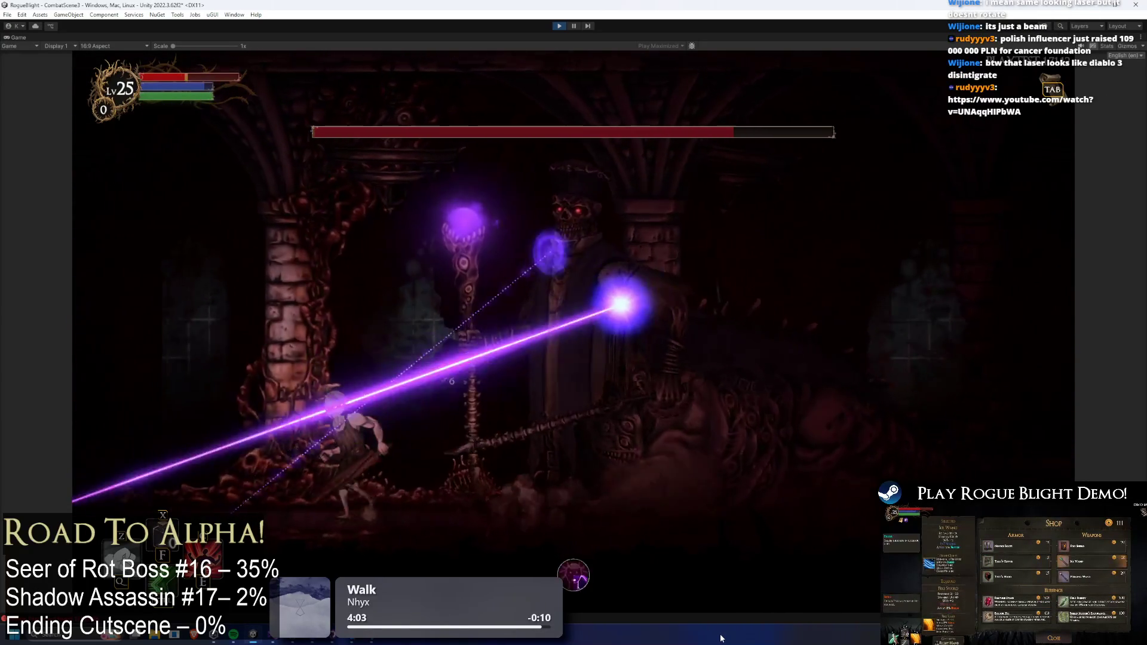
{"action": "key", "text": "space"}
{"action": "key", "text": "Escape"}
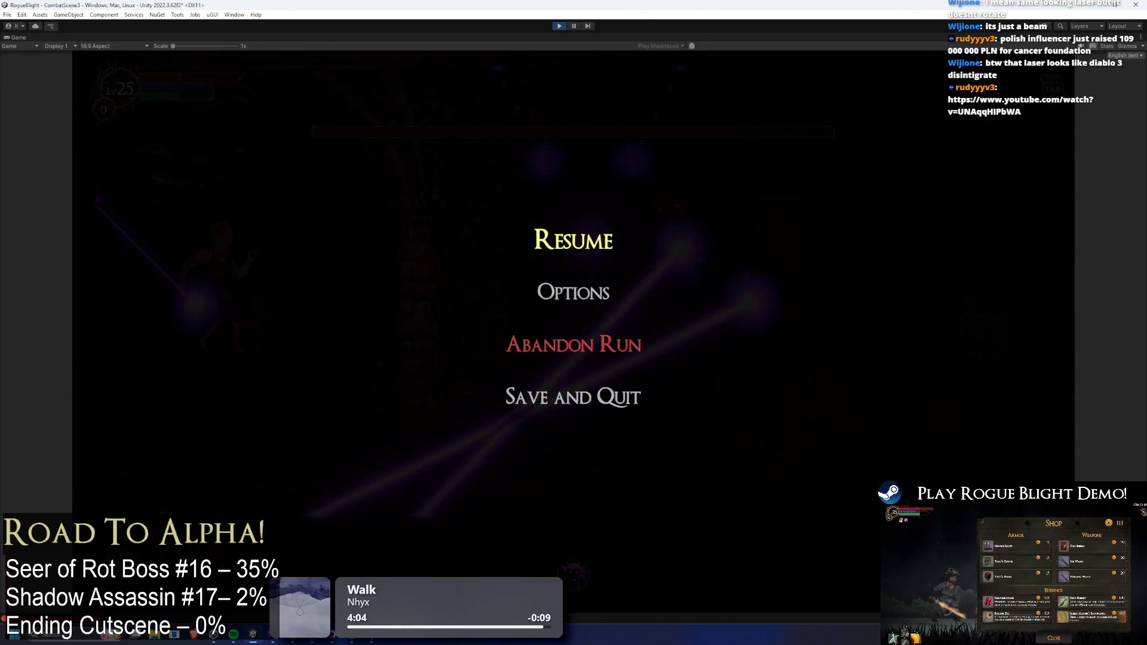
{"action": "key", "text": "alt+Tab"}
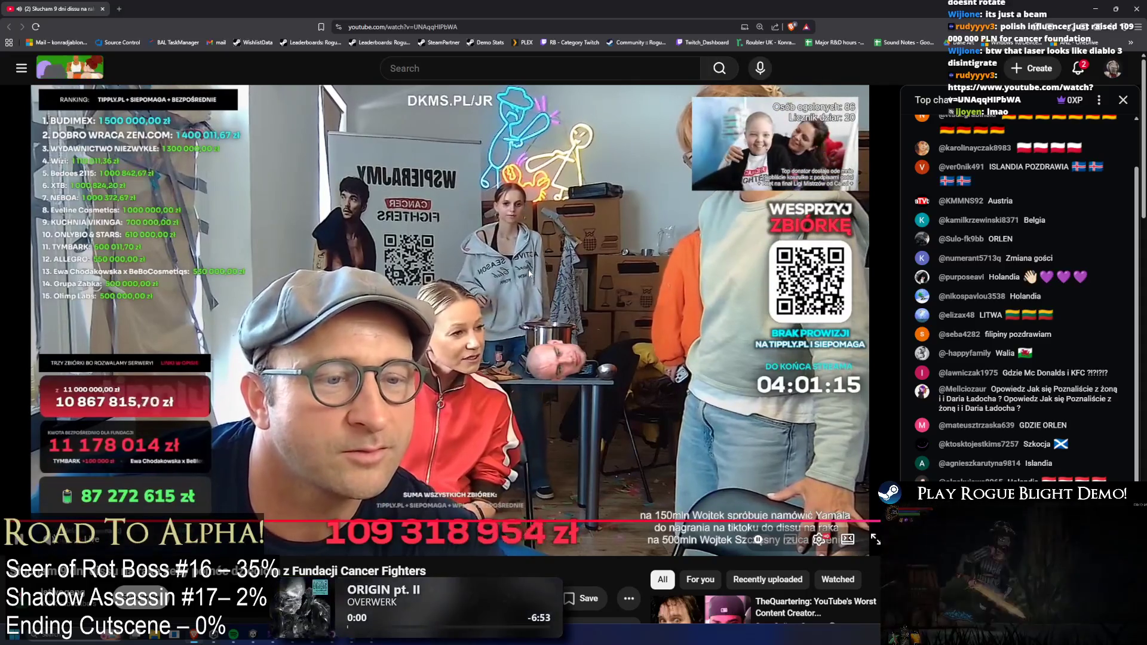
- Read the Cancer Fighters charity stream's title and description, then return to the paused game in Unity
{"action": "scroll", "coordinate": [526, 270], "scroll_direction": "down", "scroll_amount": 3}
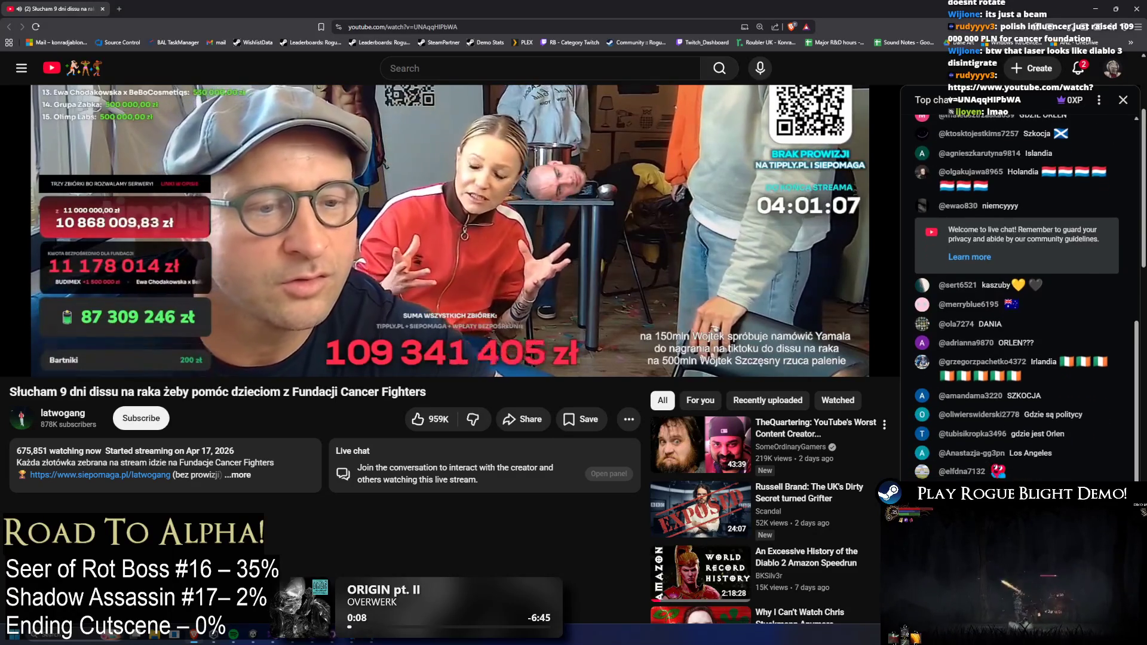
{"action": "scroll", "coordinate": [519, 267], "scroll_direction": "up", "scroll_amount": 1}
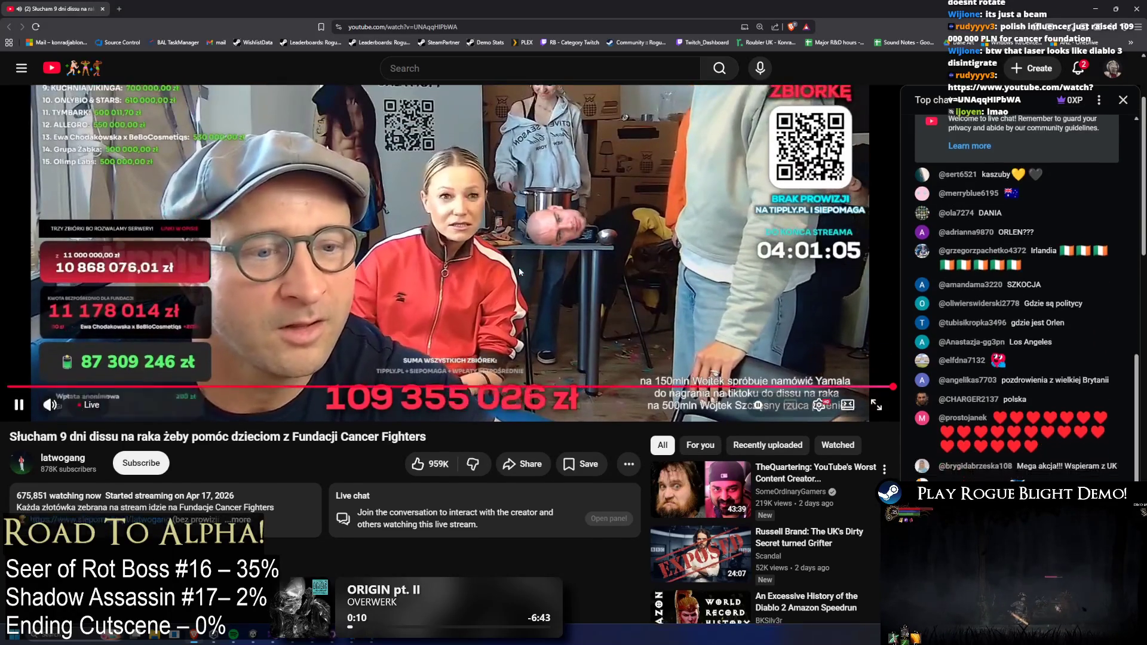
{"action": "scroll", "coordinate": [519, 268], "scroll_direction": "up", "scroll_amount": 1}
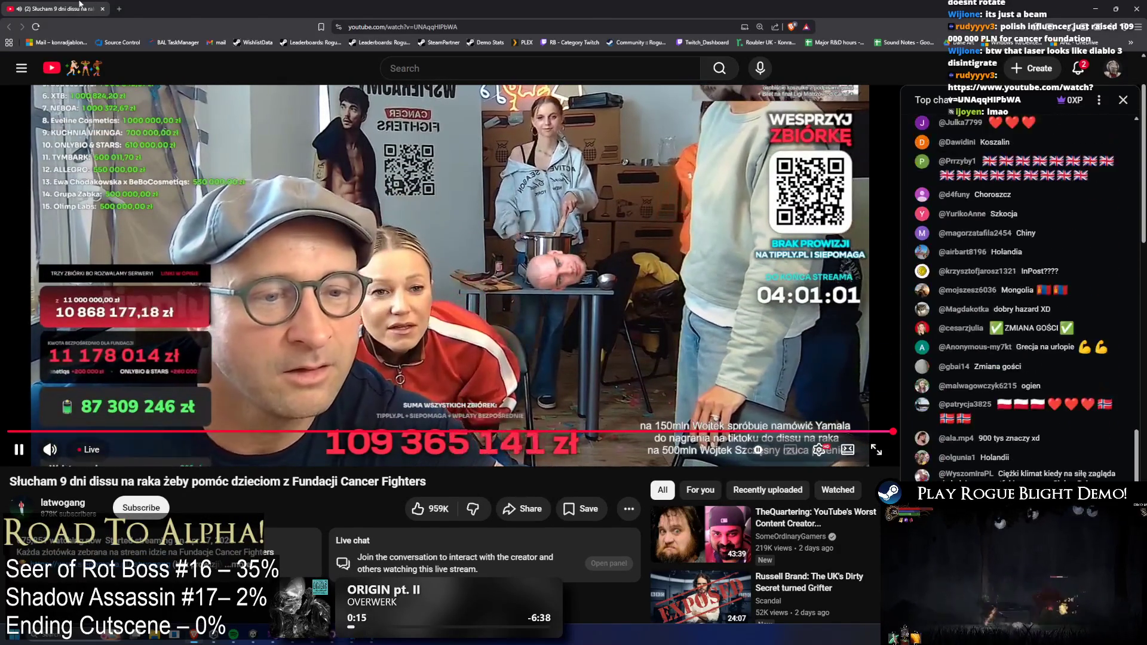
{"action": "key", "text": "alt+Tab"}
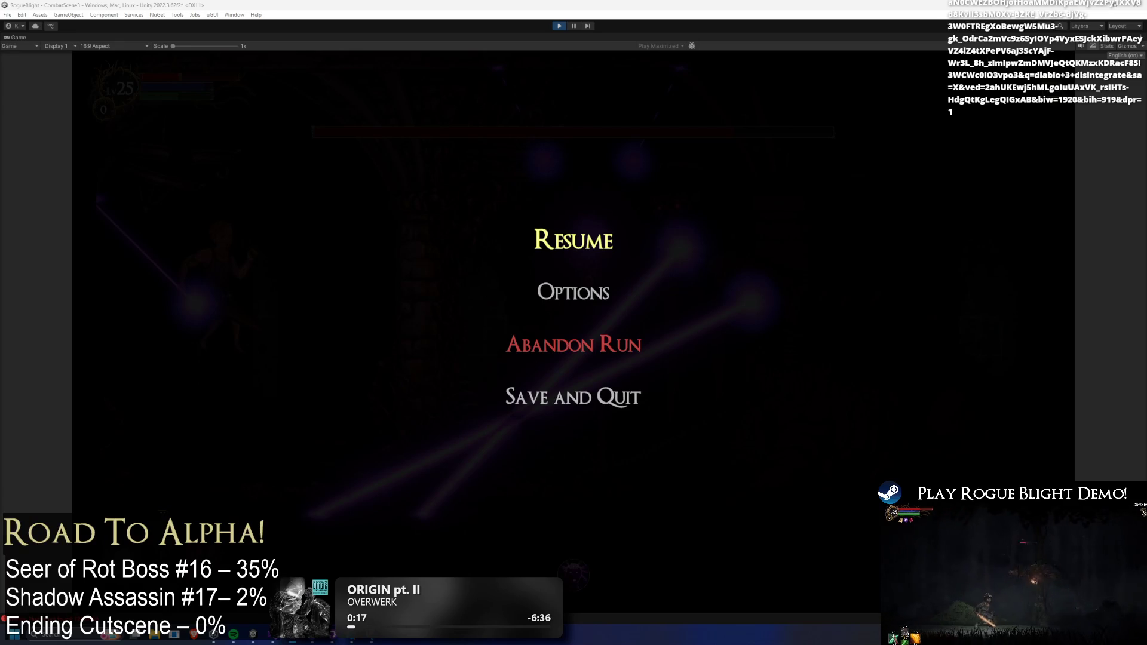
- Preview Diablo 3 Disintegrate images, including the Arqade screenshot and Diablo Wiki Fandom picture, then return to Unity
{"action": "key", "text": "alt+Tab"}
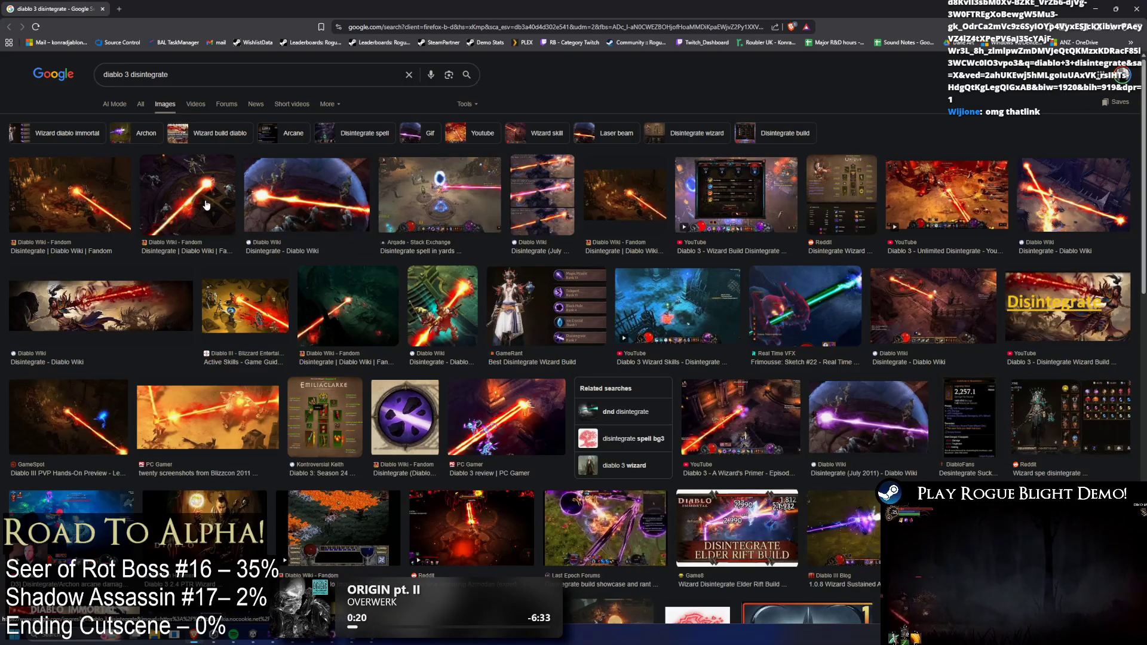
{"action": "left_click", "coordinate": [206, 205]}
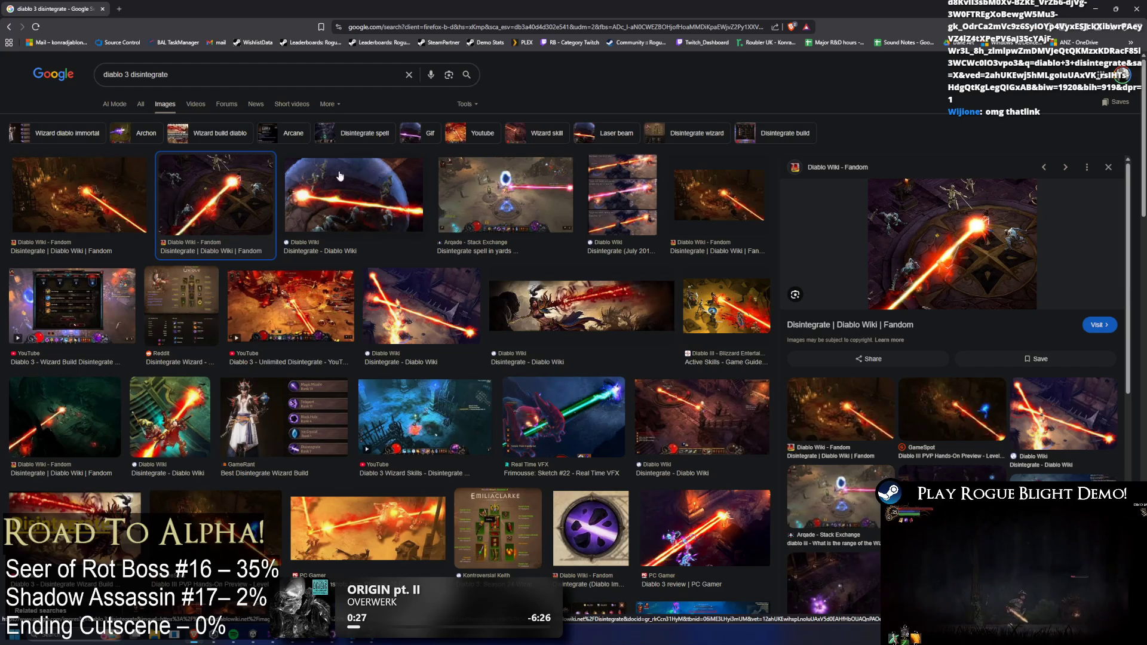
{"action": "left_click", "coordinate": [544, 211]}
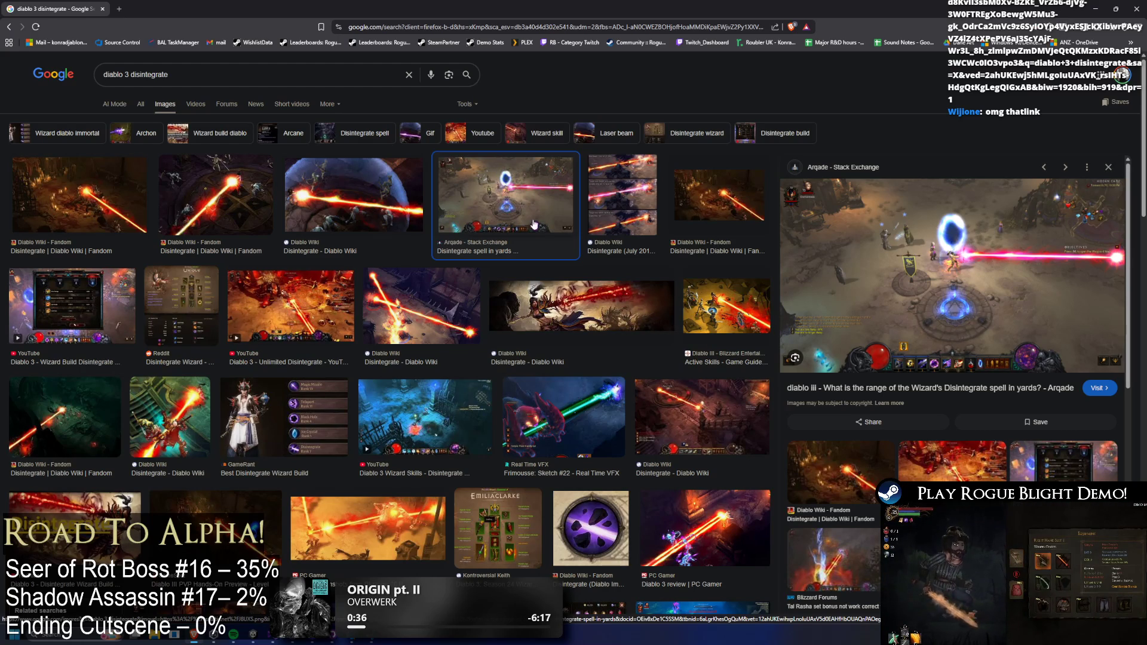
{"action": "scroll", "coordinate": [525, 213], "scroll_direction": "down", "scroll_amount": 4}
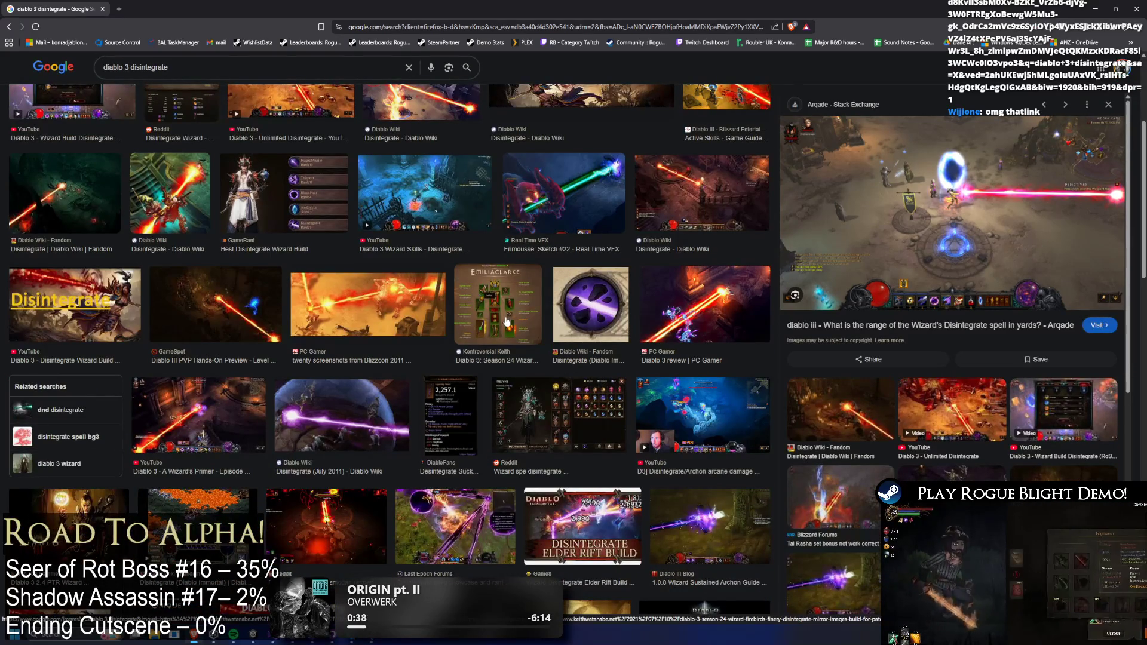
{"action": "scroll", "coordinate": [137, 177], "scroll_direction": "up", "scroll_amount": 4}
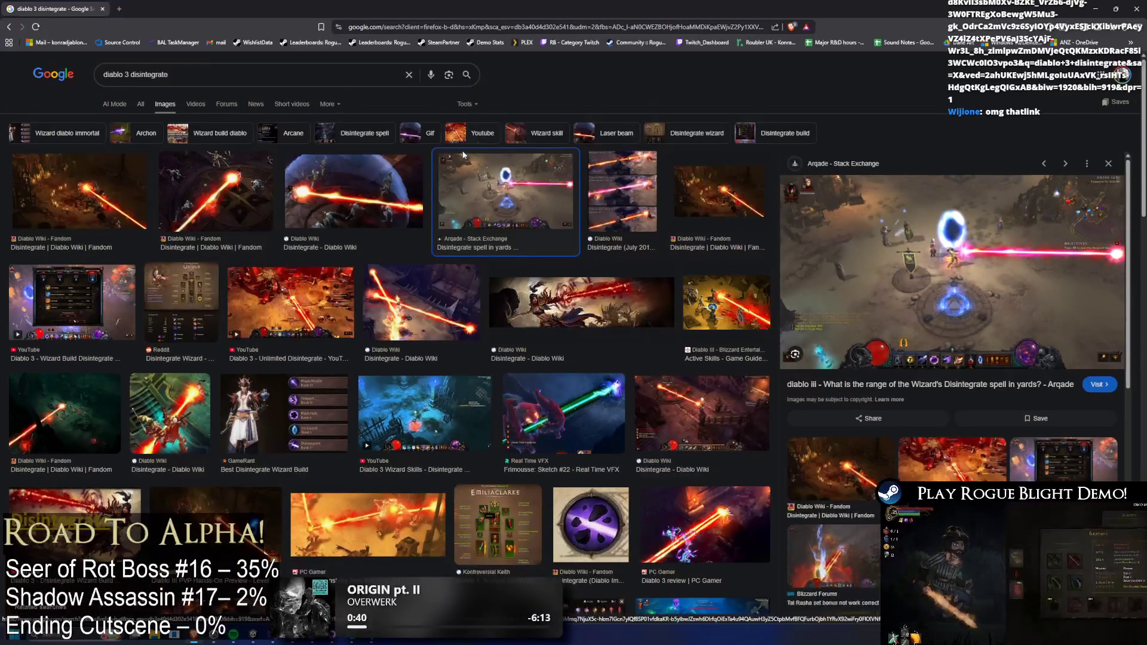
{"action": "left_click", "coordinate": [136, 177]}
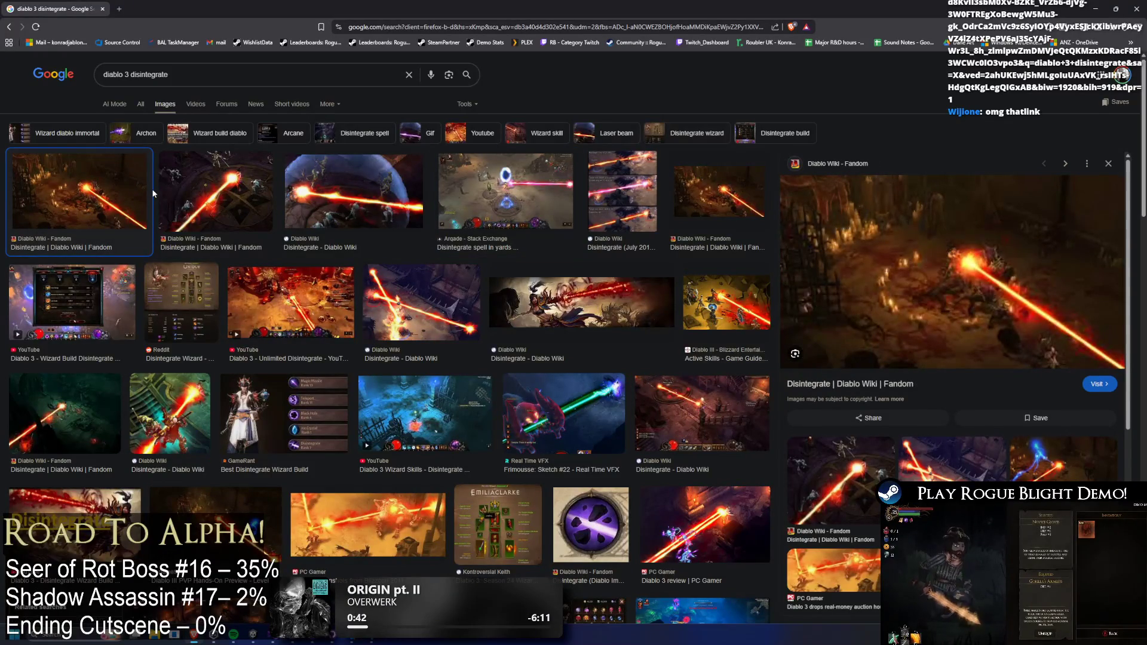
{"action": "key", "text": "alt+Tab"}
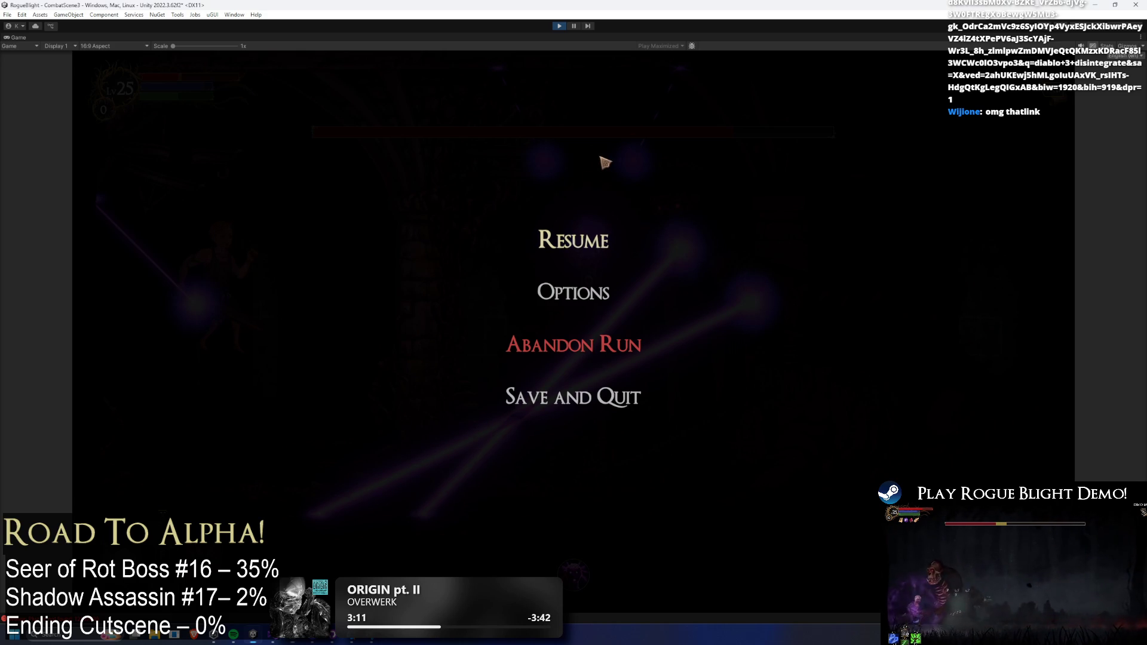
- Resume the paused Seer of Rot fight from the pause menu
{"action": "left_click", "coordinate": [594, 237]}
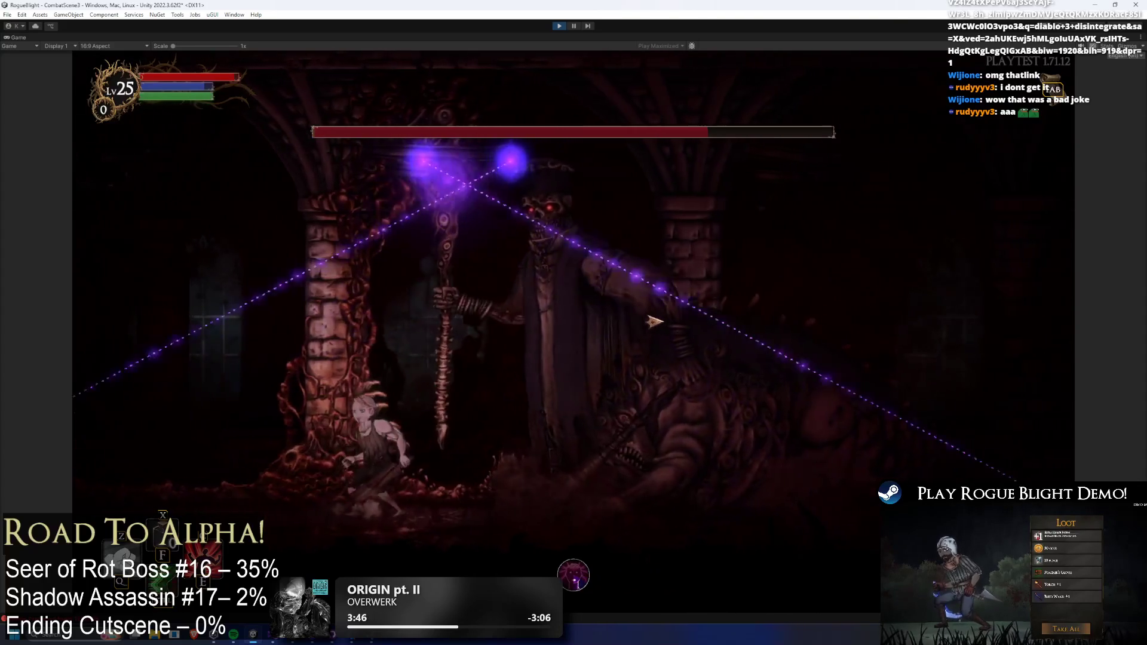
- Pause the Seer of Rot fight, then resume it from the pause menu
{"action": "key", "text": "Escape"}
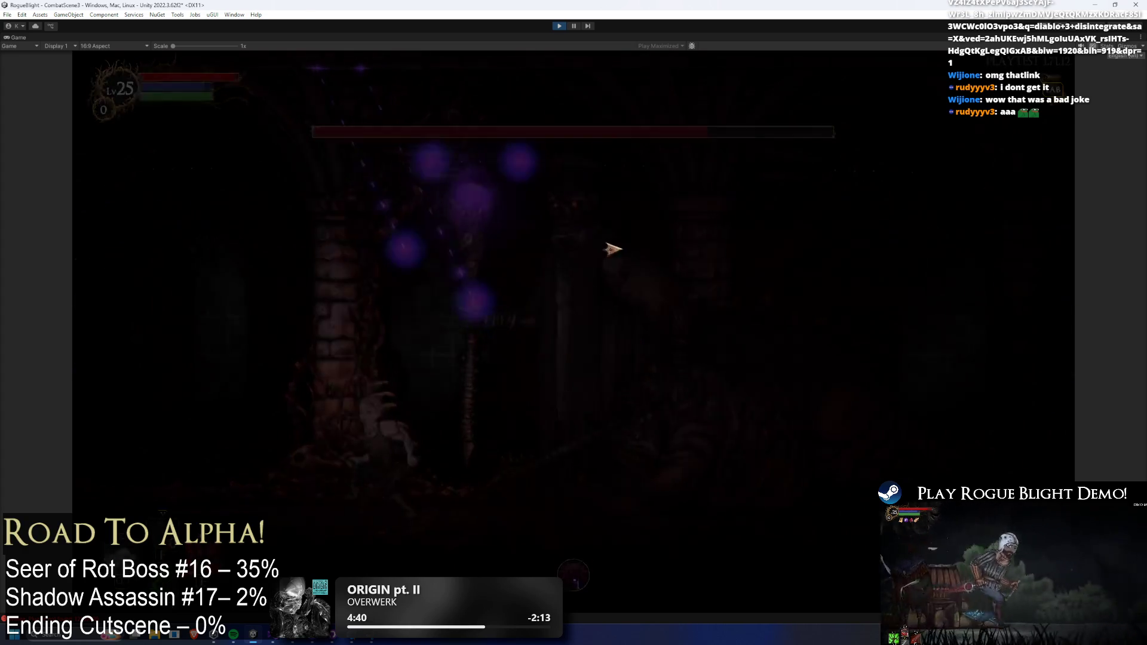
{"action": "left_click", "coordinate": [614, 247]}
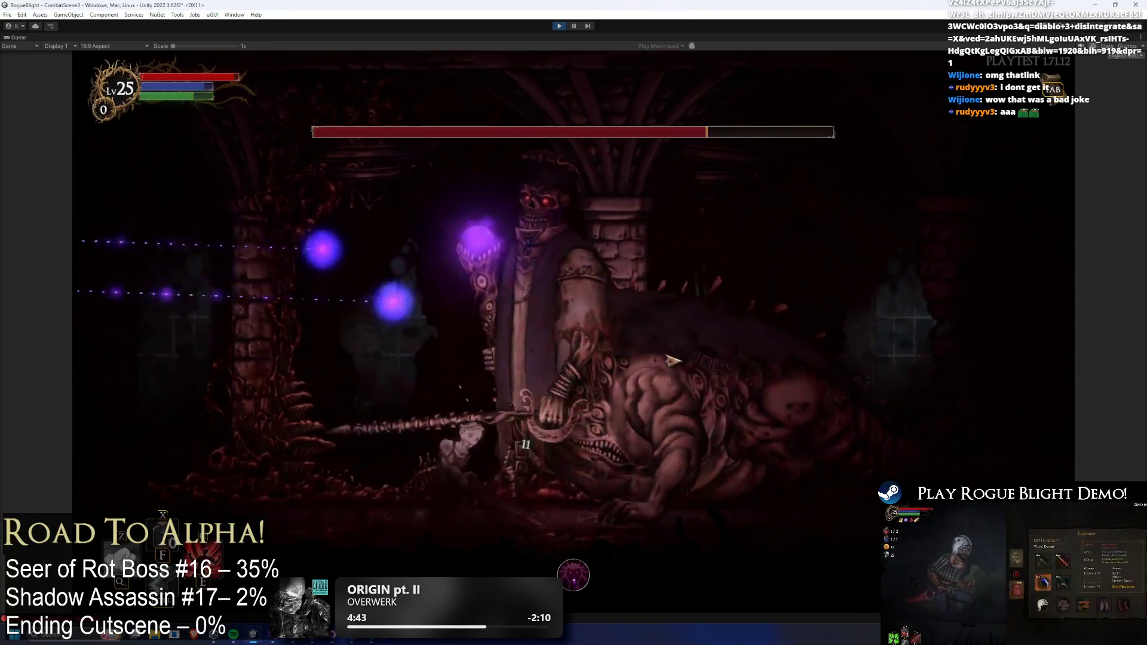
- Dash in and strike the boss, retreat from the orbs, then run back past the pillar to hit it
{"action": "key", "text": "x"}
{"action": "key", "text": "Left"}
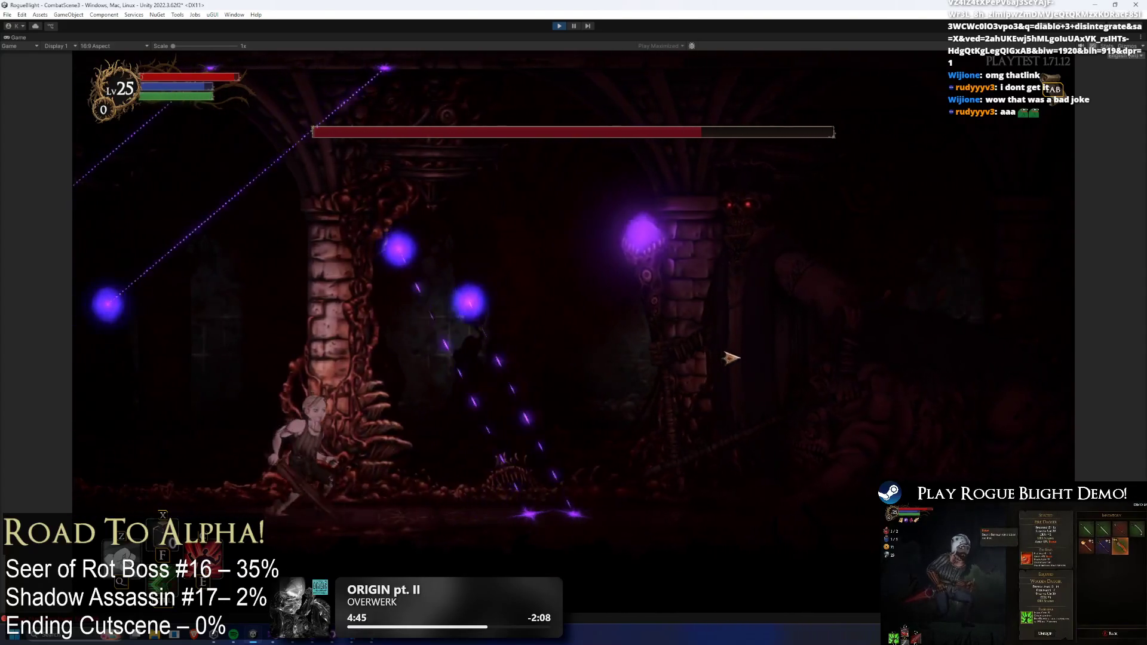
{"action": "key", "text": "Left"}
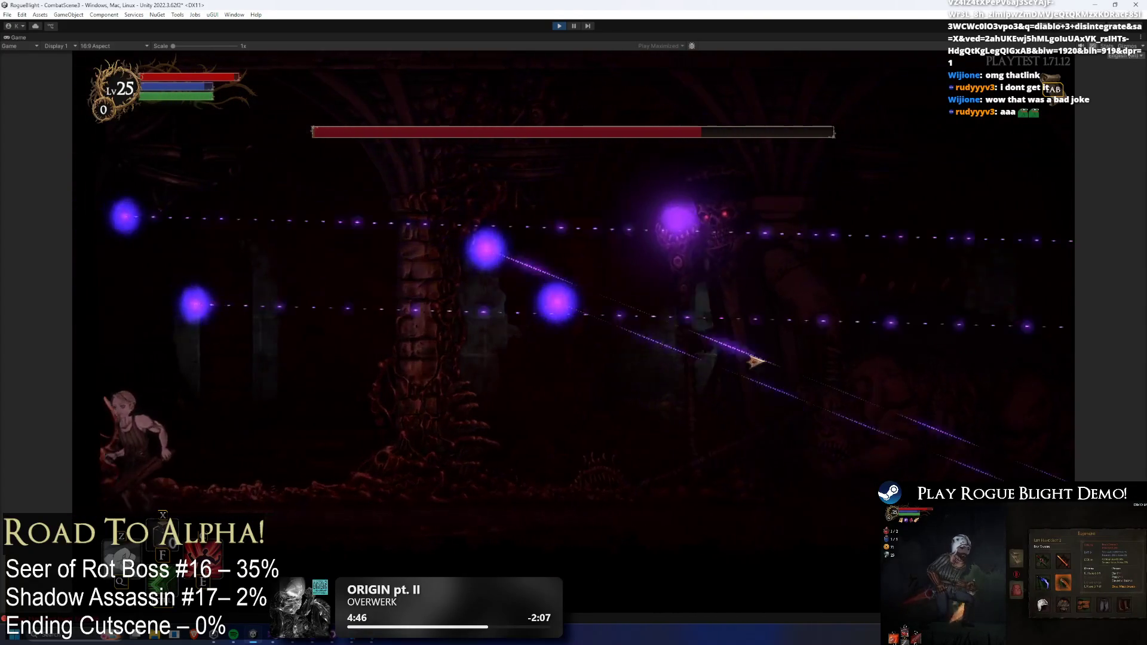
{"action": "key", "text": "Right"}
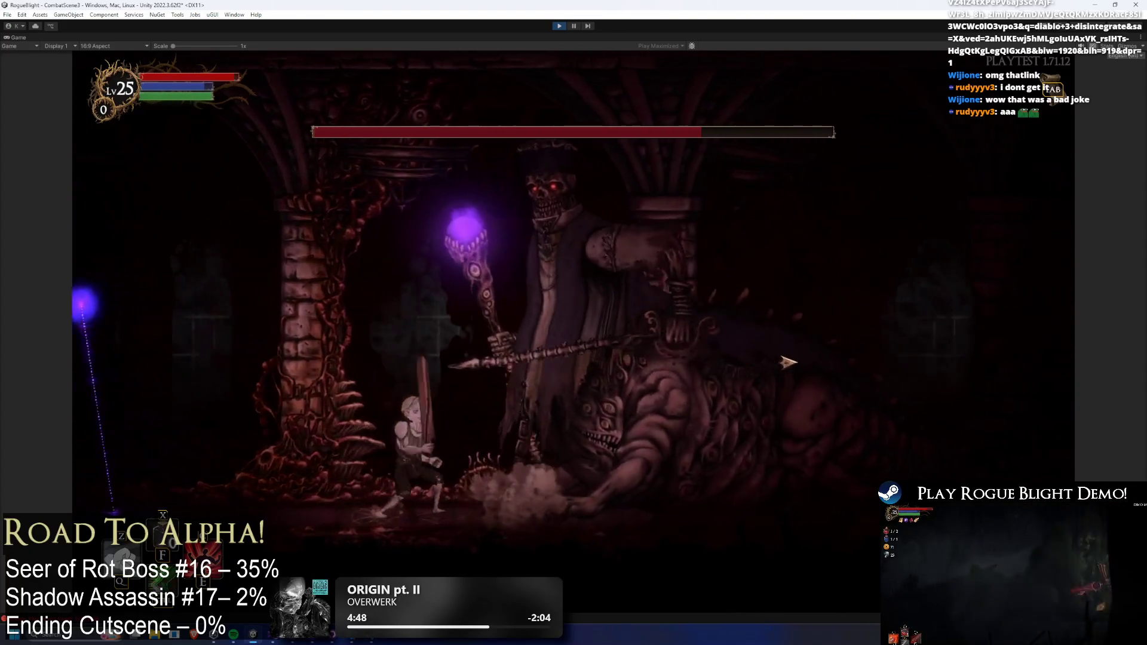
{"action": "key", "text": "Right"}
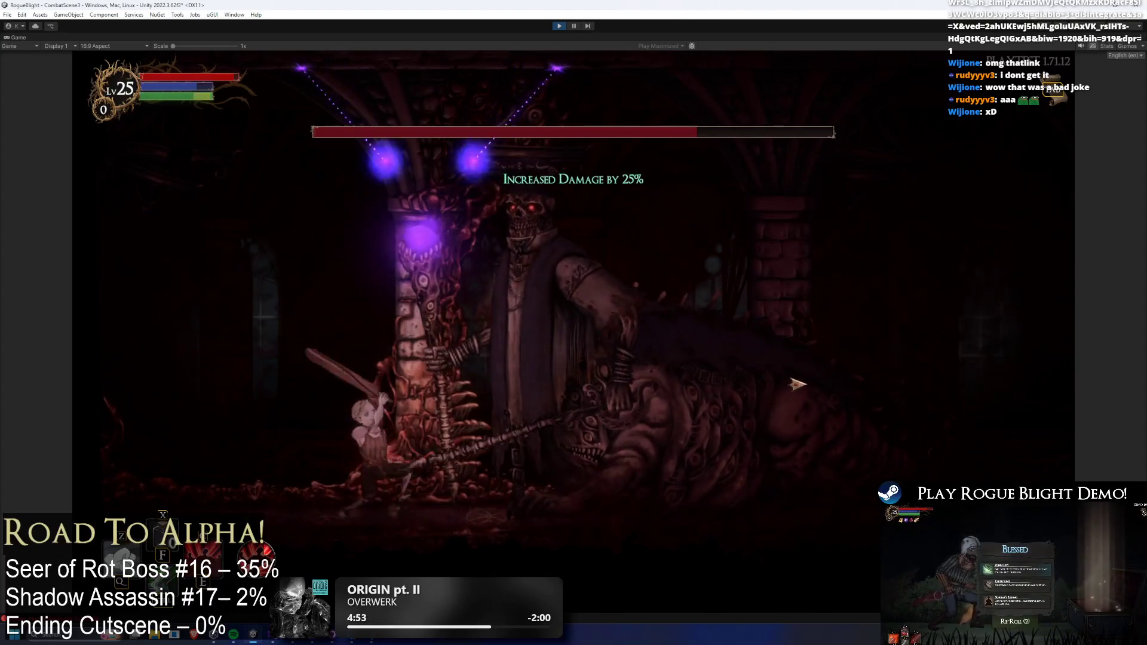
{"action": "key", "text": "Left"}
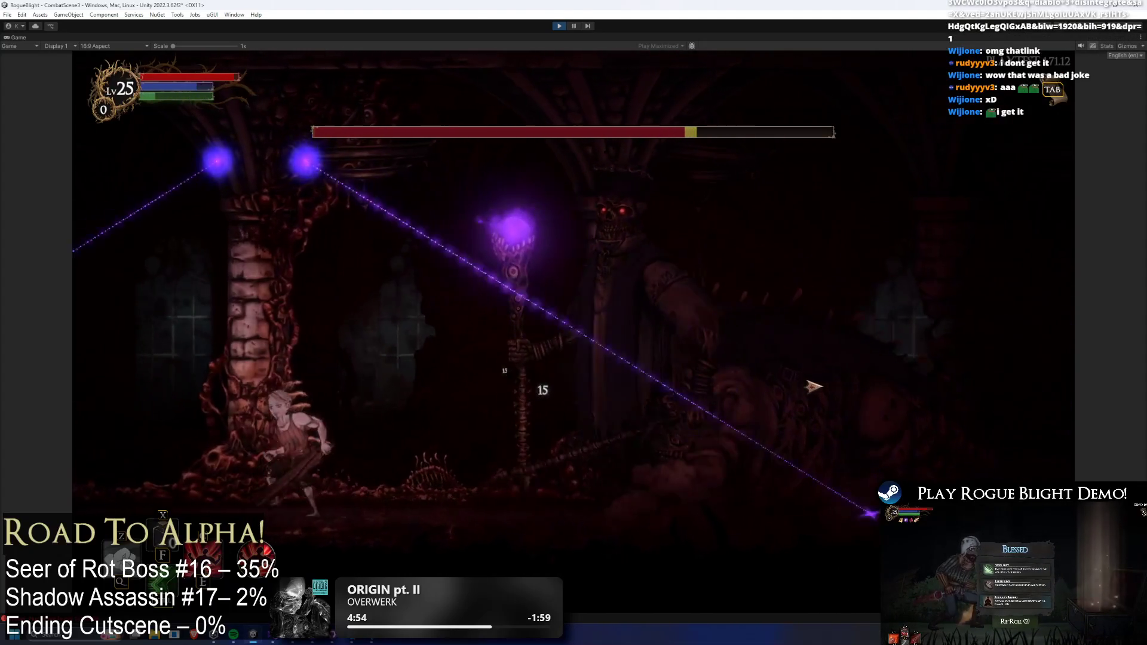
{"action": "key", "text": "Left"}
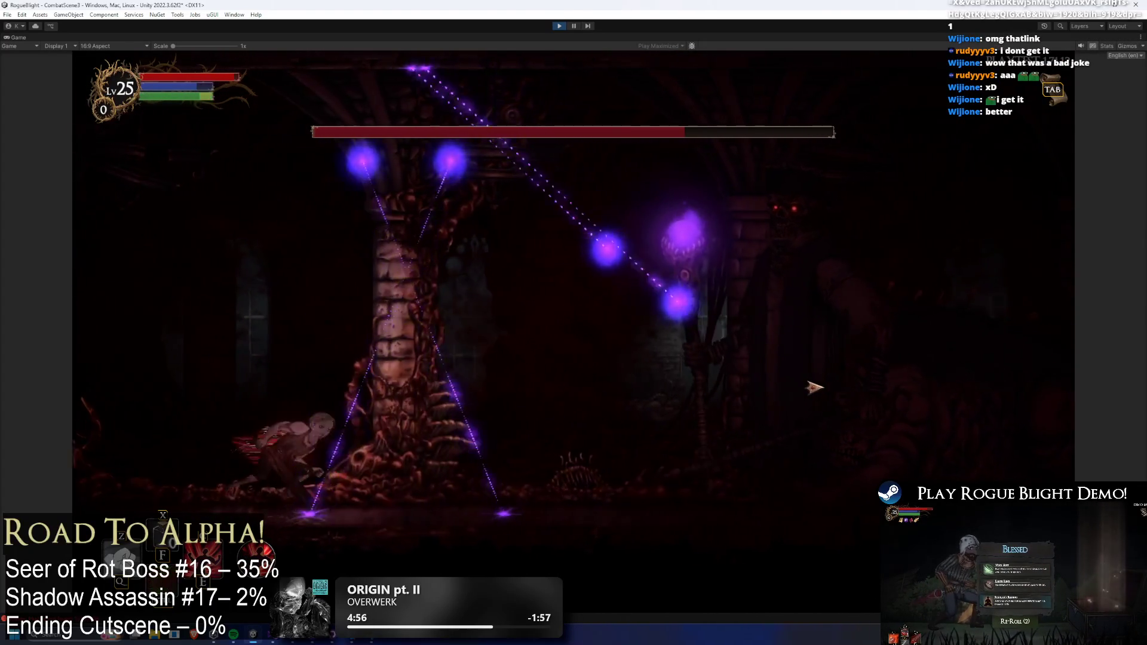
{"action": "key", "text": "Right"}
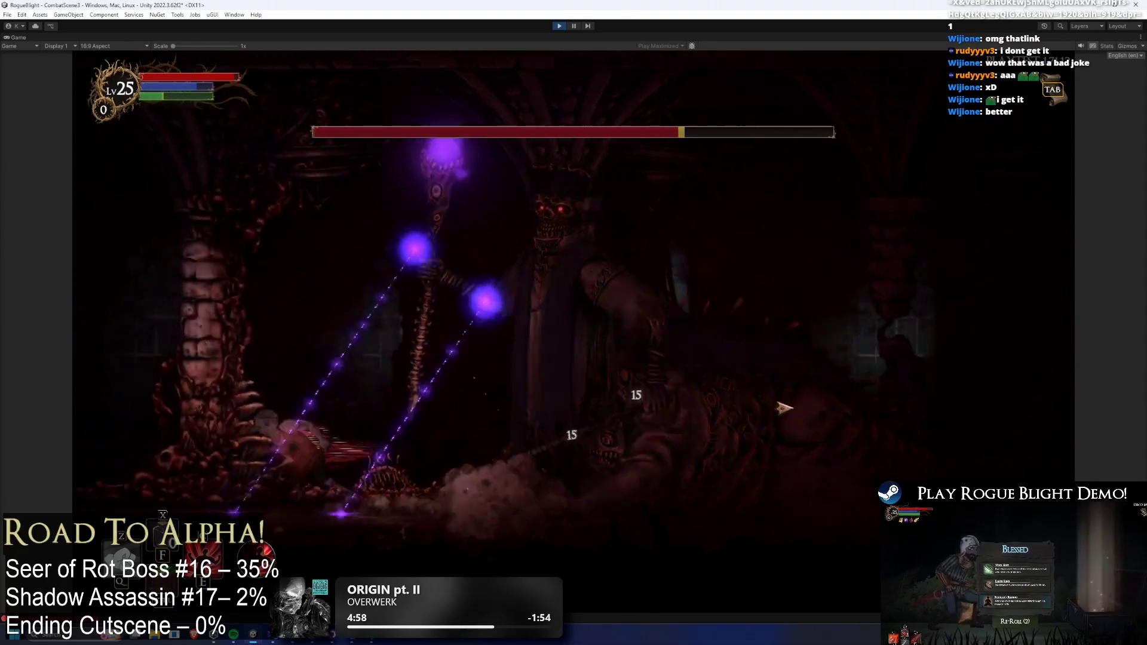
- Jump away from the new beams, land by the pillar, then close in and swing the sword
{"action": "key", "text": "Left"}
{"action": "key", "text": "space"}
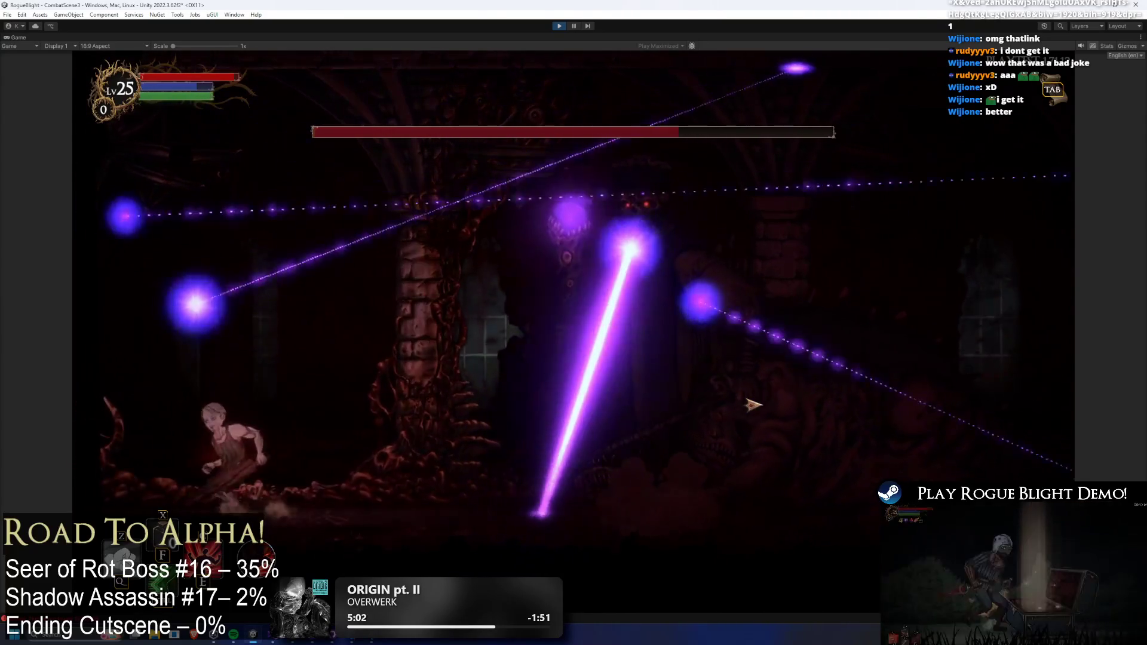
{"action": "key", "text": "Right"}
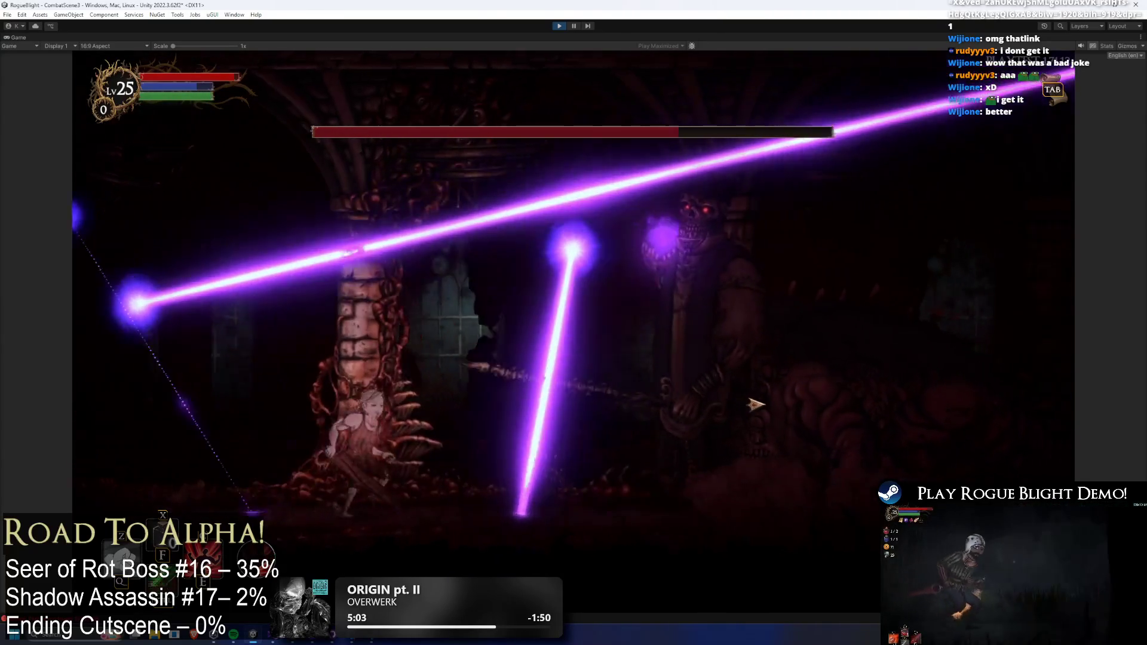
{"action": "key", "text": "Right"}
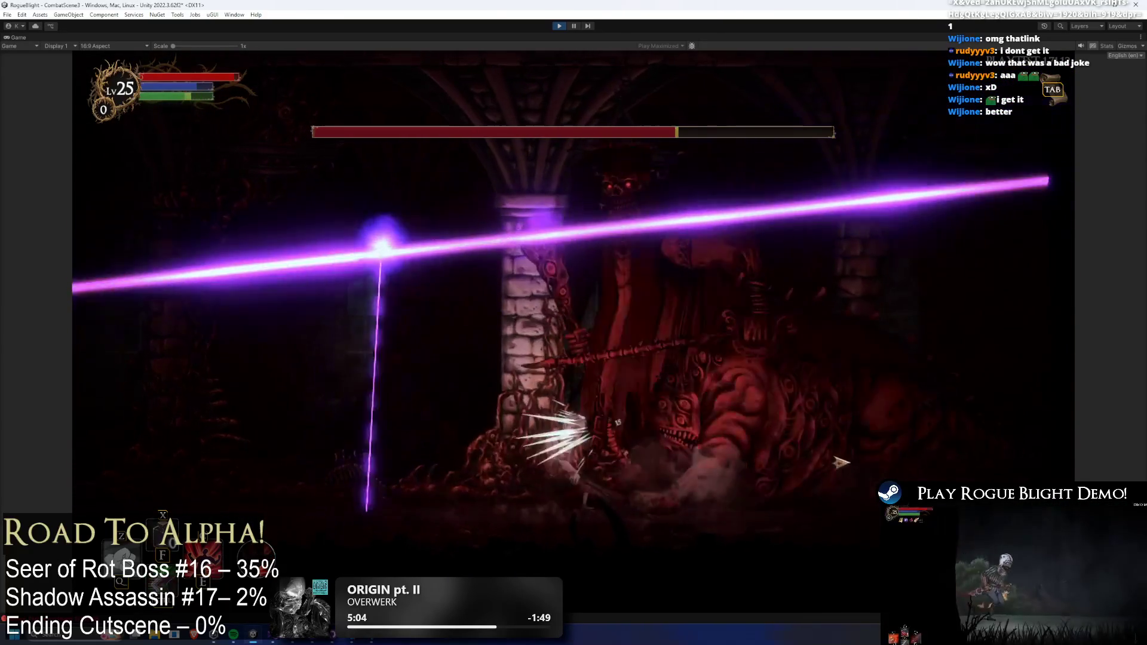
{"action": "key", "text": "Left"}
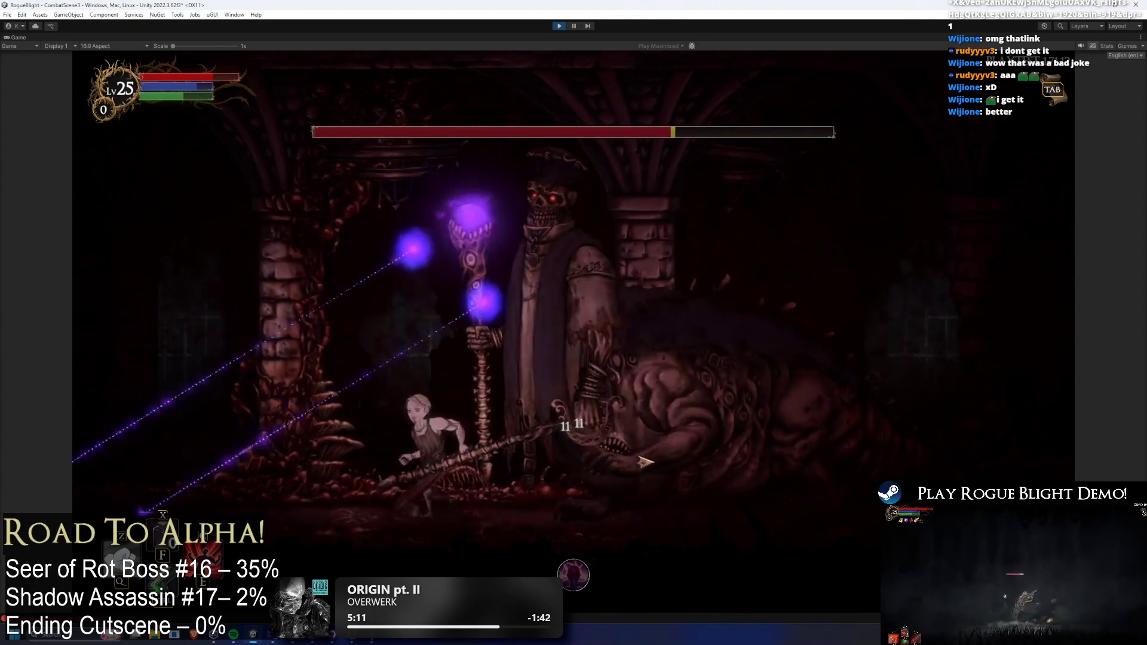
{"action": "key", "text": "Left"}
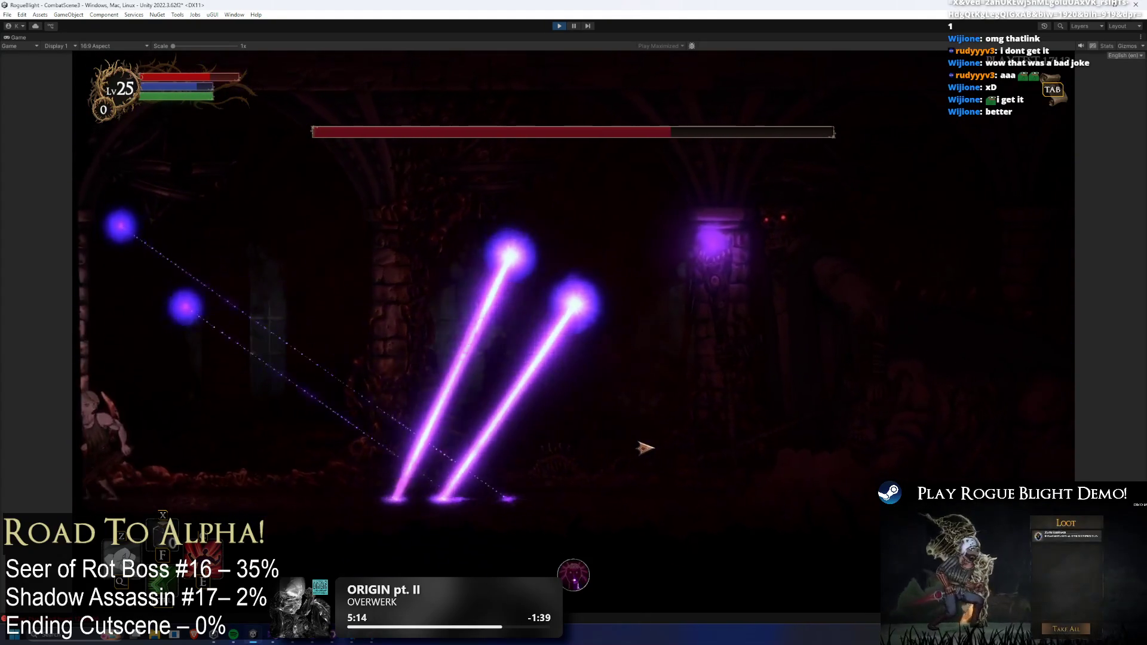
{"action": "key", "text": "Right"}
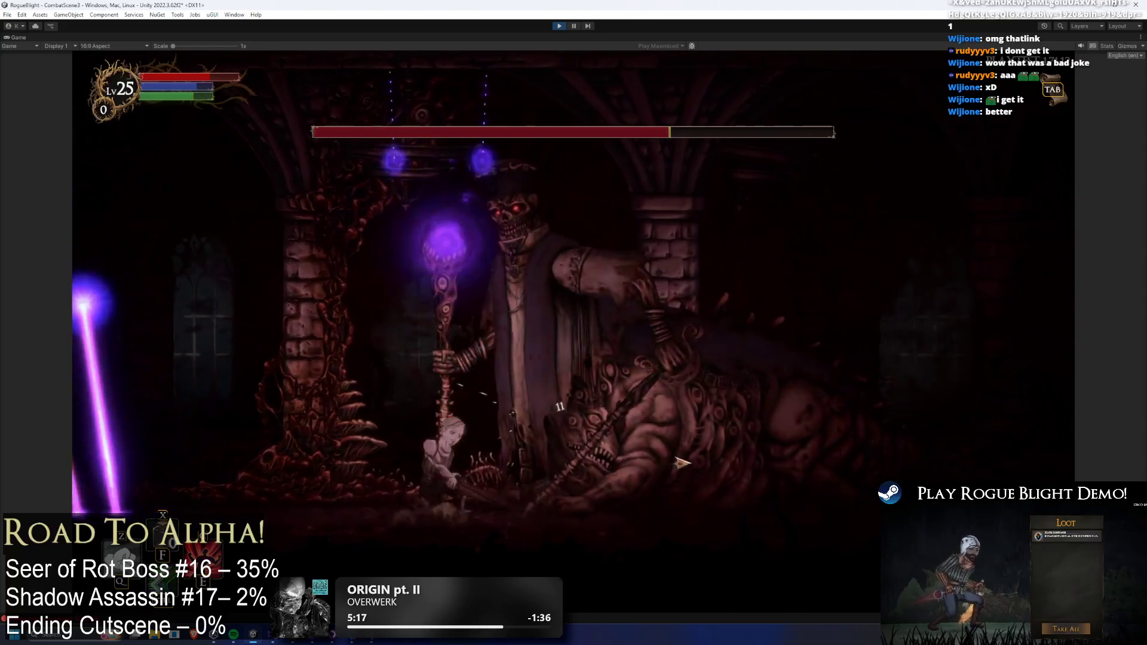
{"action": "key", "text": "x"}
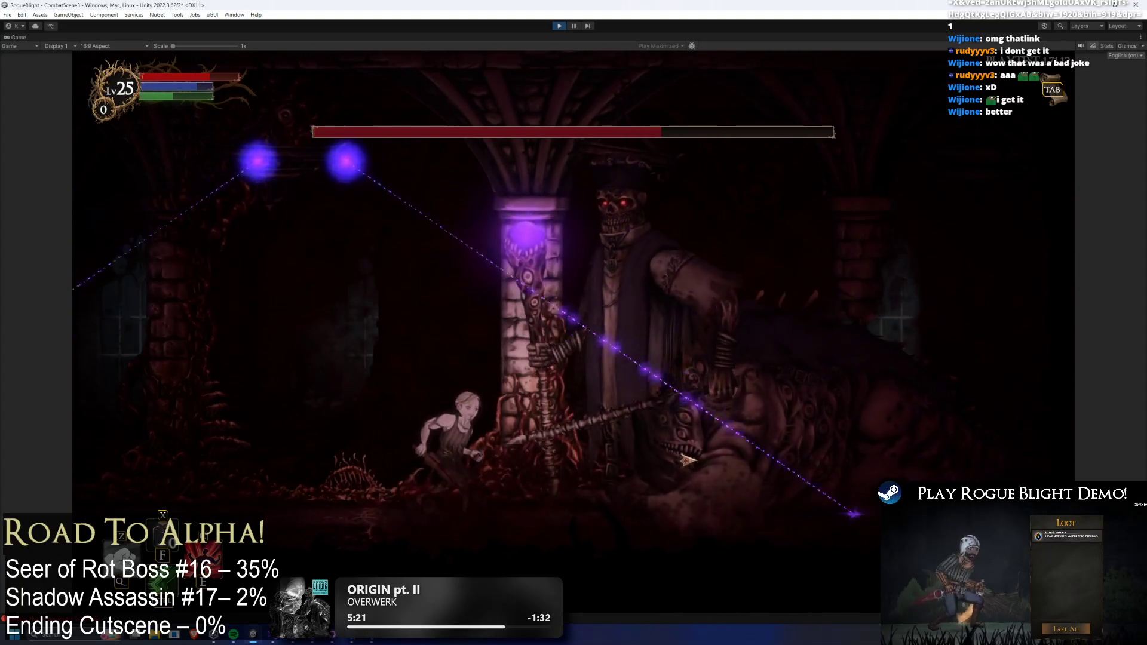
- Dash left to evade the beams, then charge right landing a club hit before retreating
{"action": "key", "text": "z"}
{"action": "key", "text": "c"}
{"action": "key", "text": "Left"}
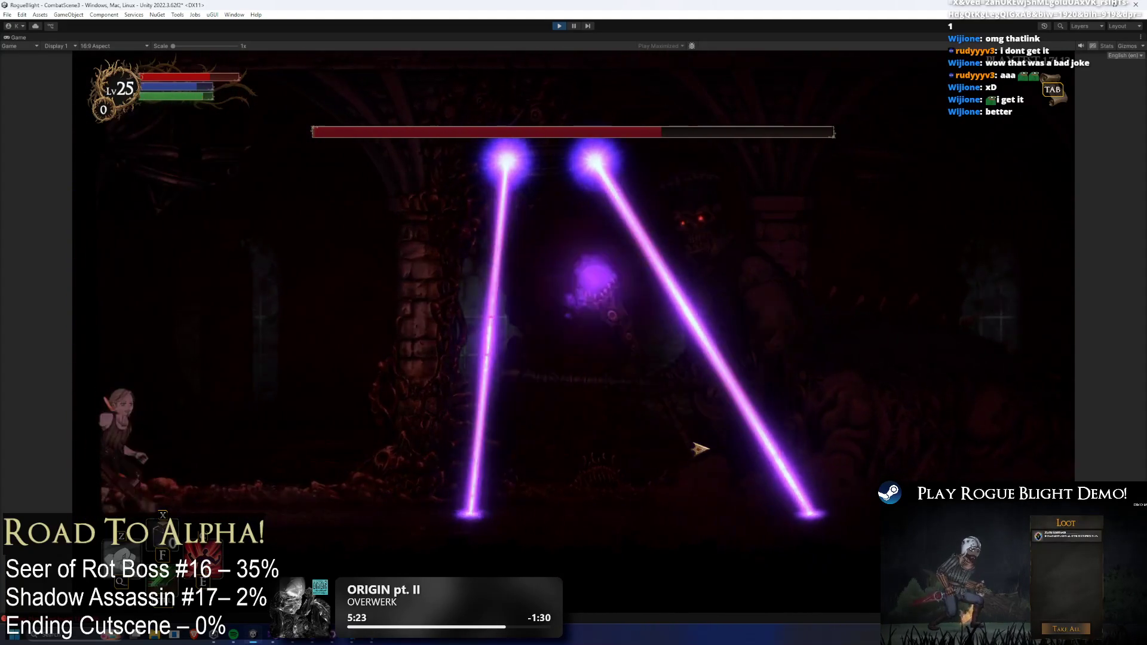
{"action": "key", "text": "x"}
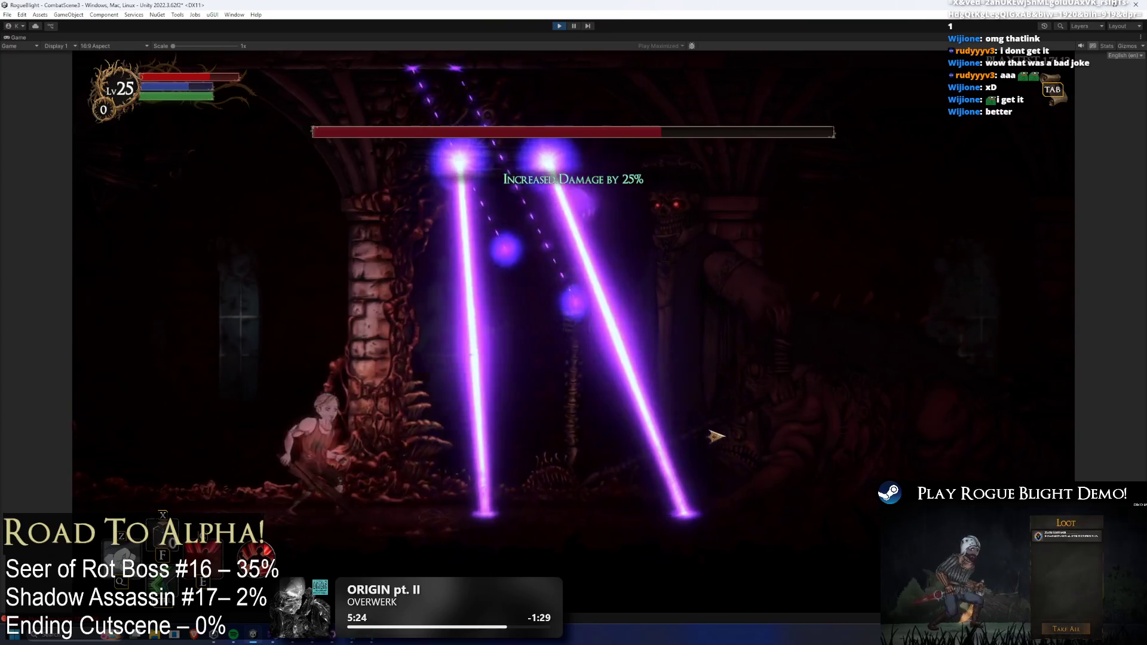
{"action": "key", "text": "Left"}
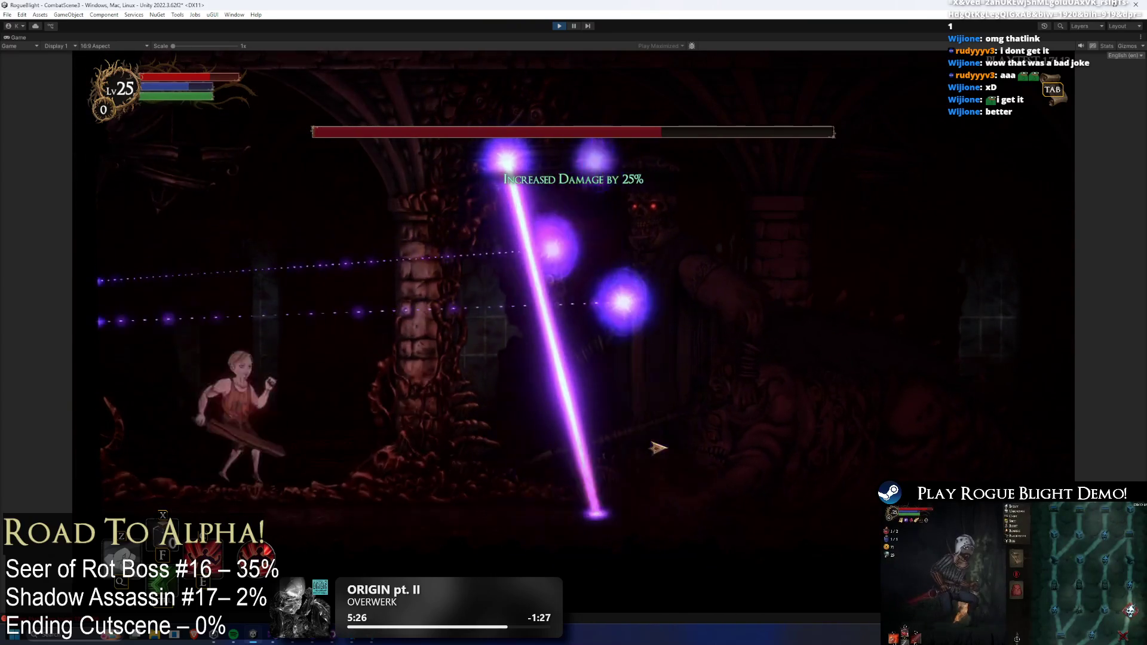
{"action": "key", "text": "Right"}
{"action": "key", "text": "x"}
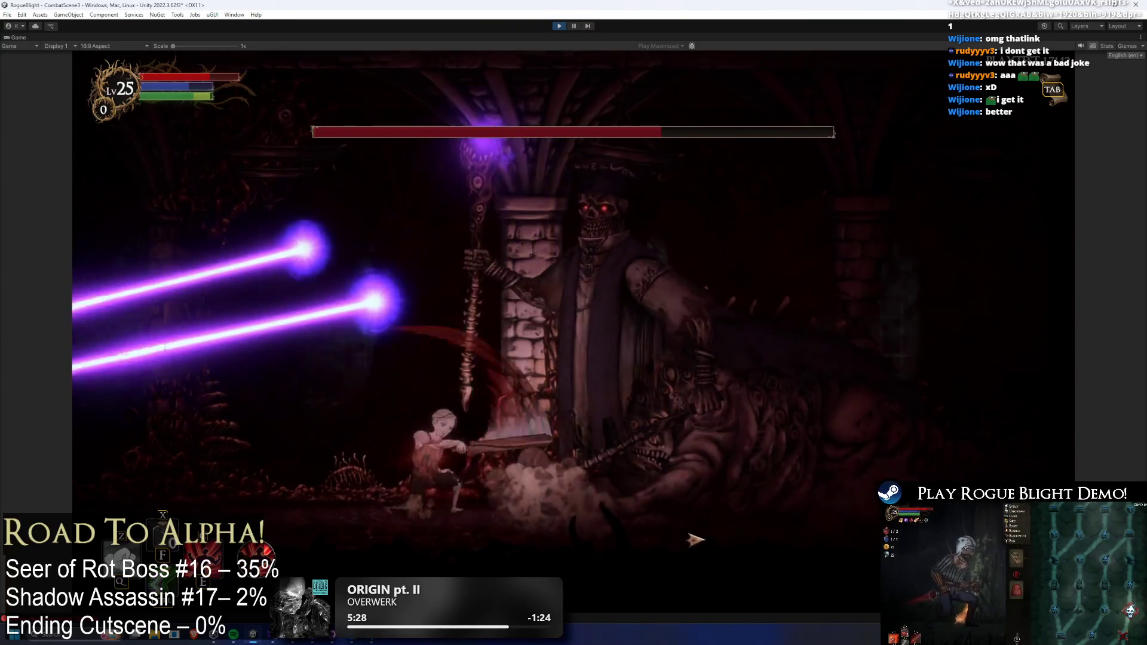
{"action": "key", "text": "Left"}
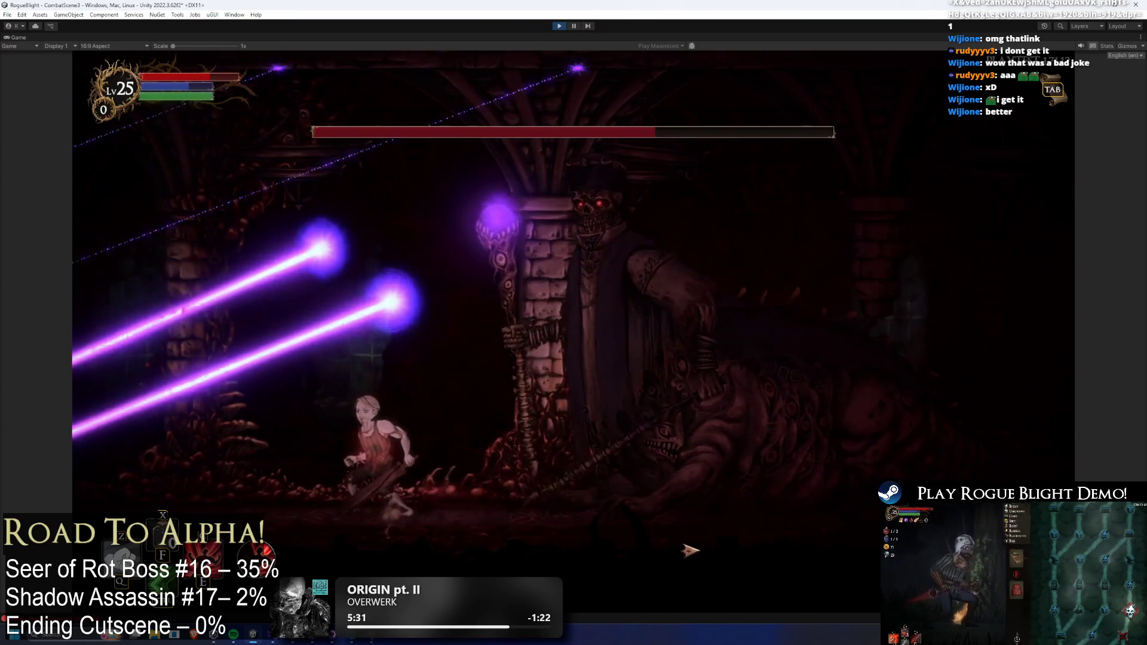
{"action": "key", "text": "Left"}
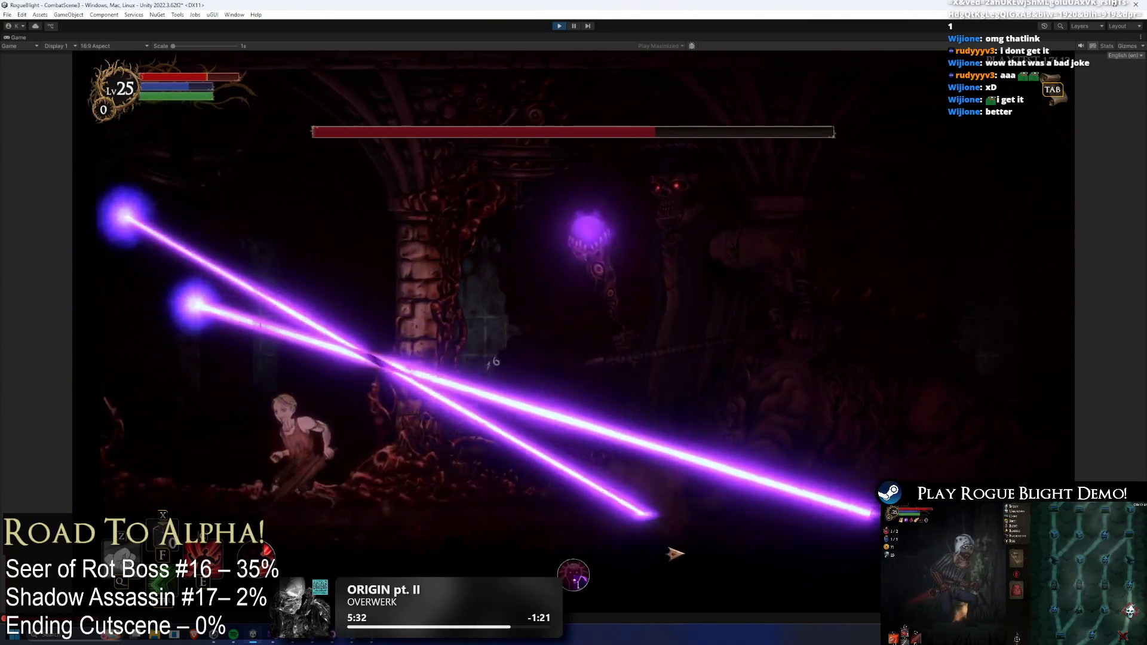
{"action": "key", "text": "Left"}
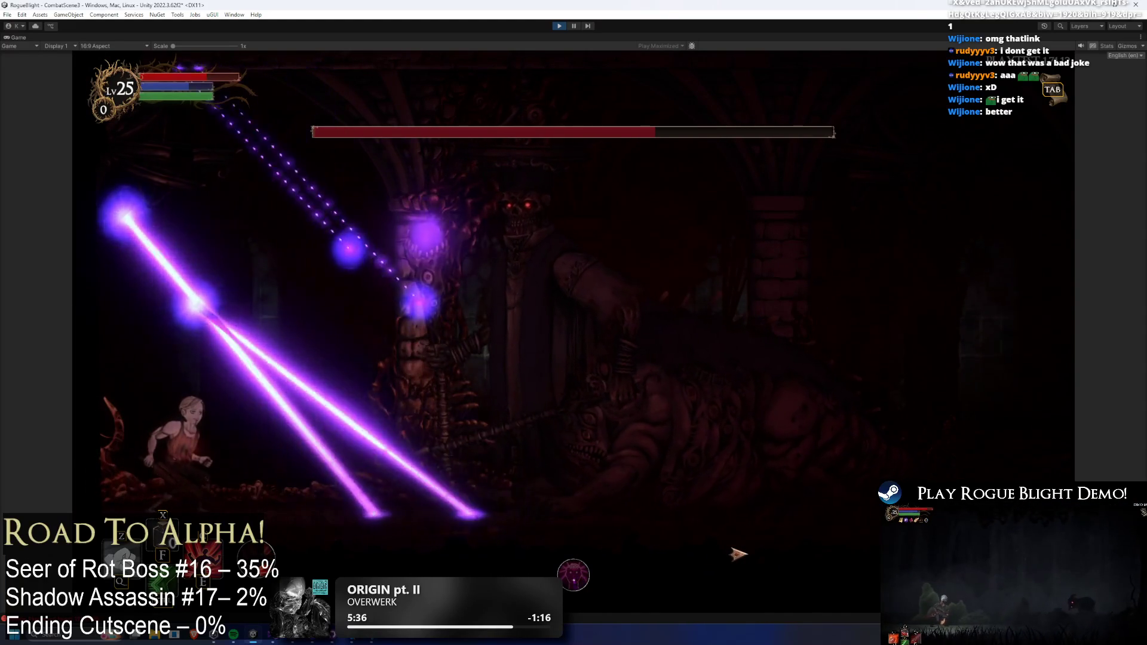
- Hit the boss for 15 and 11 damage while fleeing the orb beams between attacks
{"action": "key", "text": "Right"}
{"action": "key", "text": "x"}
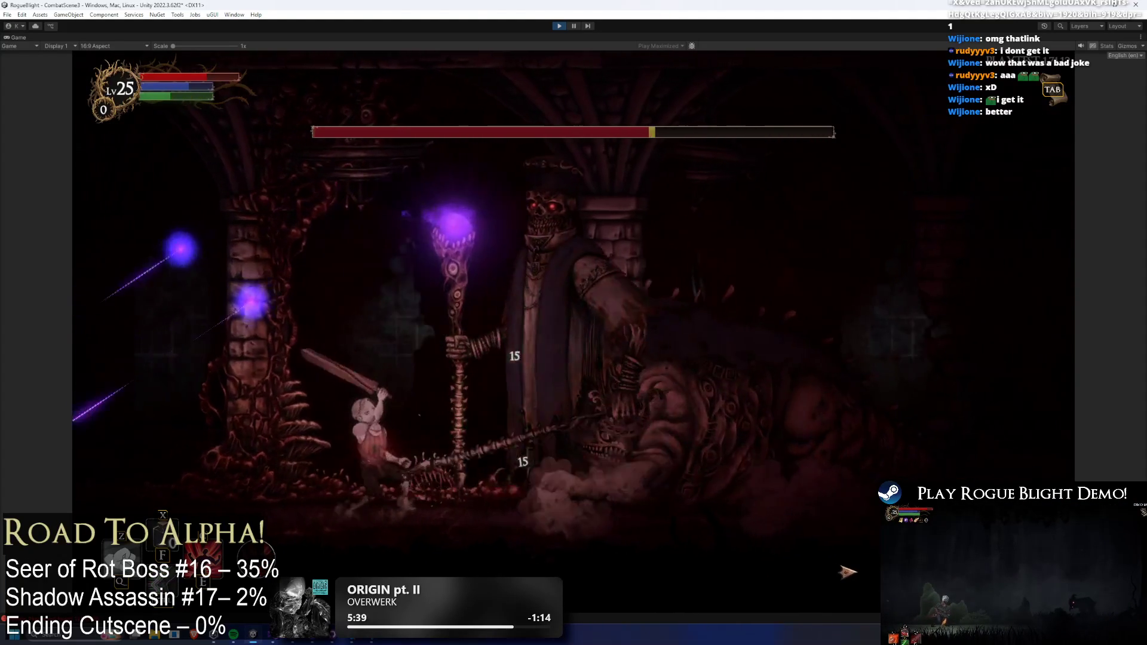
{"action": "key", "text": "Left"}
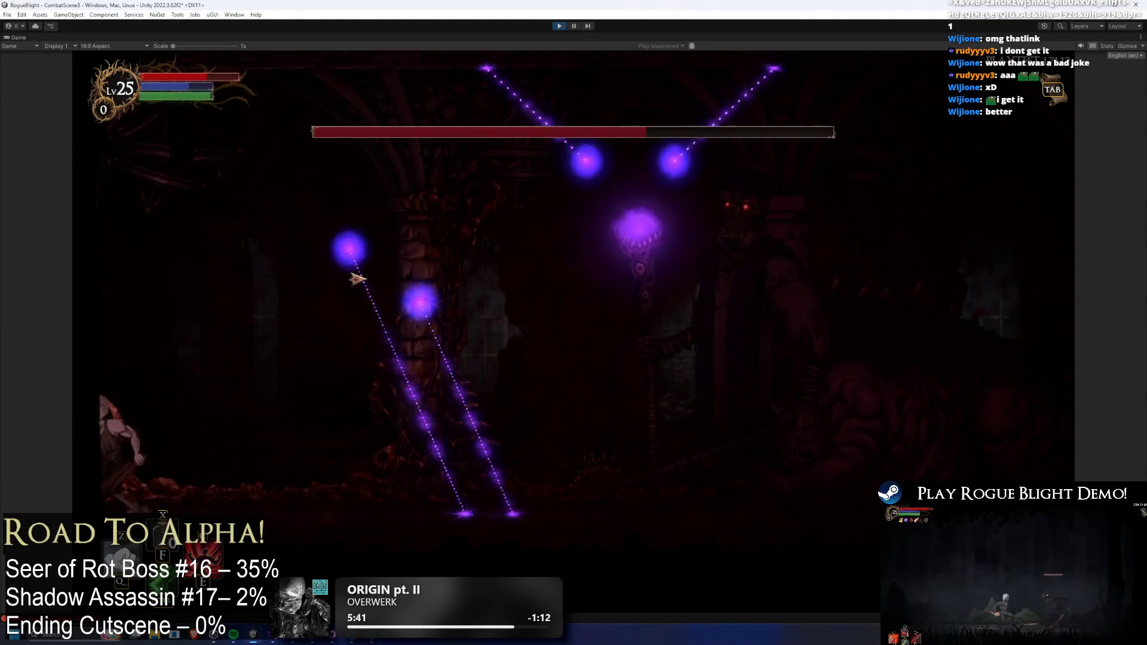
{"action": "key", "text": "Right"}
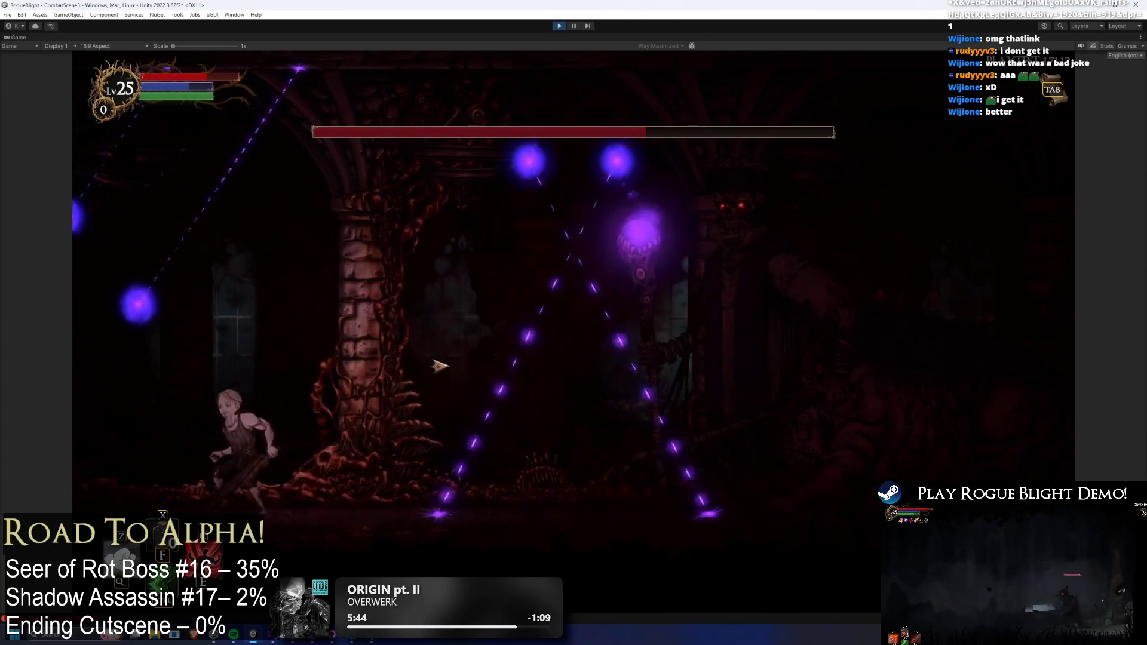
{"action": "key", "text": "Left"}
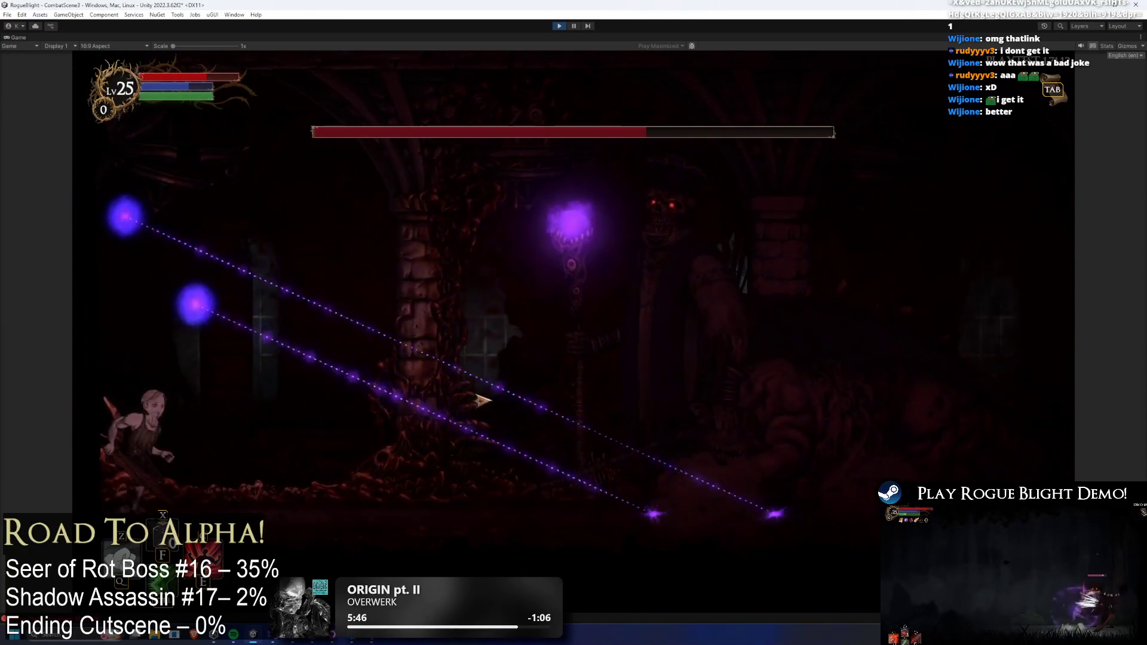
{"action": "key", "text": "Right"}
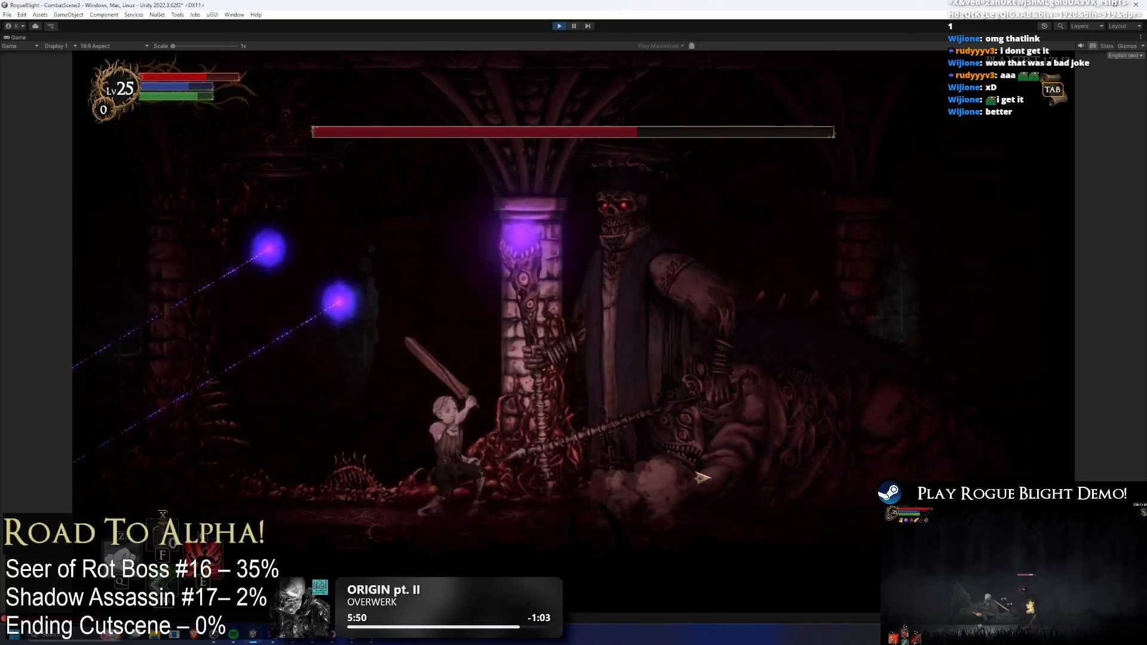
{"action": "key", "text": "Left"}
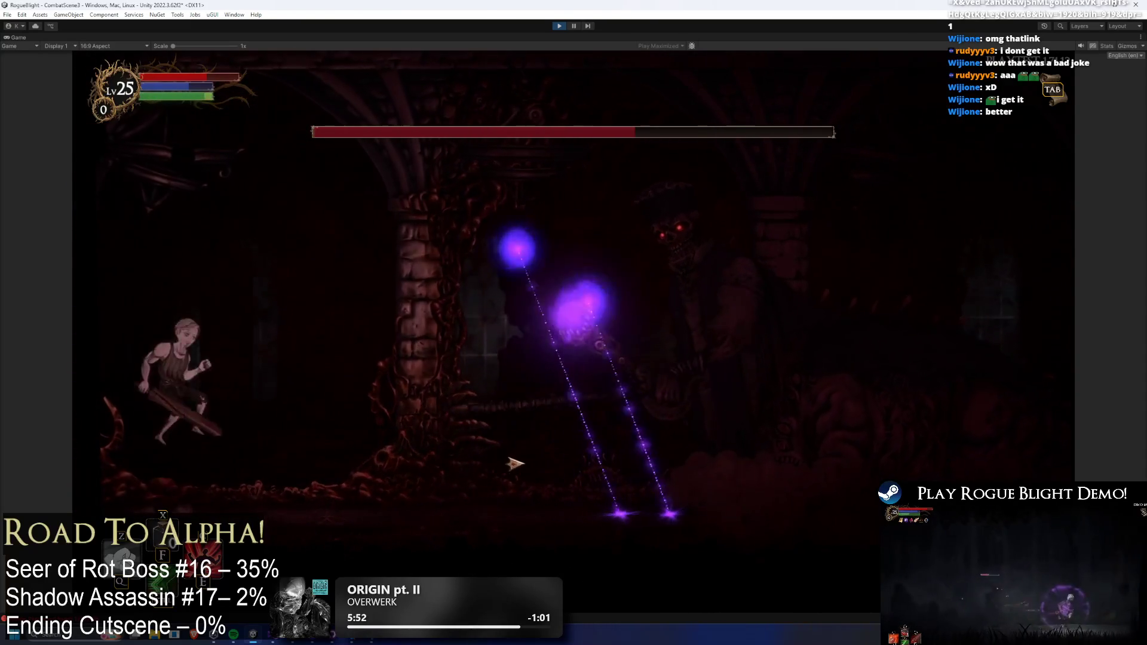
{"action": "key", "text": "Right"}
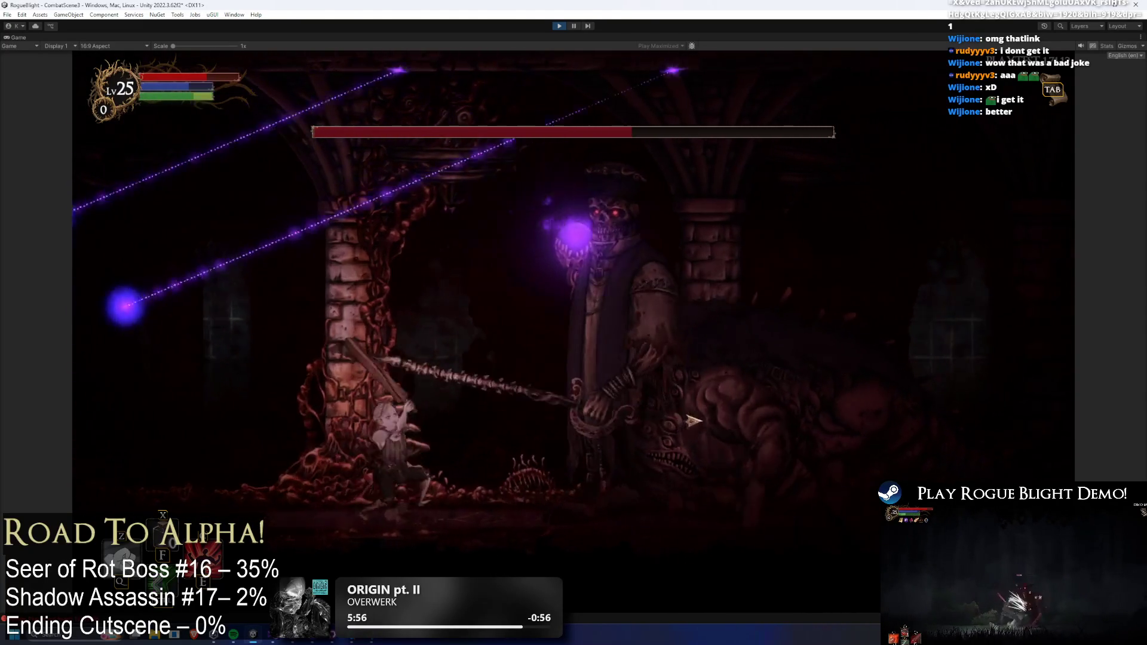
- Dodge the orb beams, move under the boss, and attack it for 11 damage
{"action": "key", "text": "Left"}
{"action": "key", "text": "Right"}
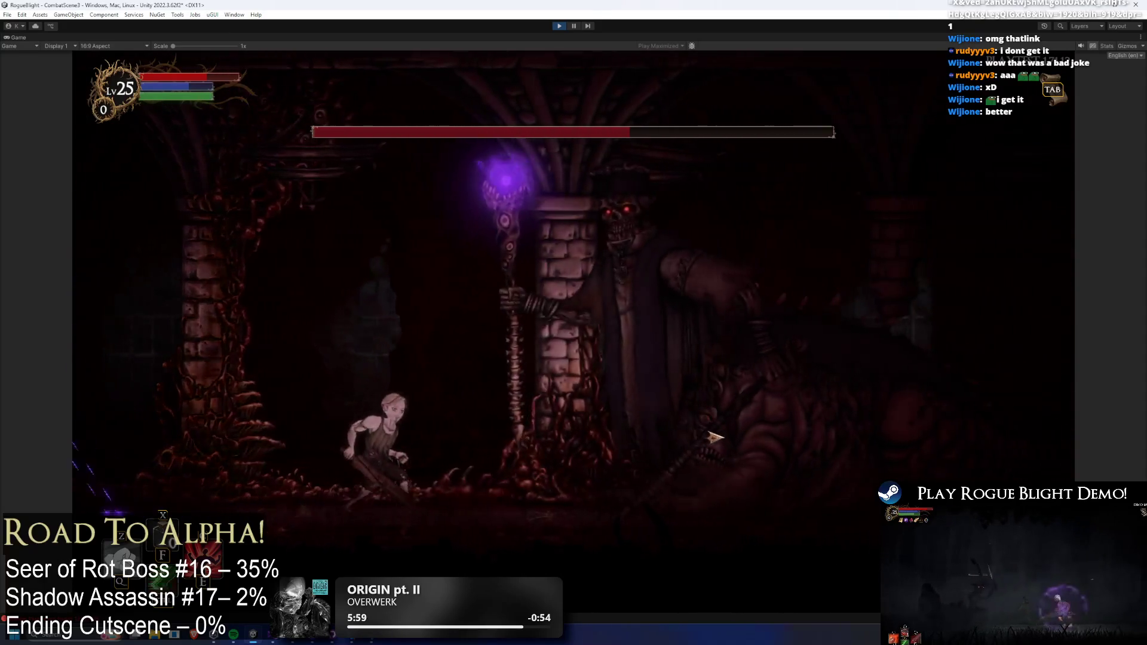
{"action": "key", "text": "Left"}
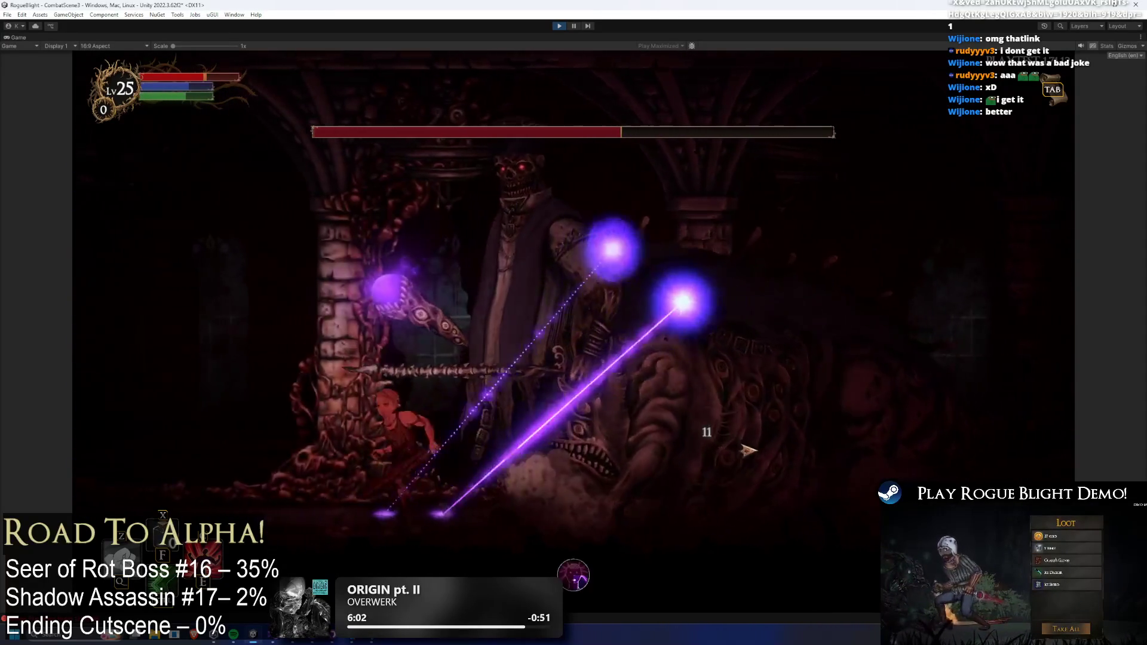
{"action": "key", "text": "Left"}
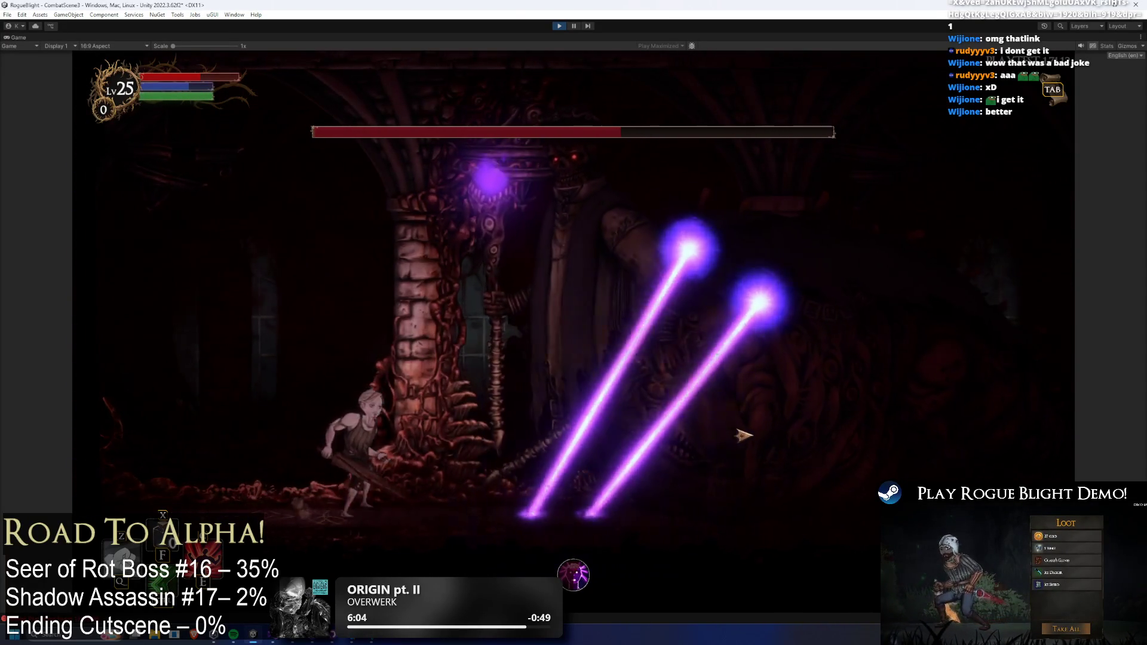
{"action": "key", "text": "Right"}
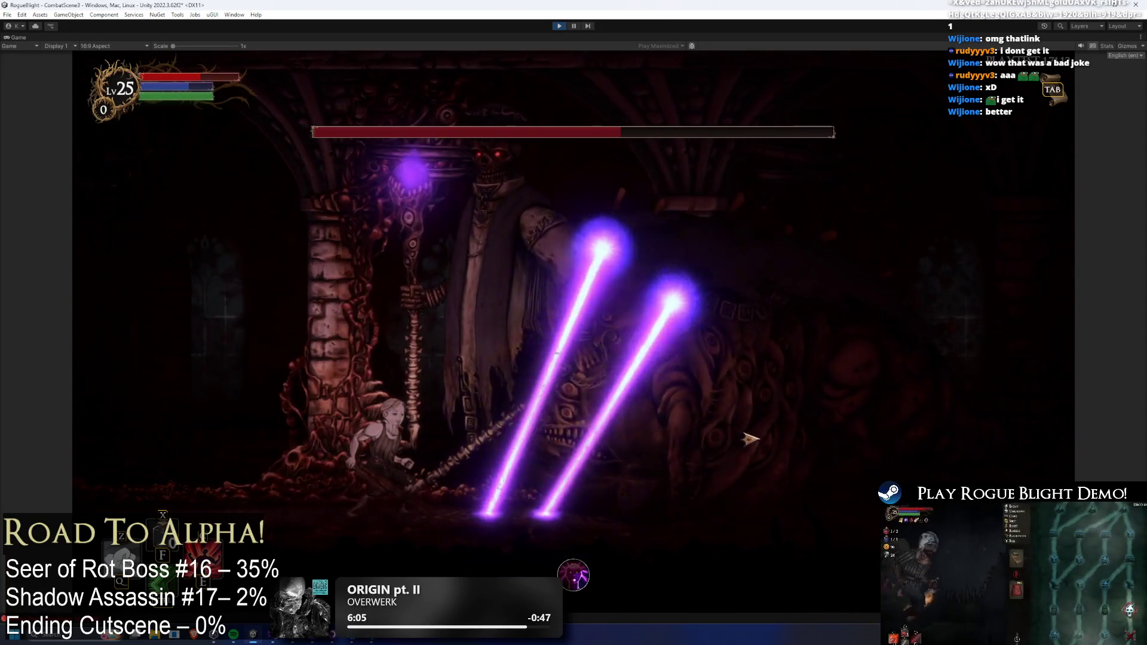
{"action": "key", "text": "d"}
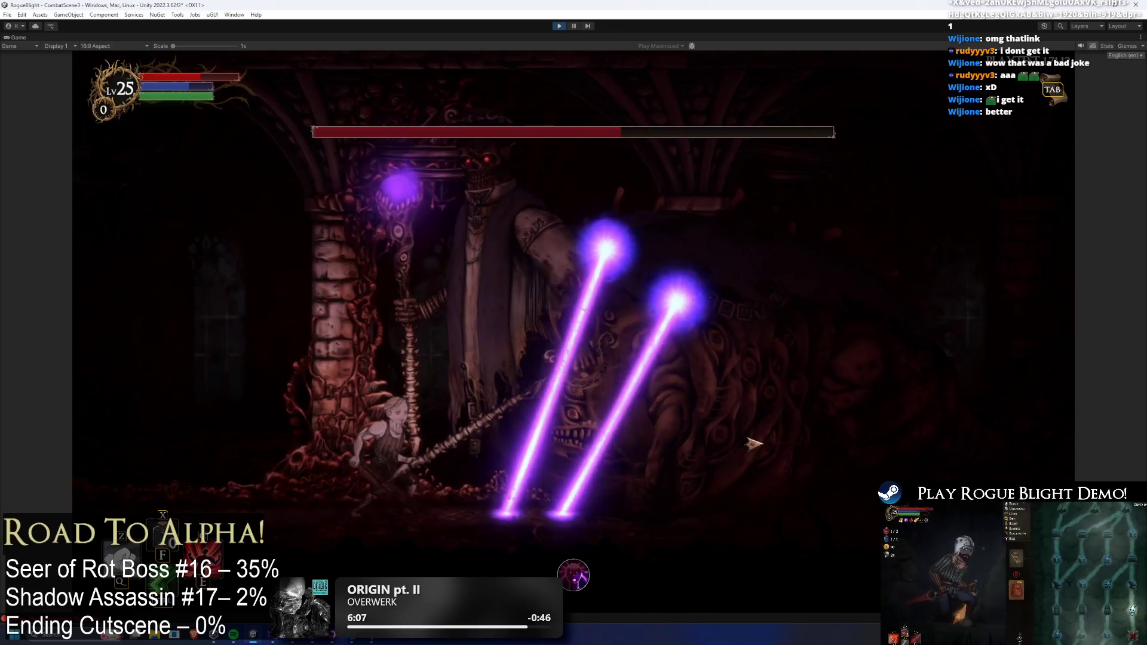
{"action": "key", "text": "a"}
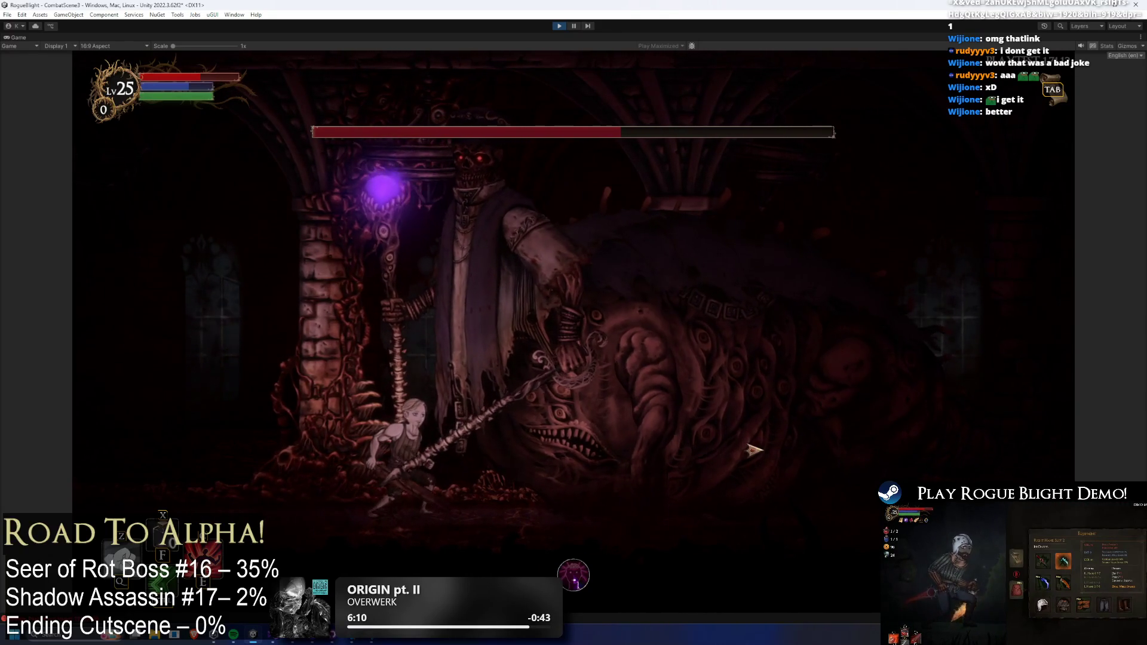
{"action": "key", "text": "d"}
{"action": "left_click", "coordinate": [755, 449]}
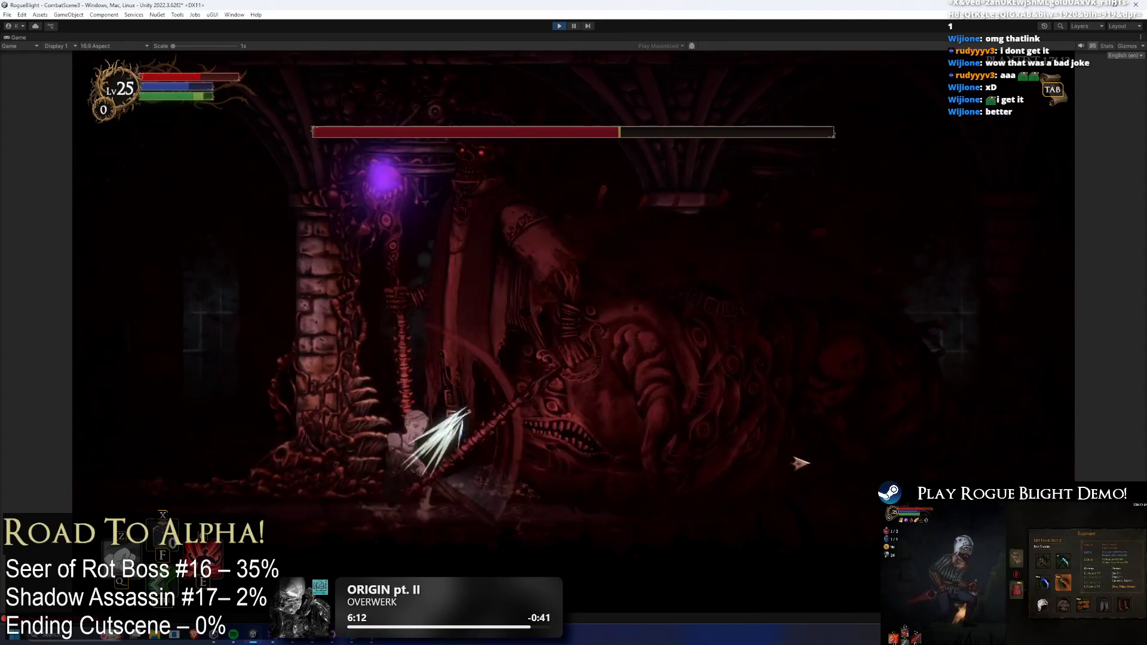
- Dash up beside the staff, jump onto the pillar ledge, slash the boss, then stop the playtest
{"action": "key", "text": "a"}
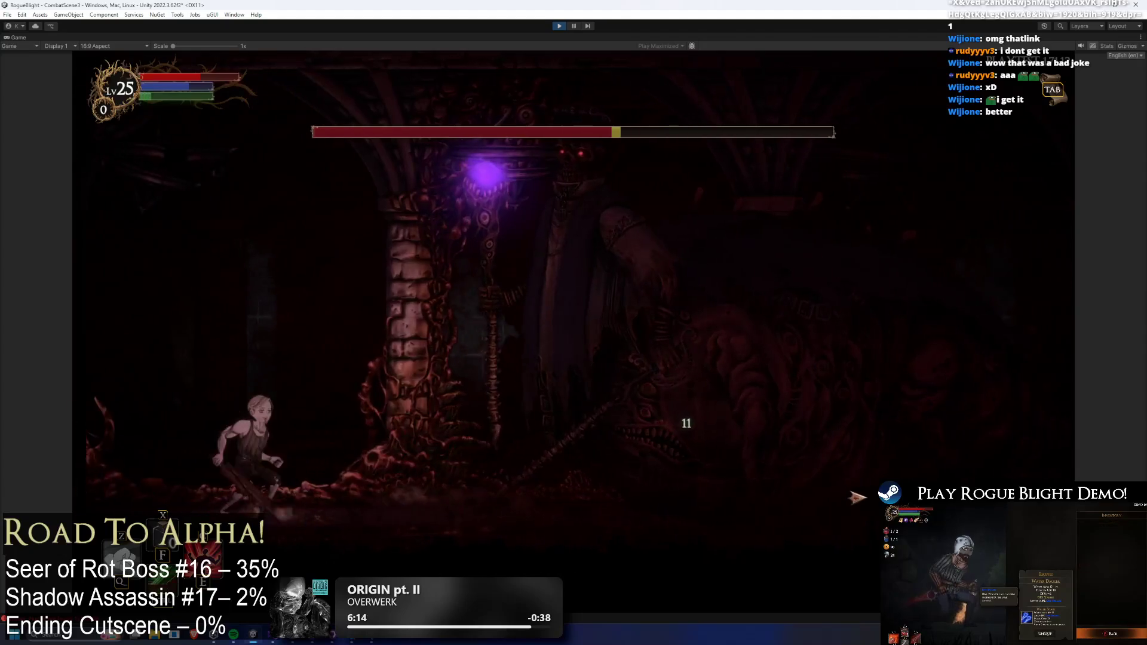
{"action": "key", "text": "space"}
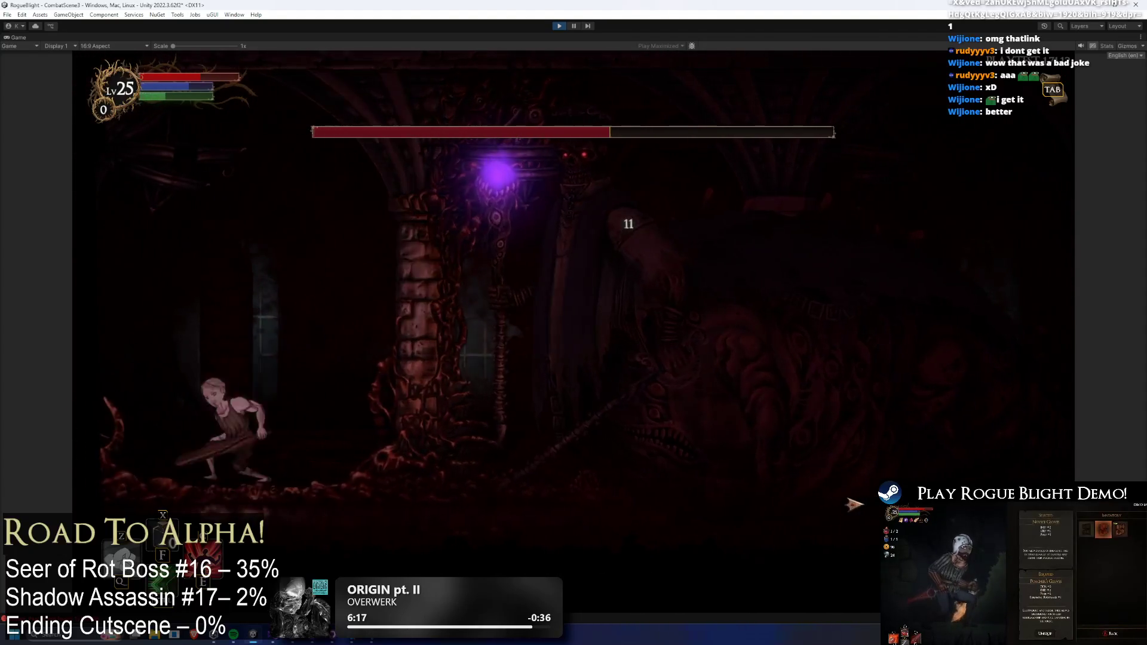
{"action": "key", "text": "x"}
{"action": "key", "text": "a"}
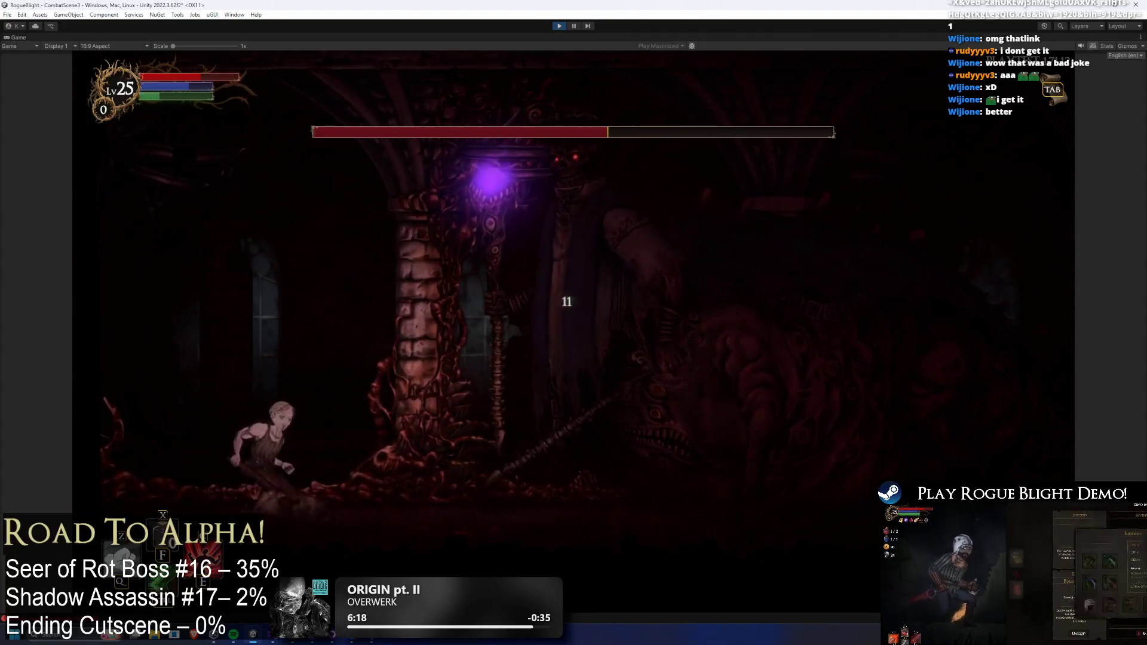
{"action": "key", "text": "d"}
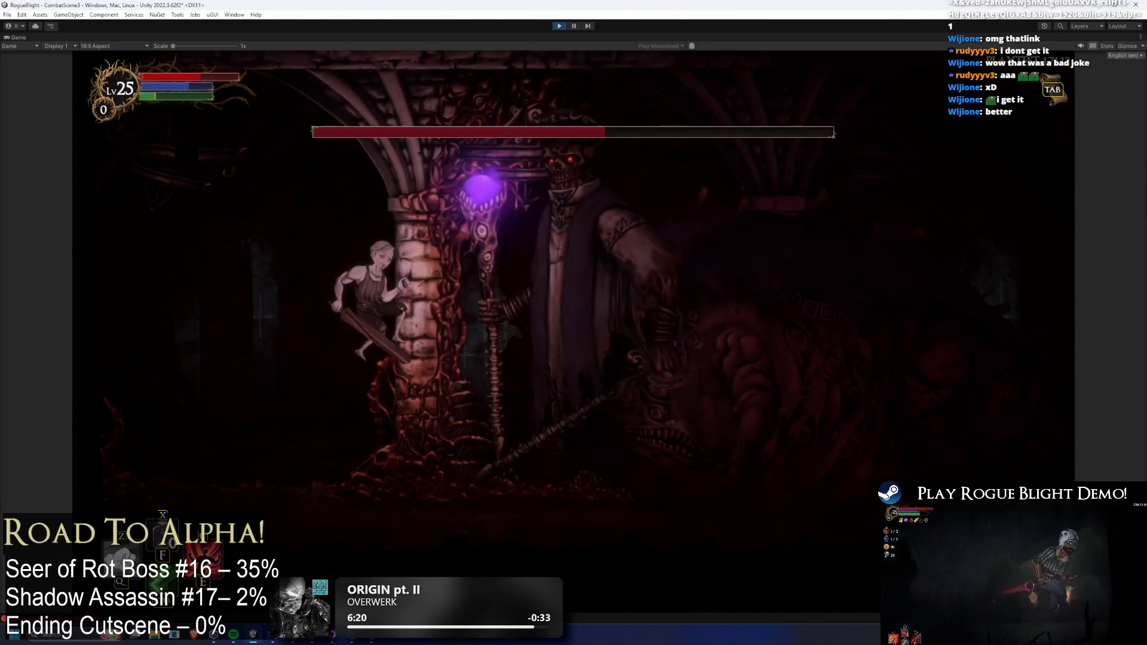
{"action": "key", "text": "x"}
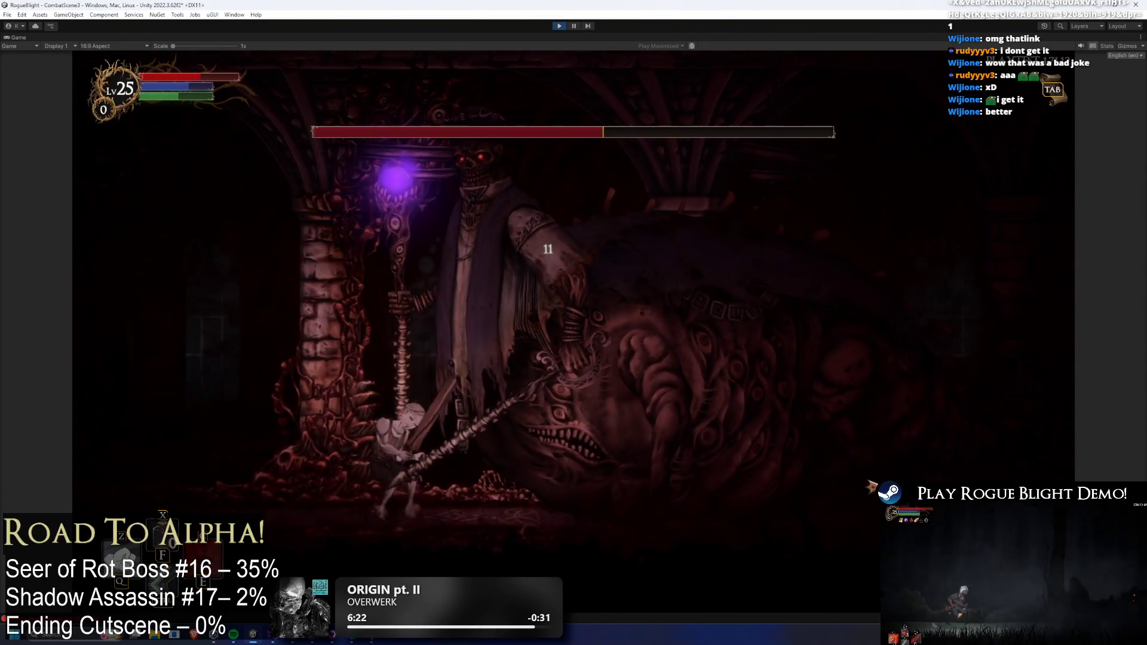
{"action": "key", "text": "x"}
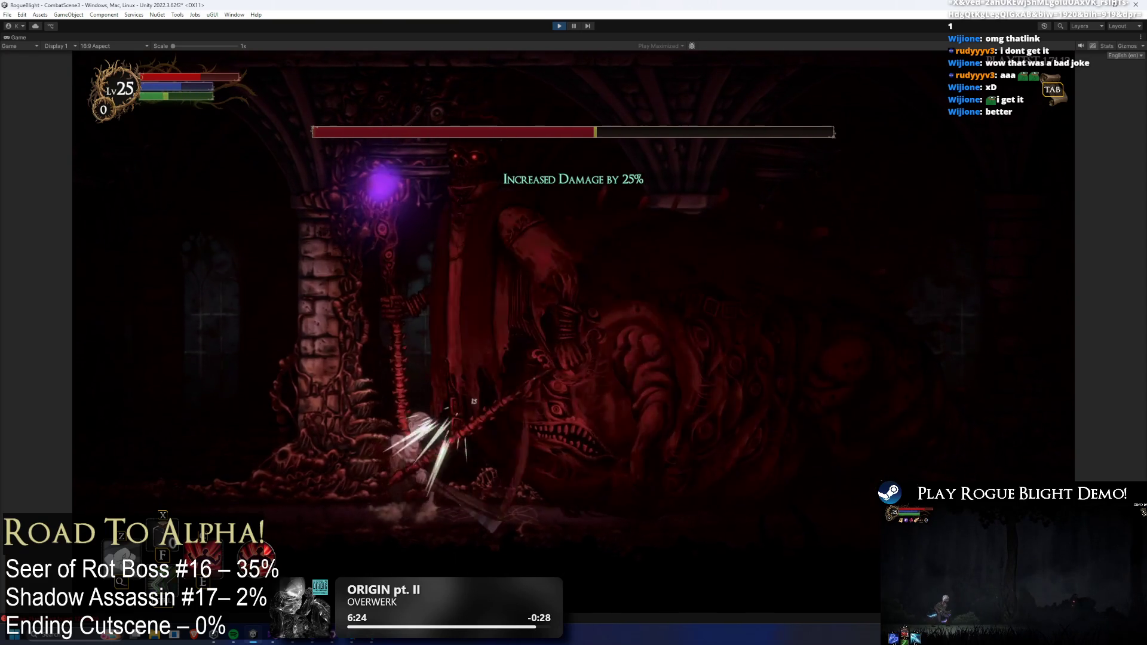
{"action": "key", "text": "a"}
{"action": "key", "text": "space"}
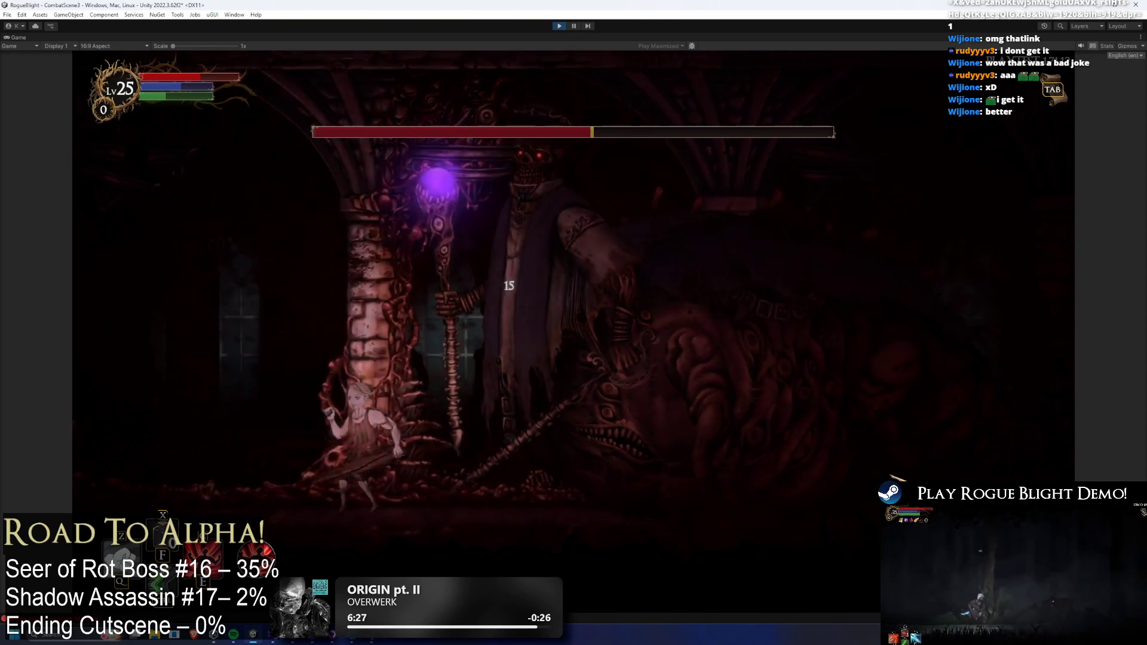
{"action": "key", "text": "x"}
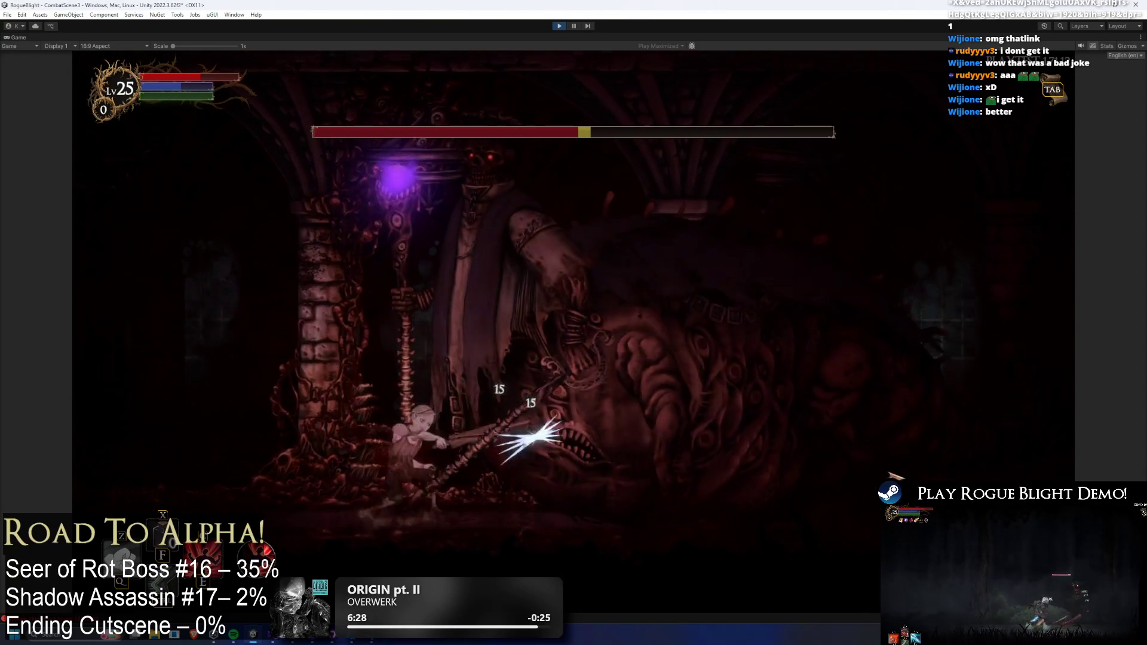
{"action": "left_click", "coordinate": [559, 26]}
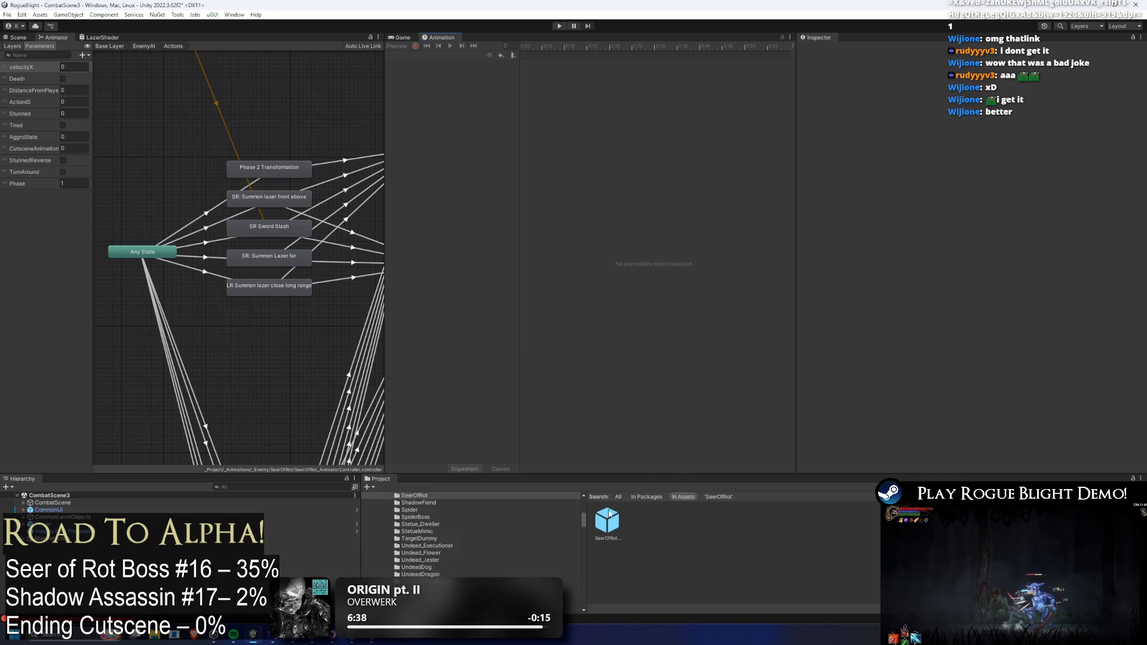
- Open the SeerOfRot prefab's animator and drag LR Fire Breath up near the attack states
{"action": "left_click", "coordinate": [602, 517]}
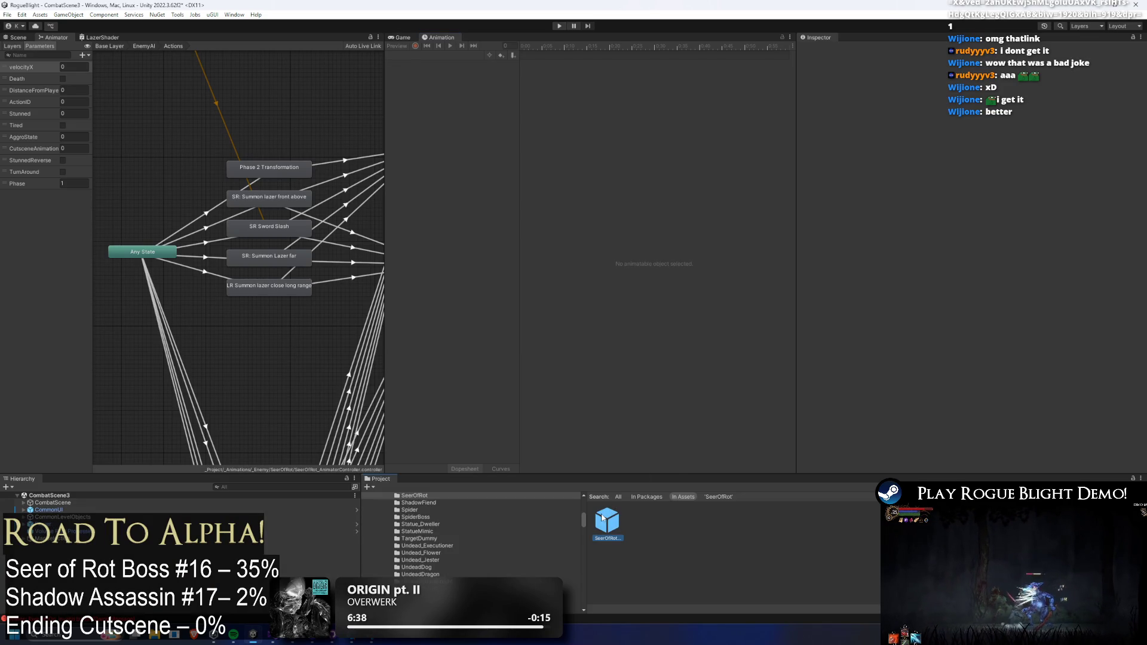
{"action": "double_click", "coordinate": [602, 518]}
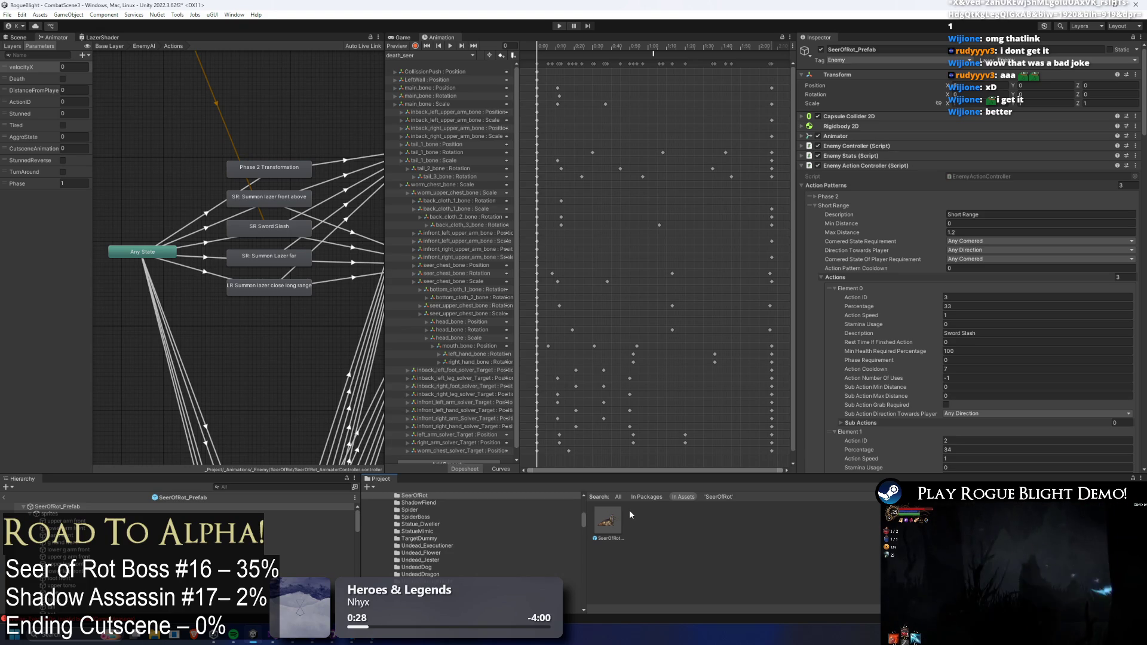
{"action": "scroll", "coordinate": [302, 286], "scroll_direction": "down", "scroll_amount": 4}
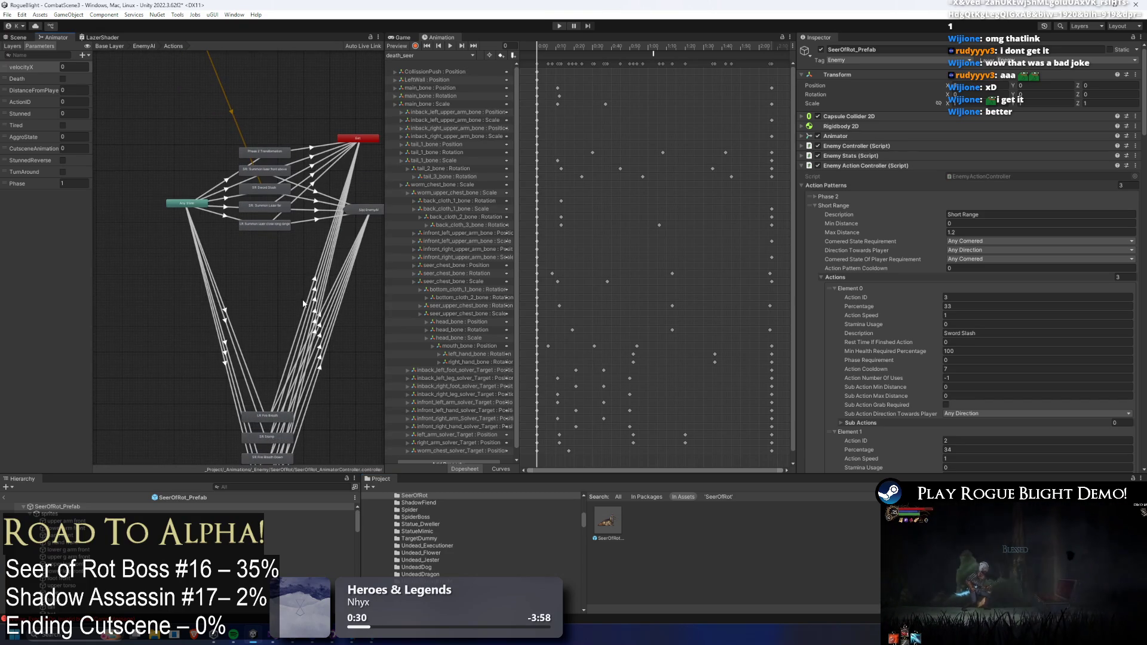
{"action": "left_click_drag", "start_coordinate": [316, 377], "coordinate": [284, 276]}
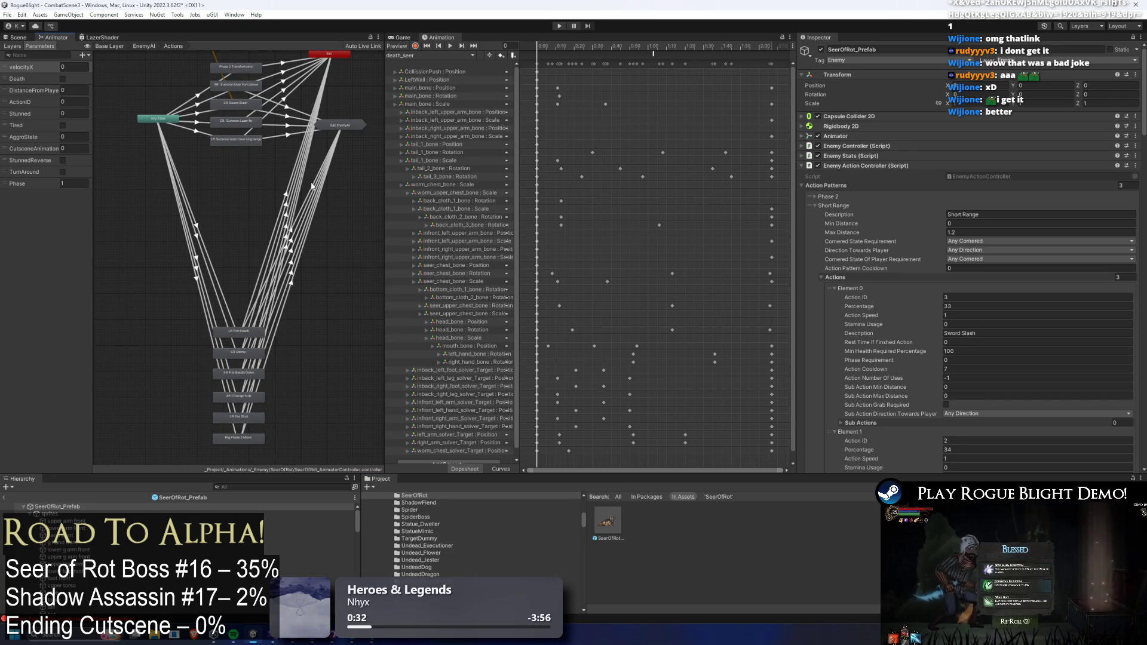
{"action": "mouse_move", "coordinate": [245, 335]}
{"action": "left_mouse_down"}
{"action": "mouse_move", "coordinate": [254, 191]}
{"action": "mouse_move", "coordinate": [242, 165]}
{"action": "left_mouse_up"}
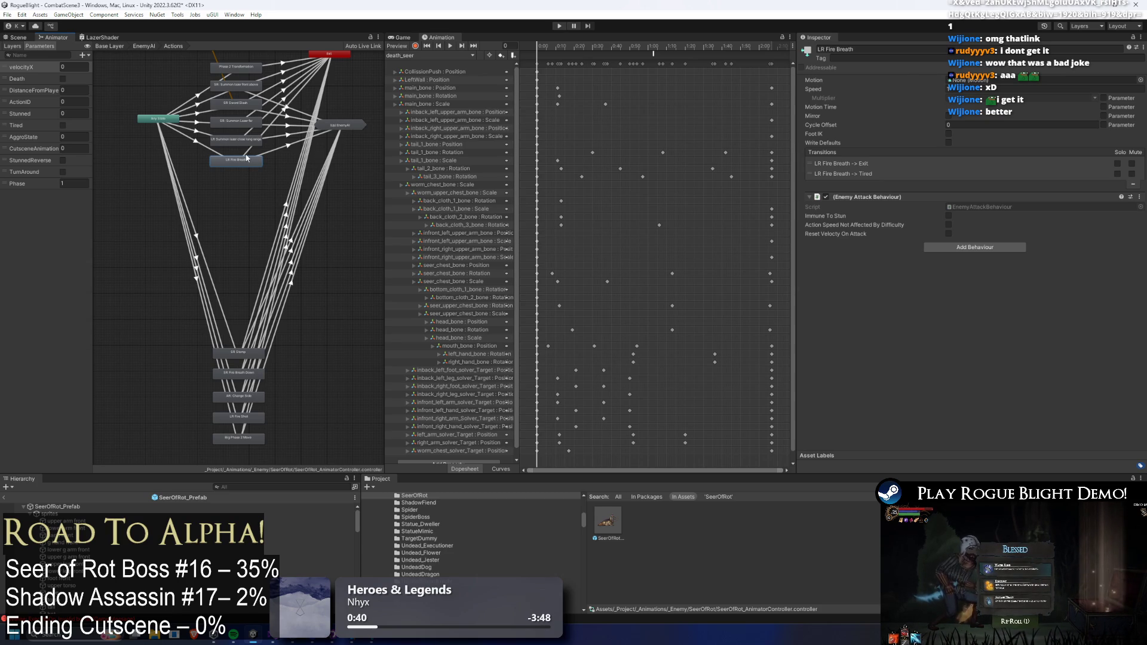
- Reselect the SeerOfRot prefab and settle LR Fire Breath just below the attack states
{"action": "left_click", "coordinate": [604, 521]}
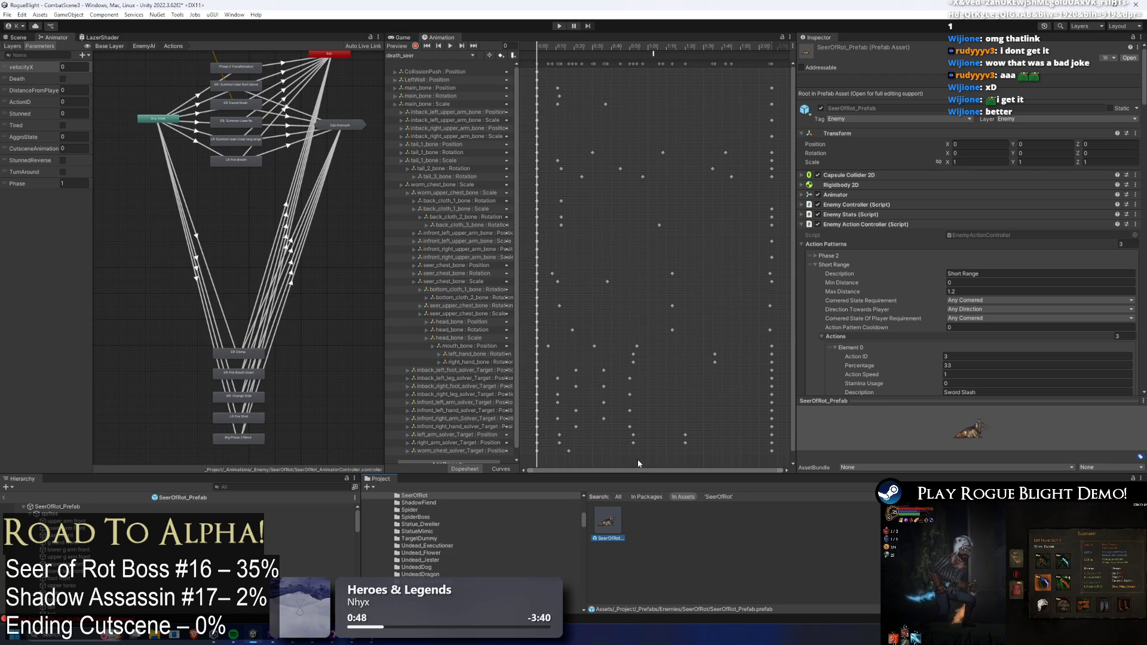
{"action": "left_click", "coordinate": [120, 103]}
{"action": "left_click_drag", "start_coordinate": [176, 135], "coordinate": [163, 265]}
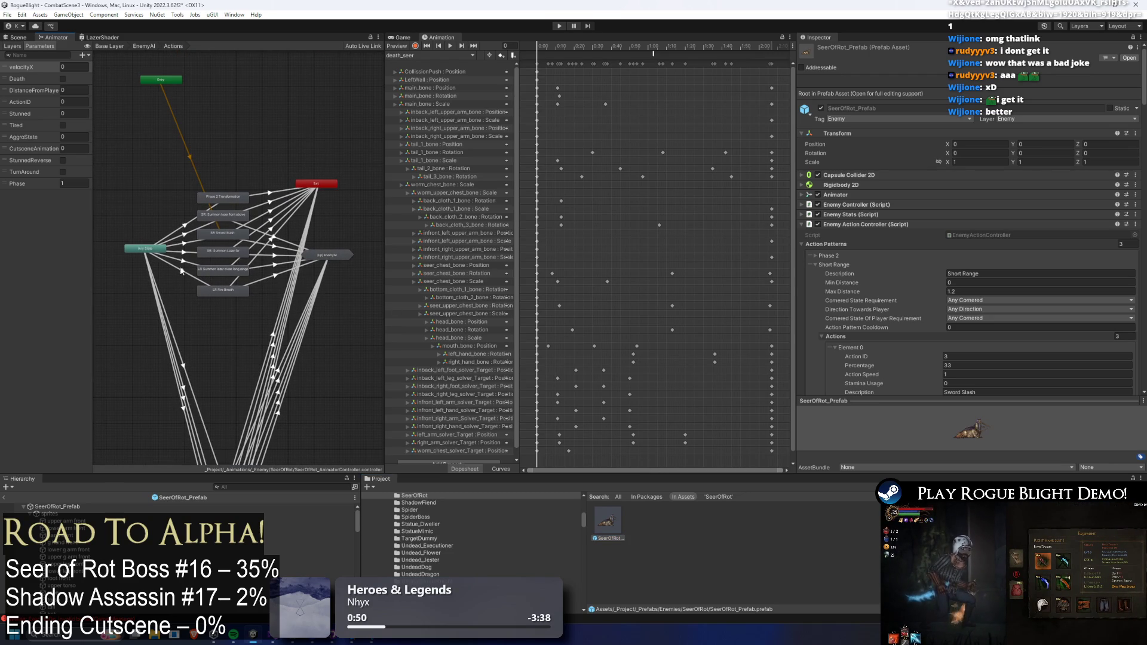
{"action": "left_click_drag", "start_coordinate": [219, 298], "coordinate": [222, 331]}
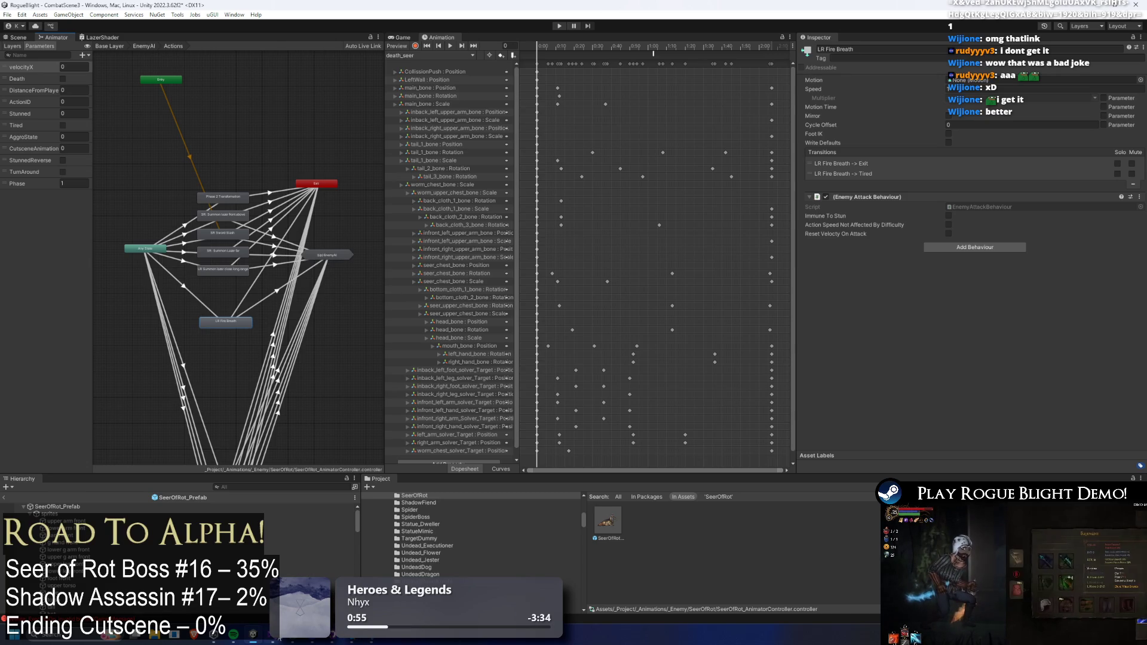
{"action": "left_click", "coordinate": [358, 642]}
- Delete the lazer forward staff follow-up text from the TODO list
{"action": "key", "text": "Up"}
{"action": "key", "text": "Up"}
{"action": "key", "text": "Up"}
{"action": "key", "text": "shift+Home"}
{"action": "key", "text": "shift+Home"}
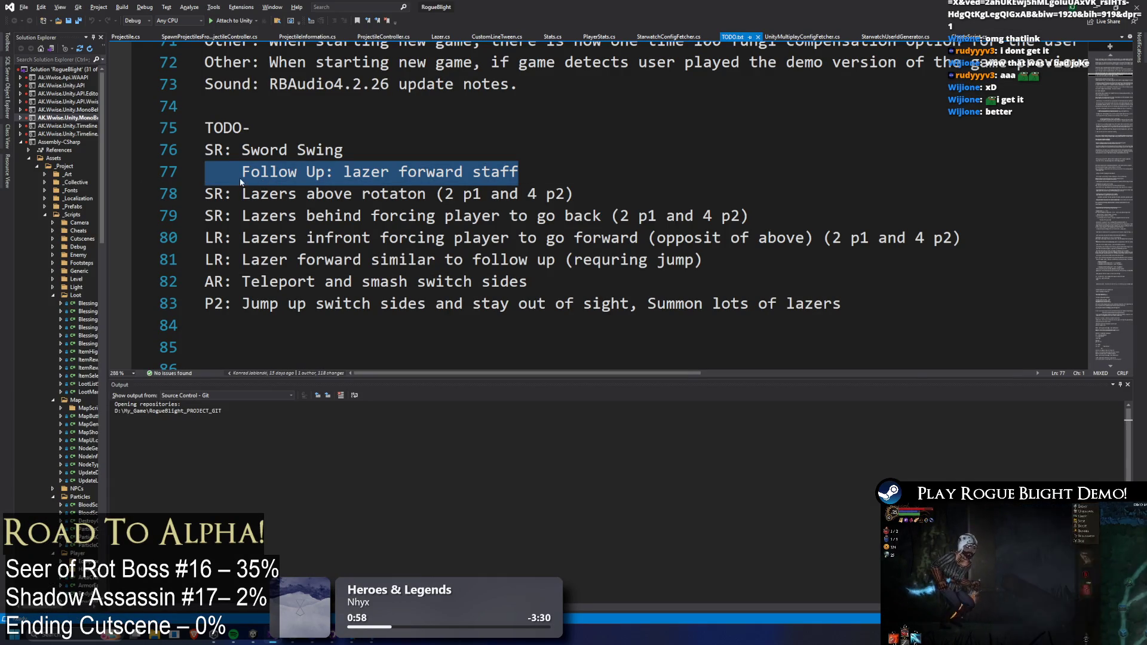
{"action": "key", "text": "Delete"}
{"action": "key", "text": "ctrl+z"}
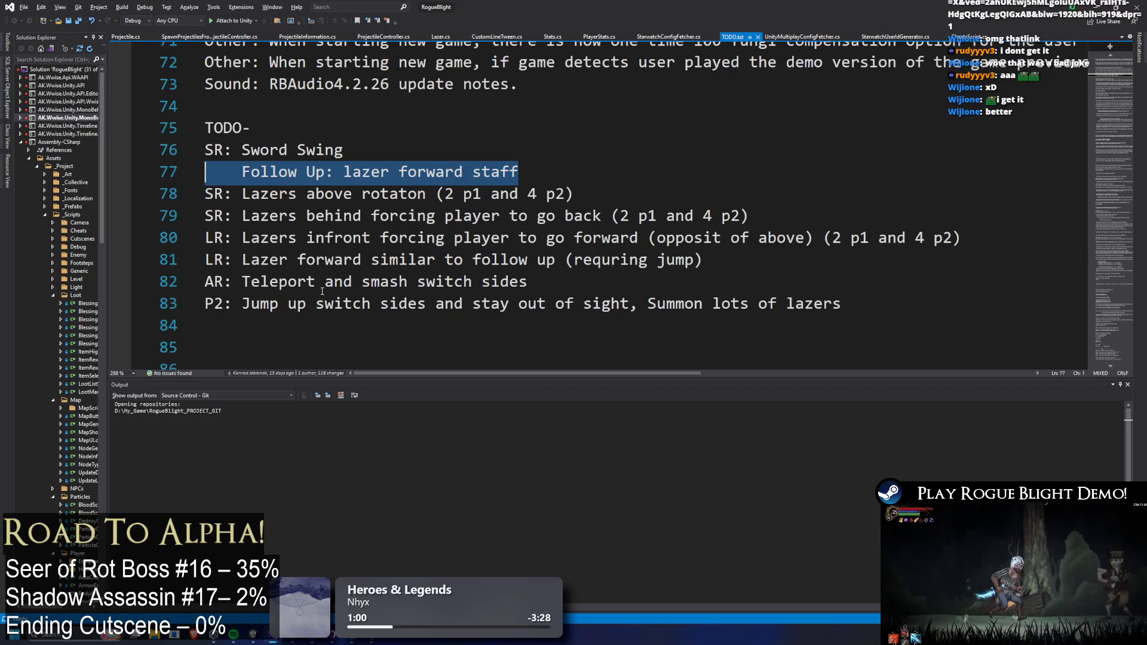
{"action": "key", "text": "Delete"}
- Move the LR lazer forward line to the bottom of the list and remove the leftover blank lines
{"action": "left_click_drag", "start_coordinate": [705, 259], "coordinate": [201, 260]}
{"action": "key", "text": "ctrl+x"}
{"action": "left_click", "coordinate": [222, 325]}
{"action": "key", "text": "Return"}
{"action": "key", "text": "ctrl+v"}
{"action": "left_click", "coordinate": [303, 277]}
{"action": "key", "text": "Up"}
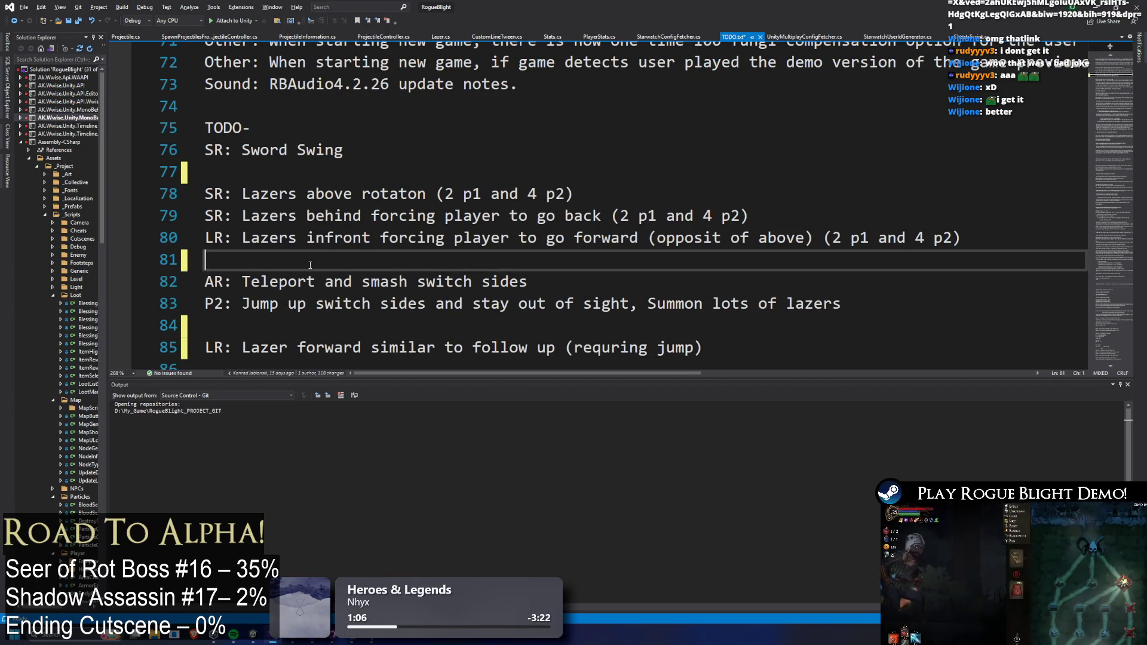
{"action": "key", "text": "BackSpace"}
{"action": "left_click", "coordinate": [368, 192]}
{"action": "key", "text": "Up"}
{"action": "key", "text": "BackSpace"}
- Add a separator after the LR infront item and group the AR, P2 and LR lazer forward lines
{"action": "mouse_move", "coordinate": [306, 194]}
{"action": "left_mouse_down"}
{"action": "mouse_move", "coordinate": [672, 215]}
{"action": "mouse_move", "coordinate": [961, 216]}
{"action": "mouse_move", "coordinate": [103, 148]}
{"action": "left_mouse_up"}
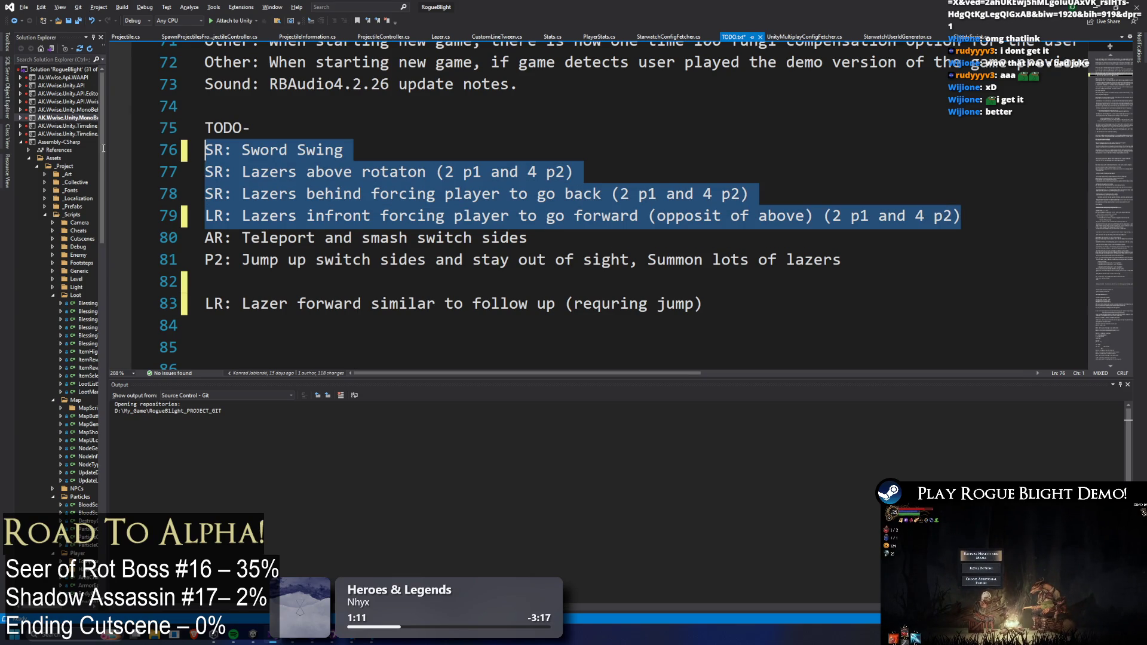
{"action": "left_click", "coordinate": [979, 221]}
{"action": "key", "text": "Return"}
{"action": "scroll", "coordinate": [470, 204], "scroll_direction": "down", "scroll_amount": 2}
{"action": "scroll", "coordinate": [471, 205], "scroll_direction": "up", "scroll_amount": 1}
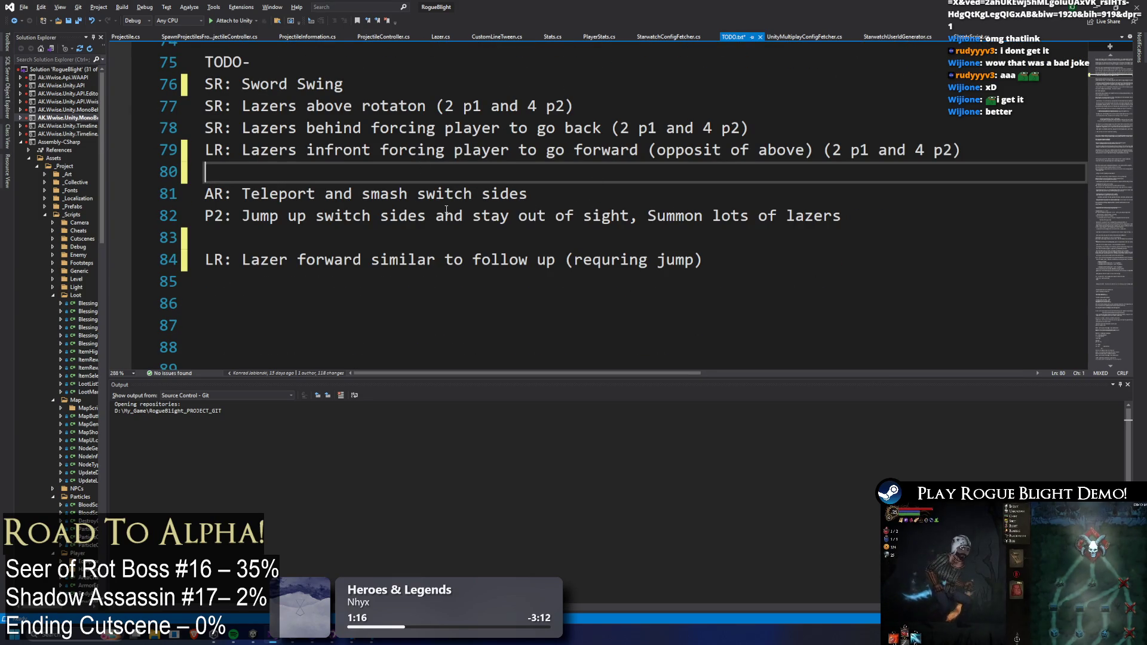
{"action": "left_click_drag", "start_coordinate": [758, 269], "coordinate": [203, 263]}
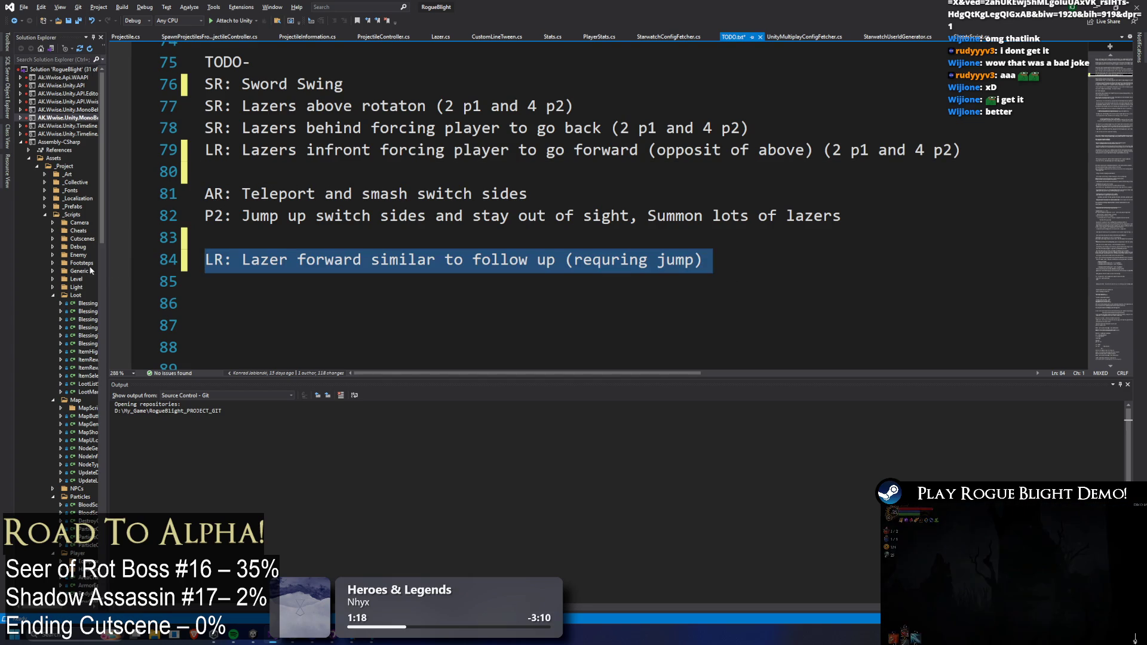
{"action": "left_click", "coordinate": [306, 233]}
{"action": "key", "text": "BackSpace"}
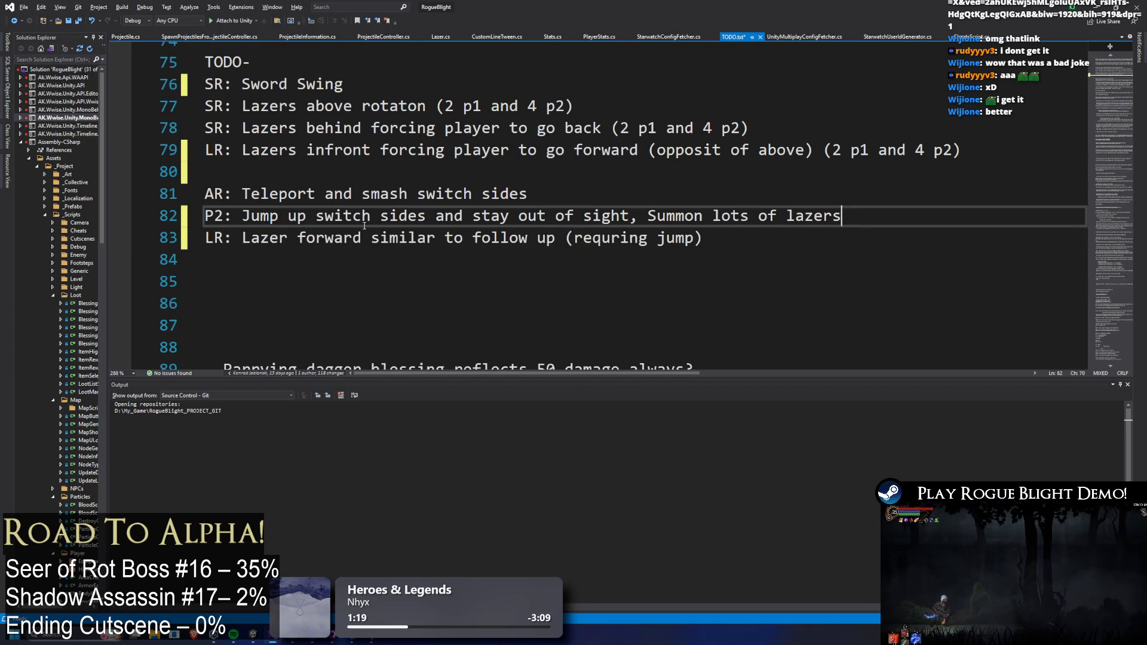
{"action": "left_click_drag", "start_coordinate": [741, 239], "coordinate": [139, 202]}
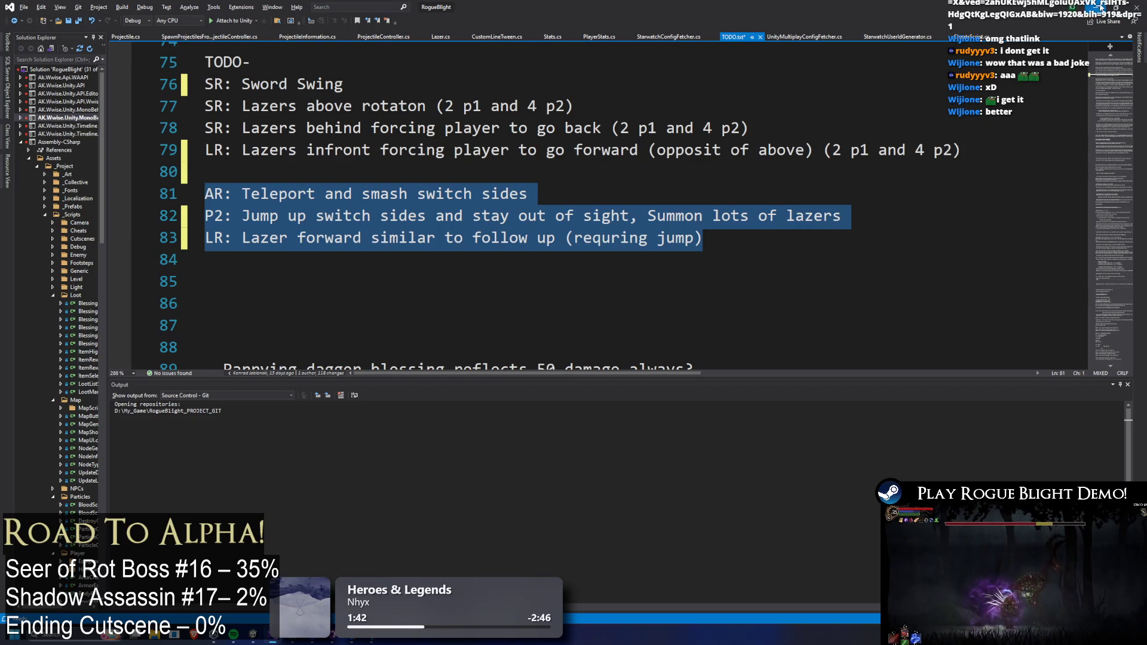
{"action": "key", "text": "alt+Tab"}
- Inspect the SeerOfRot prefab's Enemy Action Controller patterns, then bring up the roadmap drawing in Paint
{"action": "left_click", "coordinate": [615, 522]}
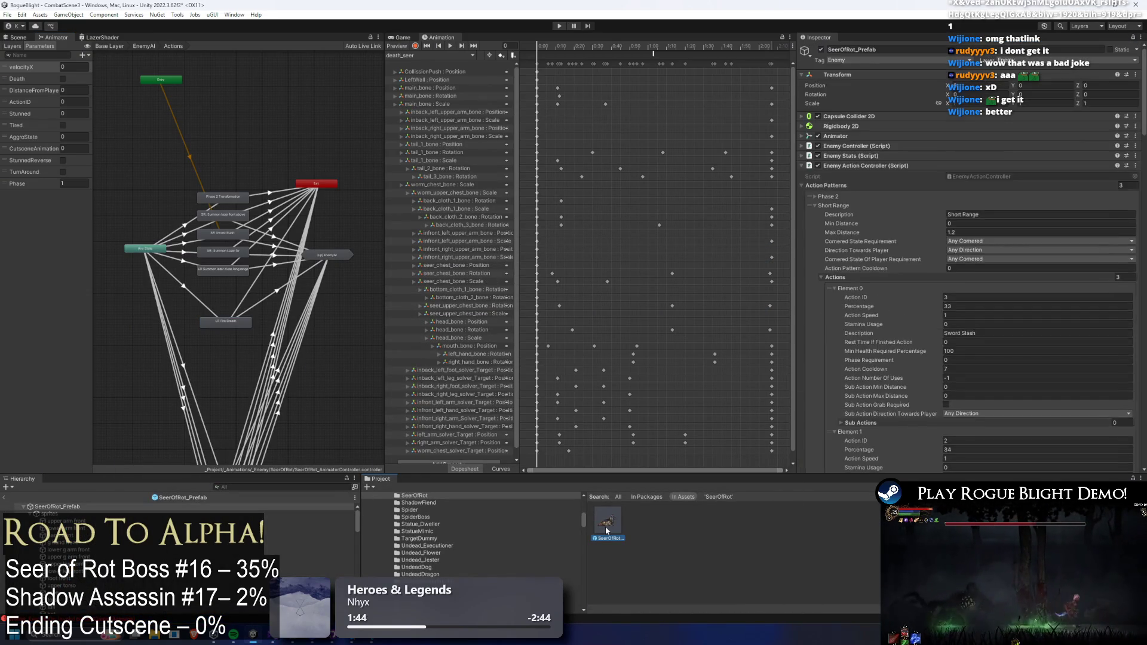
{"action": "left_click", "coordinate": [56, 506]}
{"action": "left_click", "coordinate": [56, 506]}
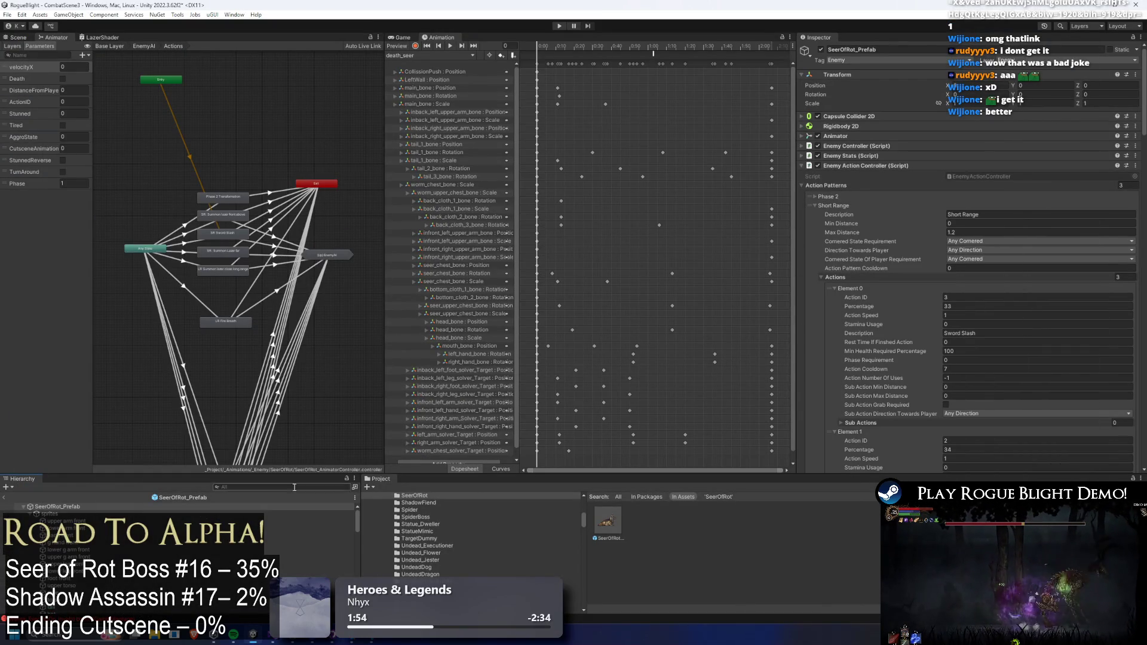
{"action": "left_click", "coordinate": [354, 641]}
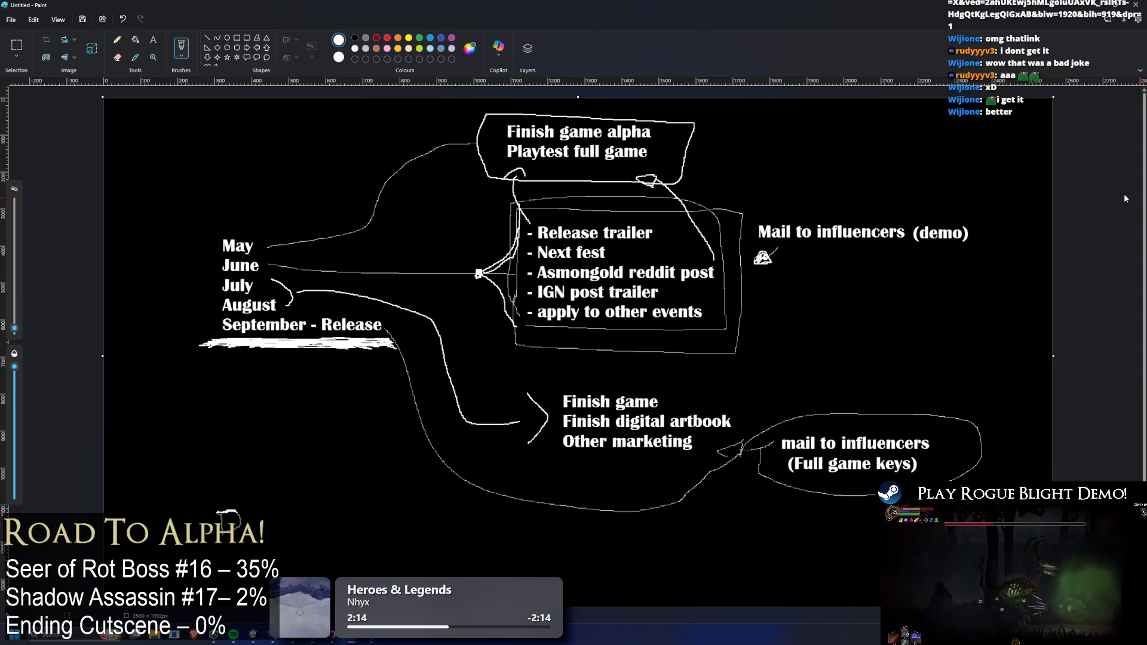
{"action": "left_click", "coordinate": [1073, 9]}
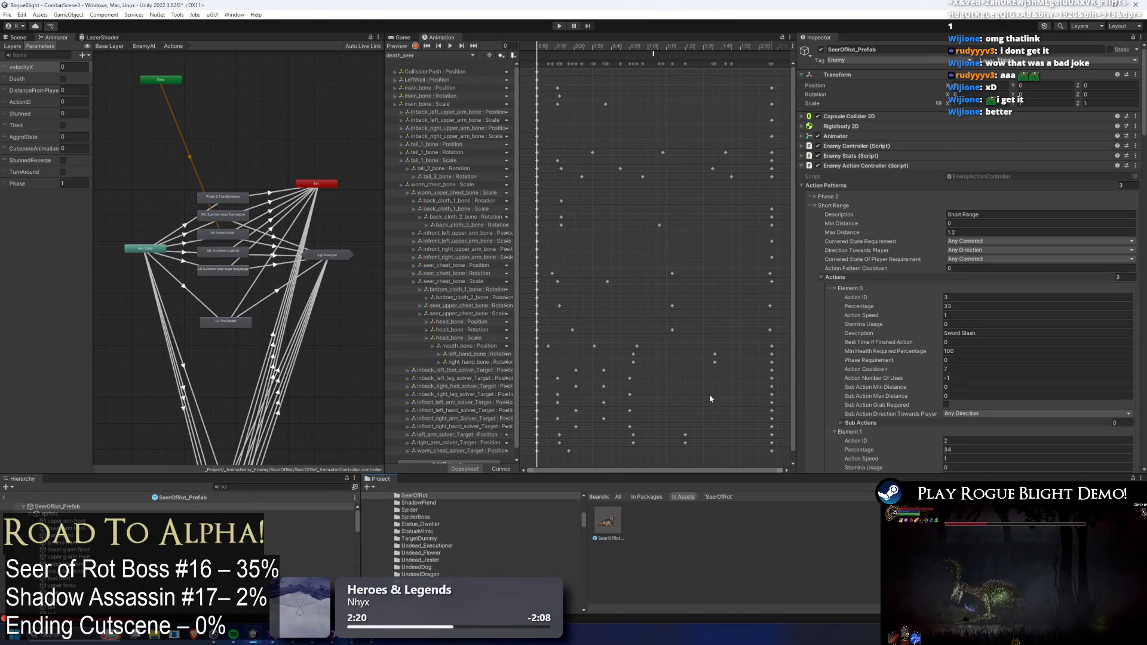
{"action": "left_click", "coordinate": [351, 639]}
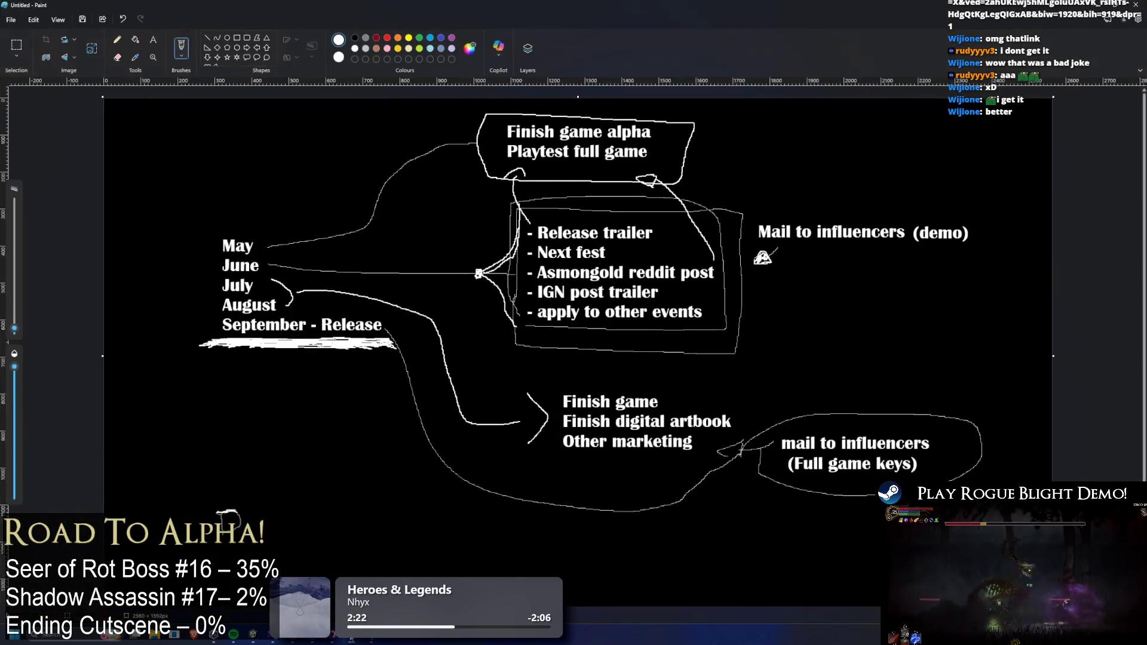
{"action": "left_click", "coordinate": [260, 641]}
{"action": "left_click", "coordinate": [272, 638]}
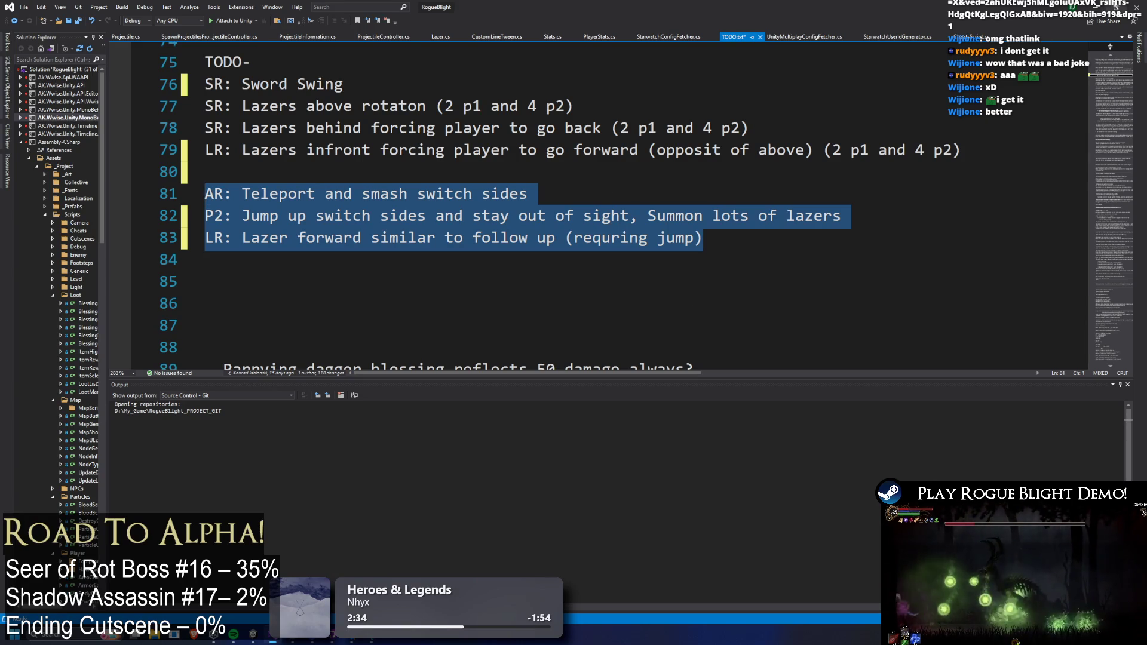
- Deselect the grouped TODO lines and return to the Unity editor
{"action": "left_click", "coordinate": [205, 171]}
{"action": "key", "text": "alt+Tab"}
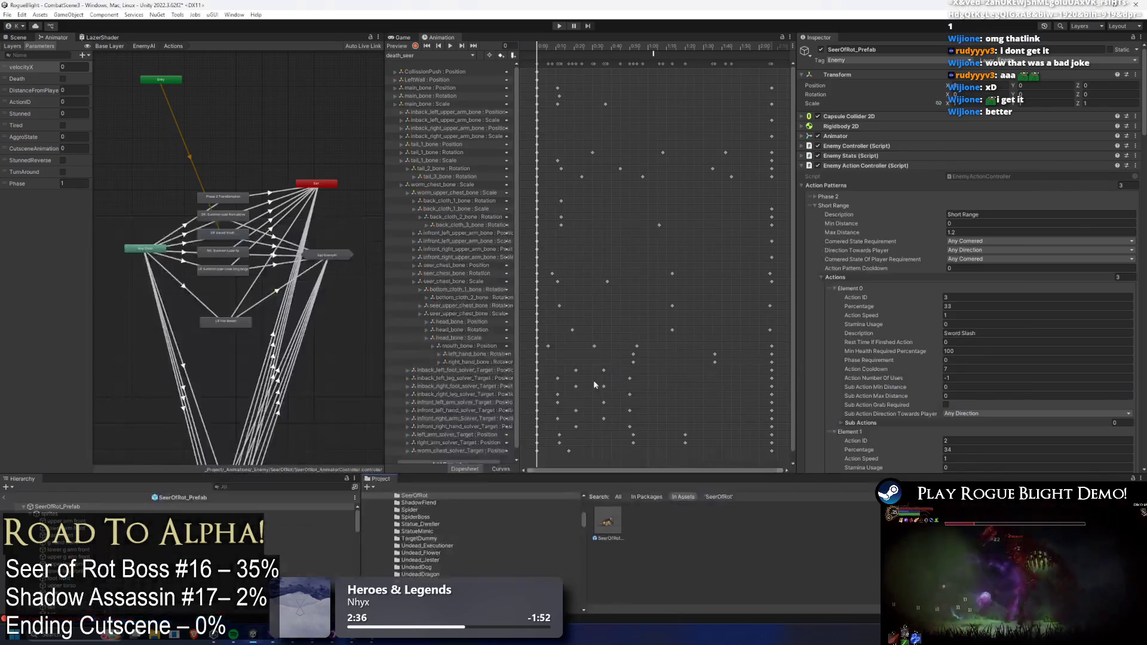
- Look over the SeerOfRot prefab's animation clip list, then return to the Visual Studio TODO notes
{"action": "left_click", "coordinate": [607, 538]}
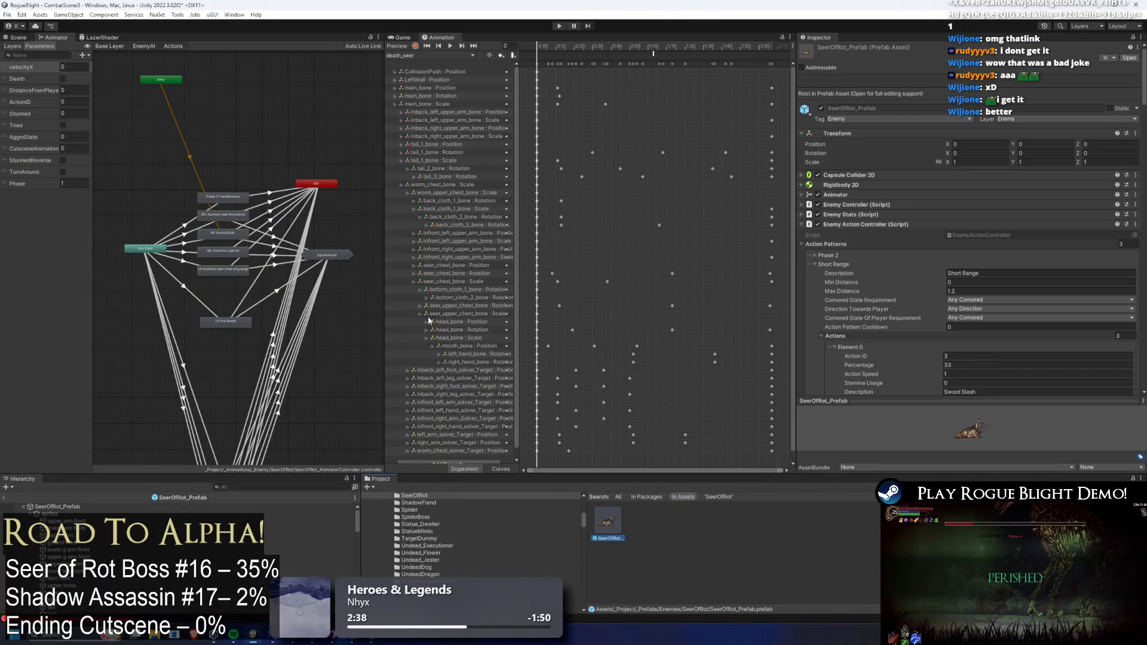
{"action": "left_click", "coordinate": [449, 55]}
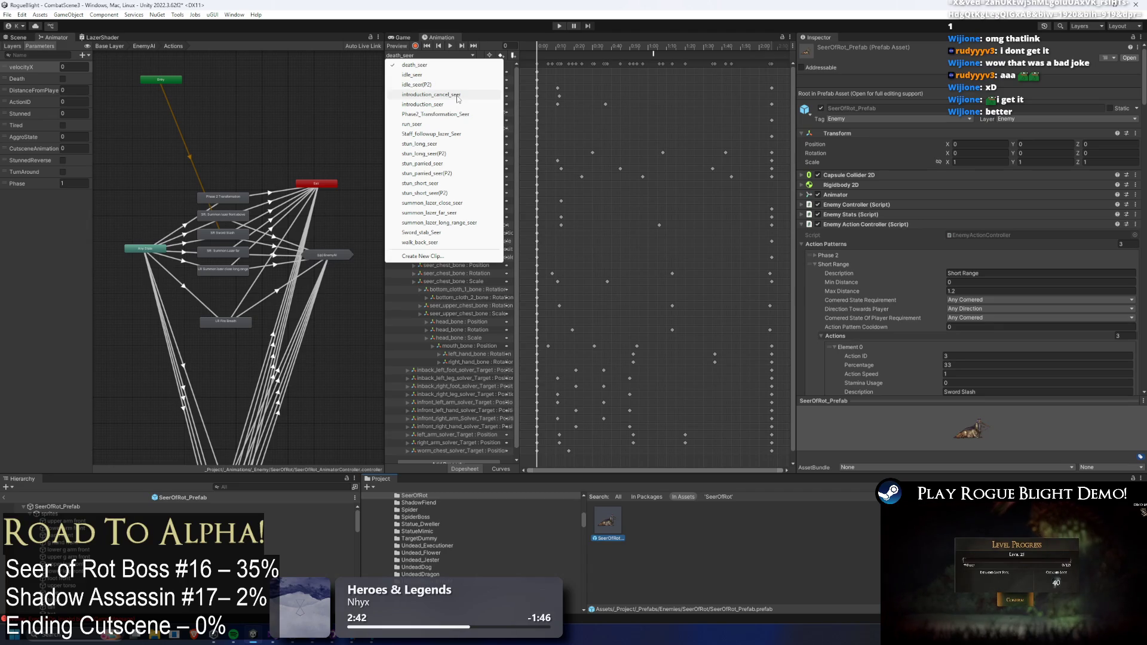
{"action": "key", "text": "alt+Tab"}
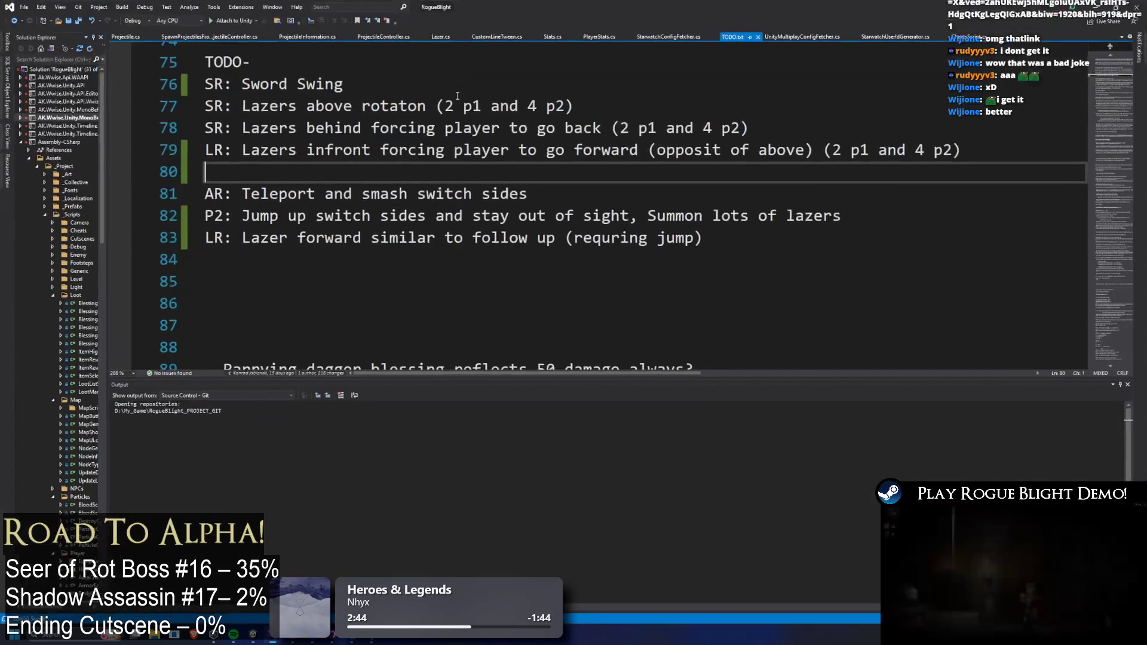
- Move the LR lazer forward line directly under the AR line and remove the leftover blank line
{"action": "left_click_drag", "start_coordinate": [226, 195], "coordinate": [494, 168]}
{"action": "left_click", "coordinate": [775, 242]}
{"action": "key", "text": "shift+Home"}
{"action": "key", "text": "ctrl+x"}
{"action": "left_click", "coordinate": [594, 189]}
{"action": "key", "text": "Return"}
{"action": "key", "text": "Return"}
{"action": "key", "text": "ctrl+v"}
{"action": "key", "text": "Up"}
{"action": "key", "text": "Up"}
{"action": "key", "text": "Up"}
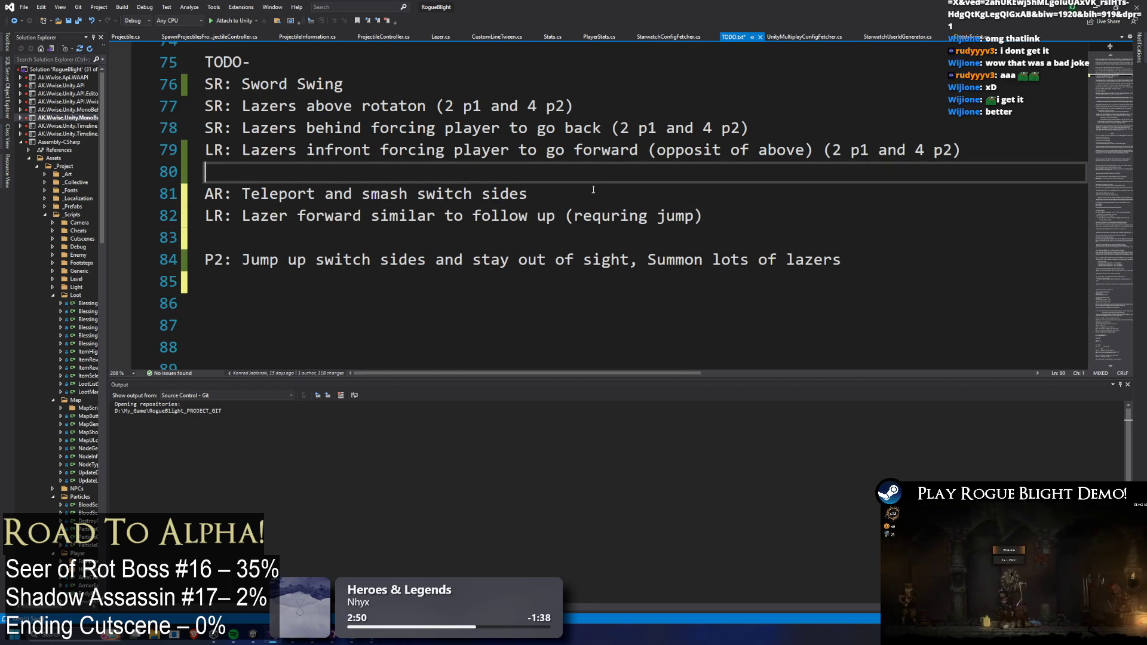
{"action": "key", "text": "BackSpace"}
- Prefix the AR teleport and LR lazer forward lines with 'TODO'
{"action": "key", "text": "Return"}
{"action": "key", "text": "Down"}
{"action": "type", "text": "TODO"}
{"action": "key", "text": "Down"}
{"action": "key", "text": "Left"}
{"action": "key", "text": "Left"}
{"action": "type", "text": "TODO"}
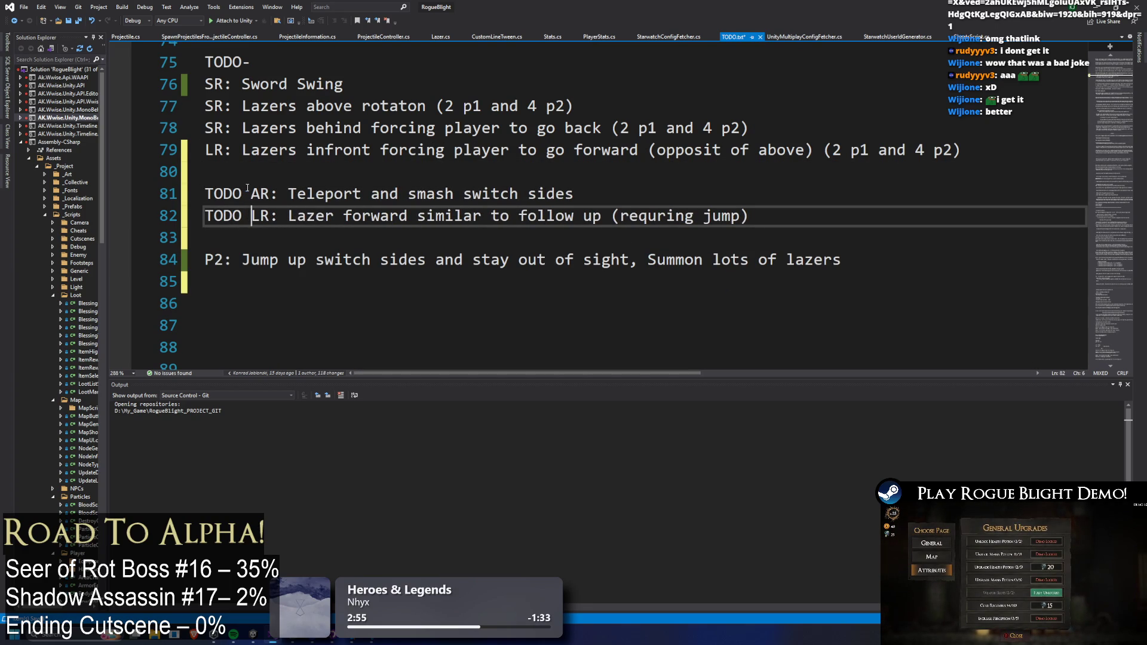
{"action": "key", "text": "alt+Tab"}
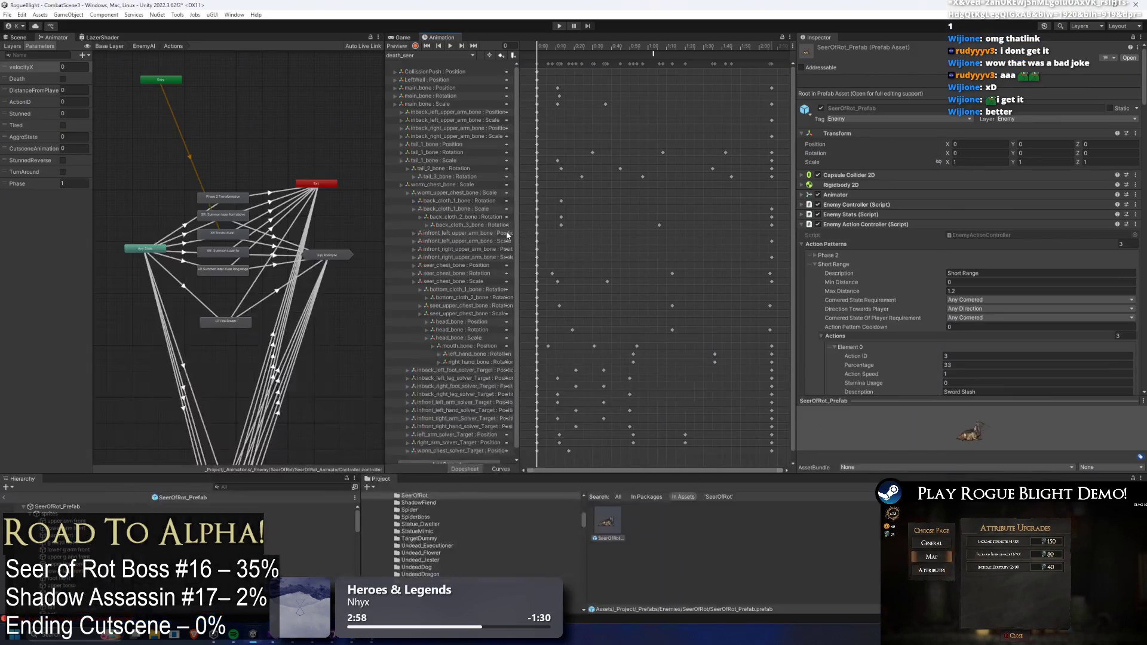
- Rename the Seer's LR Fire Breath animator state to 'AR Switch Sides' in the Inspector
{"action": "left_click", "coordinate": [645, 398]}
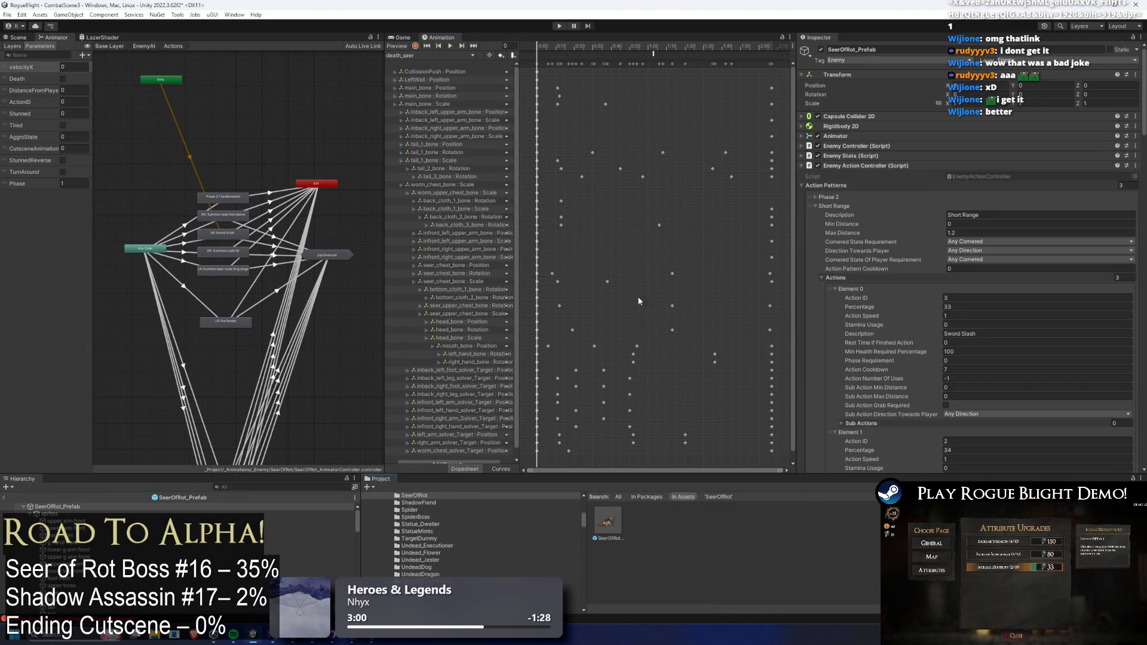
{"action": "scroll", "coordinate": [207, 341], "scroll_direction": "up", "scroll_amount": 2}
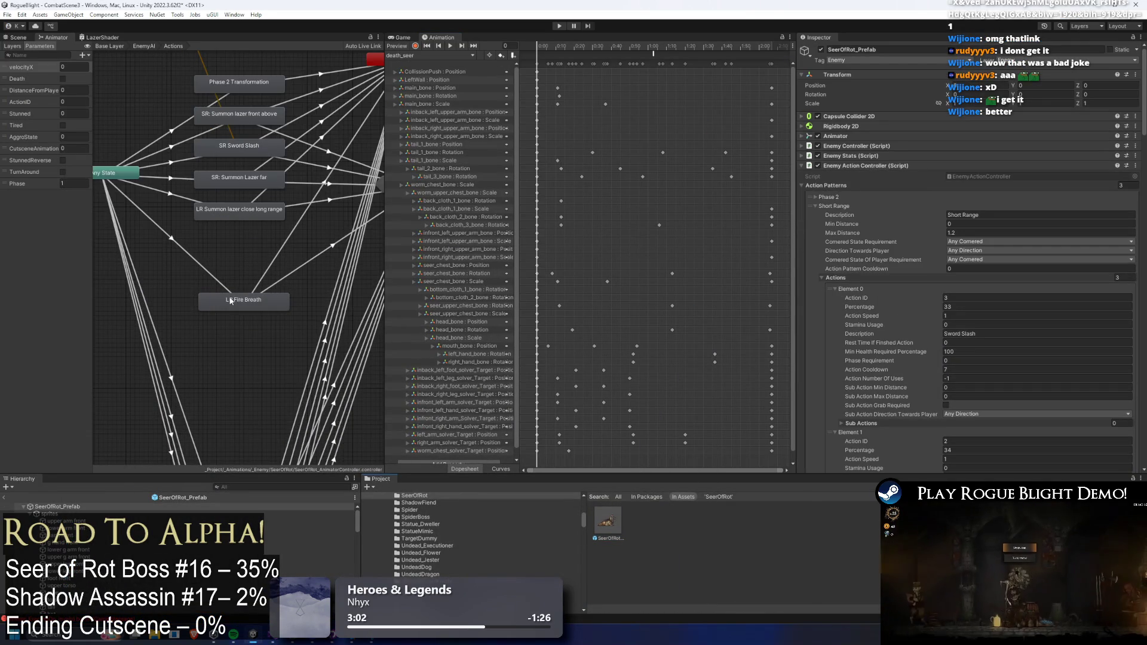
{"action": "left_click", "coordinate": [233, 269]}
{"action": "scroll", "coordinate": [234, 267], "scroll_direction": "up", "scroll_amount": 2}
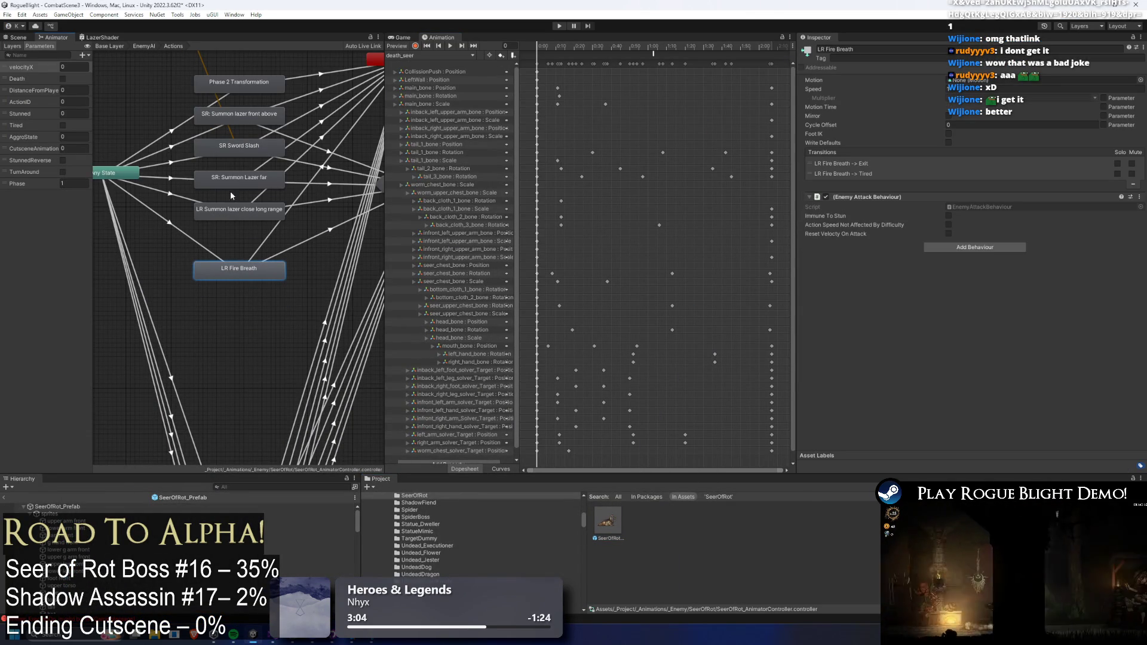
{"action": "left_click", "coordinate": [879, 51]}
{"action": "type", "text": "AR Swit"}
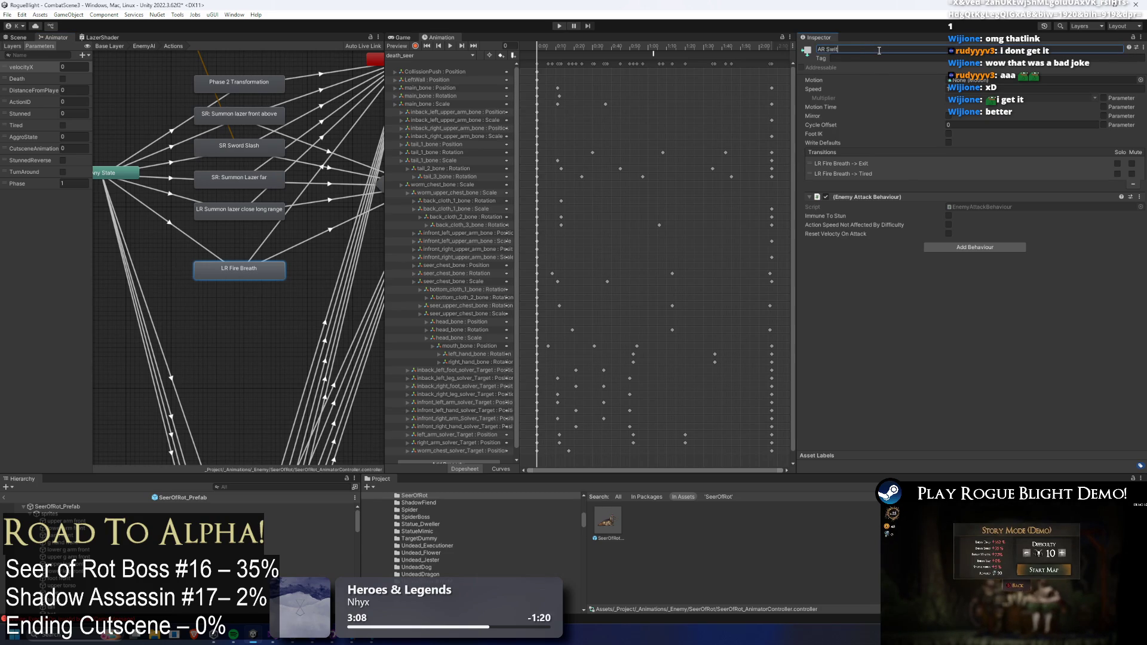
{"action": "type", "text": "ch Sides"}
{"action": "key", "text": "Return"}
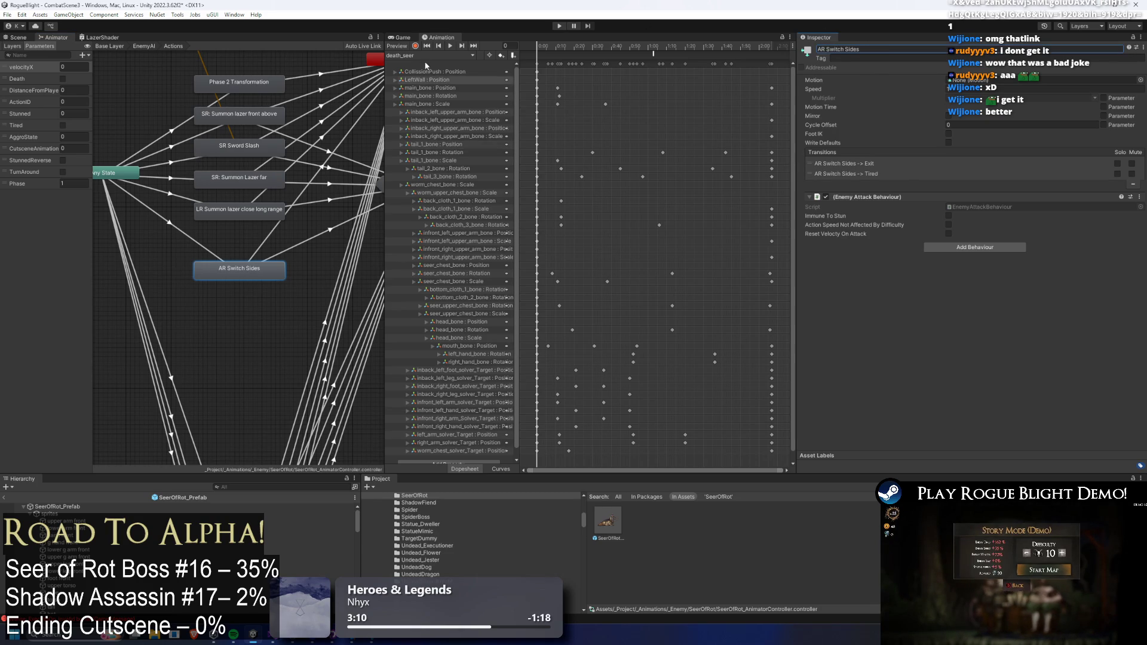
{"action": "left_click", "coordinate": [431, 55]}
{"action": "left_click", "coordinate": [431, 257]}
- Save a new empty clip named AR_Switch)Sides in _Project/_Animations/_Enemy/SeerOfRot and confirm it in the clip list
{"action": "double_click", "coordinate": [332, 191]}
{"action": "double_click", "coordinate": [331, 191]}
{"action": "double_click", "coordinate": [329, 216]}
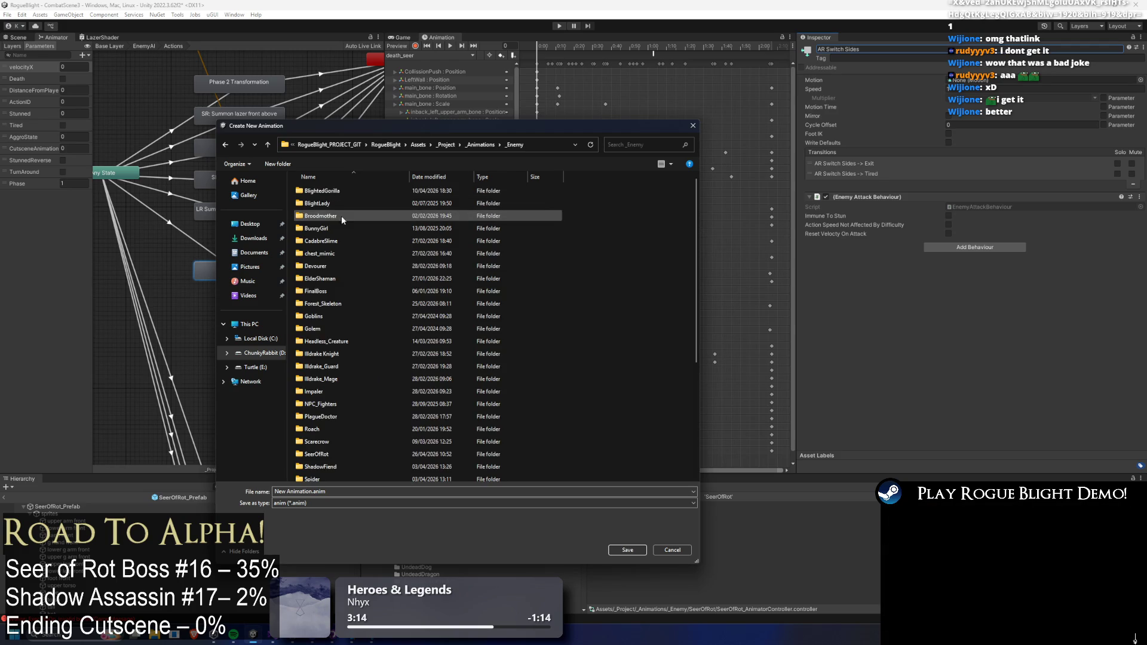
{"action": "left_click", "coordinate": [333, 455]}
{"action": "double_click", "coordinate": [333, 455]}
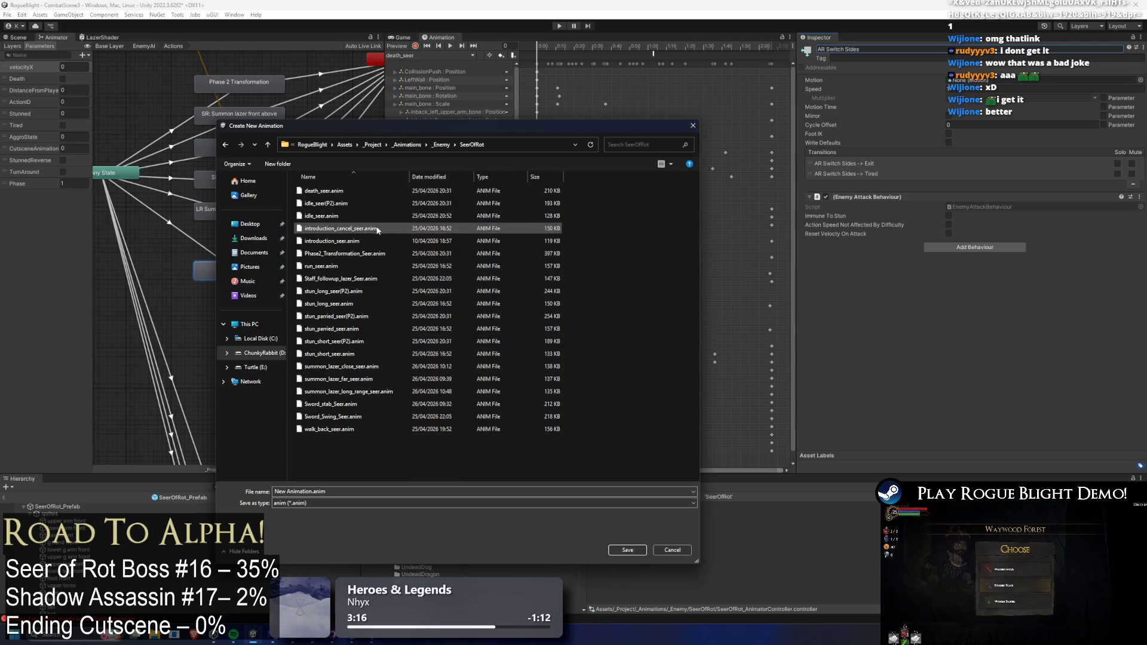
{"action": "left_click", "coordinate": [332, 404]}
{"action": "double_click", "coordinate": [312, 496]}
{"action": "type", "text": "AR_Swit"}
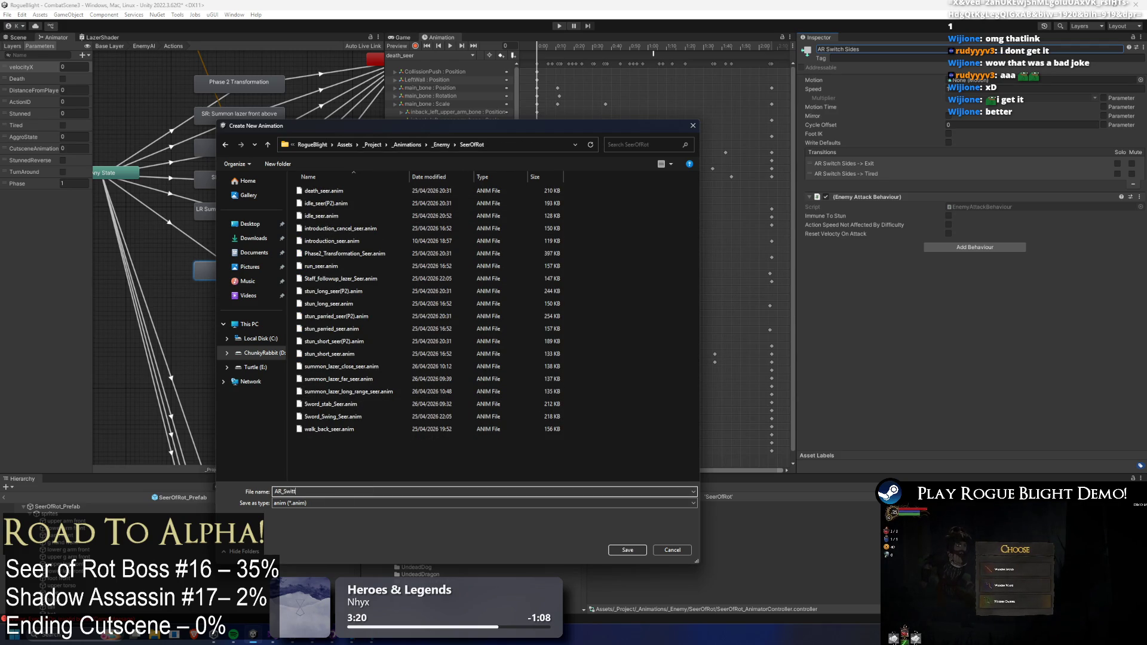
{"action": "type", "text": "ch"}
{"action": "type", "text": "nim"}
{"action": "key", "text": "Return"}
{"action": "left_click", "coordinate": [422, 55]}
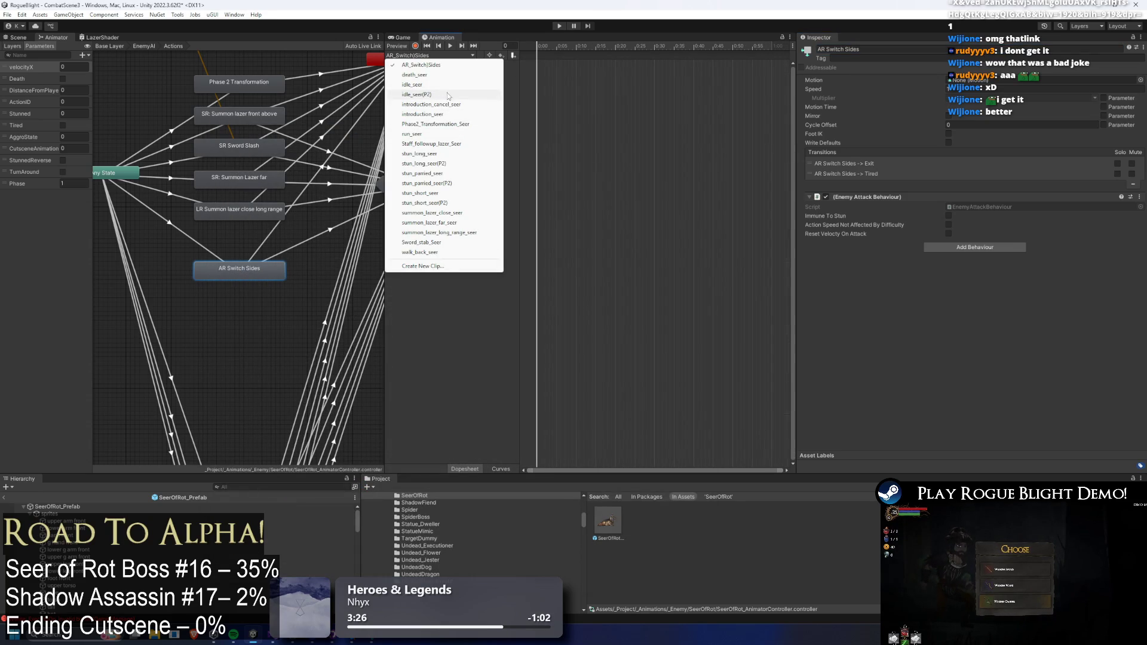
{"action": "key", "text": "Escape"}
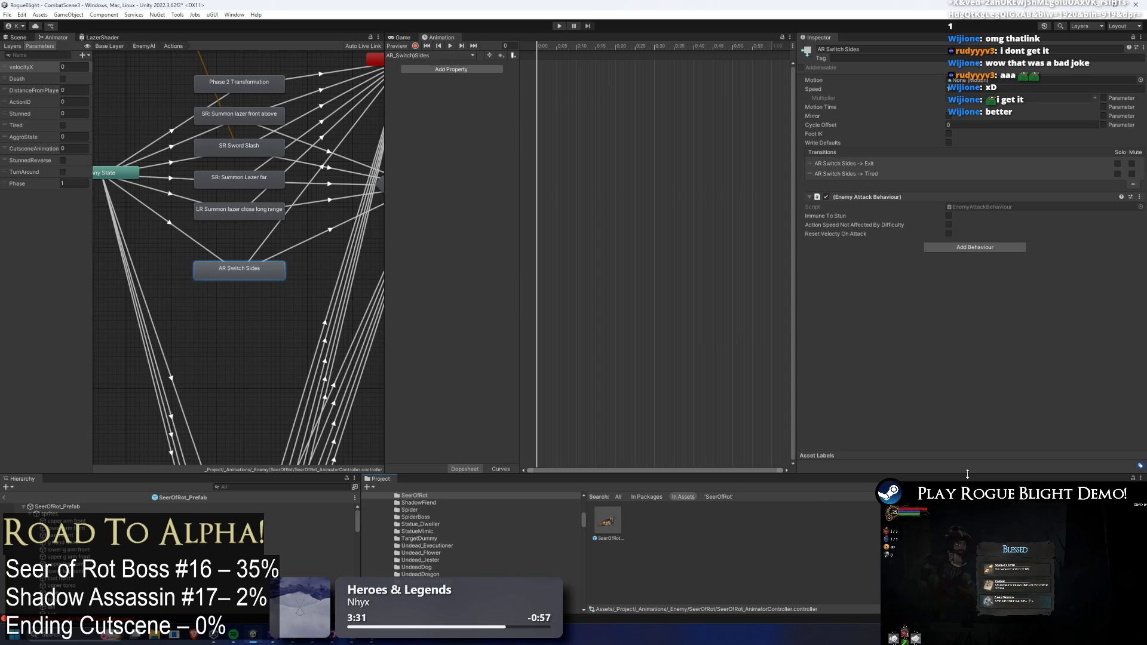
- Rename the new clip in the Project window to AR_switch_sides_seer, then reselect the SeerOfRot prefab
{"action": "left_click", "coordinate": [643, 523]}
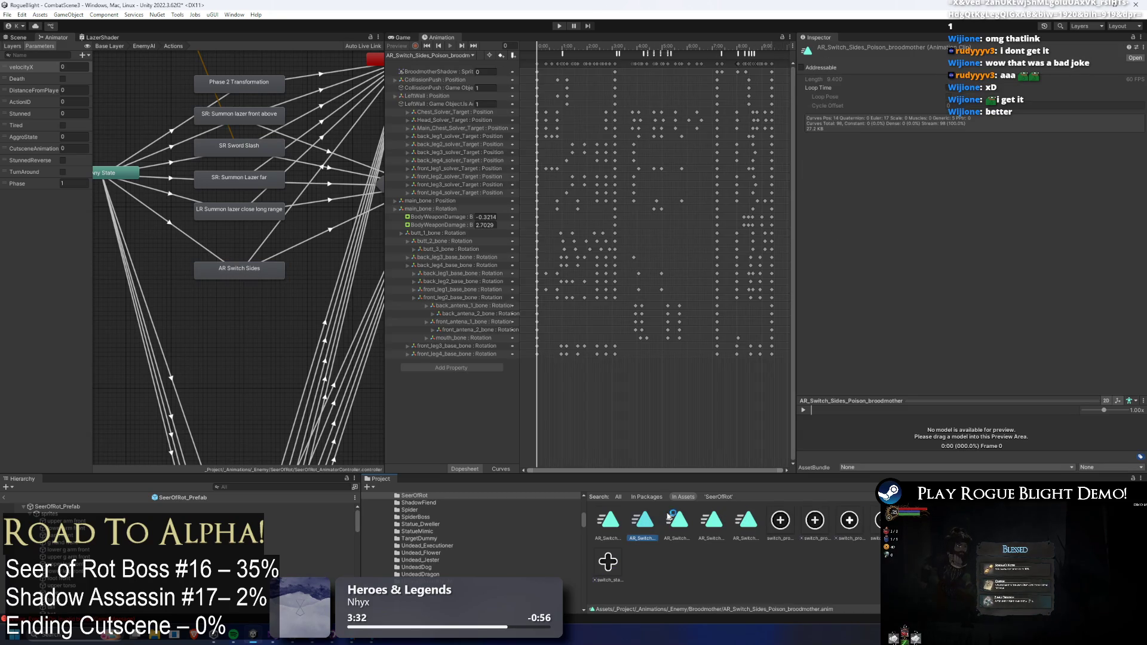
{"action": "key", "text": "Left"}
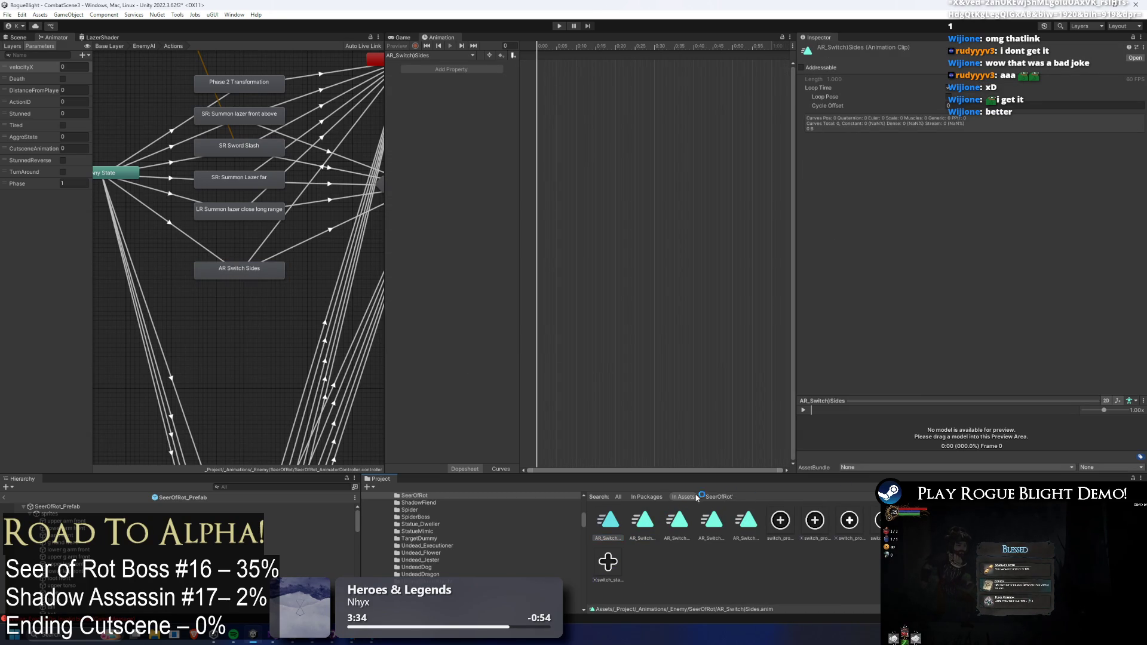
{"action": "right_click", "coordinate": [607, 520]}
{"action": "left_click", "coordinate": [664, 270]}
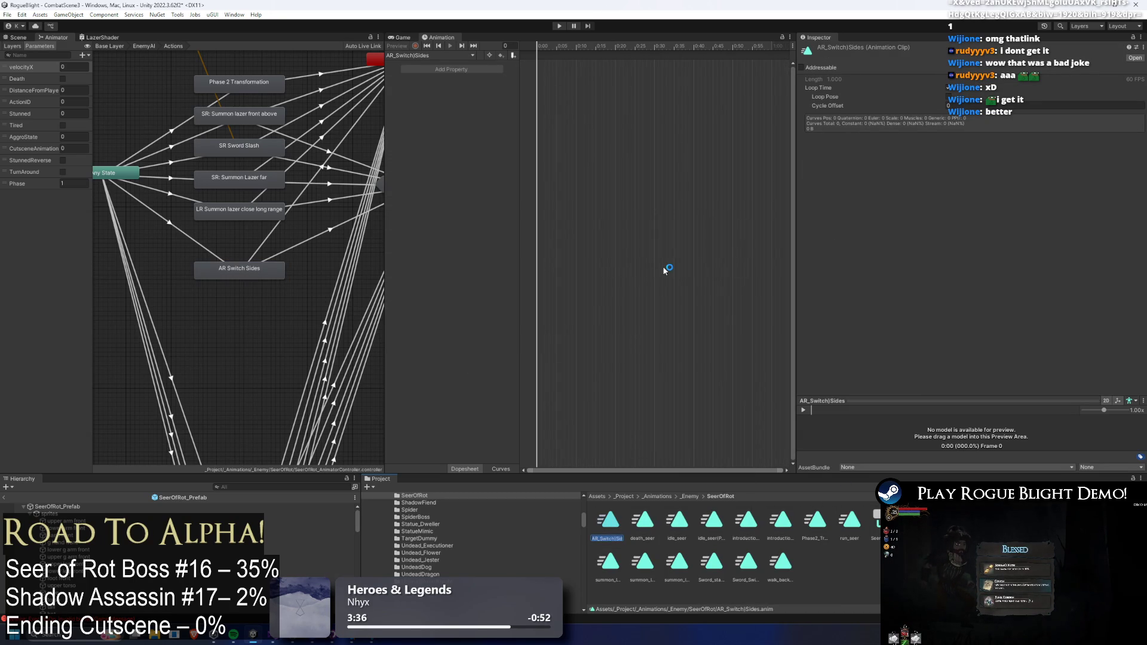
{"action": "type", "text": "Seer"}
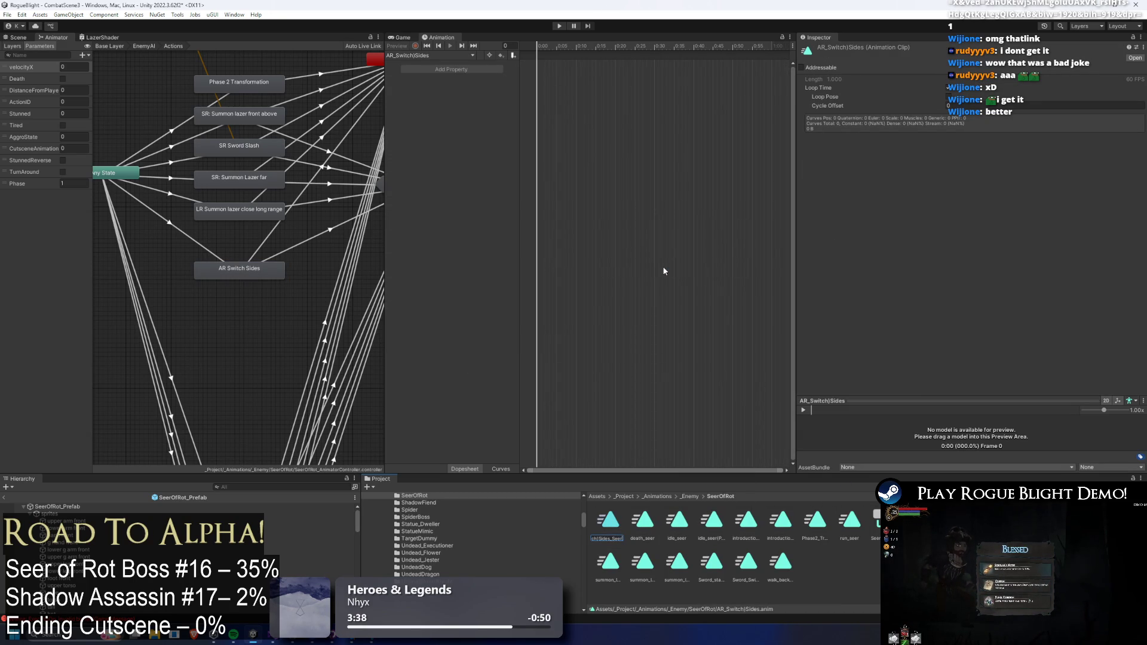
{"action": "key", "text": "BackSpace"}
{"action": "key", "text": "BackSpace"}
{"action": "key", "text": "BackSpace"}
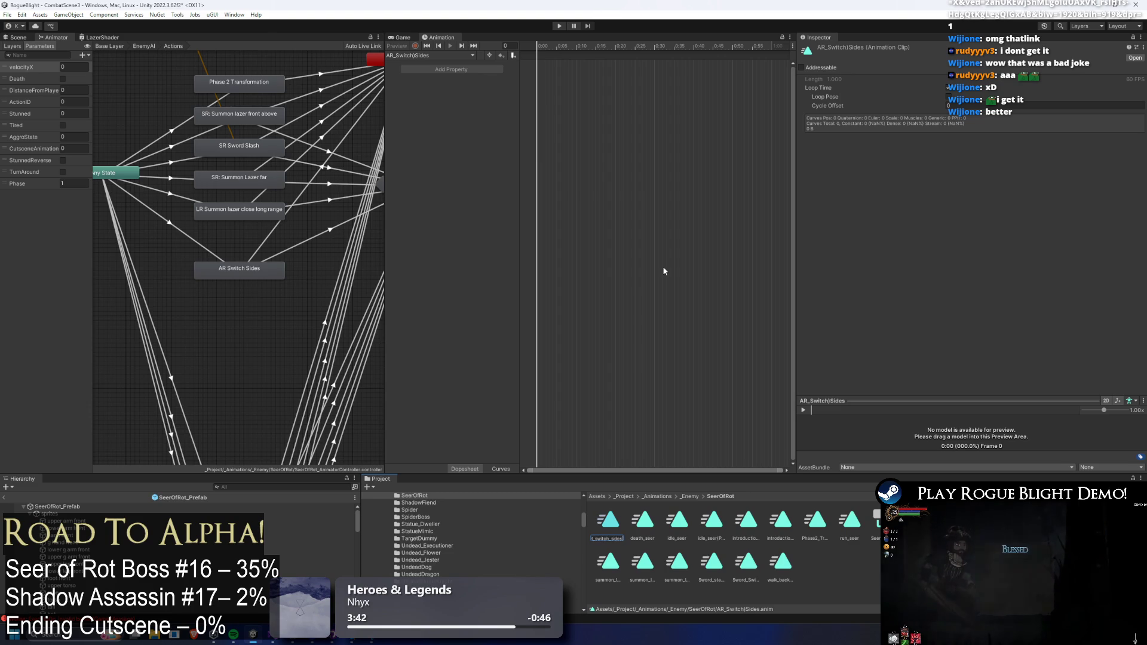
{"action": "type", "text": "s_"}
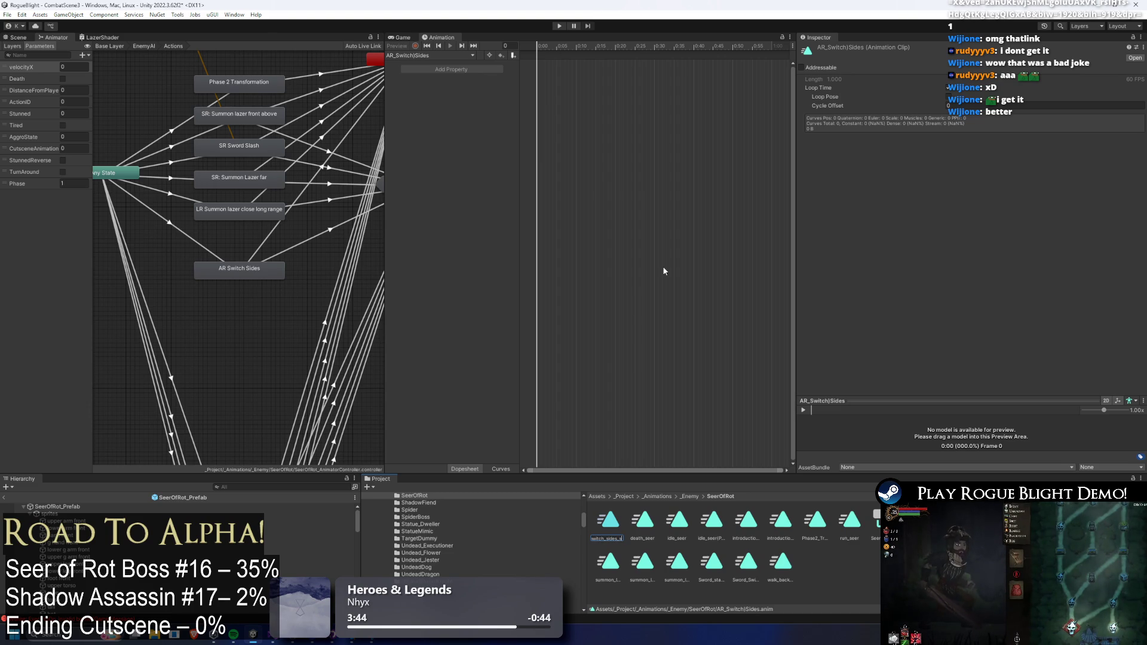
{"action": "left_click", "coordinate": [36, 507]}
{"action": "left_click", "coordinate": [431, 55]}
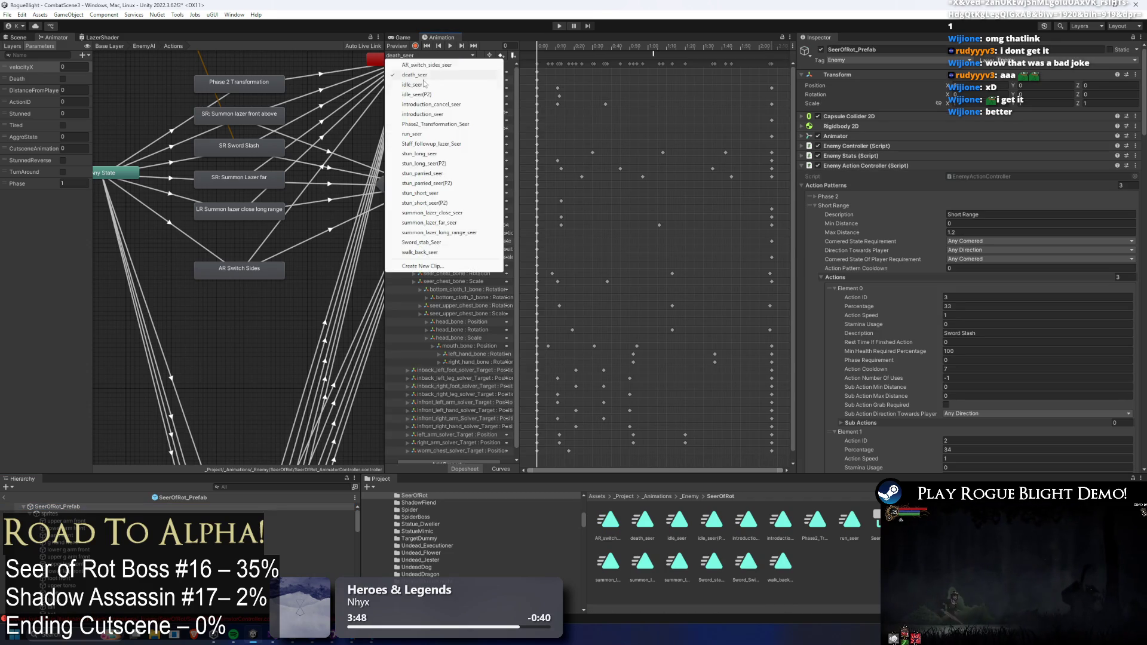
- Key every property of the AR_switch_sides_seer clip at frame 120, then select the UndeadDragon prefab
{"action": "left_click", "coordinate": [450, 82]}
{"action": "left_click", "coordinate": [430, 55]}
{"action": "left_click", "coordinate": [418, 66]}
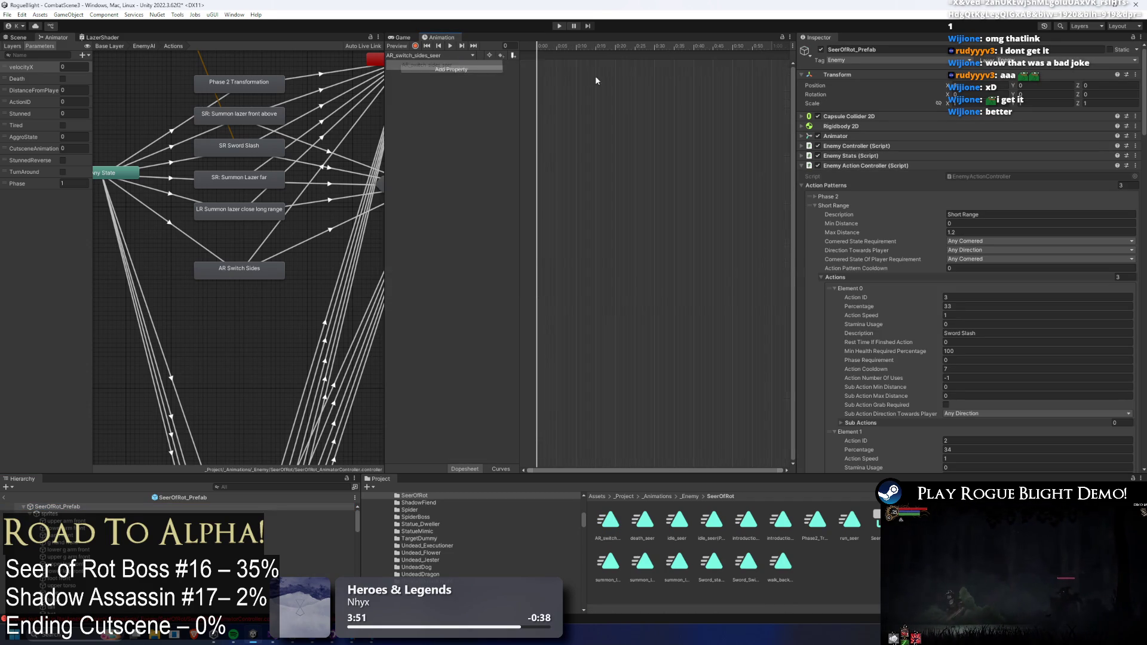
{"action": "scroll", "coordinate": [719, 88], "scroll_direction": "down", "scroll_amount": 2}
{"action": "scroll", "coordinate": [745, 48], "scroll_direction": "down", "scroll_amount": 2}
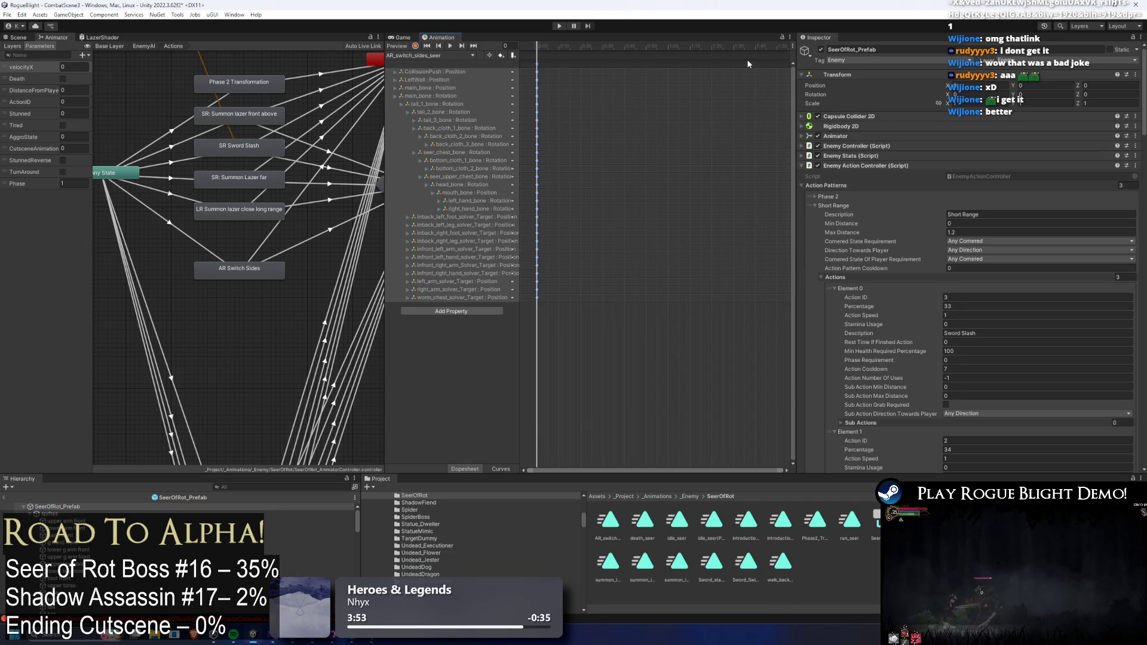
{"action": "left_click", "coordinate": [776, 48]}
{"action": "key", "text": "k"}
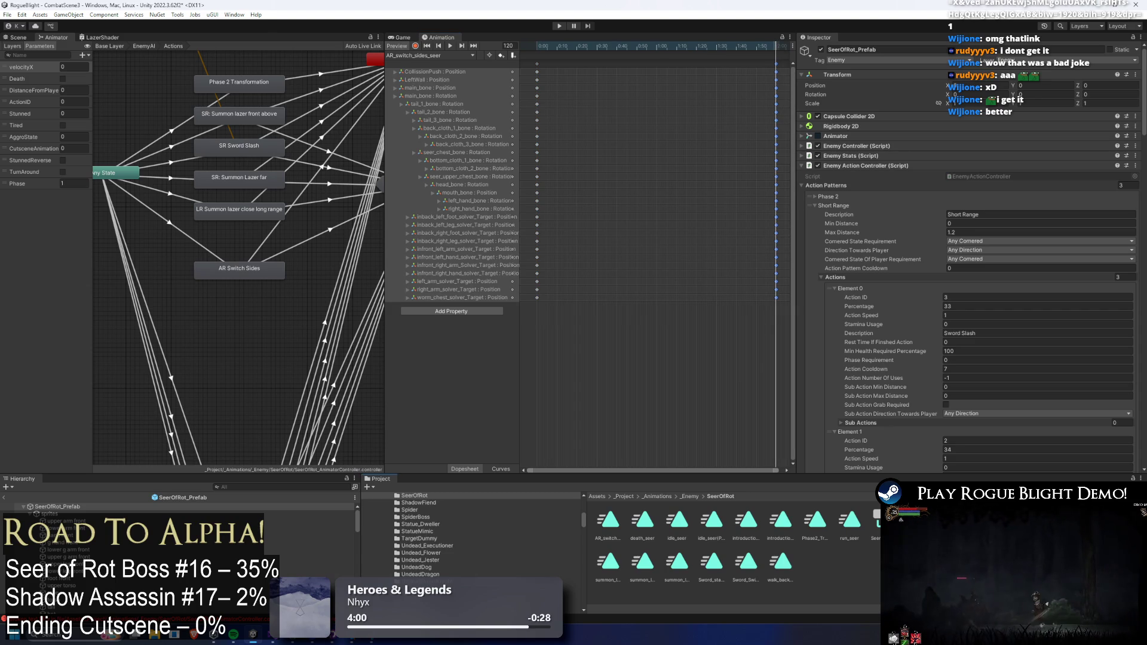
{"action": "left_click", "coordinate": [641, 519]}
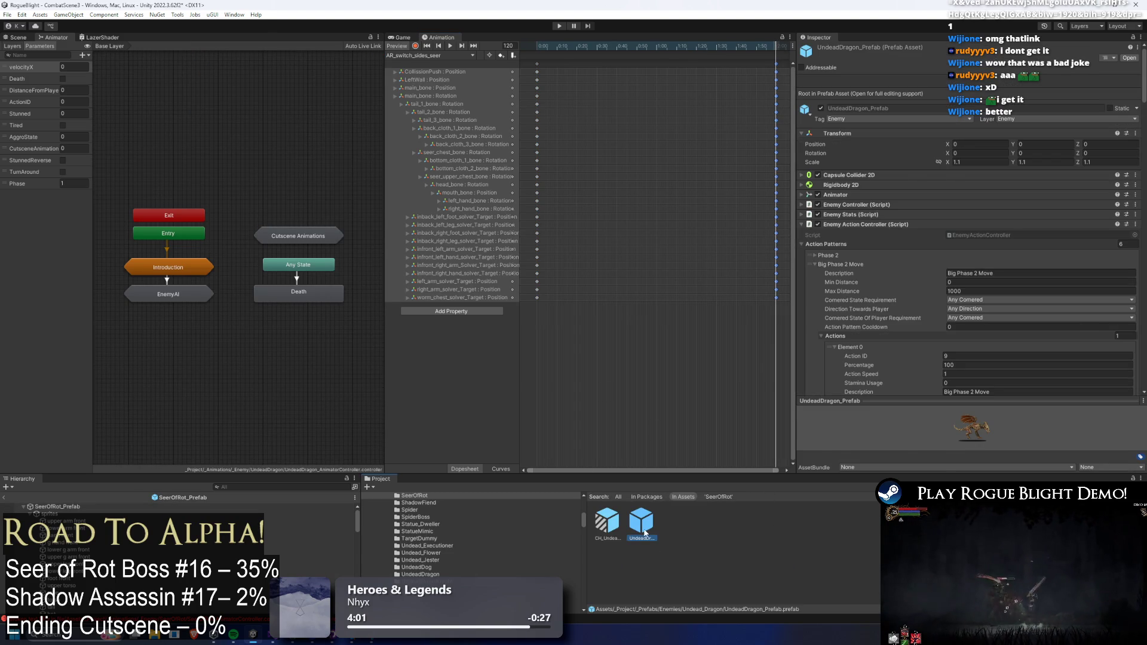
- Inspect AR_ChangeSides_undeadDragon's events and timeline up to frame 265, then reopen the SeerOfRot prefab
{"action": "left_click", "coordinate": [409, 55]}
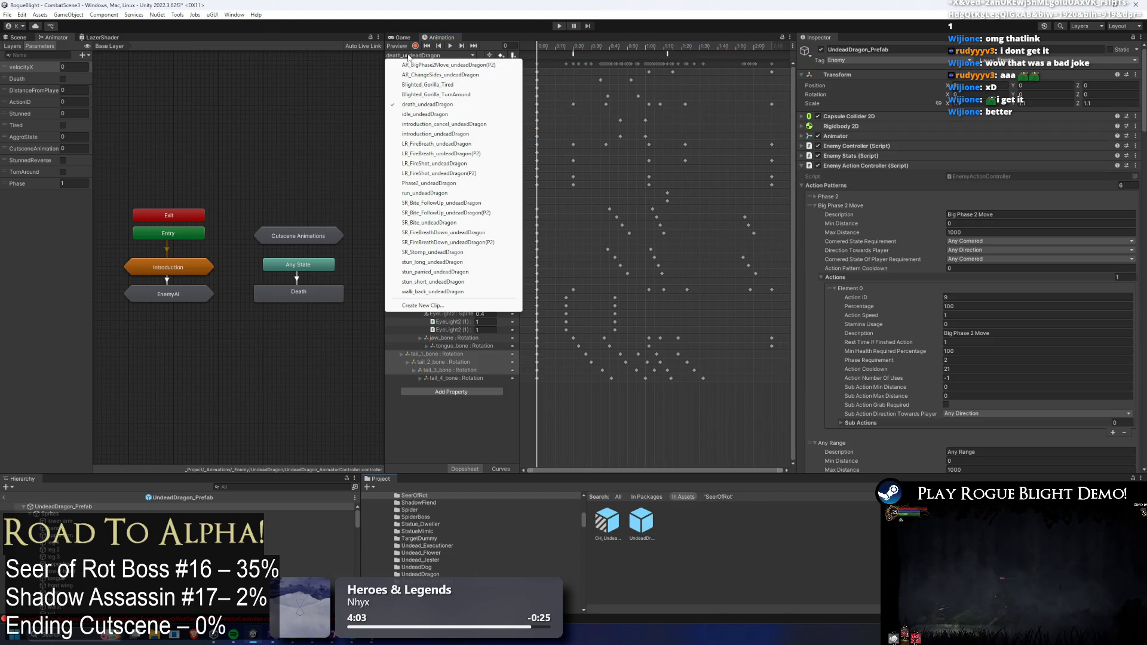
{"action": "left_click", "coordinate": [462, 74]}
{"action": "left_click_drag", "start_coordinate": [722, 52], "coordinate": [560, 51]}
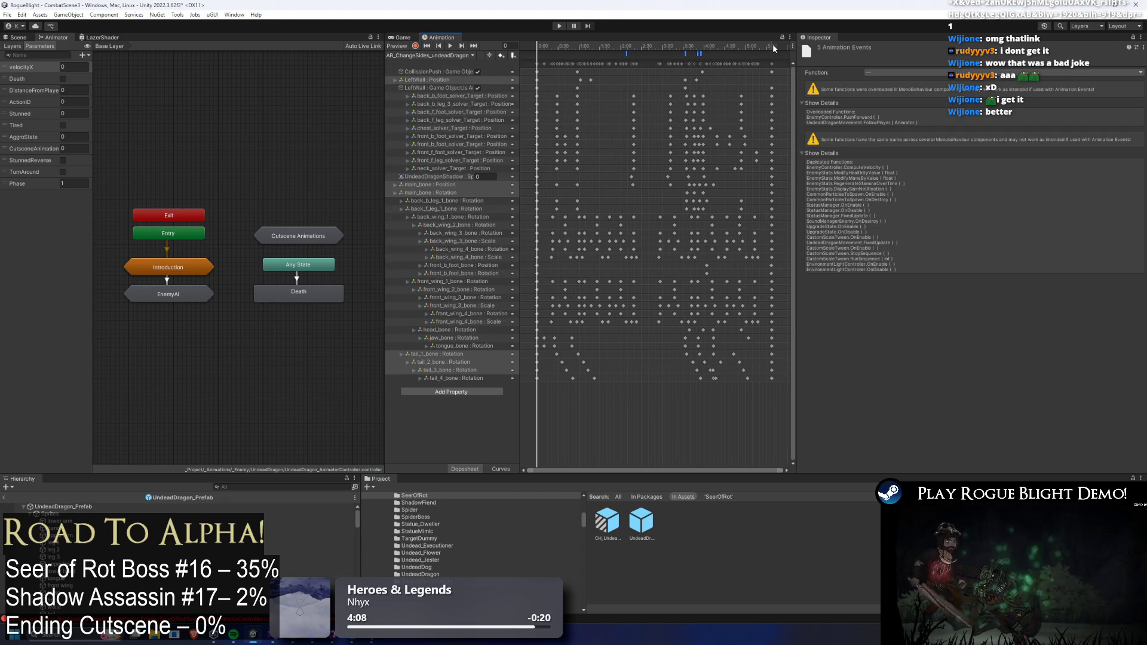
{"action": "mouse_move", "coordinate": [686, 45]}
{"action": "left_mouse_down"}
{"action": "mouse_move", "coordinate": [771, 48]}
{"action": "mouse_move", "coordinate": [555, 51]}
{"action": "left_mouse_up"}
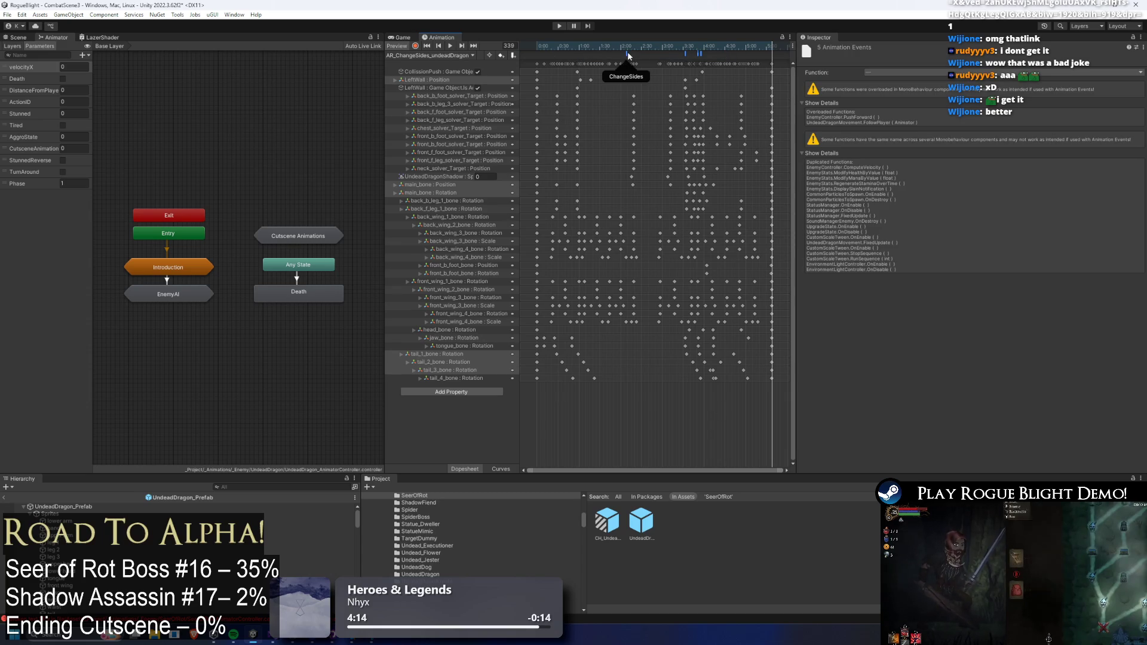
{"action": "left_click", "coordinate": [720, 48]}
{"action": "left_click_drag", "start_coordinate": [716, 55], "coordinate": [621, 54]}
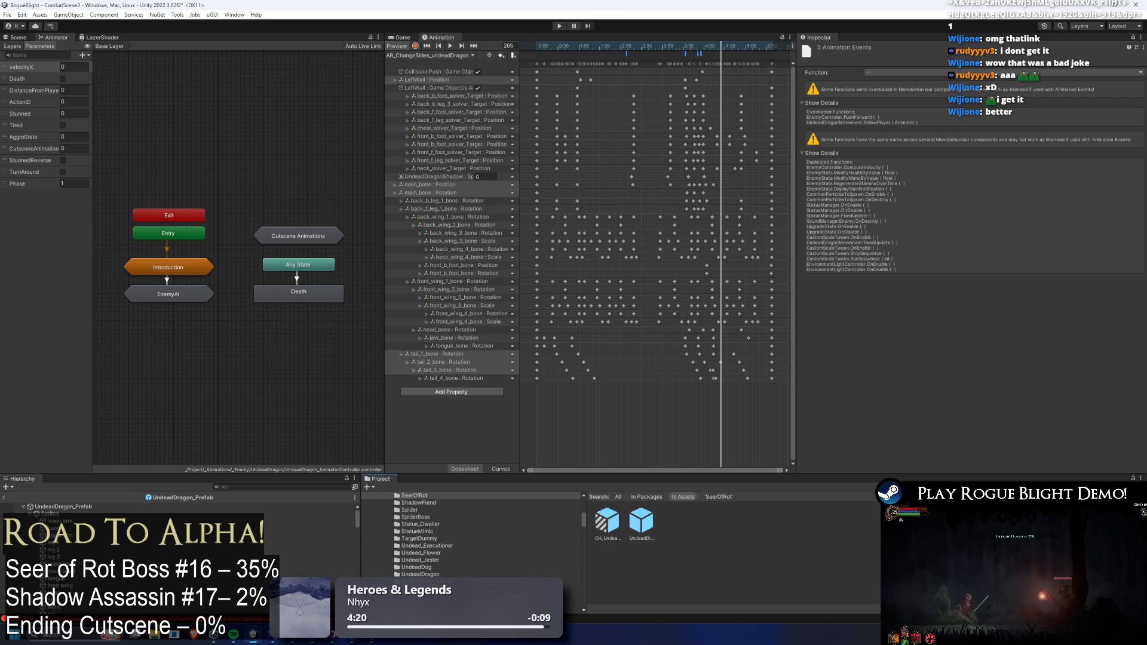
{"action": "left_click", "coordinate": [414, 496]}
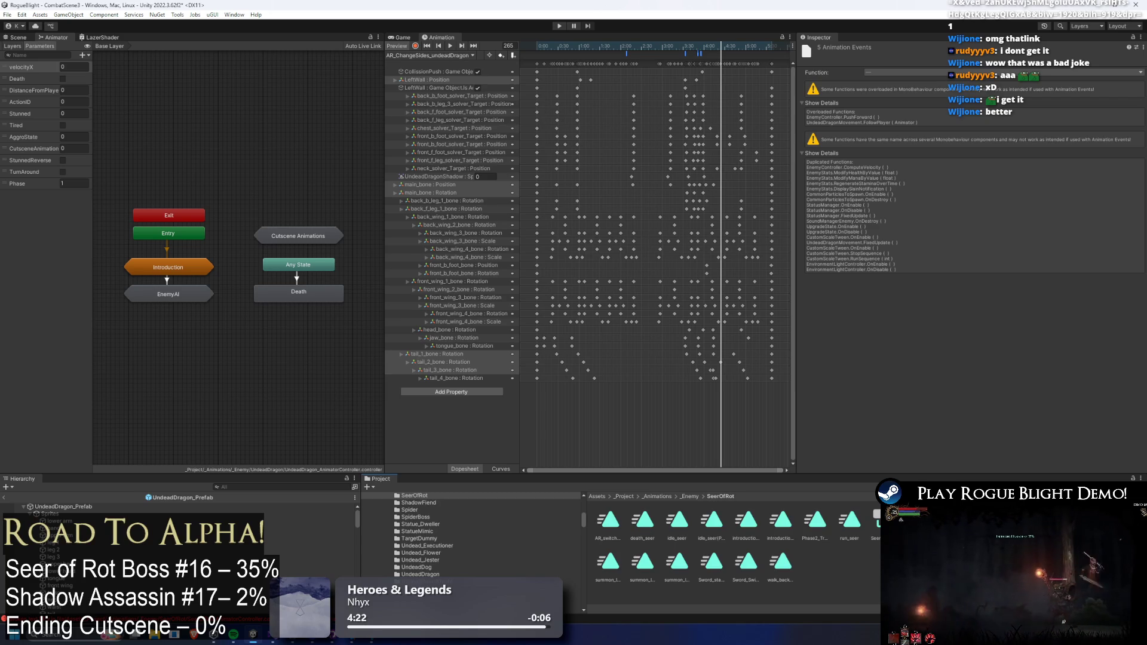
{"action": "double_click", "coordinate": [607, 519]}
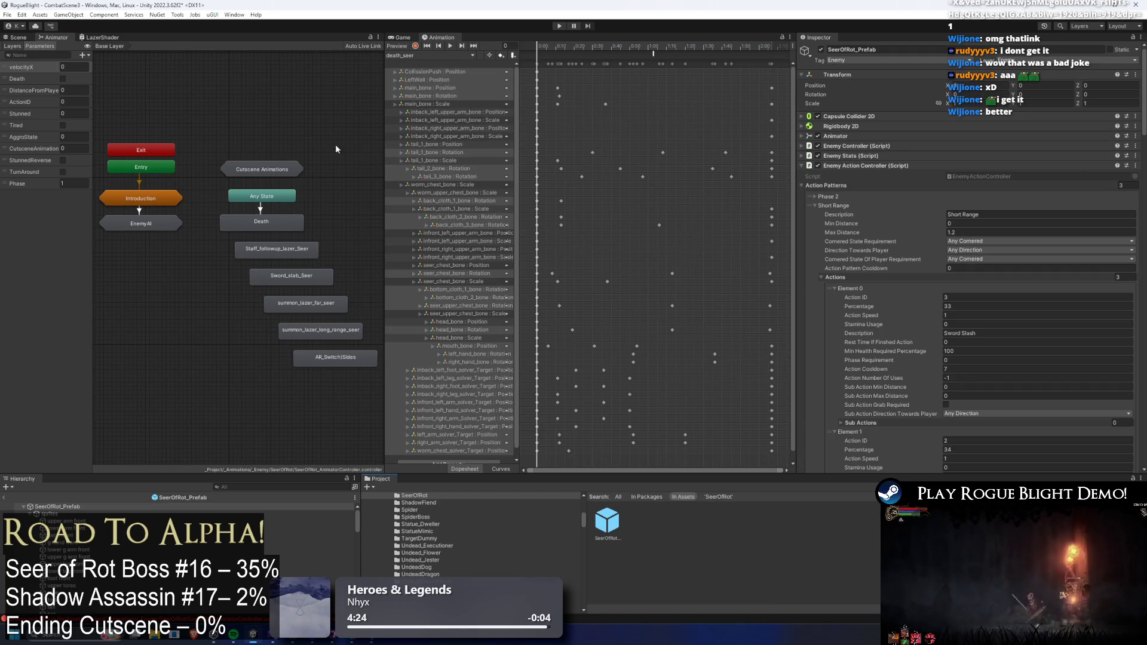
- Assign AR_switch_sides_seer as the Motion of the AR Switch Sides state in EnemyAI > Actions
{"action": "left_click_drag", "start_coordinate": [359, 396], "coordinate": [225, 243]}
{"action": "double_click", "coordinate": [166, 220]}
{"action": "double_click", "coordinate": [244, 269]}
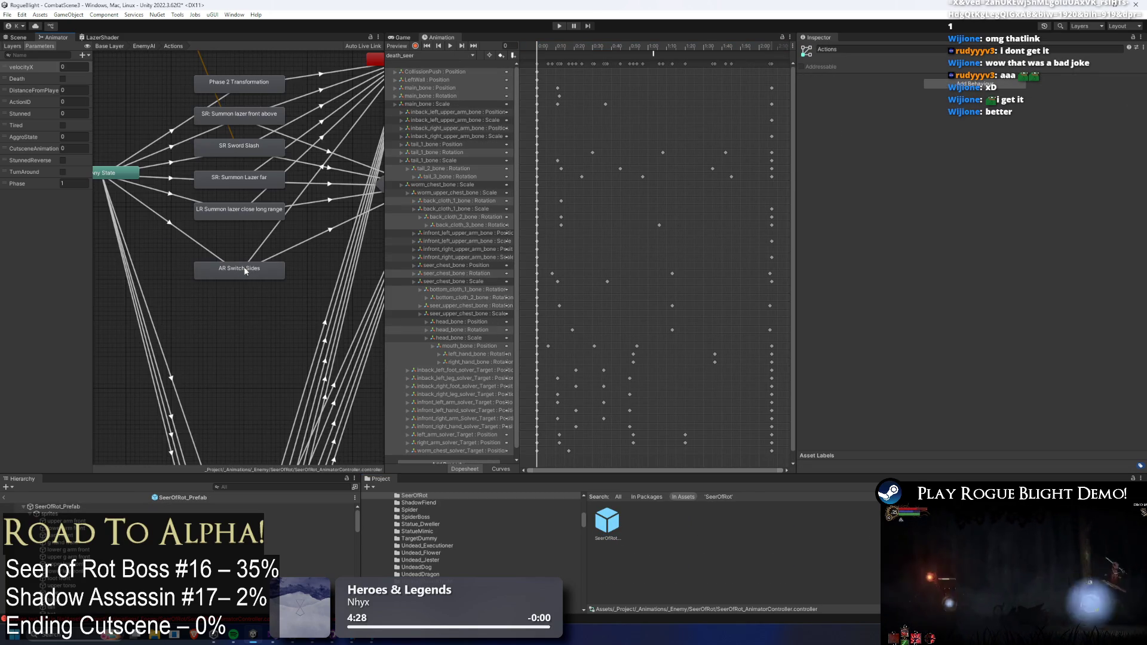
{"action": "left_click", "coordinate": [259, 276]}
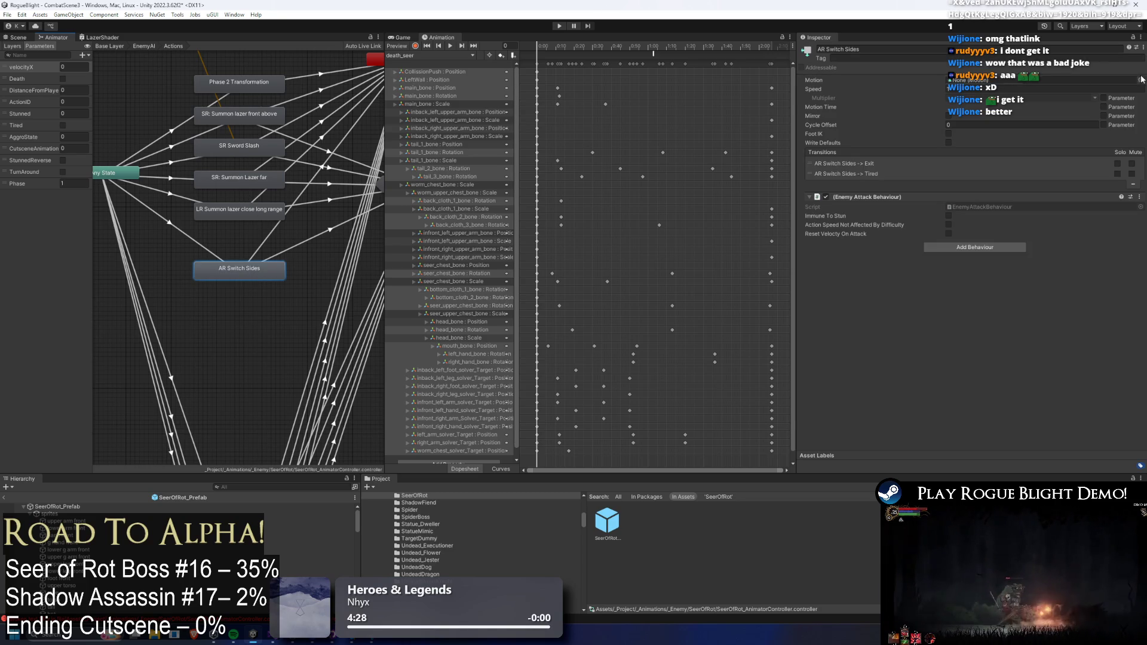
{"action": "left_click", "coordinate": [1131, 74]}
{"action": "type", "text": "ar sw"}
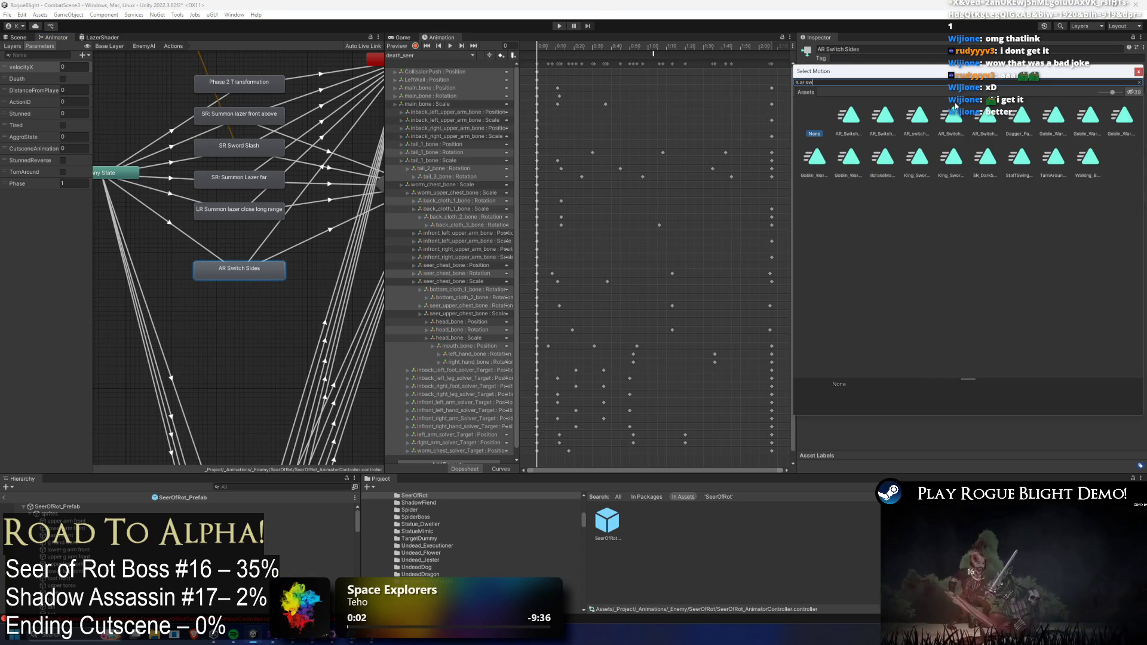
{"action": "type", "text": "itch s"}
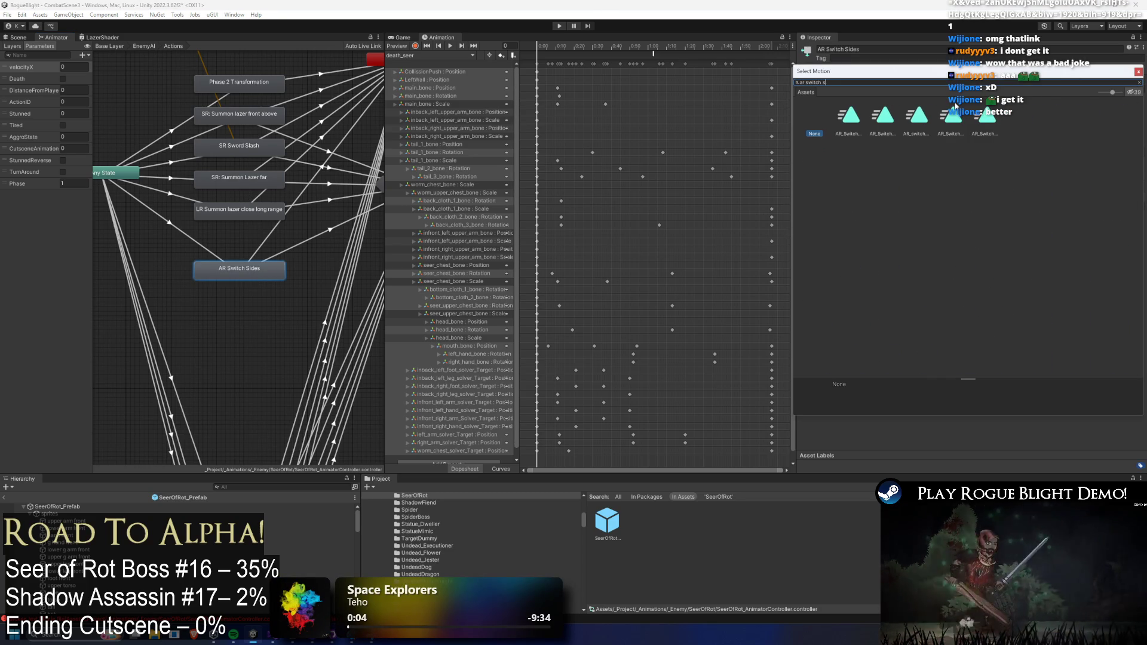
{"action": "double_click", "coordinate": [918, 116]}
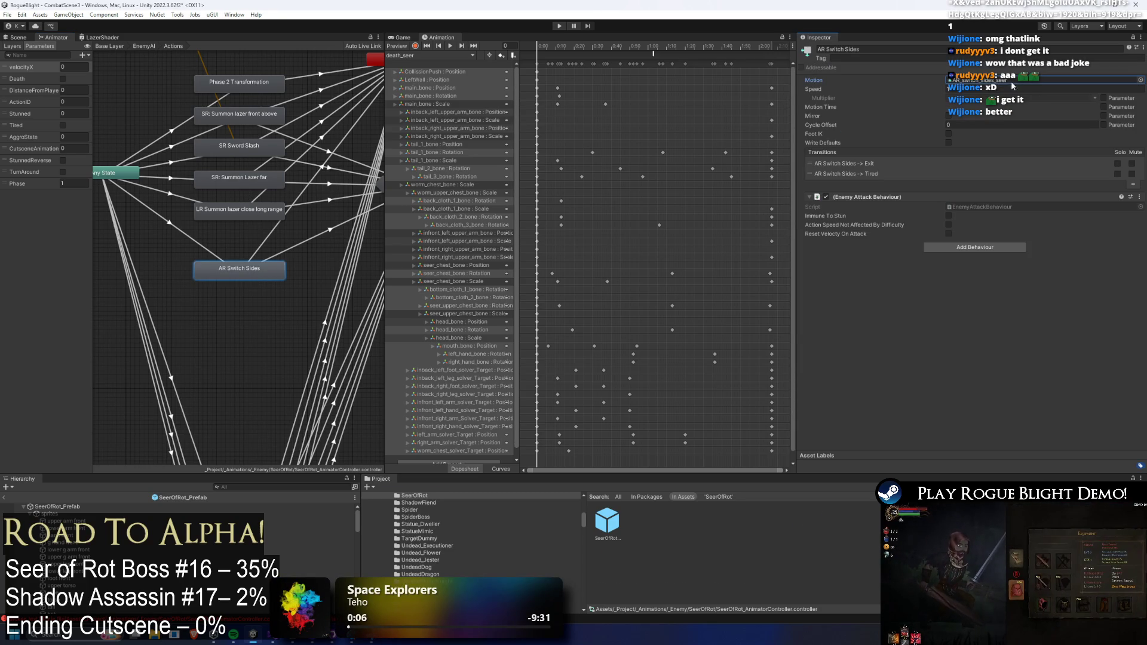
- Open the AR_switch_sides_seer clip and move the AR Switch Sides node up beside the other actions
{"action": "double_click", "coordinate": [1012, 82]}
{"action": "left_click_drag", "start_coordinate": [242, 268], "coordinate": [242, 238]}
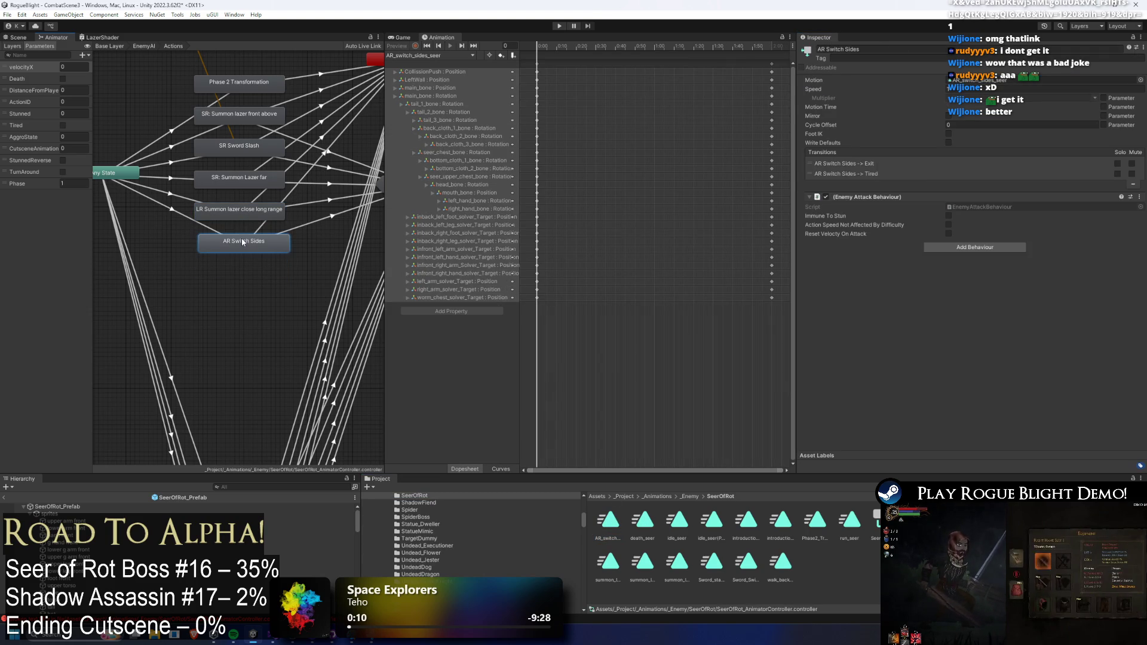
{"action": "left_click", "coordinate": [180, 214]}
- Make the Any State → AR Switch Sides transition require ActionID 6 and delete its Phase condition
{"action": "left_click", "coordinate": [179, 213]}
{"action": "type", "text": "6"}
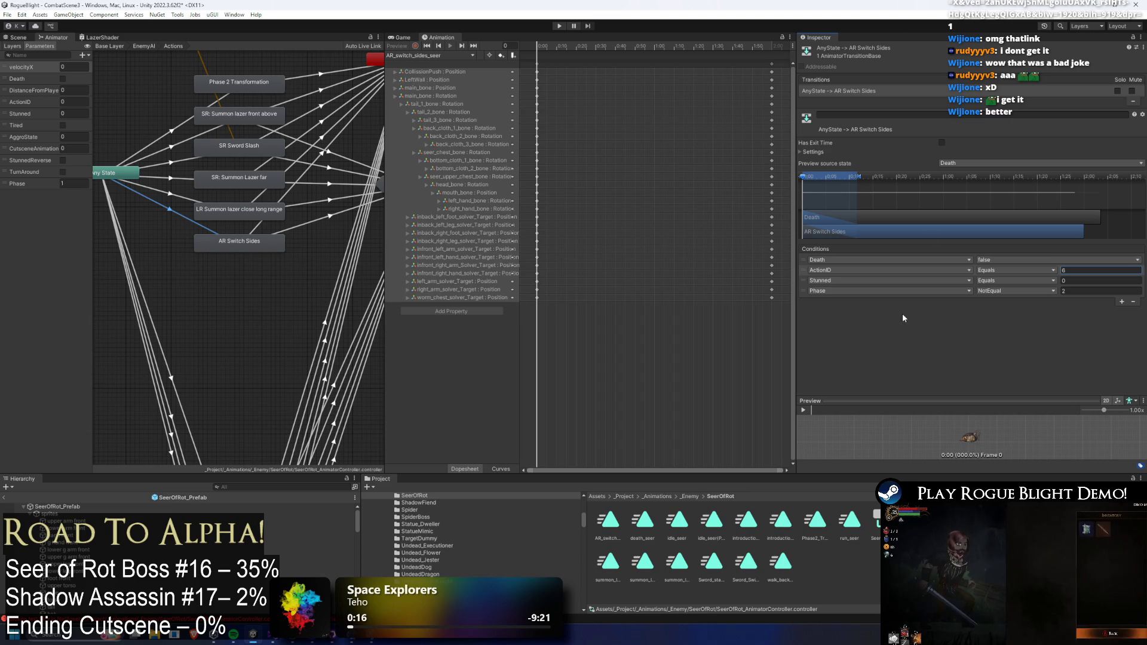
{"action": "left_click", "coordinate": [801, 292]}
{"action": "key", "text": "Delete"}
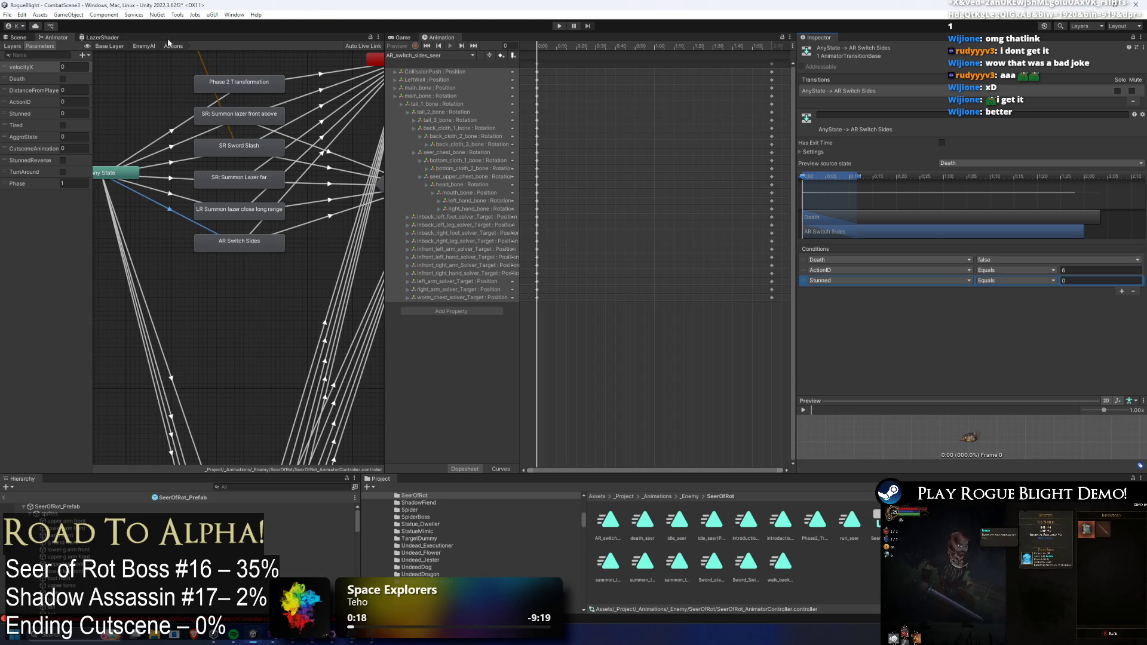
{"action": "left_click", "coordinate": [24, 38]}
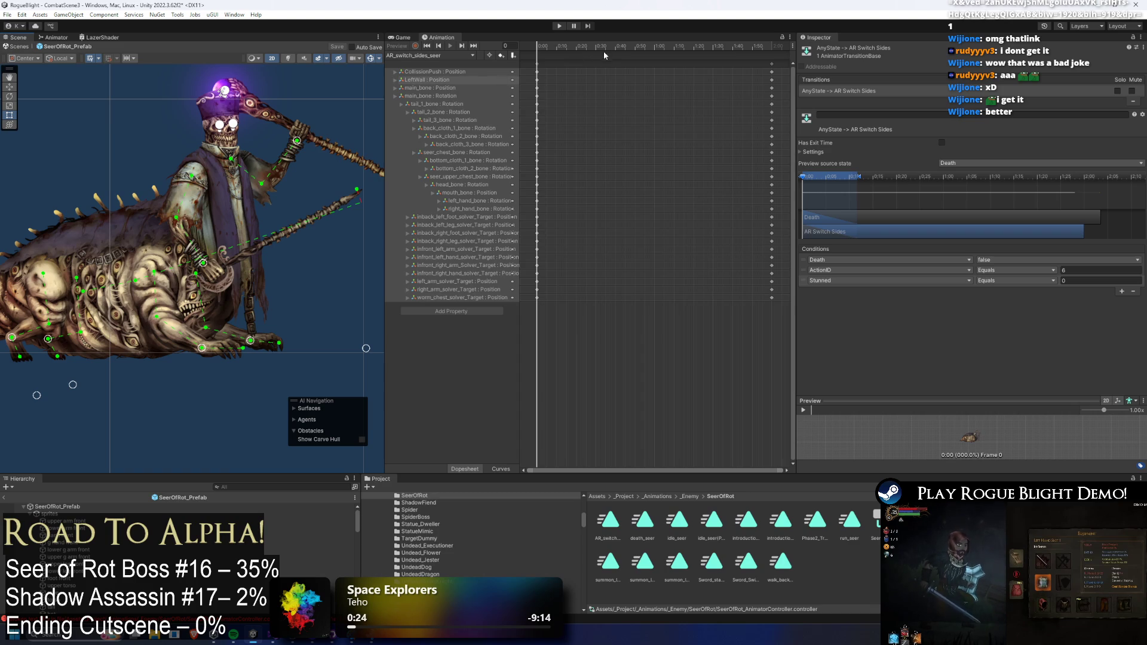
{"action": "left_click", "coordinate": [653, 62]}
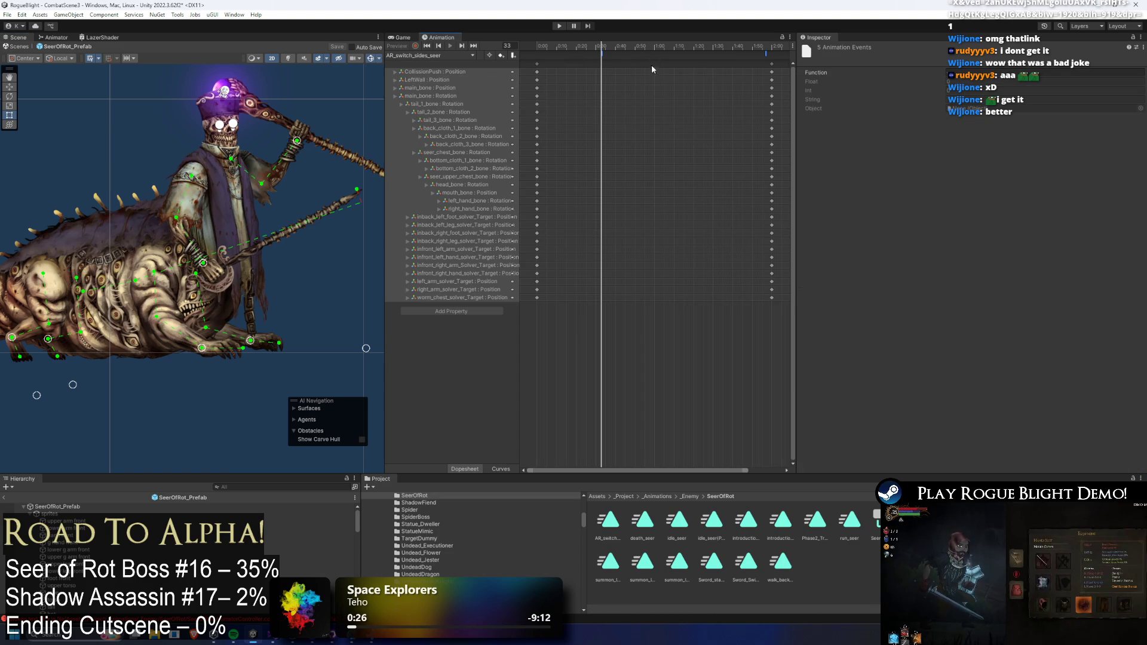
- Move three attack events earlier and delete the SpawnCommonParticle and DisableAttackCollision events
{"action": "scroll", "coordinate": [654, 58], "scroll_direction": "down", "scroll_amount": 2}
{"action": "scroll", "coordinate": [697, 67], "scroll_direction": "down", "scroll_amount": 1}
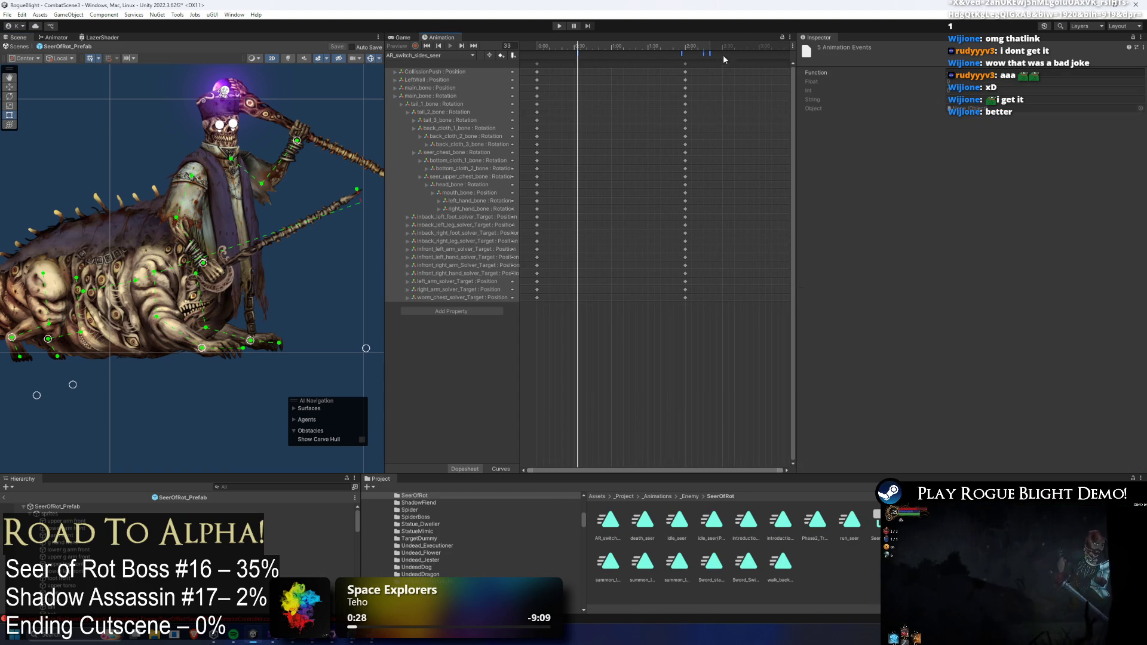
{"action": "left_click_drag", "start_coordinate": [682, 55], "coordinate": [627, 58]}
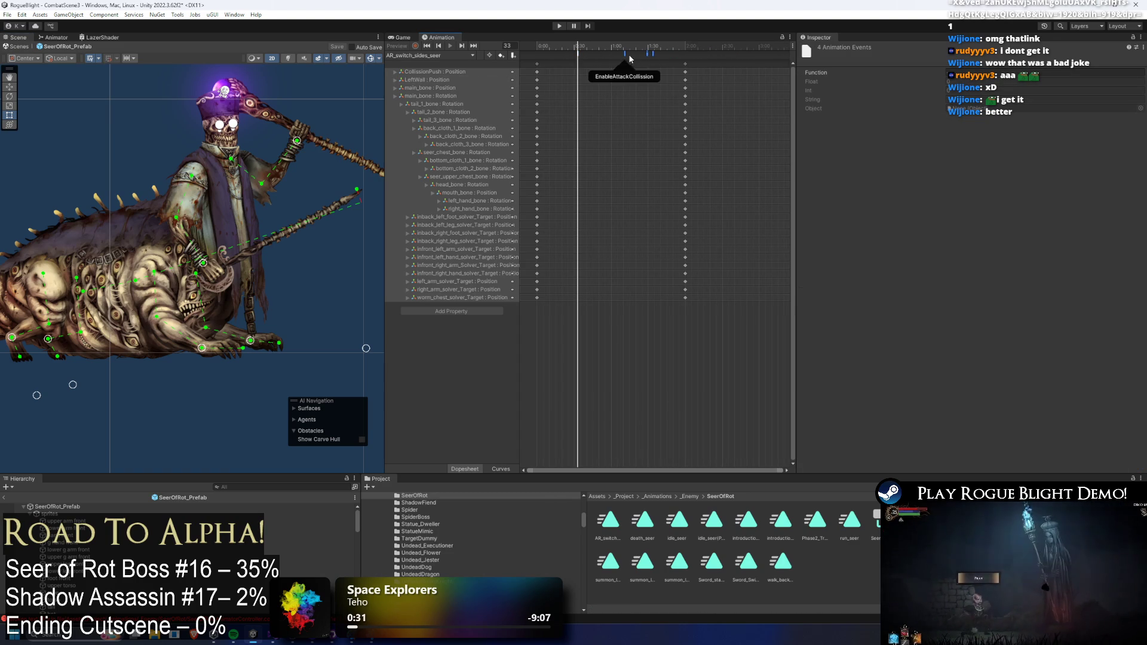
{"action": "left_click", "coordinate": [650, 57]}
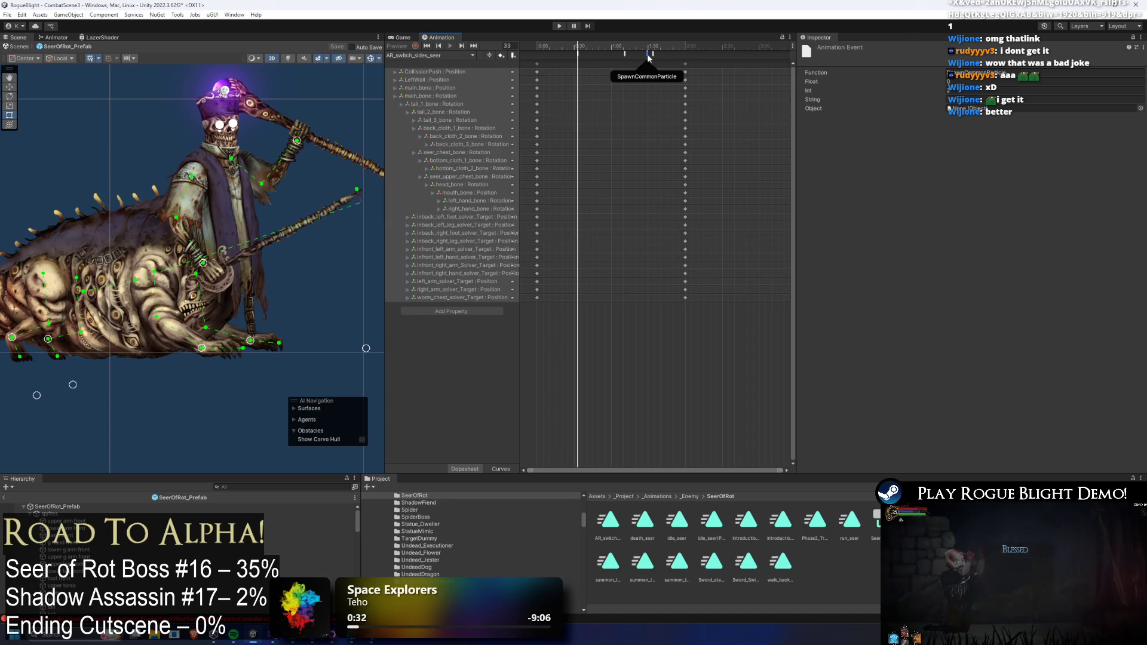
{"action": "left_click", "coordinate": [644, 56]}
{"action": "left_click", "coordinate": [647, 55]}
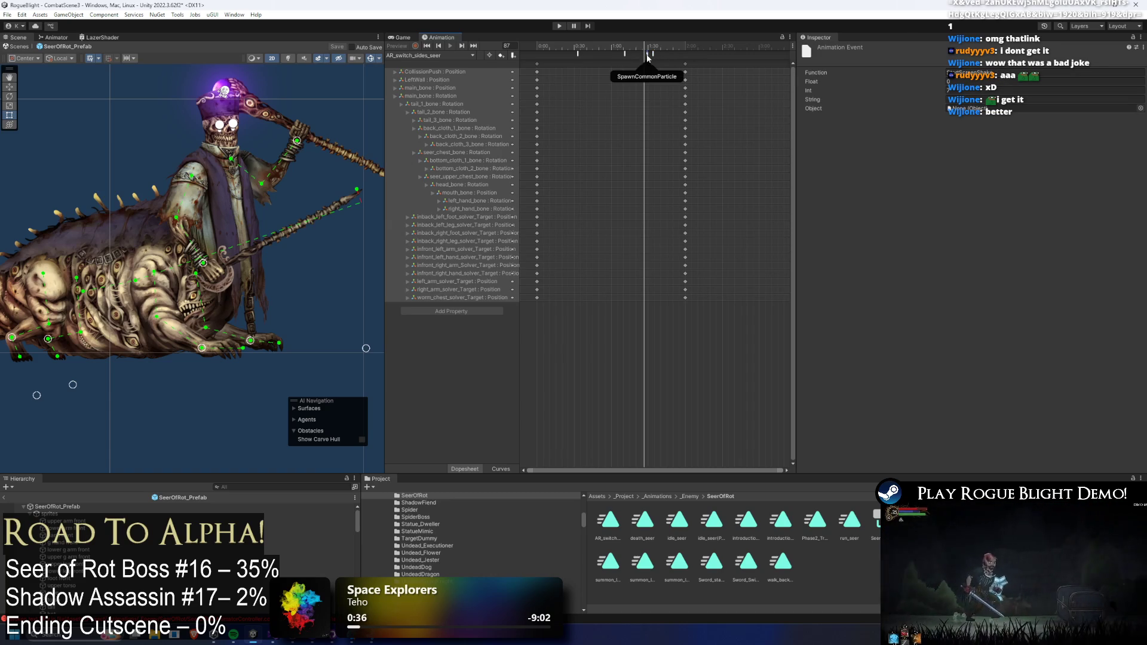
{"action": "left_click", "coordinate": [653, 57]}
{"action": "key", "text": "Delete"}
- Add a new animation event near frame 71, nudged slightly later, then reselect the Seer of Rot prefab
{"action": "left_click", "coordinate": [625, 53]}
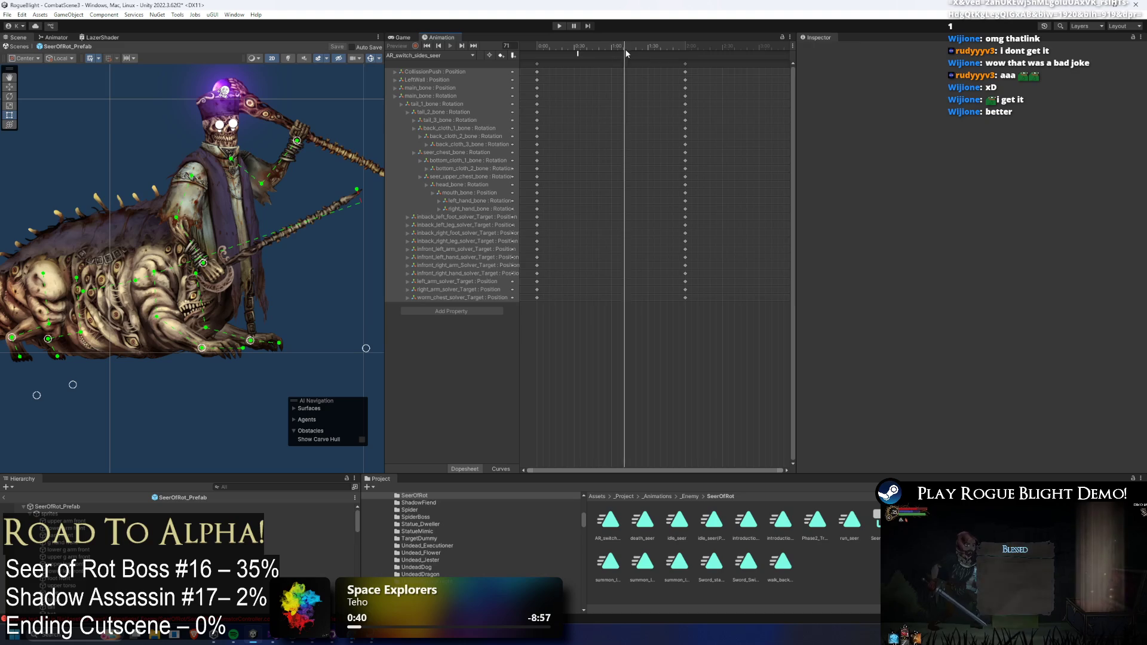
{"action": "right_click", "coordinate": [608, 54]}
{"action": "left_click", "coordinate": [577, 62]}
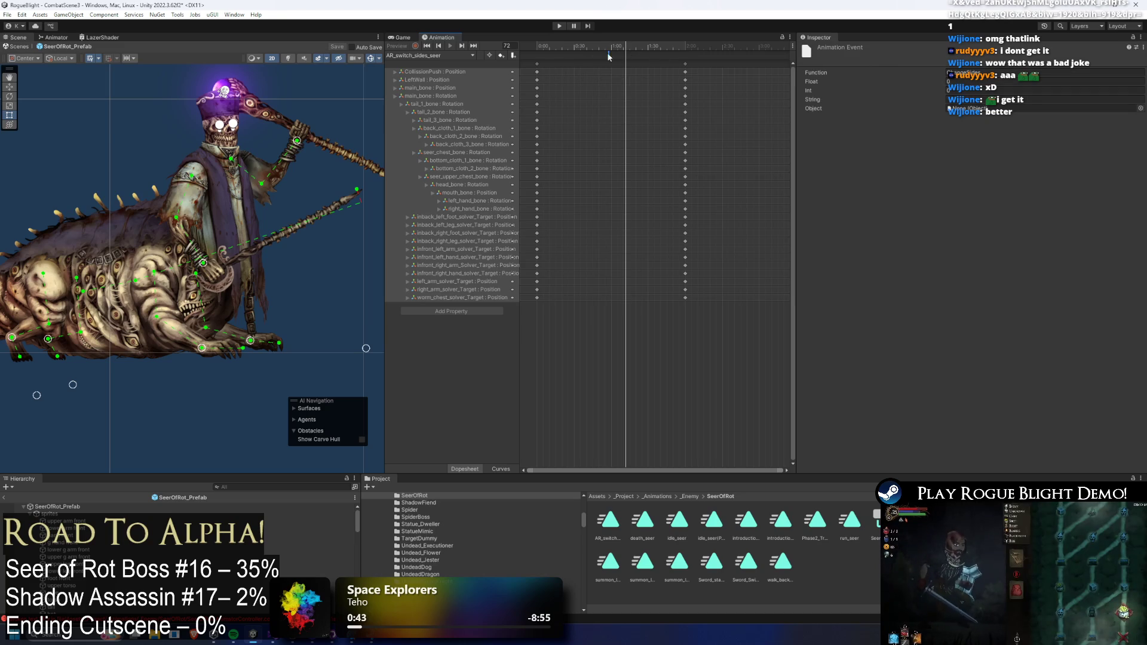
{"action": "left_click_drag", "start_coordinate": [608, 54], "coordinate": [616, 54]}
{"action": "right_click", "coordinate": [616, 54]}
{"action": "key", "text": "Escape"}
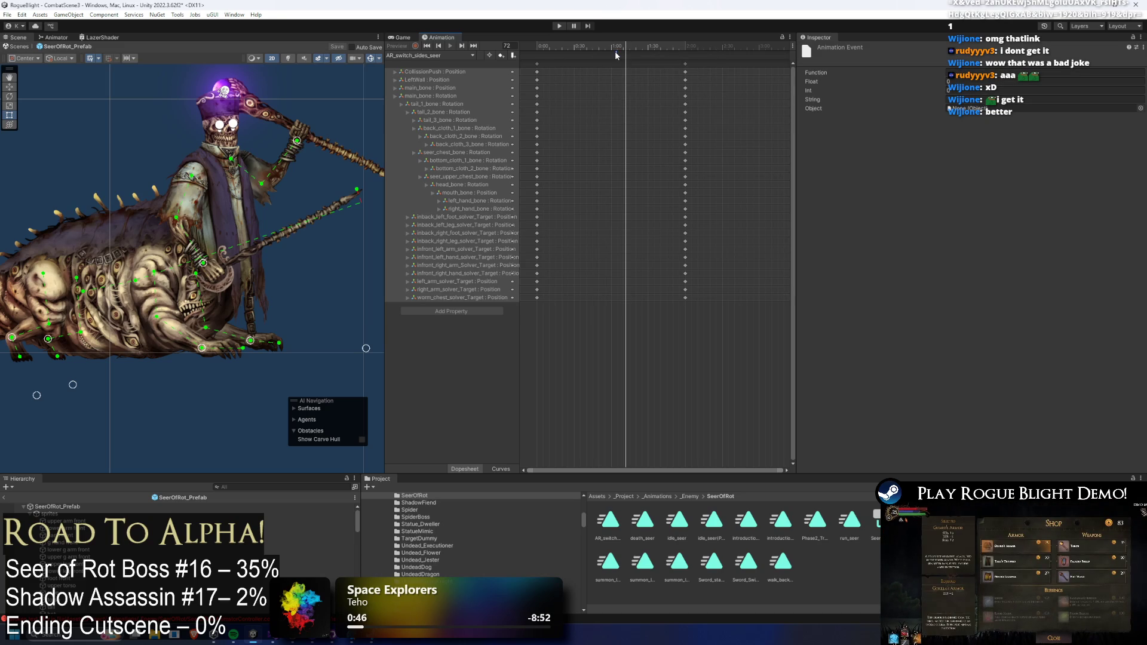
{"action": "left_click", "coordinate": [986, 75]}
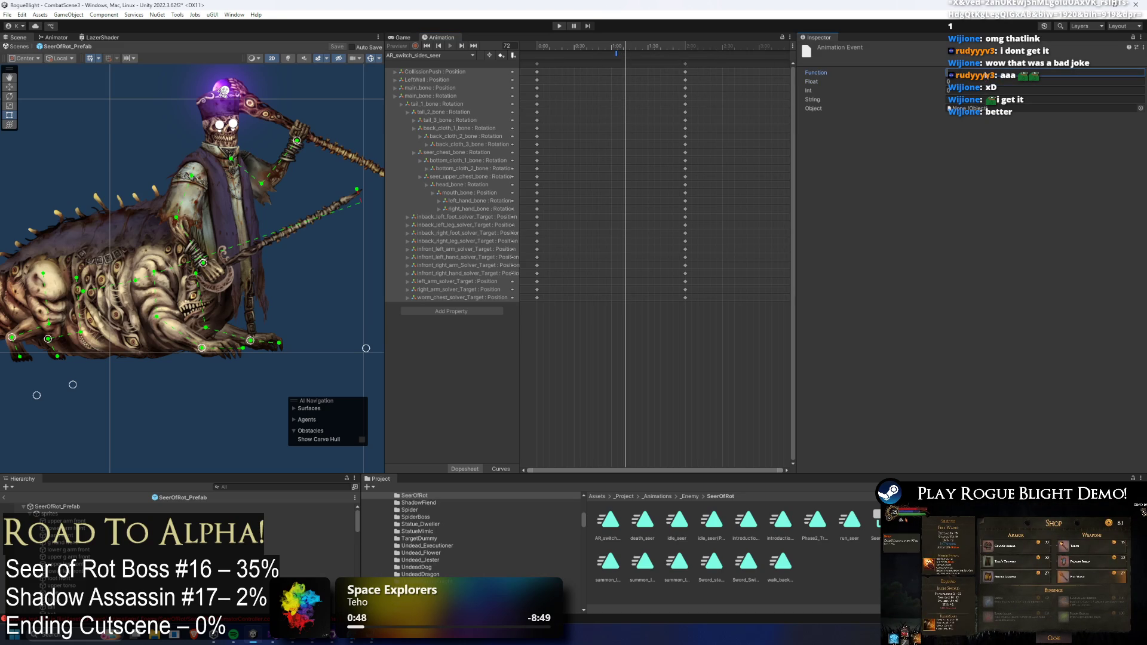
{"action": "left_click", "coordinate": [553, 52]}
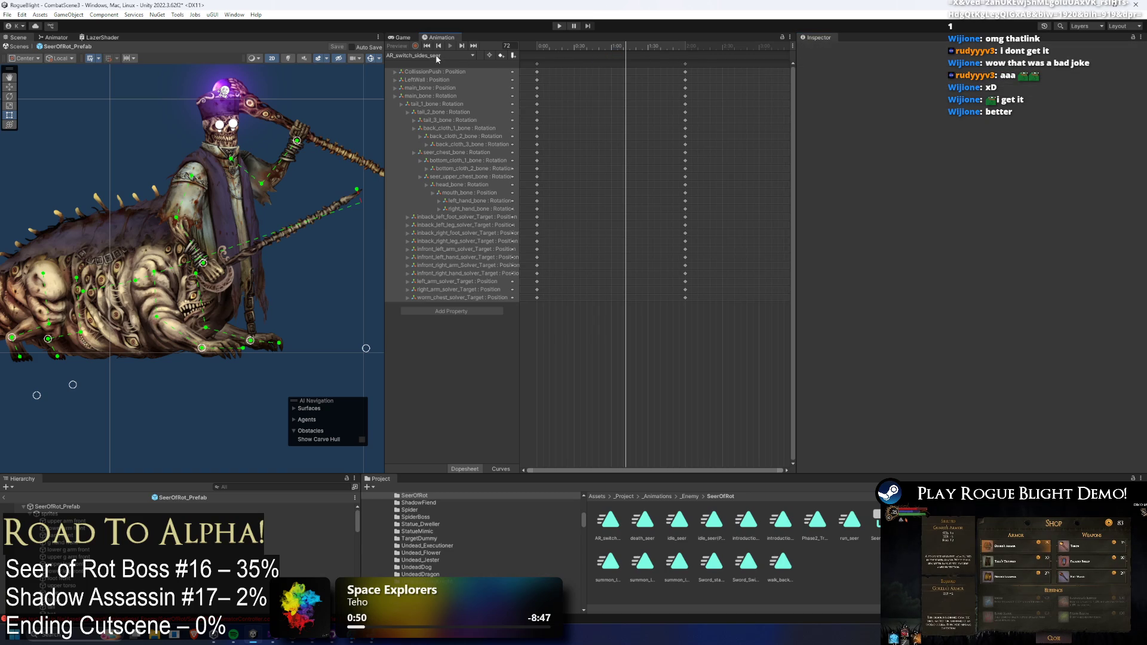
{"action": "left_click", "coordinate": [84, 506]}
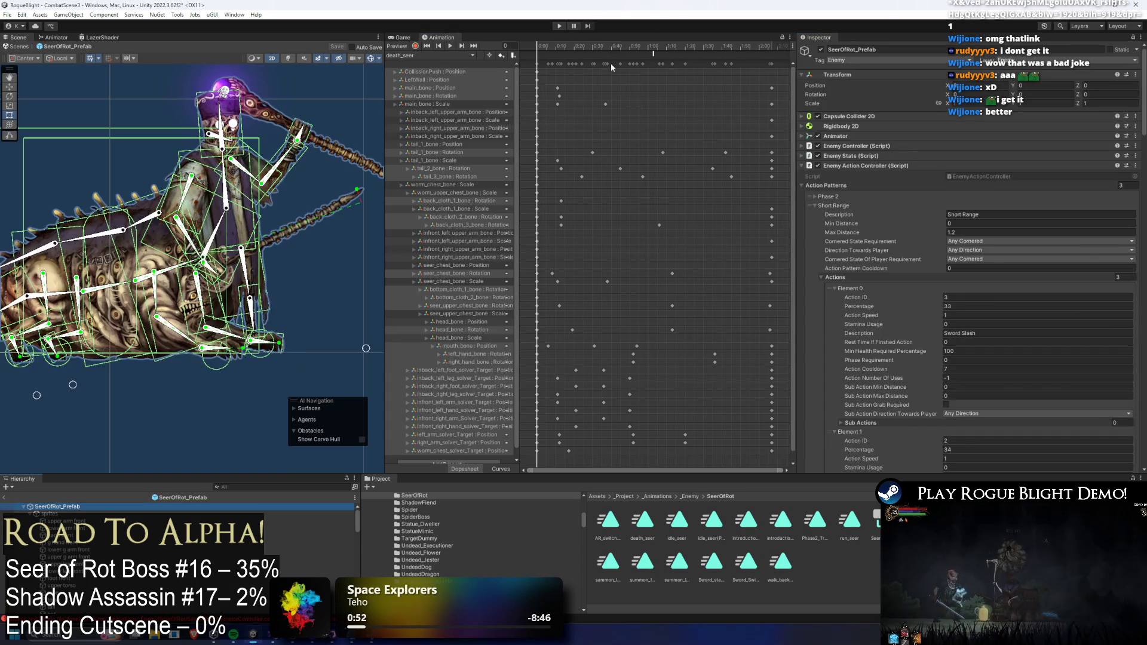
- Reopen the AR_switch_sides_seer clip and put the playhead at frame 40
{"action": "left_click", "coordinate": [433, 55]}
{"action": "left_click", "coordinate": [437, 65]}
{"action": "left_click", "coordinate": [616, 43]}
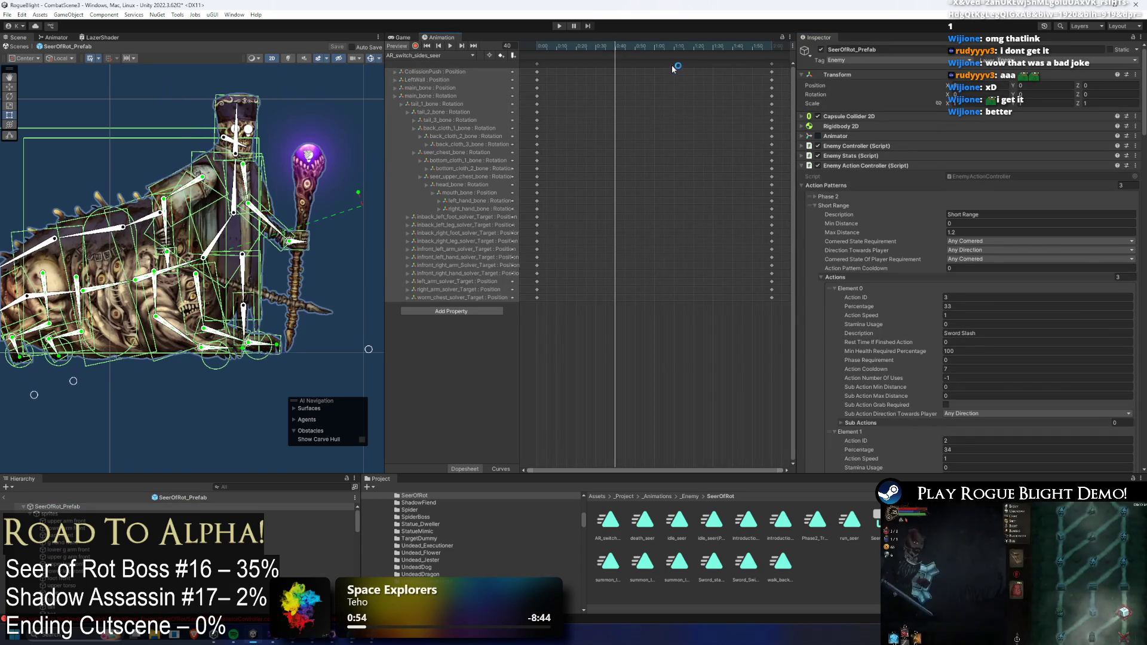
{"action": "left_click", "coordinate": [656, 59]}
- Move the ChangeSides and EnableAttackCollision events earlier, to about 1:00
{"action": "left_click", "coordinate": [616, 54]}
{"action": "scroll", "coordinate": [658, 66], "scroll_direction": "down", "scroll_amount": 3}
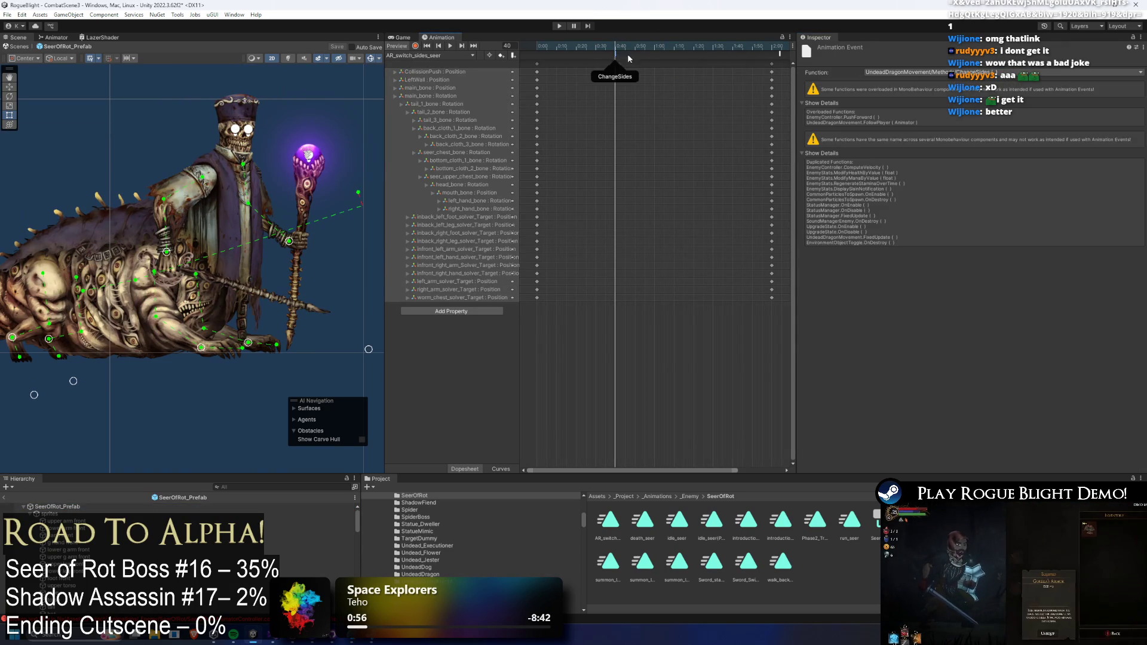
{"action": "scroll", "coordinate": [666, 65], "scroll_direction": "down", "scroll_amount": 1}
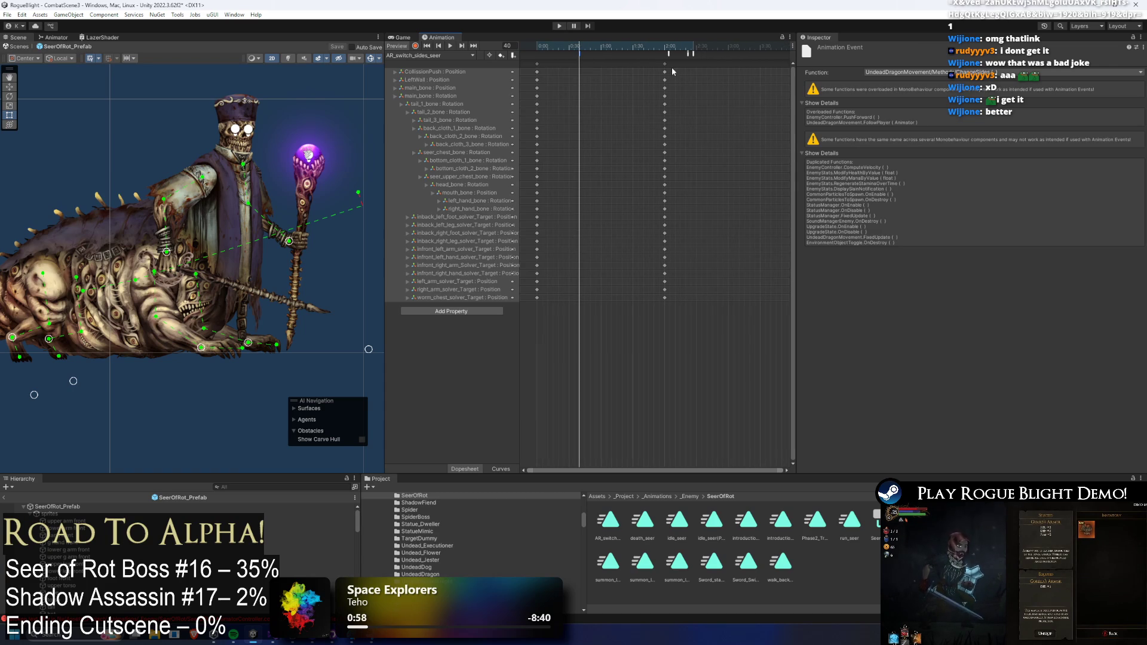
{"action": "left_click", "coordinate": [669, 54]}
{"action": "left_click_drag", "start_coordinate": [719, 51], "coordinate": [608, 51]}
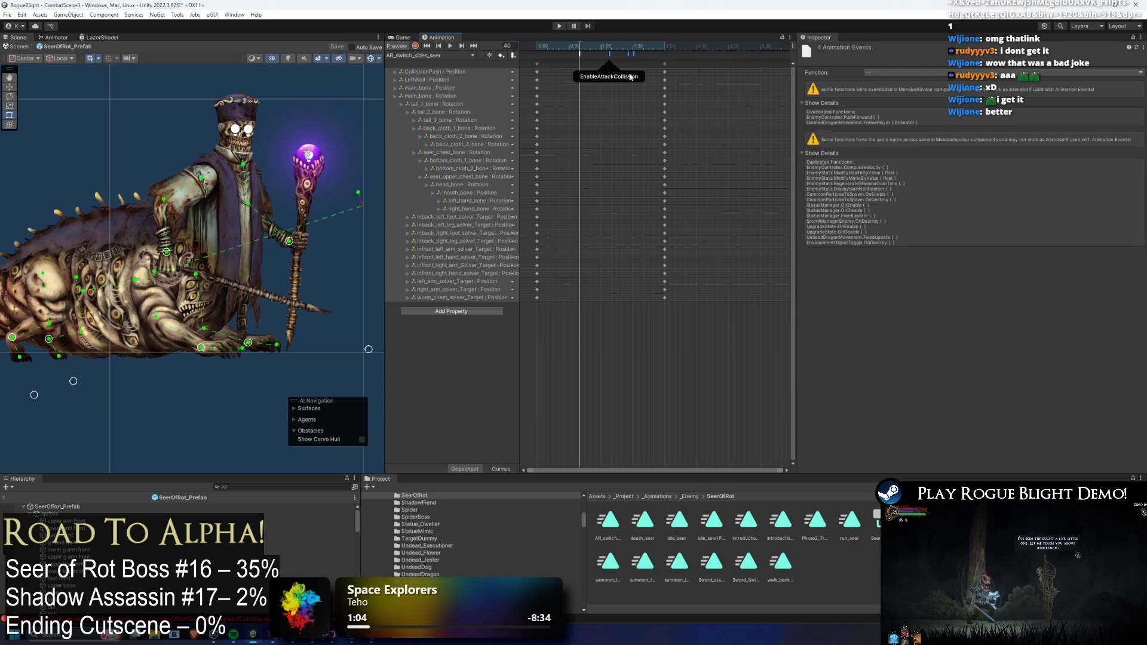
- Shift the remaining events to around 2:25 and stretch the final keyframes to about 3:58
{"action": "left_click", "coordinate": [574, 45]}
{"action": "left_click", "coordinate": [579, 54], "text": "shift"}
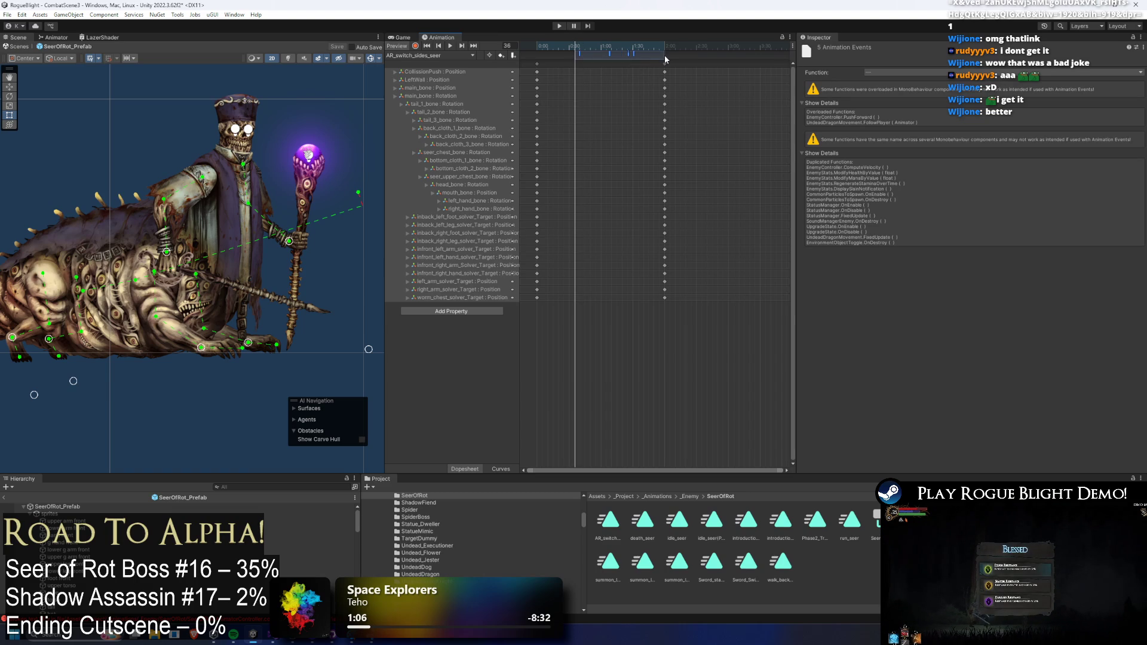
{"action": "left_click_drag", "start_coordinate": [637, 54], "coordinate": [756, 54]}
{"action": "scroll", "coordinate": [684, 71], "scroll_direction": "down", "scroll_amount": 2}
{"action": "mouse_move", "coordinate": [637, 66]}
{"action": "left_mouse_down"}
{"action": "mouse_move", "coordinate": [722, 66]}
{"action": "mouse_move", "coordinate": [727, 91]}
{"action": "mouse_move", "coordinate": [724, 74]}
{"action": "left_mouse_up"}
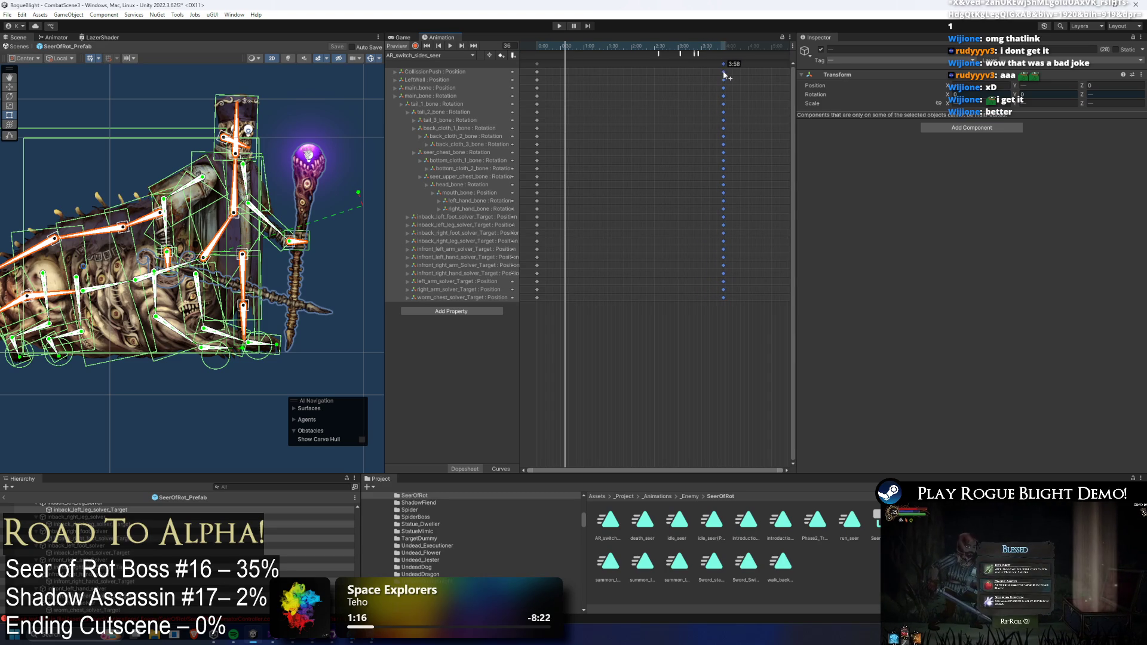
- At frame 96, record a pose with the Seer's arm and staff raised toward his head
{"action": "left_click", "coordinate": [603, 59]}
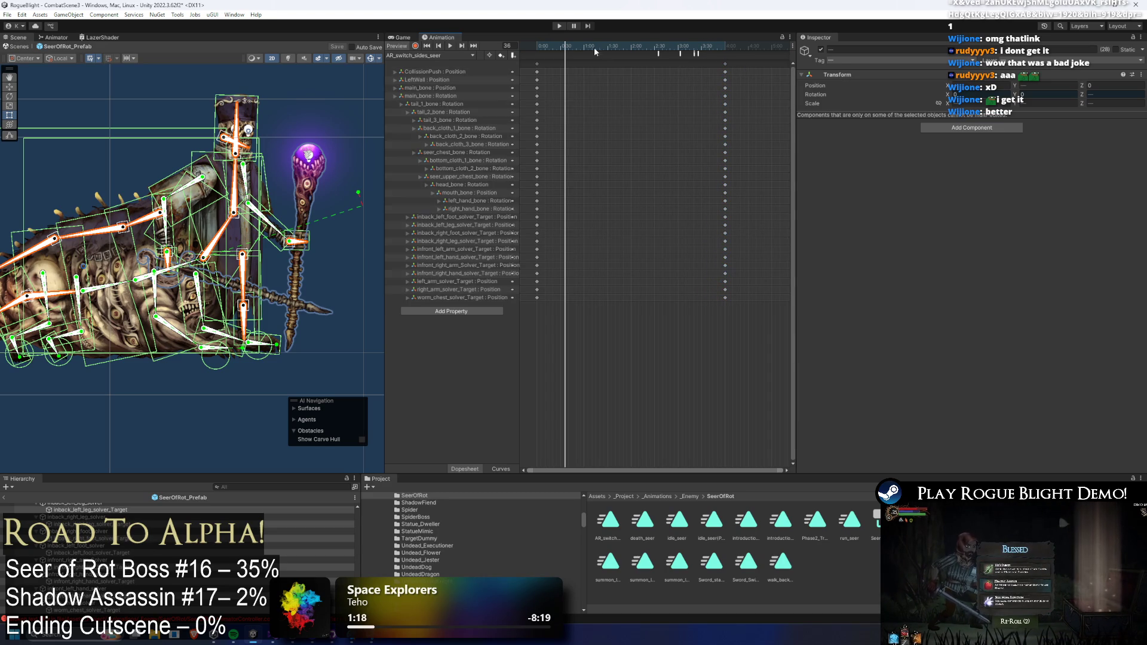
{"action": "left_click_drag", "start_coordinate": [586, 47], "coordinate": [612, 47]}
{"action": "left_click", "coordinate": [415, 46]}
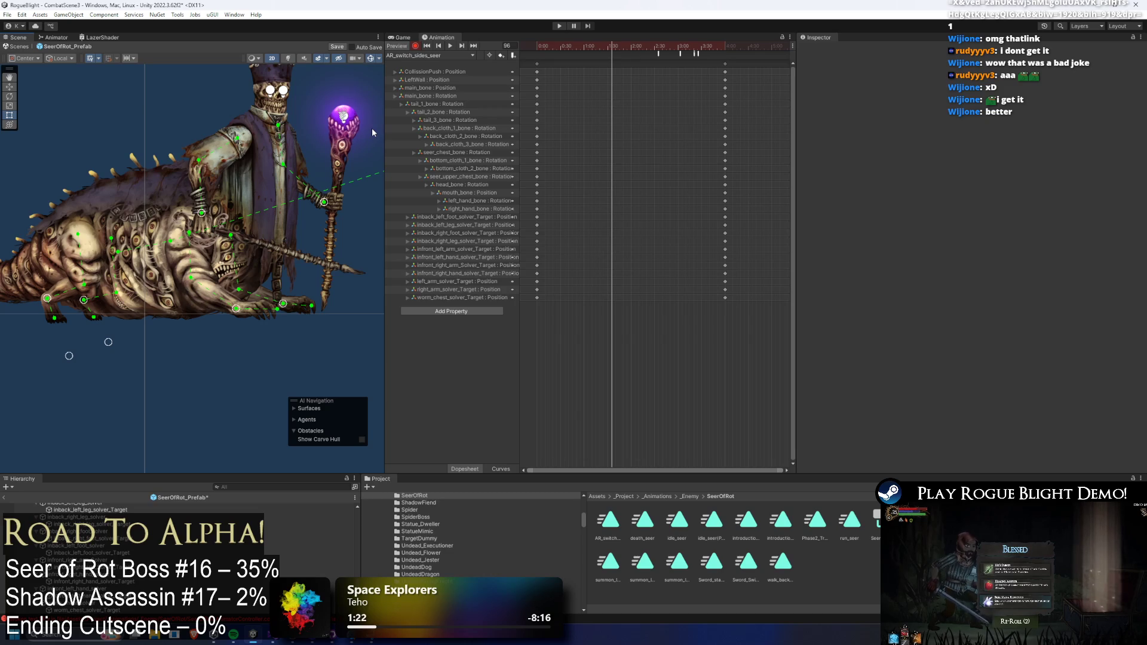
{"action": "left_click", "coordinate": [154, 202]}
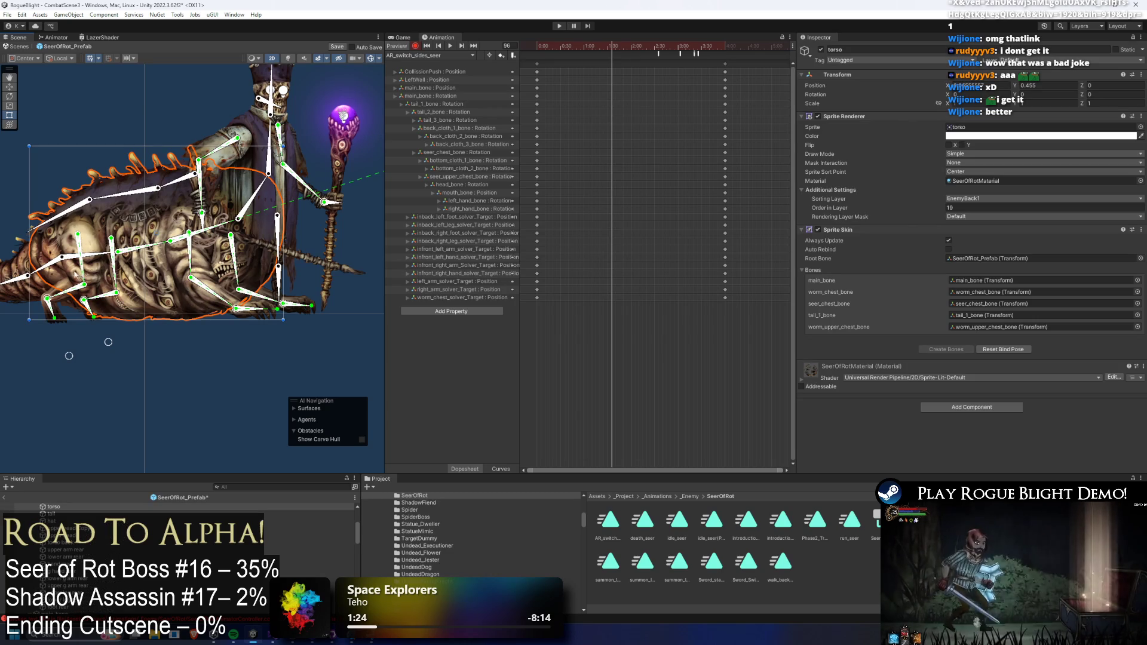
{"action": "left_click", "coordinate": [99, 259]}
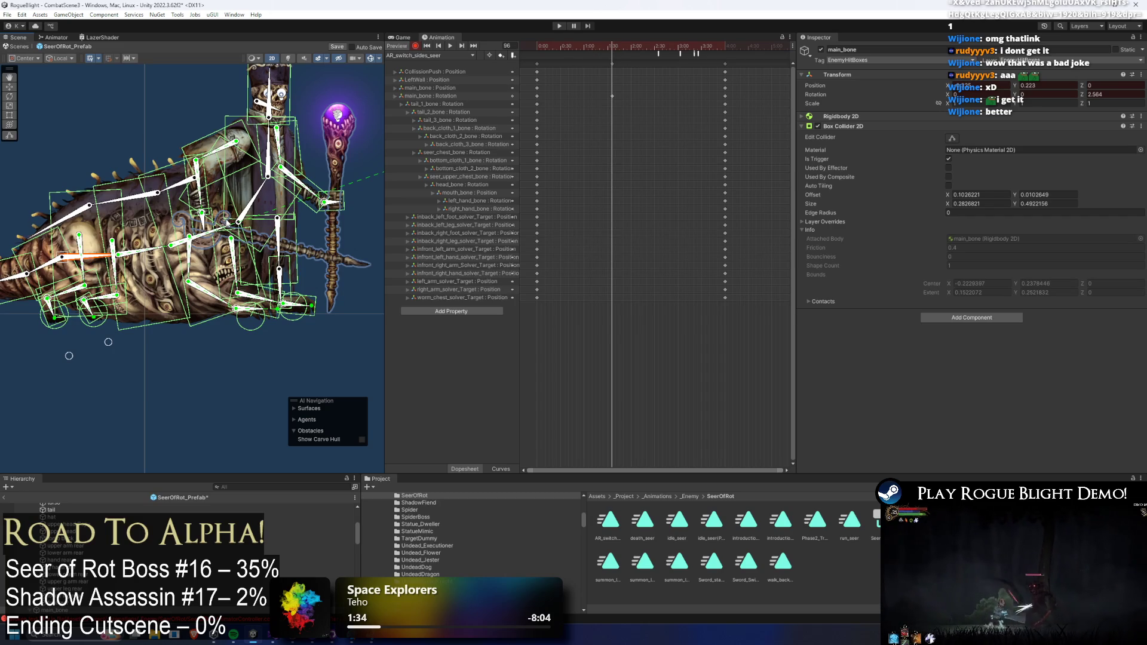
{"action": "mouse_move", "coordinate": [323, 202]}
{"action": "left_mouse_down"}
{"action": "mouse_move", "coordinate": [327, 157]}
{"action": "mouse_move", "coordinate": [349, 155]}
{"action": "left_mouse_up"}
{"action": "left_click", "coordinate": [353, 153]}
{"action": "scroll", "coordinate": [274, 246], "scroll_direction": "up", "scroll_amount": 3}
{"action": "mouse_move", "coordinate": [270, 247]}
{"action": "left_mouse_down"}
{"action": "mouse_move", "coordinate": [264, 270]}
{"action": "mouse_move", "coordinate": [274, 242]}
{"action": "left_mouse_up"}
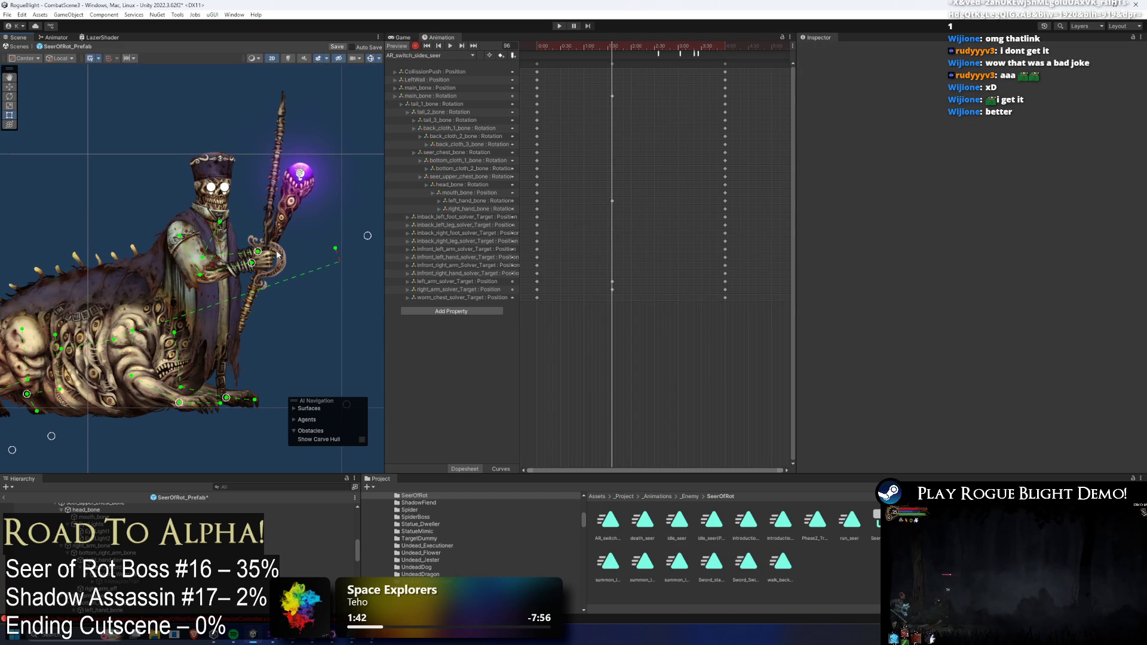
- Re-pose the front hand to grip the staff and swing it forward, then preview frames 96-117
{"action": "left_click", "coordinate": [270, 259]}
{"action": "left_click_drag", "start_coordinate": [261, 261], "coordinate": [273, 254]}
{"action": "left_click", "coordinate": [335, 234]}
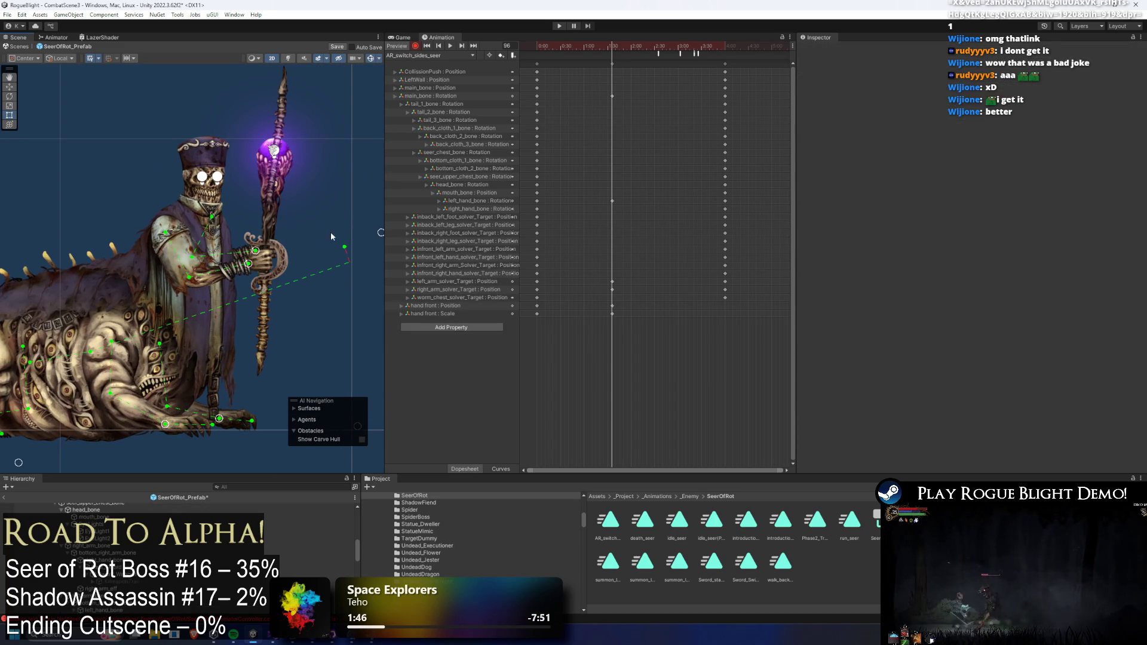
{"action": "left_click_drag", "start_coordinate": [345, 236], "coordinate": [275, 229]}
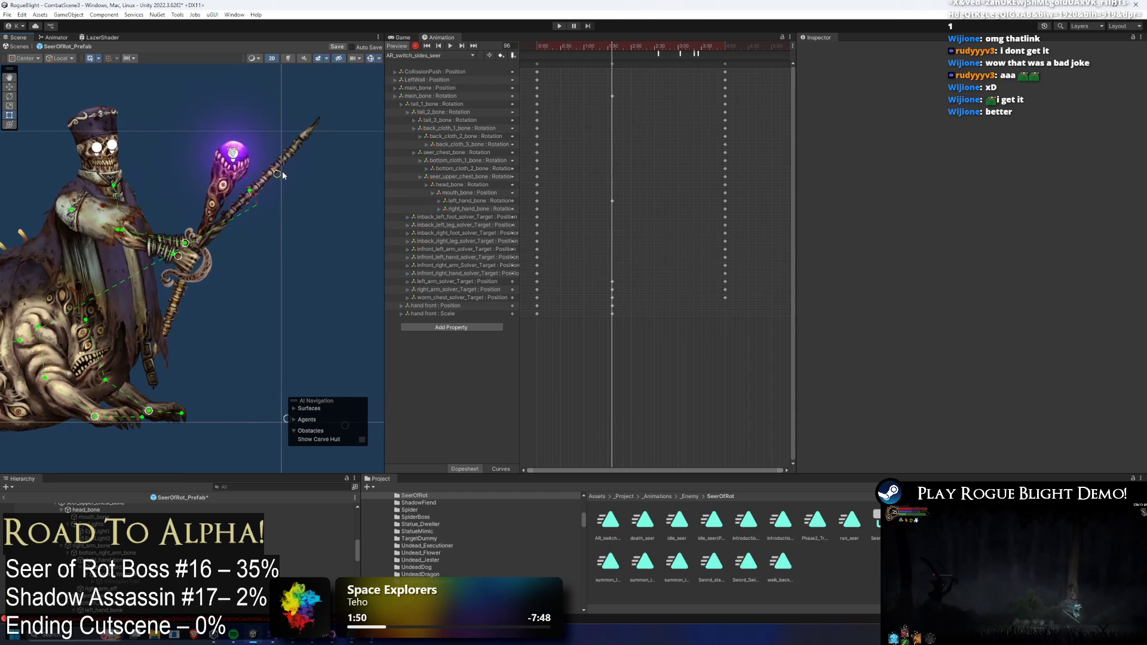
{"action": "mouse_move", "coordinate": [179, 253]}
{"action": "left_mouse_down"}
{"action": "mouse_move", "coordinate": [217, 231]}
{"action": "mouse_move", "coordinate": [205, 192]}
{"action": "mouse_move", "coordinate": [175, 171]}
{"action": "mouse_move", "coordinate": [166, 126]}
{"action": "mouse_move", "coordinate": [177, 199]}
{"action": "mouse_move", "coordinate": [169, 183]}
{"action": "mouse_move", "coordinate": [228, 209]}
{"action": "mouse_move", "coordinate": [221, 261]}
{"action": "mouse_move", "coordinate": [179, 281]}
{"action": "mouse_move", "coordinate": [227, 281]}
{"action": "mouse_move", "coordinate": [199, 237]}
{"action": "mouse_move", "coordinate": [147, 330]}
{"action": "mouse_move", "coordinate": [163, 306]}
{"action": "left_mouse_up"}
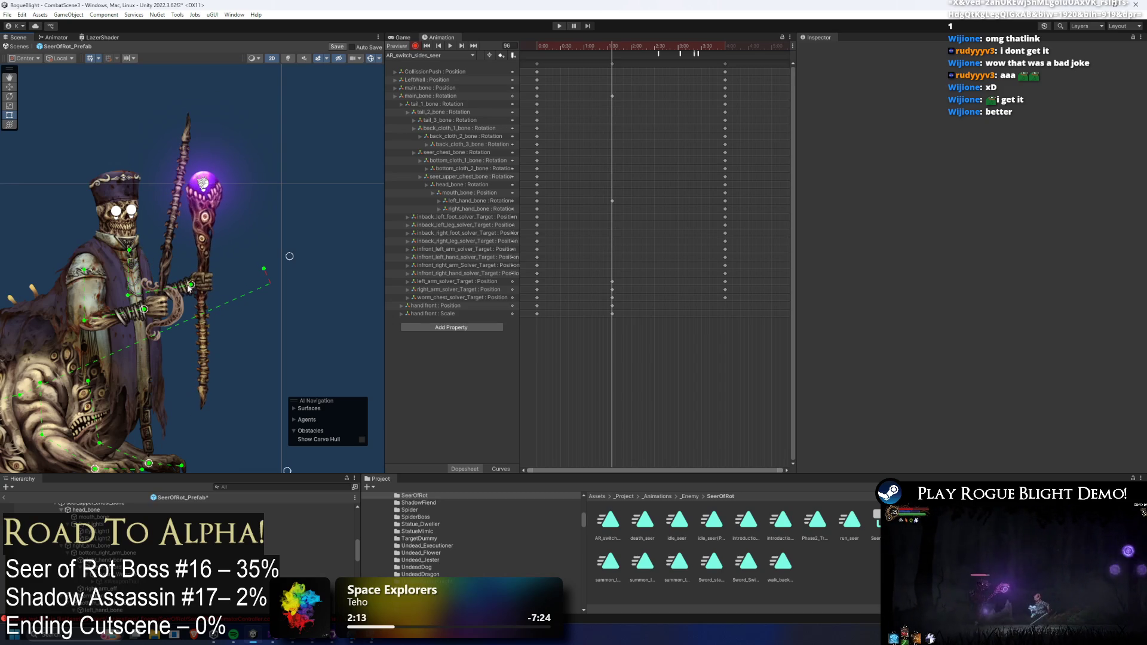
{"action": "mouse_move", "coordinate": [146, 310]}
{"action": "left_mouse_down"}
{"action": "mouse_move", "coordinate": [200, 281]}
{"action": "mouse_move", "coordinate": [175, 296]}
{"action": "mouse_move", "coordinate": [175, 189]}
{"action": "mouse_move", "coordinate": [185, 215]}
{"action": "mouse_move", "coordinate": [175, 223]}
{"action": "left_mouse_up"}
{"action": "left_click_drag", "start_coordinate": [179, 305], "coordinate": [104, 367]}
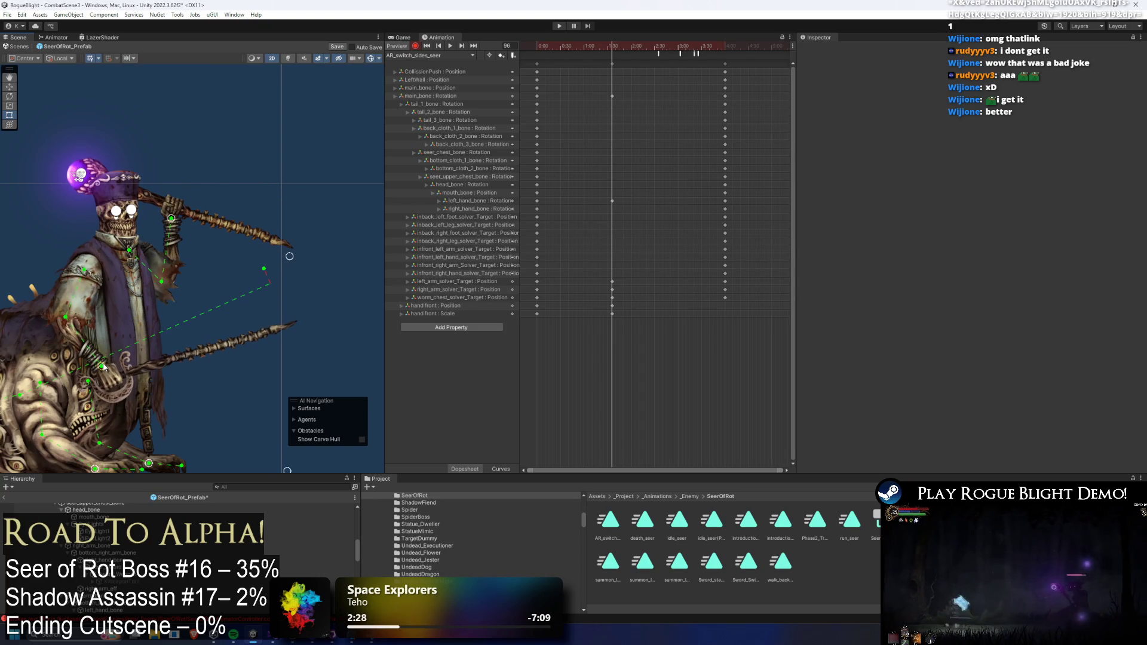
{"action": "left_click_drag", "start_coordinate": [171, 219], "coordinate": [160, 222]}
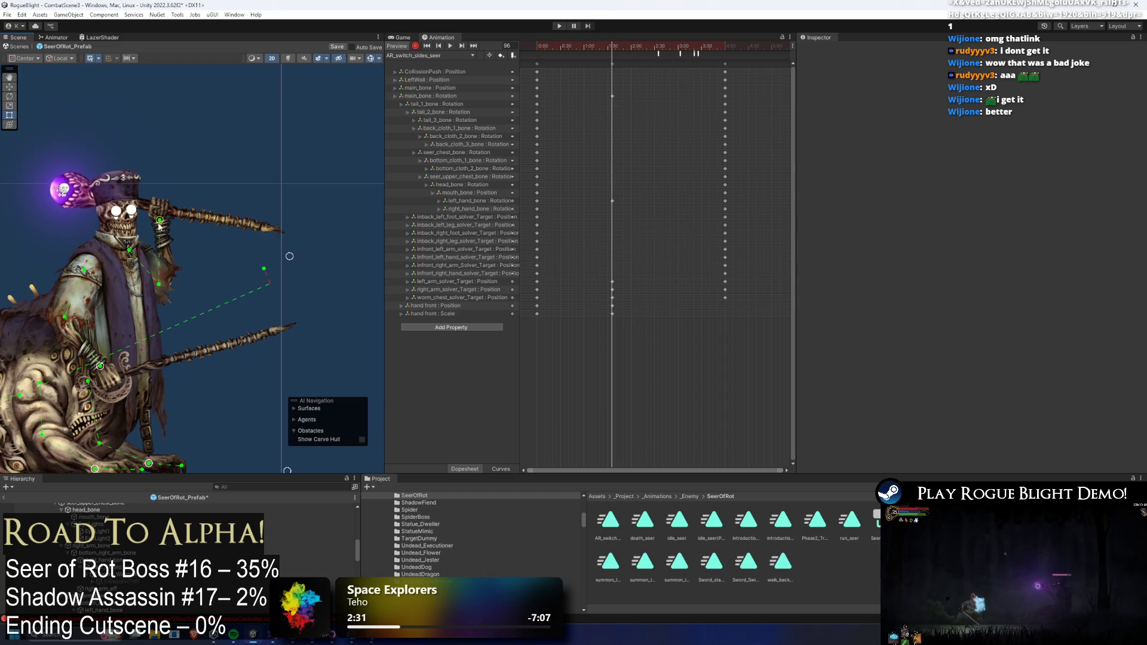
{"action": "mouse_move", "coordinate": [599, 53]}
{"action": "left_mouse_down"}
{"action": "mouse_move", "coordinate": [576, 51]}
{"action": "mouse_move", "coordinate": [632, 59]}
{"action": "mouse_move", "coordinate": [658, 48]}
{"action": "left_mouse_up"}
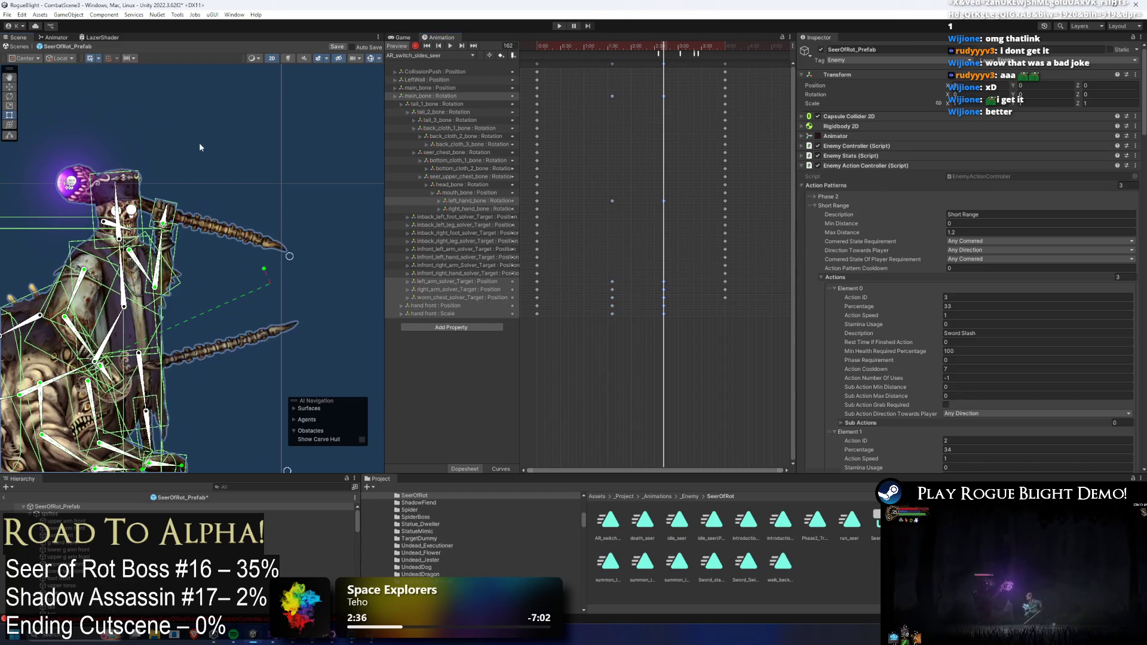
- Key the staff arm raised, preview the clip, and delete the later keyframe column
{"action": "left_click_drag", "start_coordinate": [169, 229], "coordinate": [168, 167]}
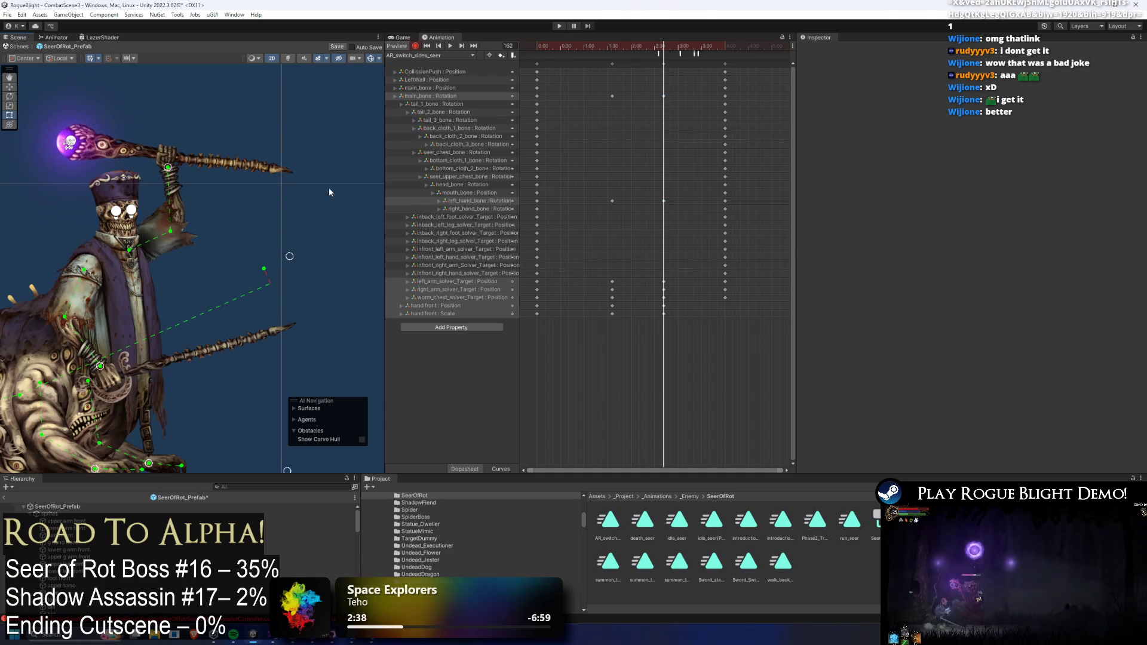
{"action": "key", "text": "space"}
{"action": "left_click", "coordinate": [570, 52]}
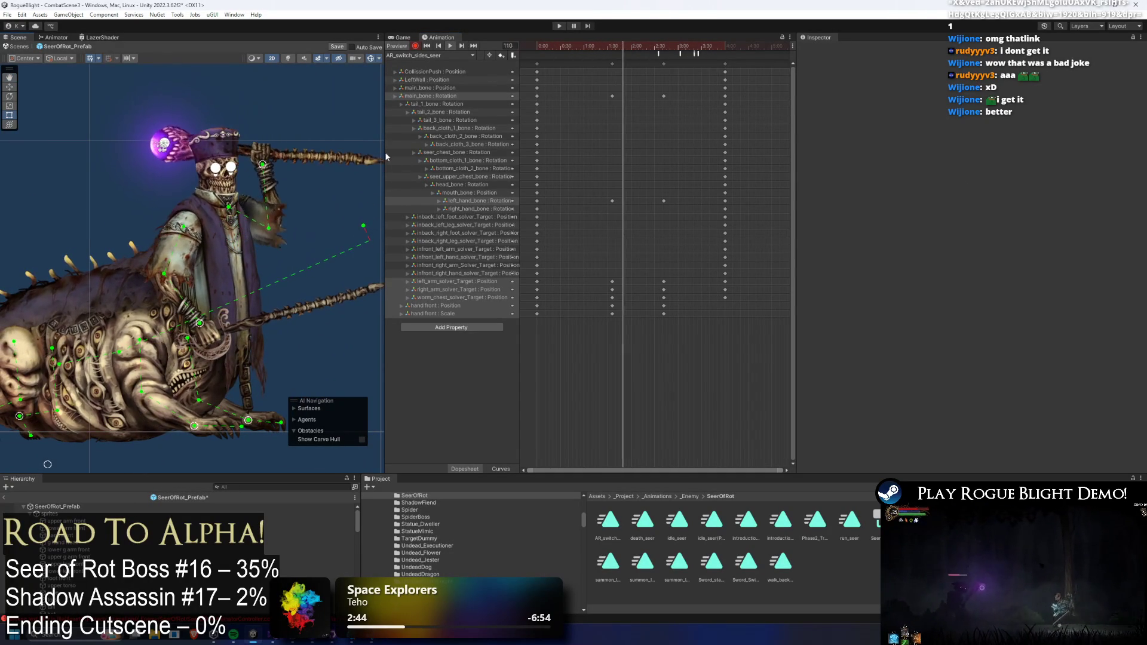
{"action": "left_click", "coordinate": [664, 64]}
{"action": "key", "text": "Delete"}
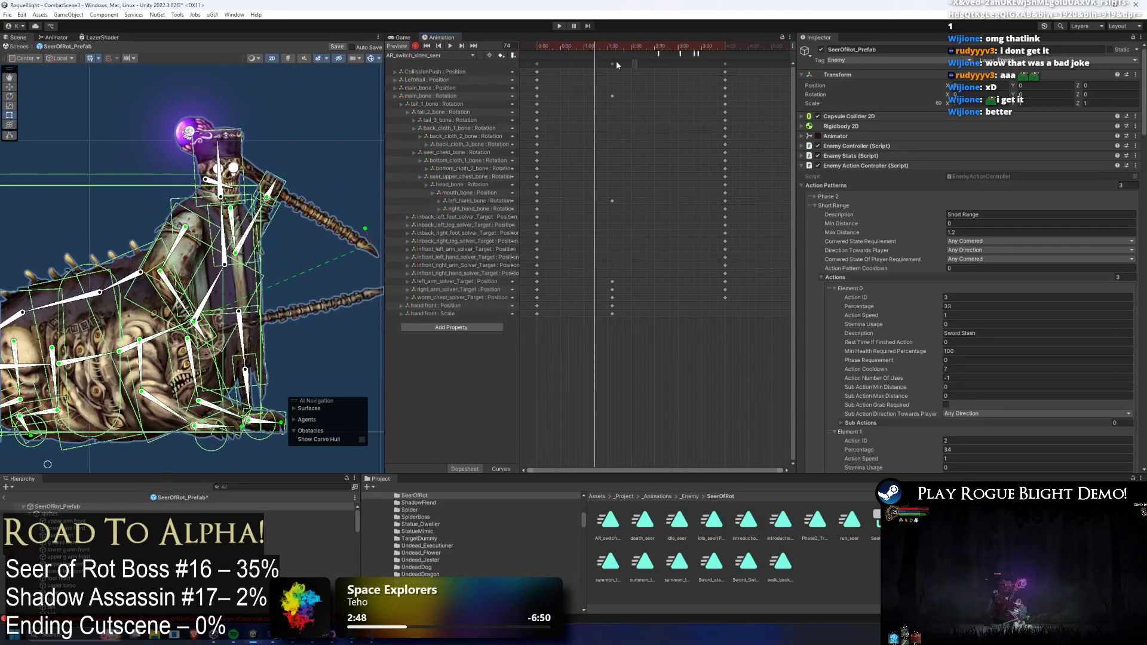
{"action": "left_click", "coordinate": [599, 51]}
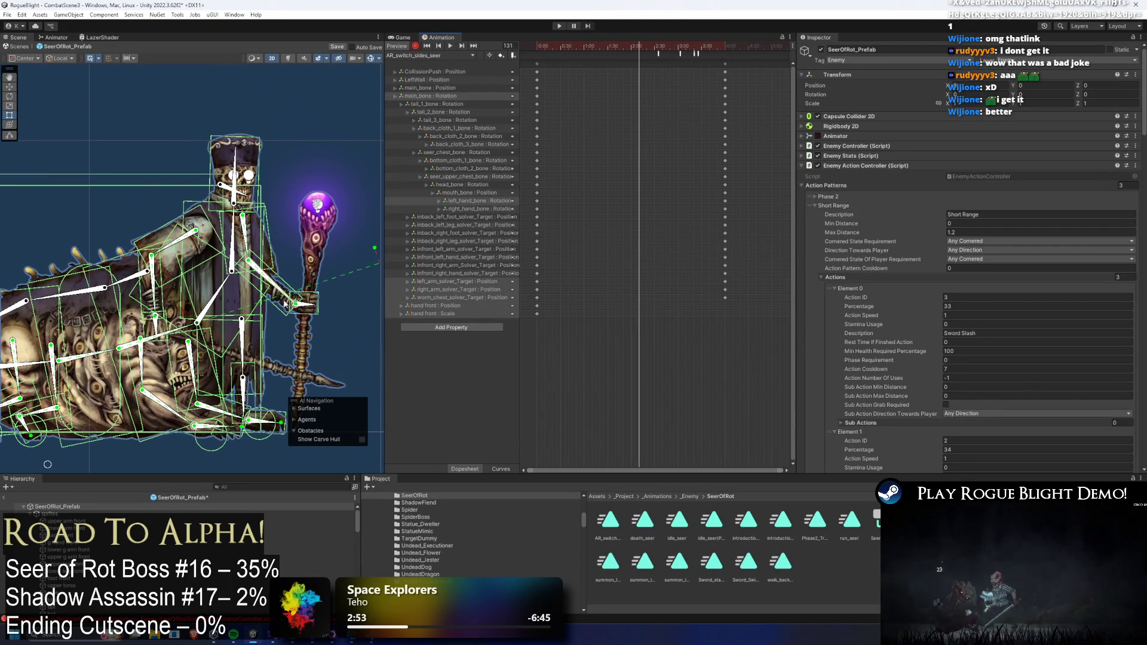
- Tilt the upper body with the chest bone, then undo the accidental tail and earlier edits
{"action": "left_click", "coordinate": [216, 299]}
{"action": "mouse_move", "coordinate": [216, 299]}
{"action": "left_mouse_down"}
{"action": "mouse_move", "coordinate": [198, 323]}
{"action": "mouse_move", "coordinate": [149, 319]}
{"action": "left_mouse_up"}
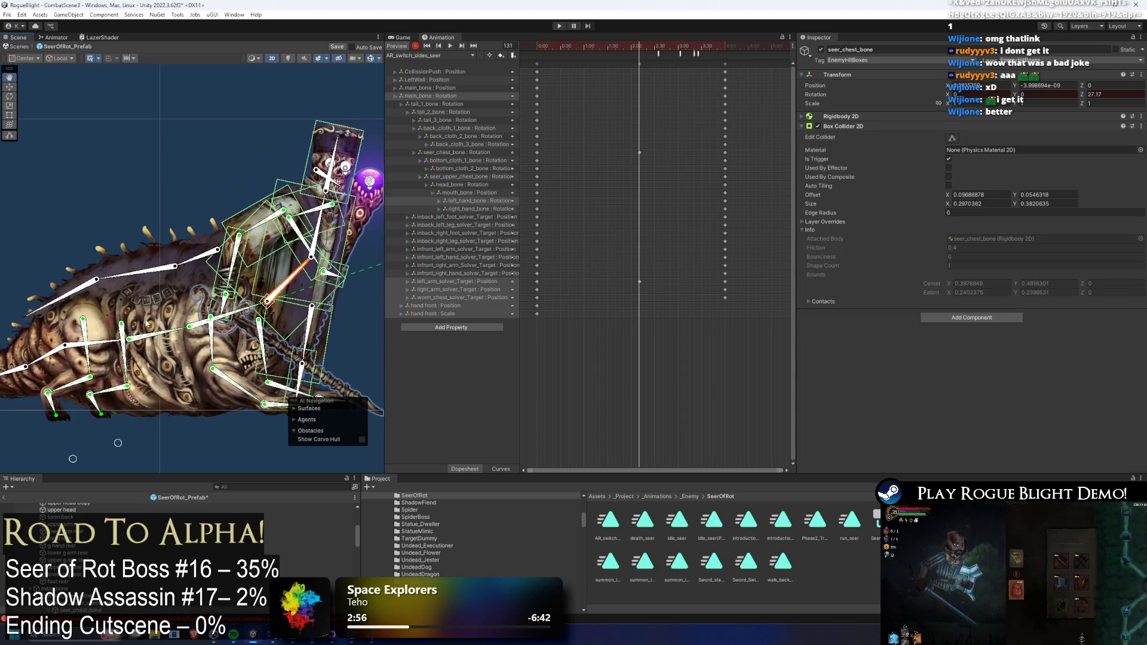
{"action": "left_click", "coordinate": [69, 352]}
{"action": "key", "text": "ctrl+z"}
{"action": "key", "text": "ctrl+z"}
{"action": "key", "text": "ctrl+z"}
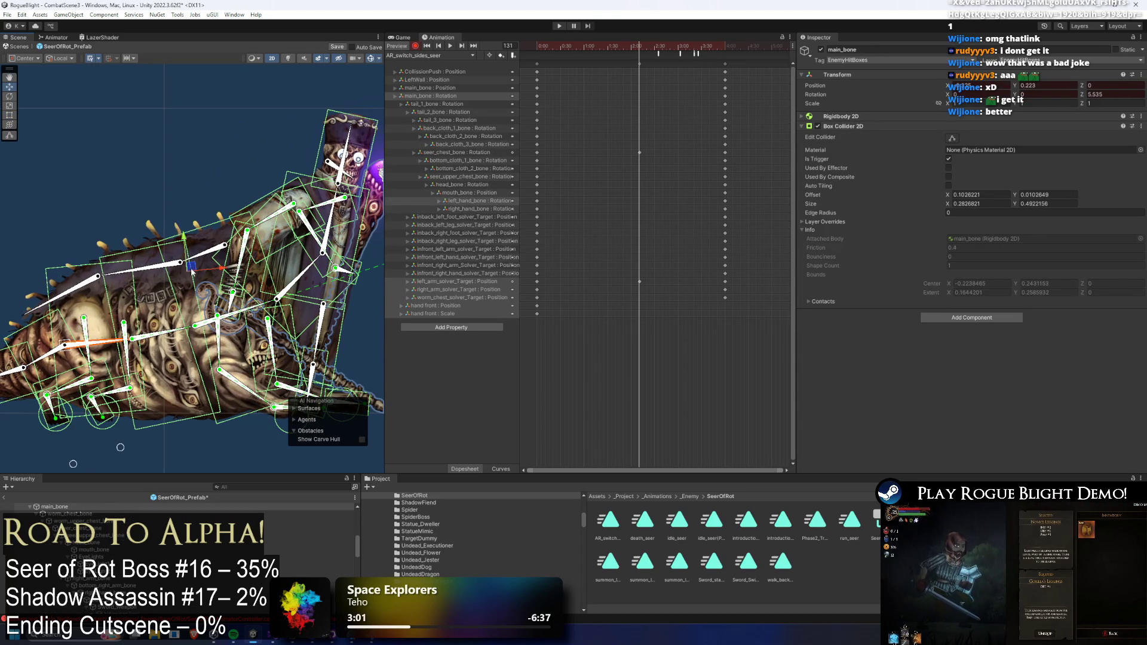
{"action": "key", "text": "ctrl+z"}
{"action": "key", "text": "ctrl+z"}
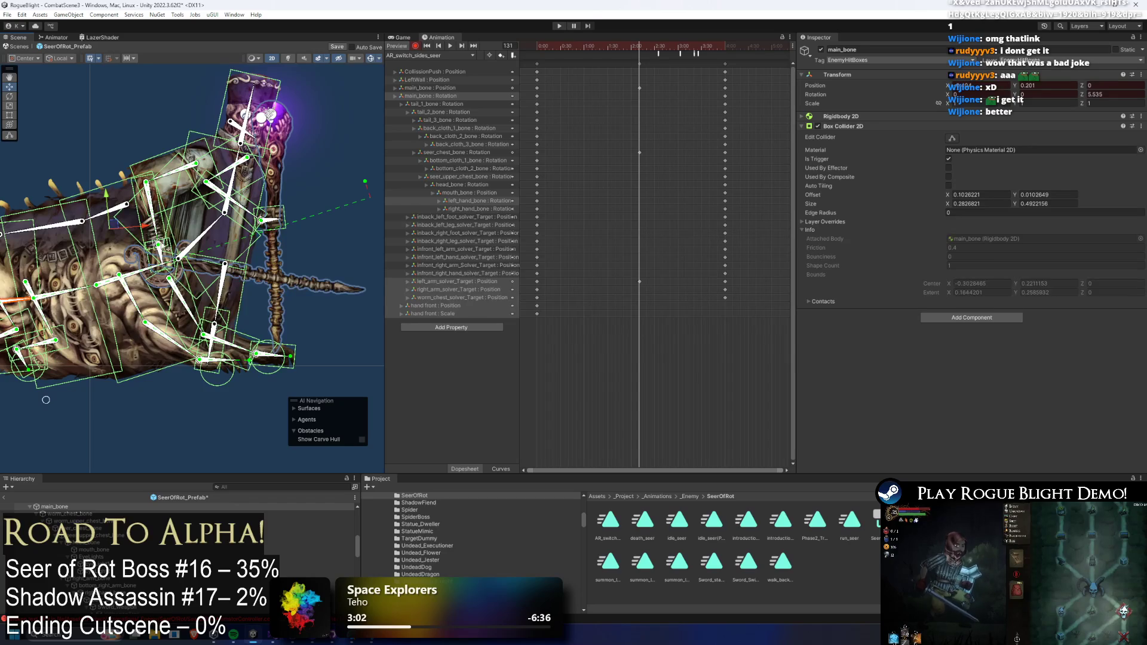
{"action": "key", "text": "ctrl+z"}
{"action": "key", "text": "ctrl+z"}
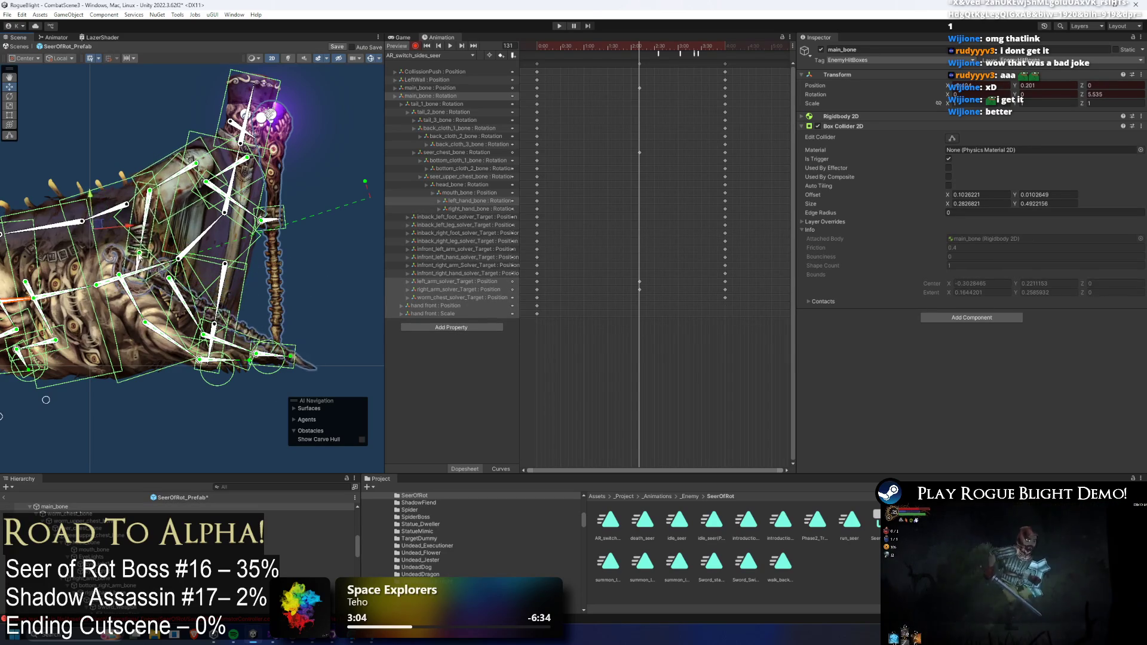
{"action": "key", "text": "ctrl+z"}
{"action": "key", "text": "ctrl+z"}
{"action": "key", "text": "ctrl+z"}
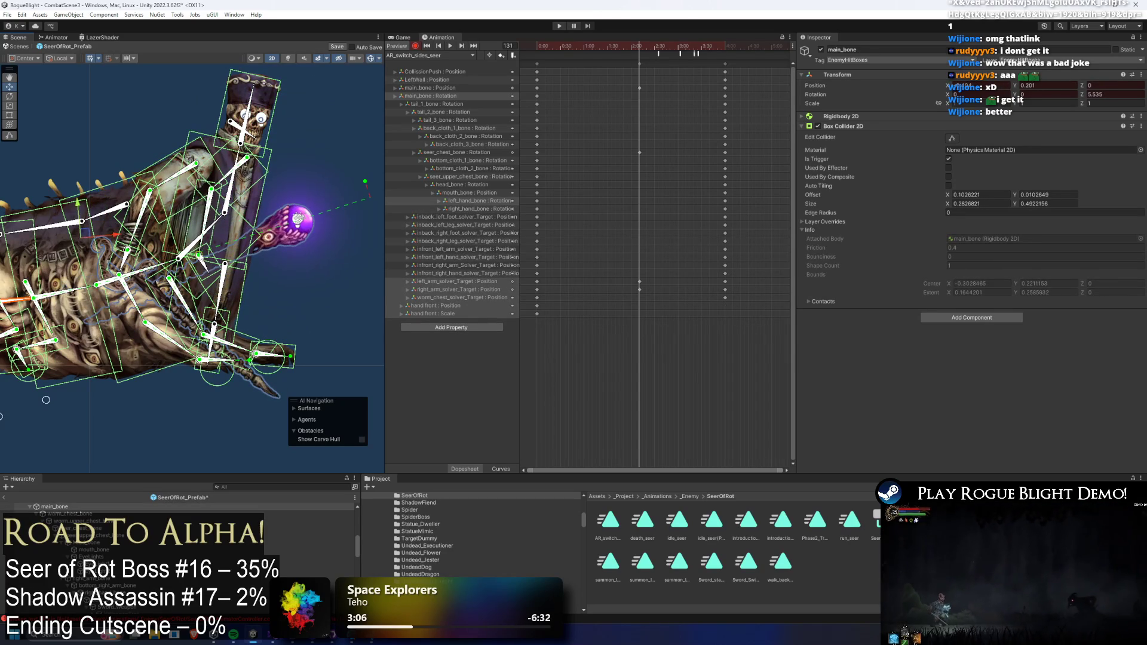
- Swing the upper chest and head downward and rotate the arm and staff down-right
{"action": "left_click_drag", "start_coordinate": [215, 211], "coordinate": [248, 209]}
{"action": "left_click_drag", "start_coordinate": [323, 164], "coordinate": [327, 186]}
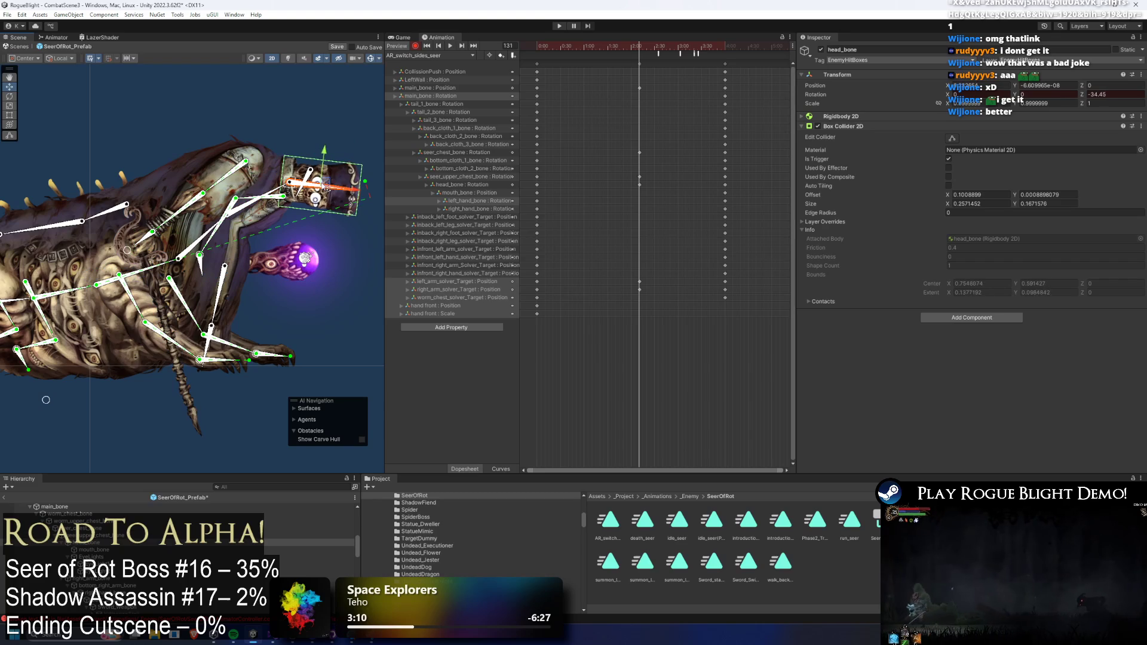
{"action": "scroll", "coordinate": [156, 239], "scroll_direction": "up", "scroll_amount": 2}
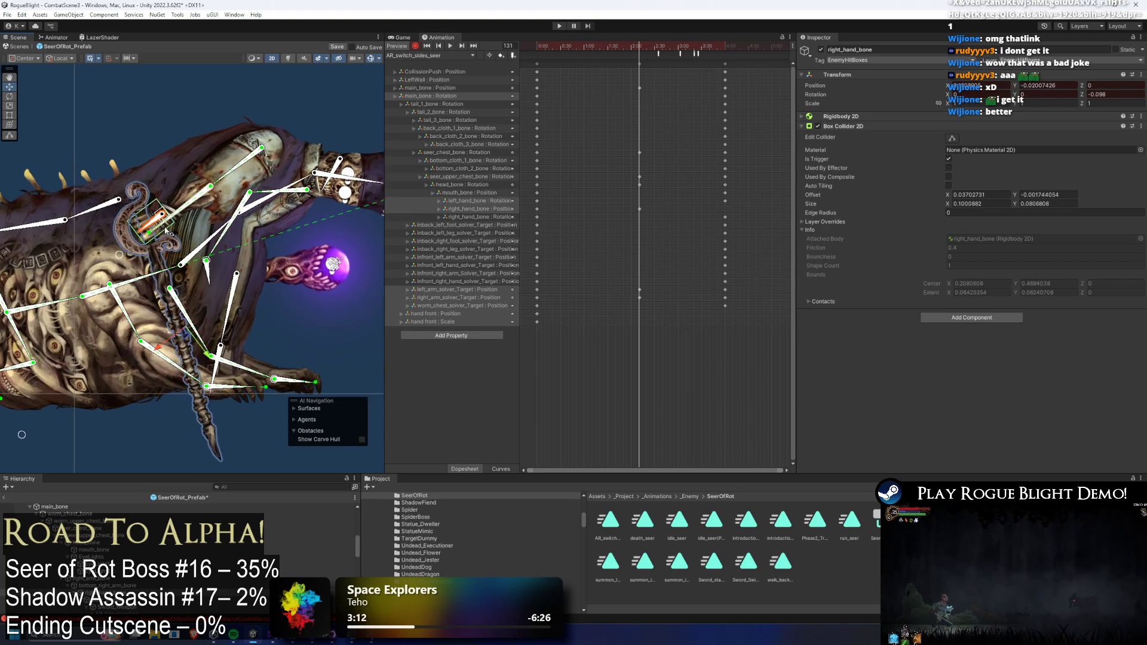
{"action": "left_click", "coordinate": [150, 231]}
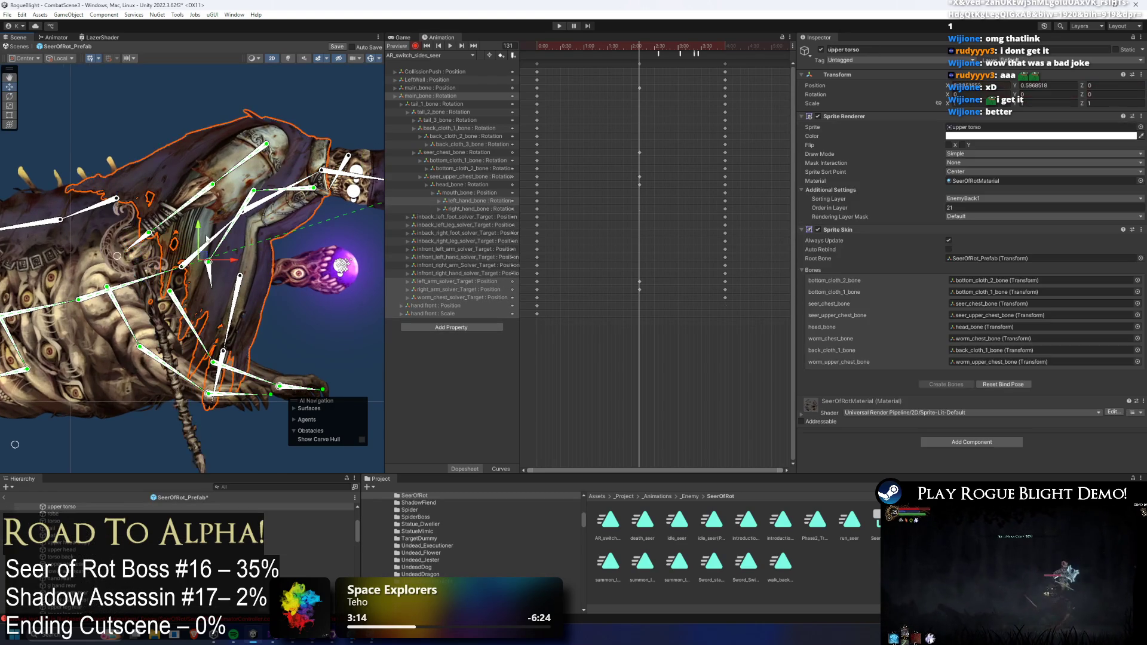
{"action": "scroll", "coordinate": [146, 236], "scroll_direction": "up", "scroll_amount": 2}
{"action": "left_click", "coordinate": [143, 238]}
{"action": "scroll", "coordinate": [144, 238], "scroll_direction": "down", "scroll_amount": 3}
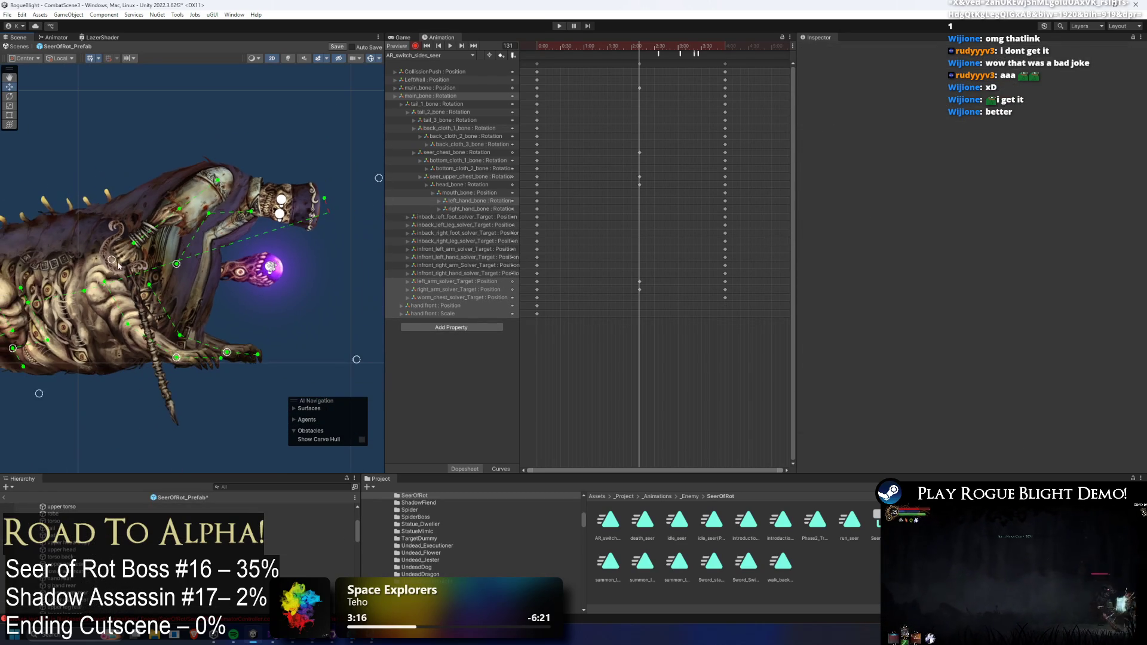
{"action": "mouse_move", "coordinate": [153, 227]}
{"action": "left_mouse_down"}
{"action": "mouse_move", "coordinate": [176, 245]}
{"action": "mouse_move", "coordinate": [160, 260]}
{"action": "left_mouse_up"}
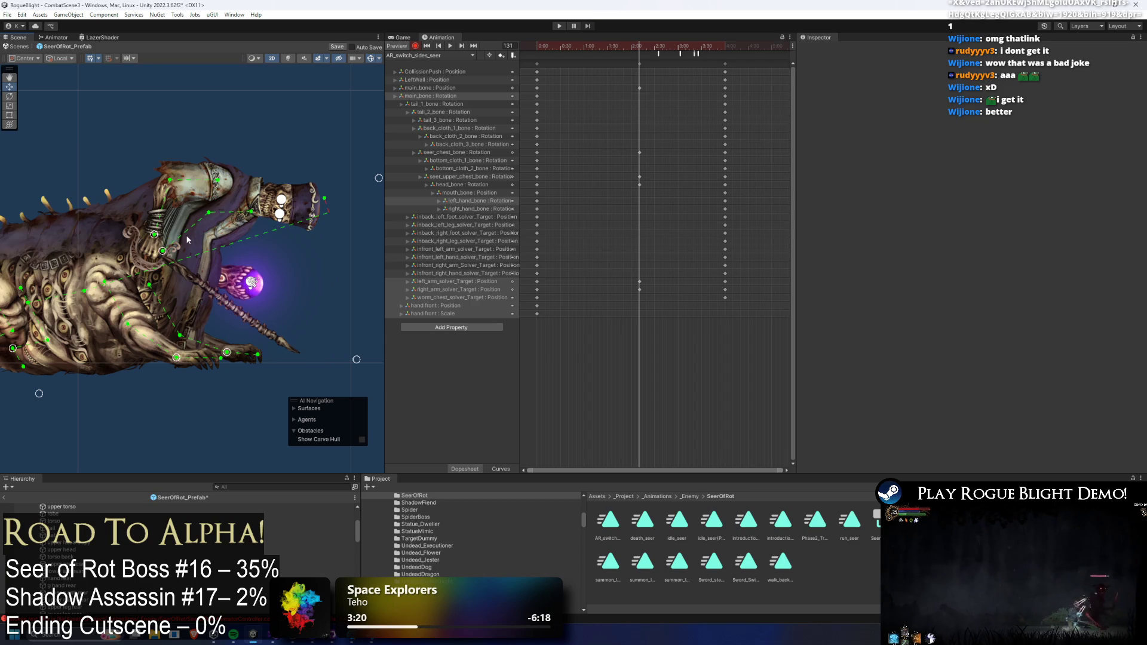
{"action": "left_click", "coordinate": [187, 239]}
- Bend the torso forward, swing the head down to the lower right, and replay the clip
{"action": "key", "text": "Right"}
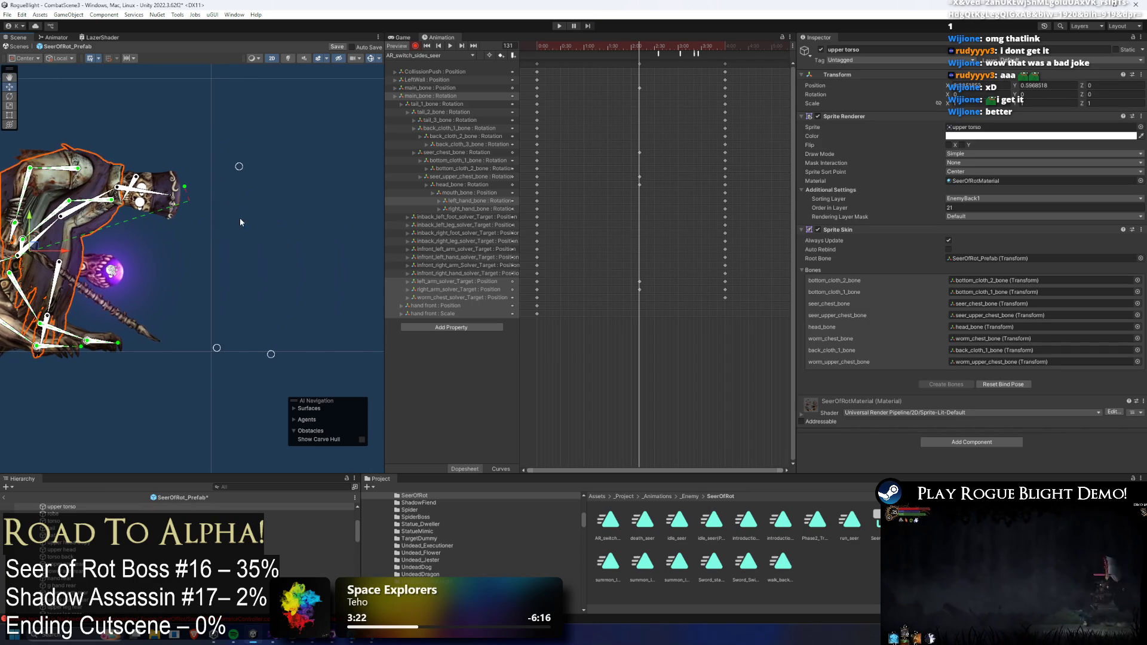
{"action": "mouse_move", "coordinate": [238, 170]}
{"action": "left_mouse_down"}
{"action": "mouse_move", "coordinate": [206, 241]}
{"action": "mouse_move", "coordinate": [101, 181]}
{"action": "mouse_move", "coordinate": [250, 161]}
{"action": "left_mouse_up"}
{"action": "scroll", "coordinate": [249, 161], "scroll_direction": "down", "scroll_amount": 5}
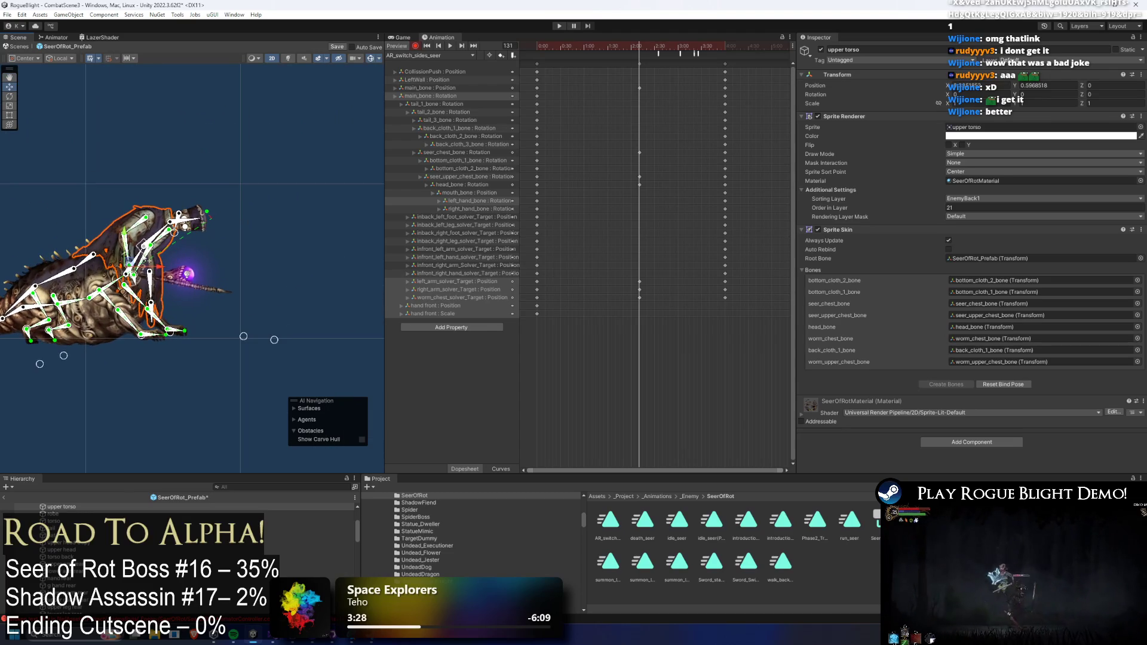
{"action": "left_click", "coordinate": [214, 261]}
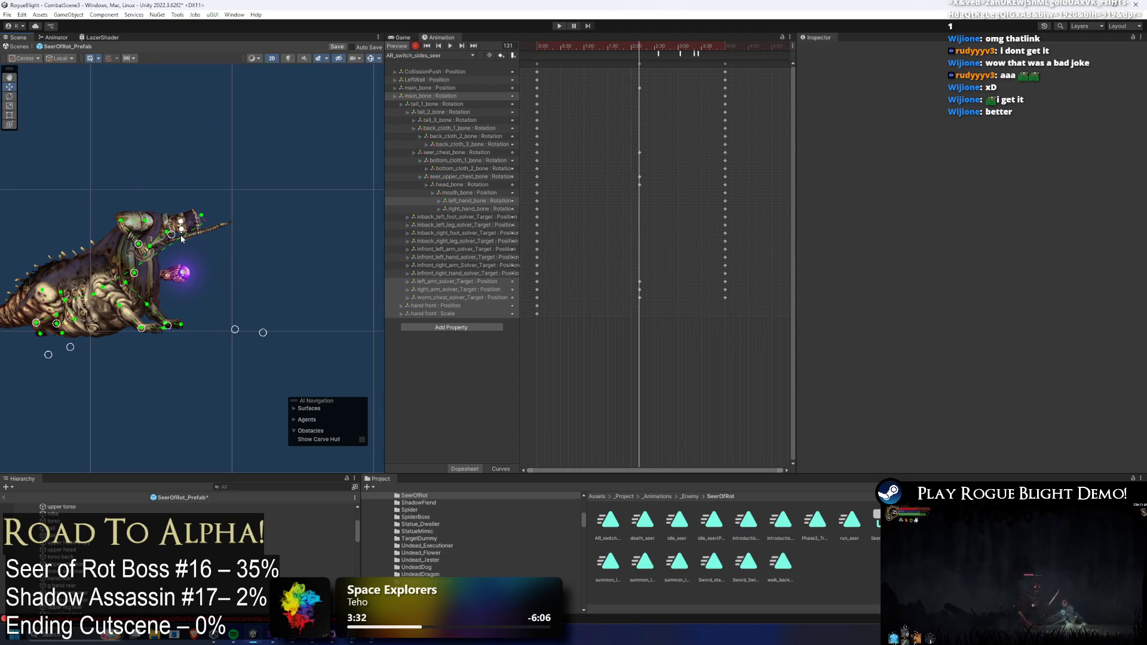
{"action": "mouse_move", "coordinate": [174, 239]}
{"action": "left_mouse_down"}
{"action": "mouse_move", "coordinate": [205, 179]}
{"action": "mouse_move", "coordinate": [221, 351]}
{"action": "mouse_move", "coordinate": [148, 180]}
{"action": "mouse_move", "coordinate": [158, 208]}
{"action": "mouse_move", "coordinate": [158, 185]}
{"action": "mouse_move", "coordinate": [206, 223]}
{"action": "left_mouse_up"}
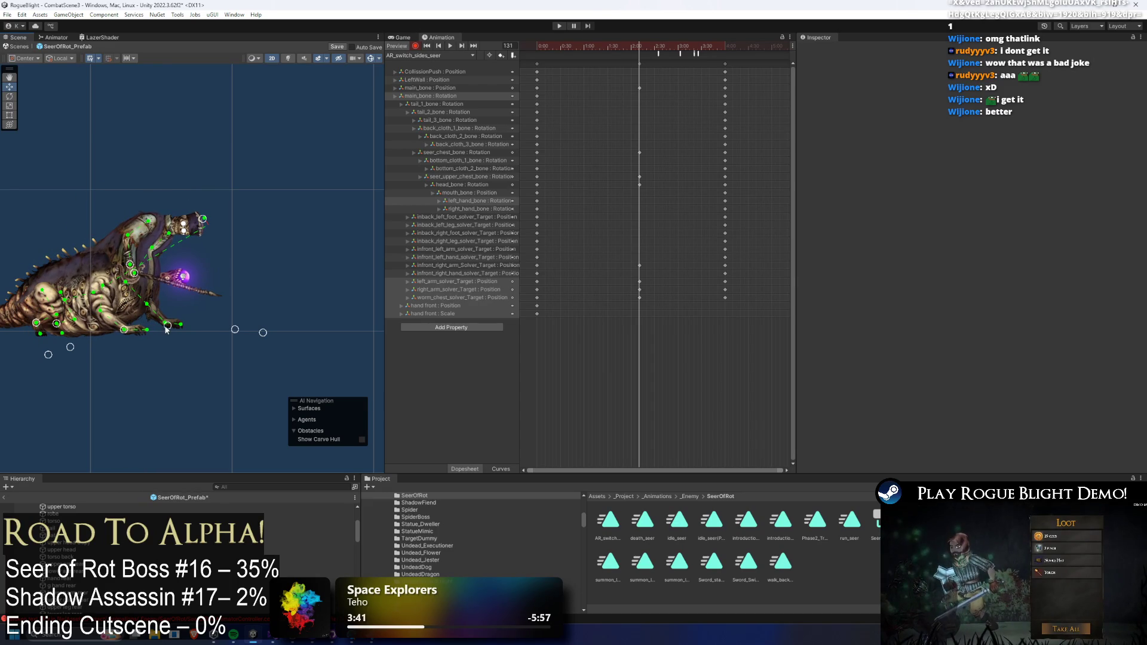
{"action": "left_click", "coordinate": [181, 222]}
{"action": "left_click", "coordinate": [181, 223]}
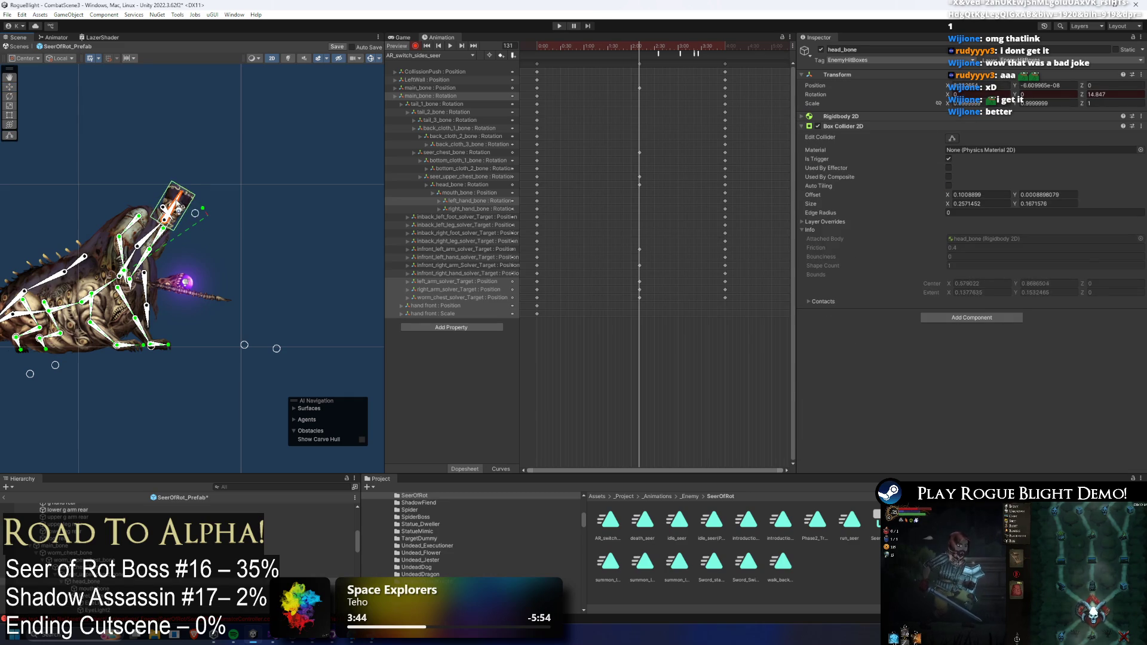
{"action": "left_click", "coordinate": [251, 225]}
{"action": "mouse_move", "coordinate": [172, 266]}
{"action": "left_mouse_down"}
{"action": "mouse_move", "coordinate": [209, 228]}
{"action": "mouse_move", "coordinate": [226, 260]}
{"action": "left_mouse_up"}
{"action": "key", "text": "space"}
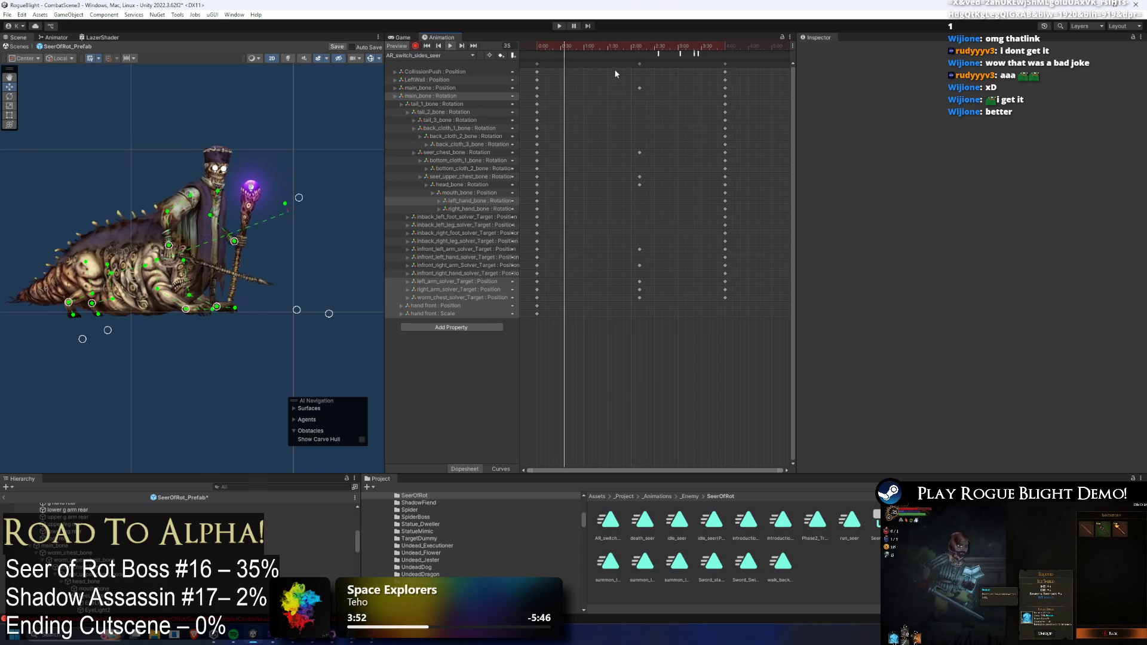
- Lean the upper chest forward, select the mouth and head bones, and play the preview
{"action": "key", "text": "ctrl+z"}
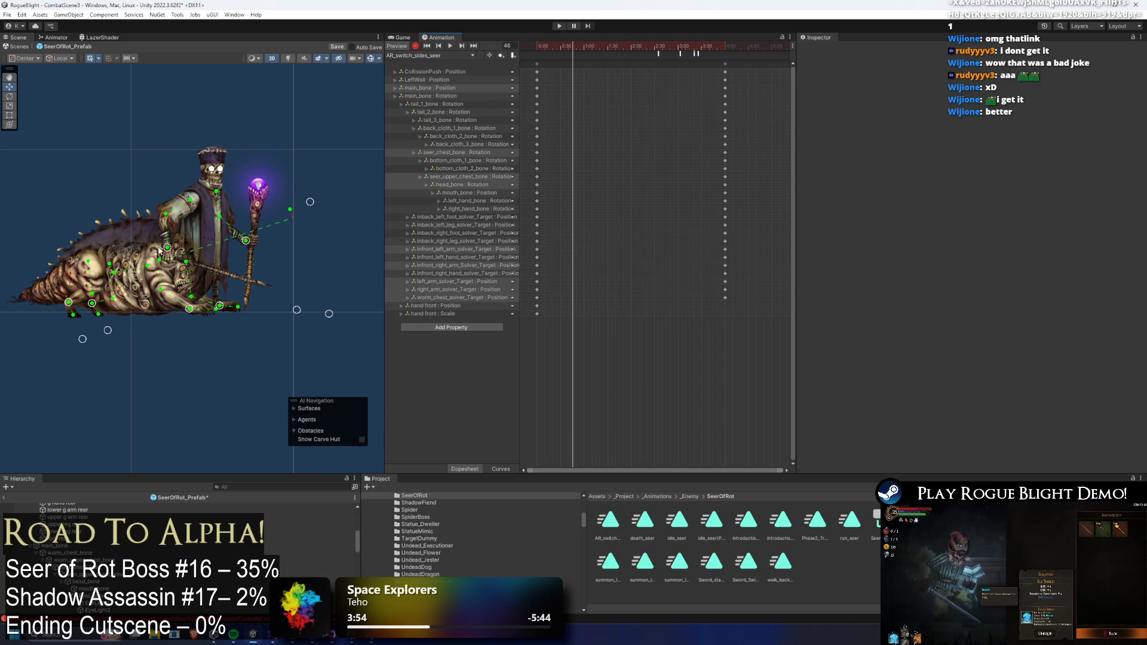
{"action": "left_click", "coordinate": [114, 271]}
{"action": "mouse_move", "coordinate": [209, 232]}
{"action": "left_mouse_down"}
{"action": "mouse_move", "coordinate": [266, 227]}
{"action": "mouse_move", "coordinate": [215, 235]}
{"action": "left_mouse_up"}
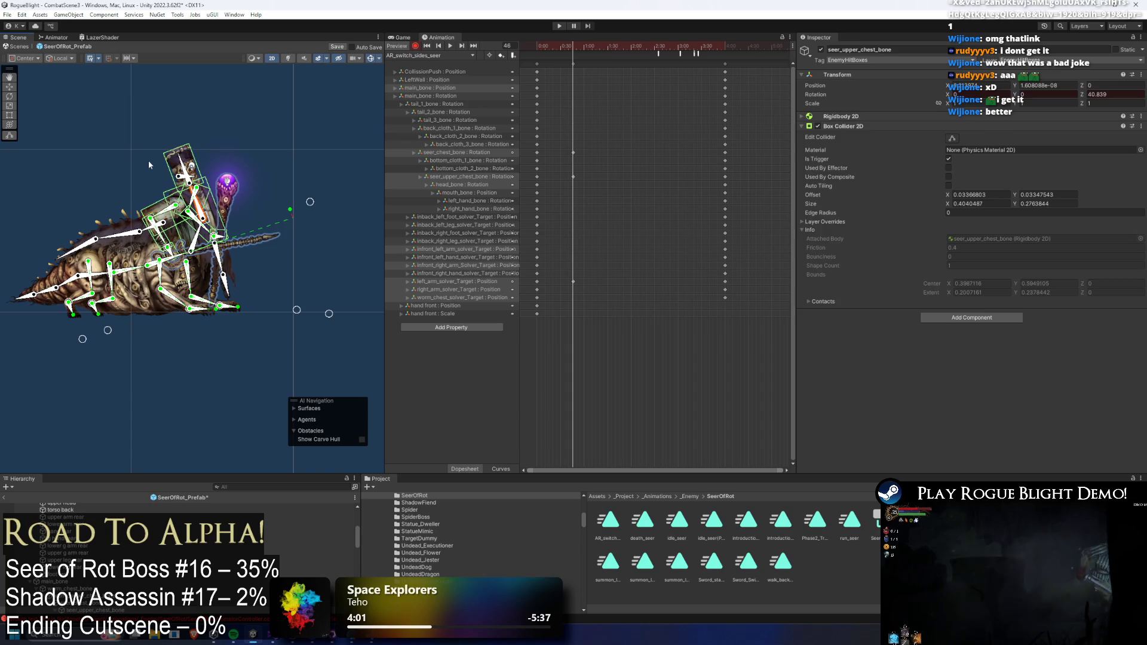
{"action": "scroll", "coordinate": [157, 167], "scroll_direction": "up", "scroll_amount": 5}
{"action": "left_click", "coordinate": [192, 188]}
{"action": "left_click", "coordinate": [190, 184]}
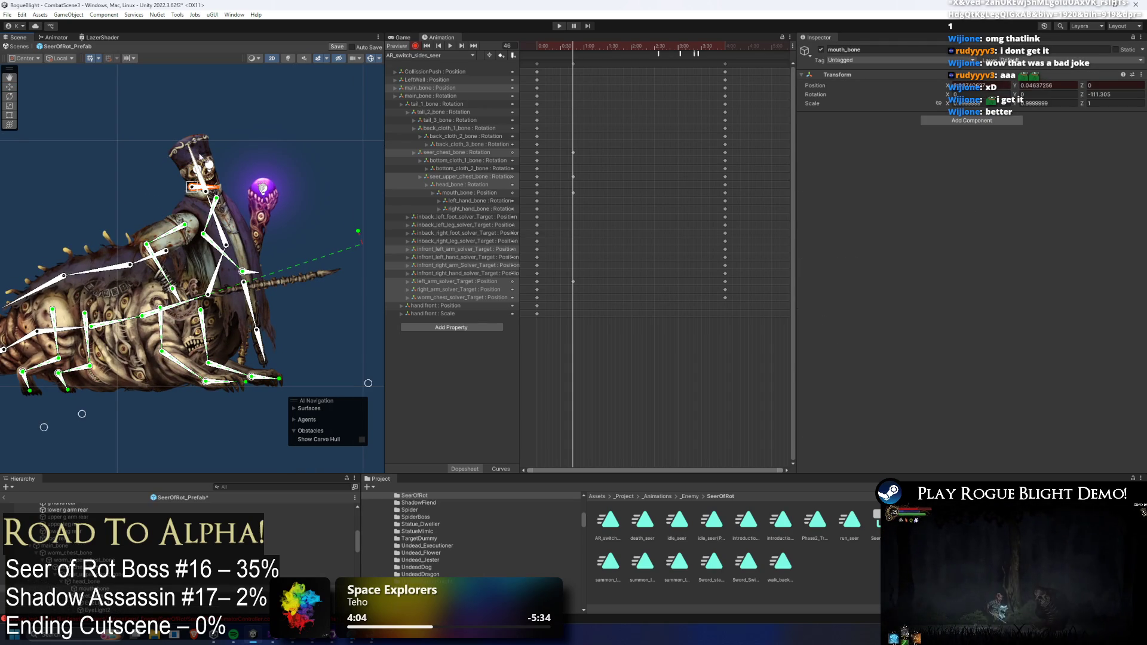
{"action": "left_click", "coordinate": [202, 160]}
{"action": "mouse_move", "coordinate": [580, 51]}
{"action": "left_mouse_down"}
{"action": "mouse_move", "coordinate": [548, 51]}
{"action": "mouse_move", "coordinate": [572, 52]}
{"action": "left_mouse_up"}
{"action": "key", "text": "space"}
- At frame 46, rotate main_bone to tilt the Seer and shift its body down
{"action": "left_click", "coordinate": [115, 267]}
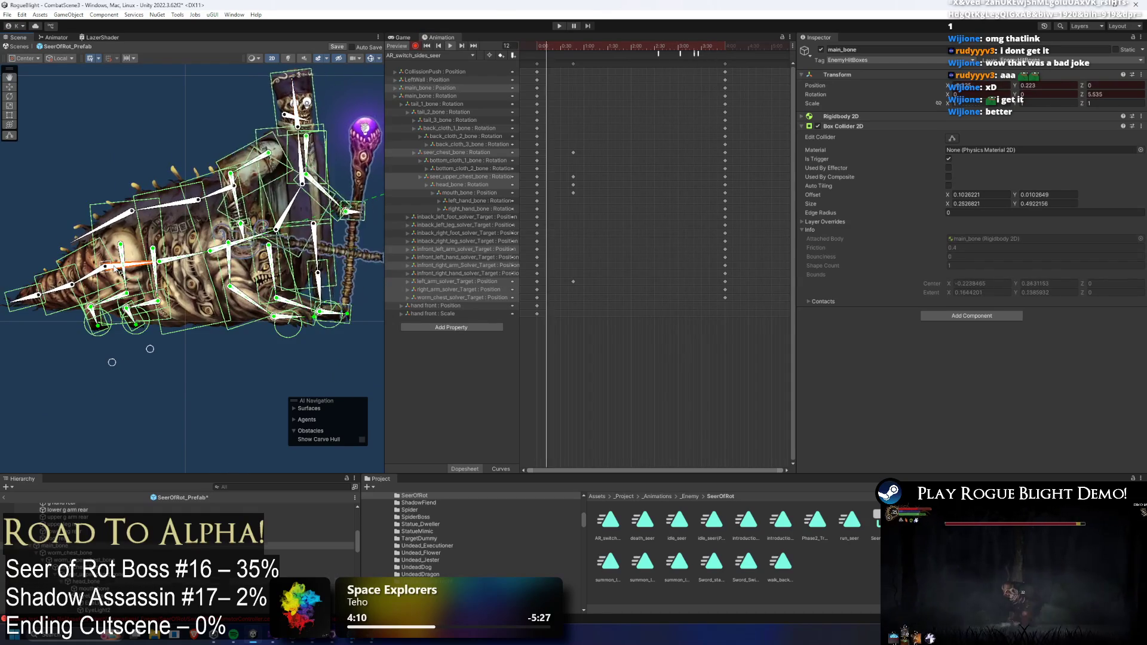
{"action": "left_click", "coordinate": [573, 49]}
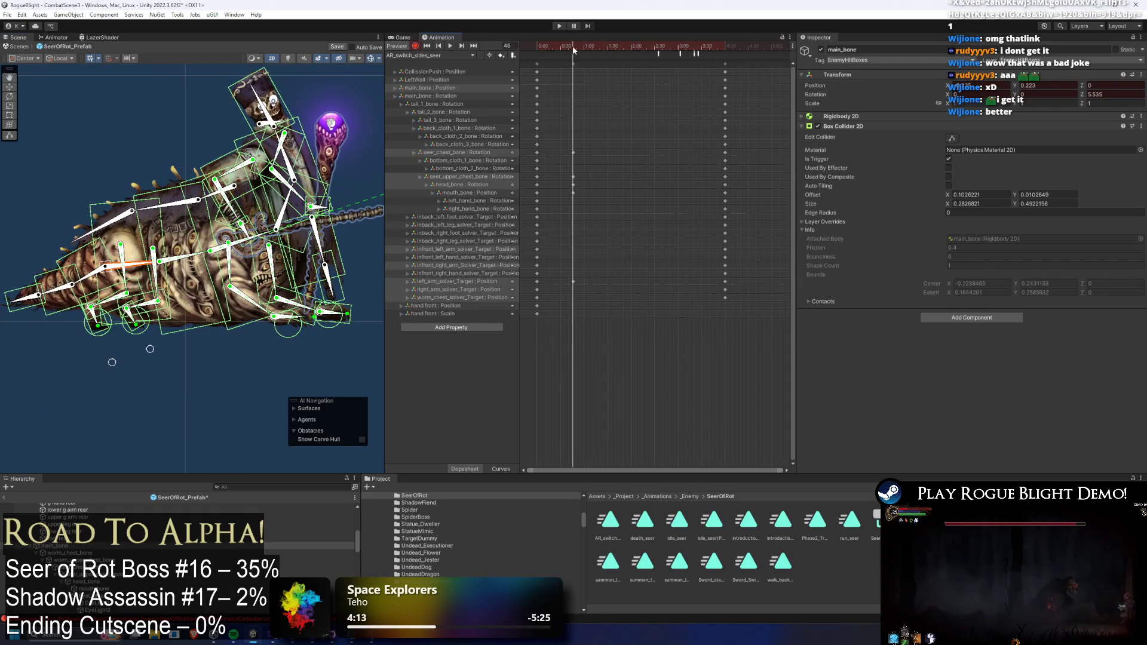
{"action": "left_click_drag", "start_coordinate": [112, 269], "coordinate": [123, 274]}
{"action": "scroll", "coordinate": [115, 269], "scroll_direction": "up", "scroll_amount": 3}
{"action": "left_click_drag", "start_coordinate": [285, 179], "coordinate": [233, 194]}
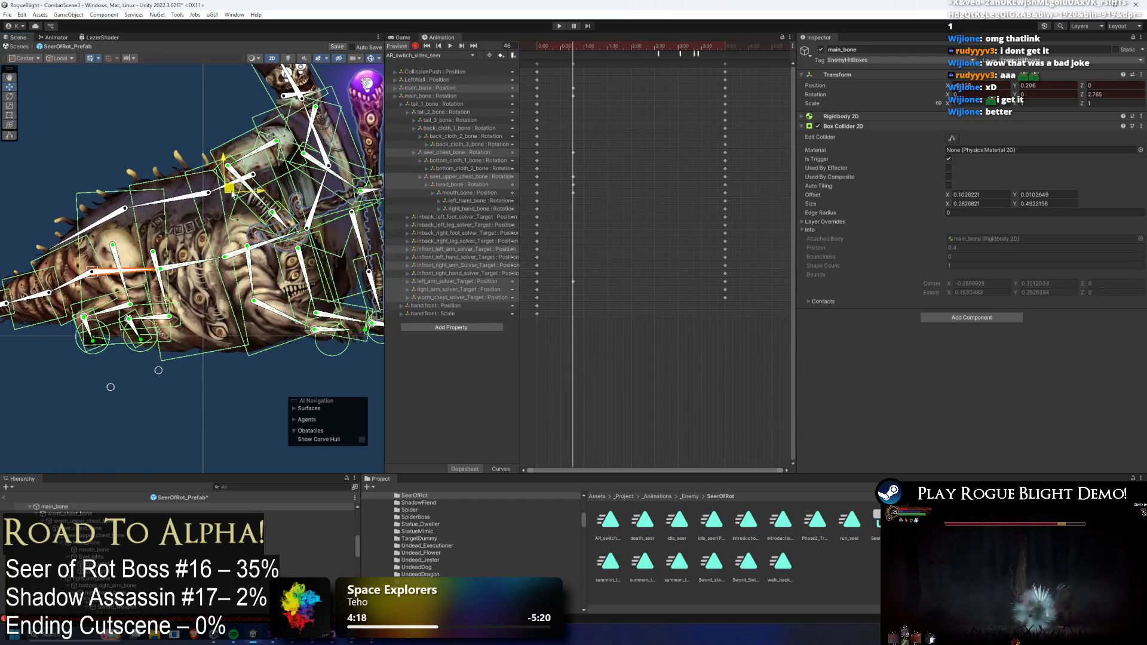
- At frame 116, raise the body and set the upper chest upright, then pull those keys earlier
{"action": "left_click_drag", "start_coordinate": [568, 45], "coordinate": [627, 45]}
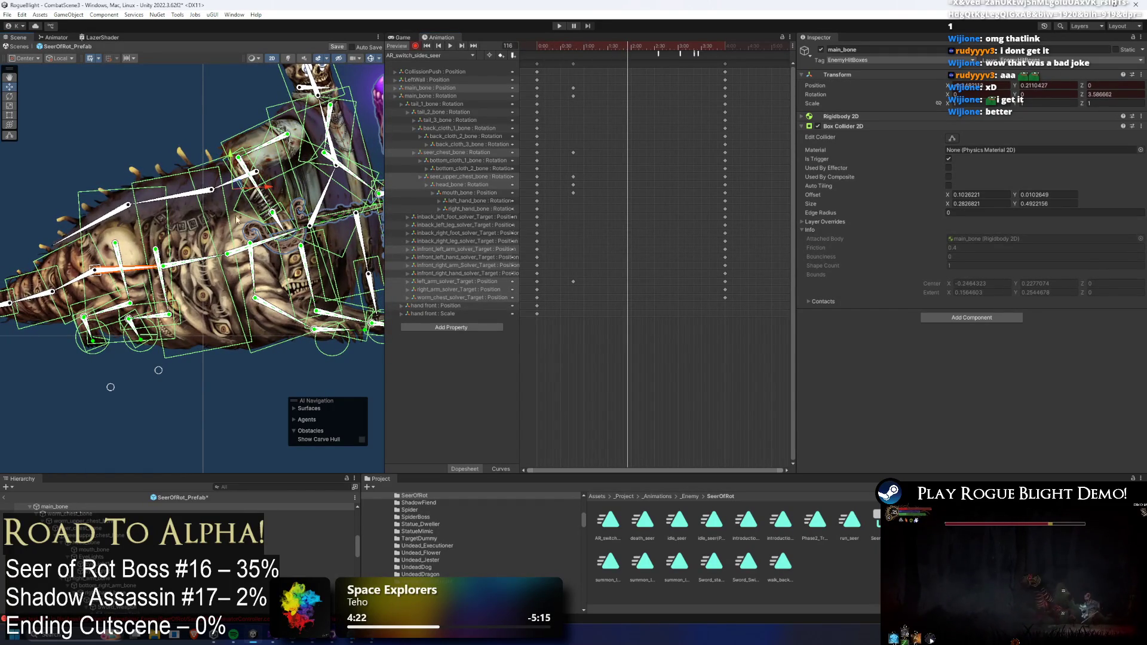
{"action": "left_click_drag", "start_coordinate": [239, 183], "coordinate": [245, 168]}
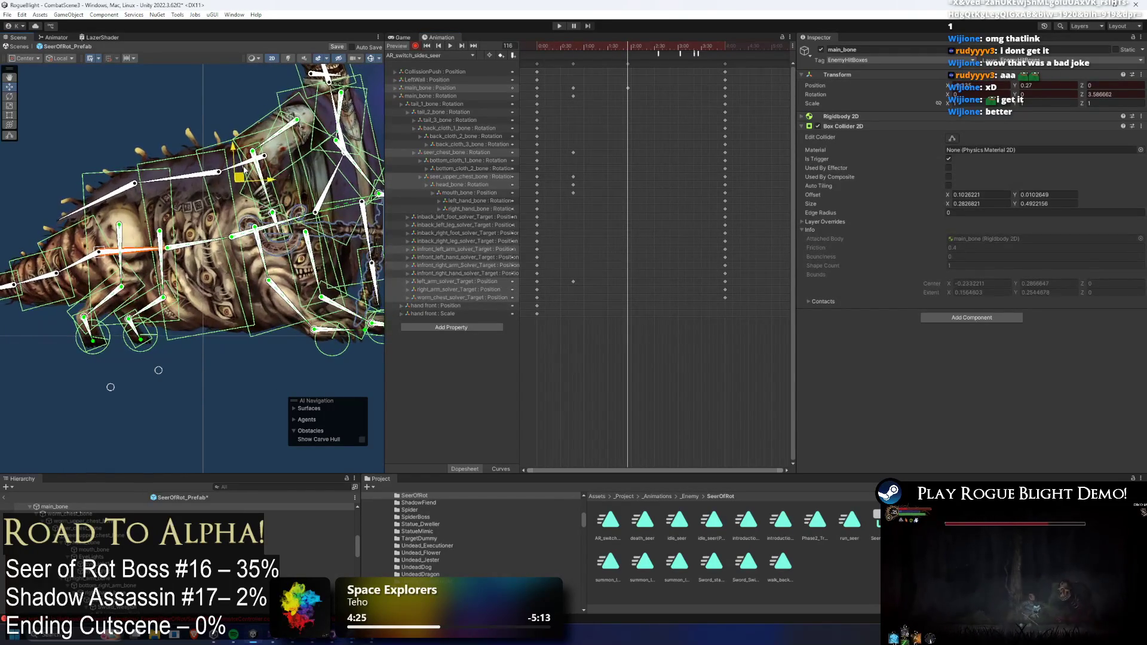
{"action": "key", "text": "f"}
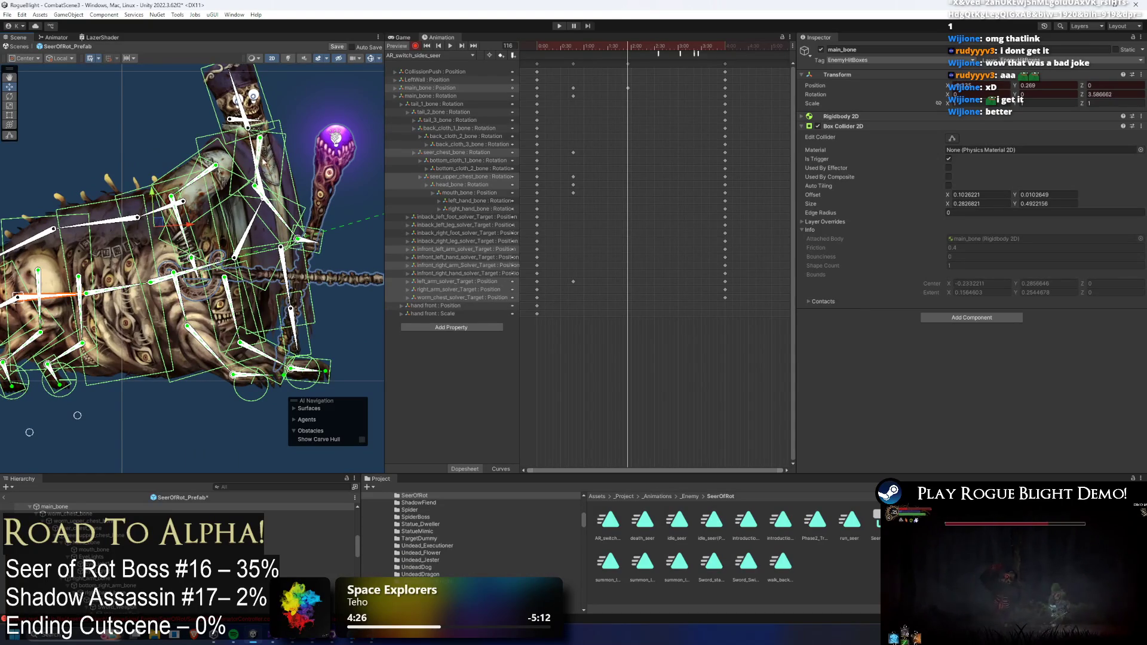
{"action": "left_click_drag", "start_coordinate": [260, 218], "coordinate": [279, 182]}
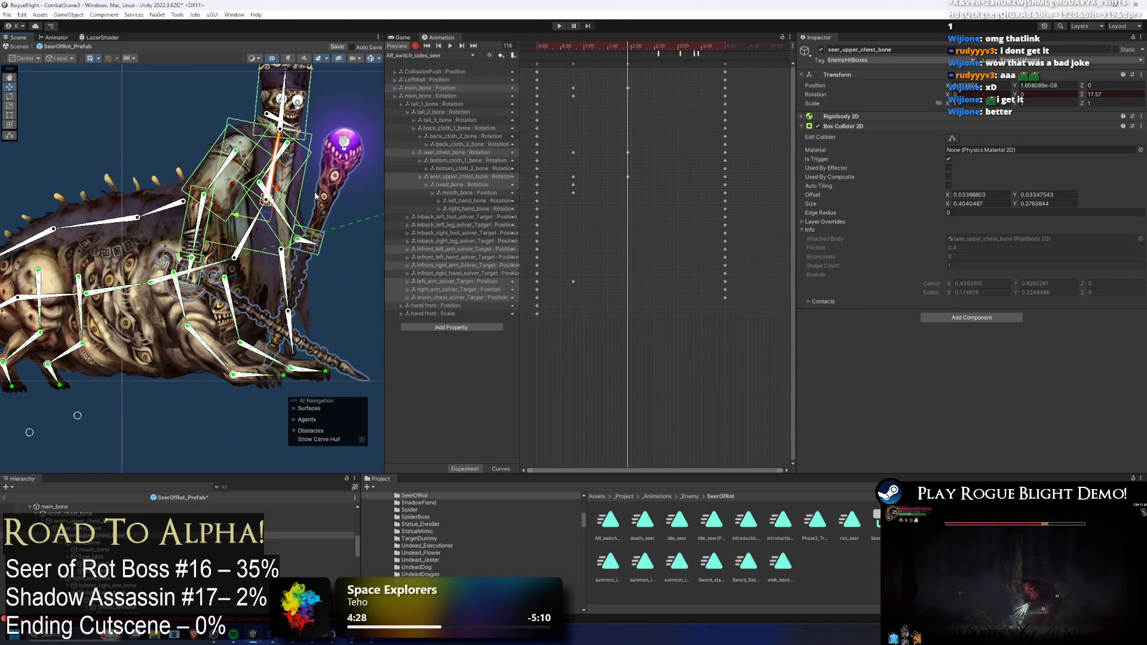
{"action": "left_click", "coordinate": [299, 242]}
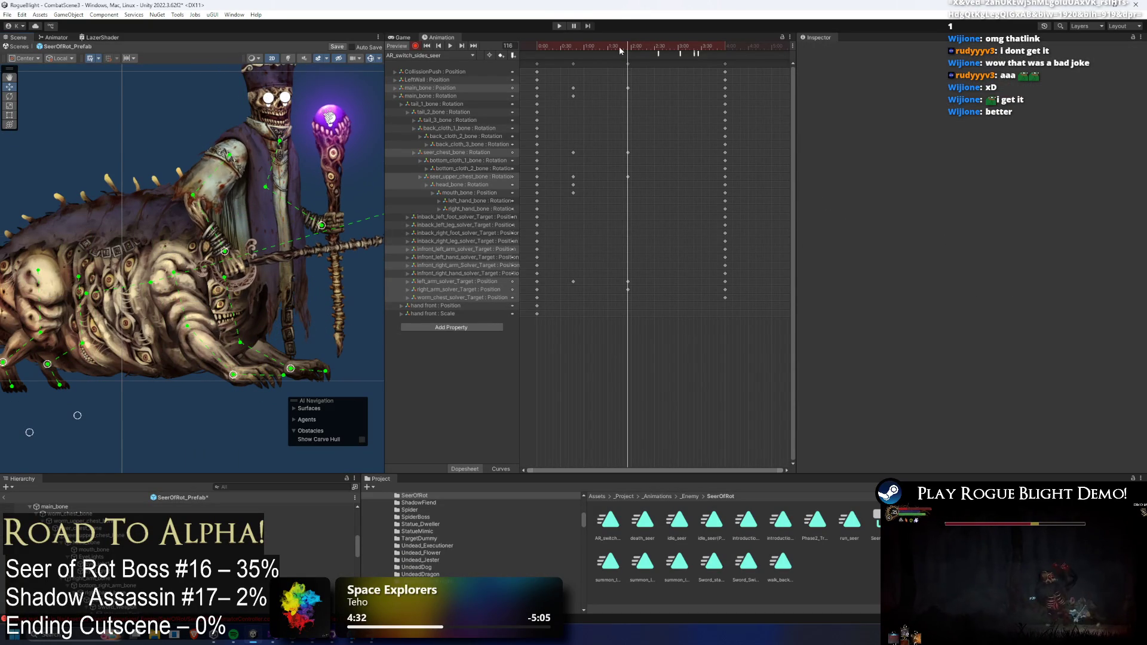
{"action": "key", "text": "space"}
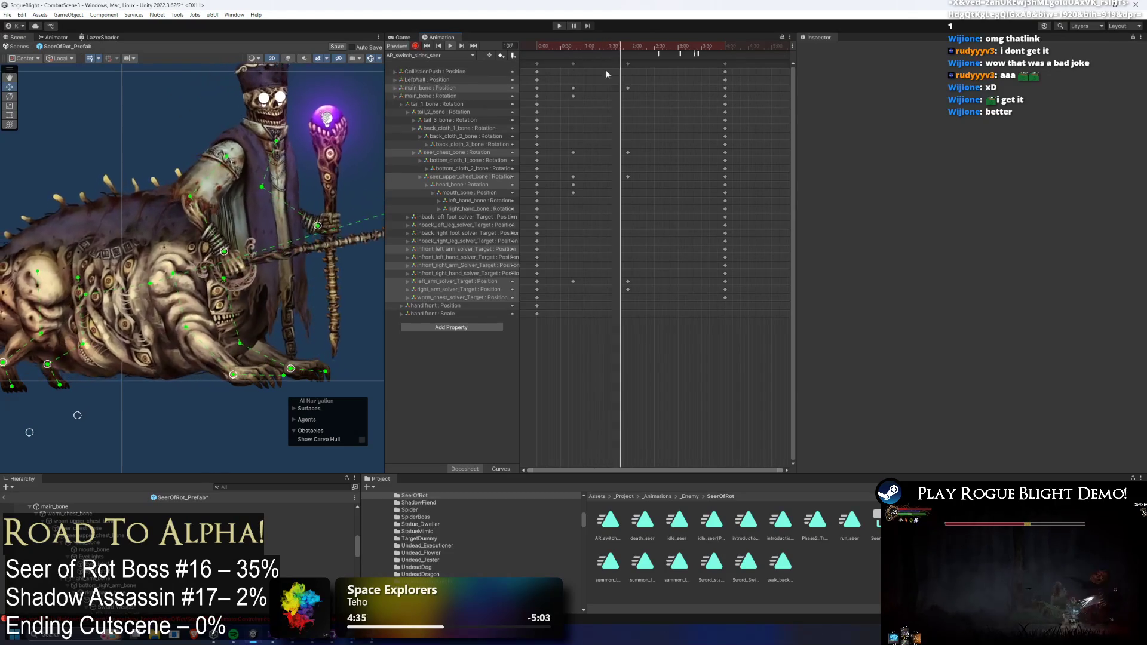
{"action": "left_click_drag", "start_coordinate": [613, 66], "coordinate": [574, 69]}
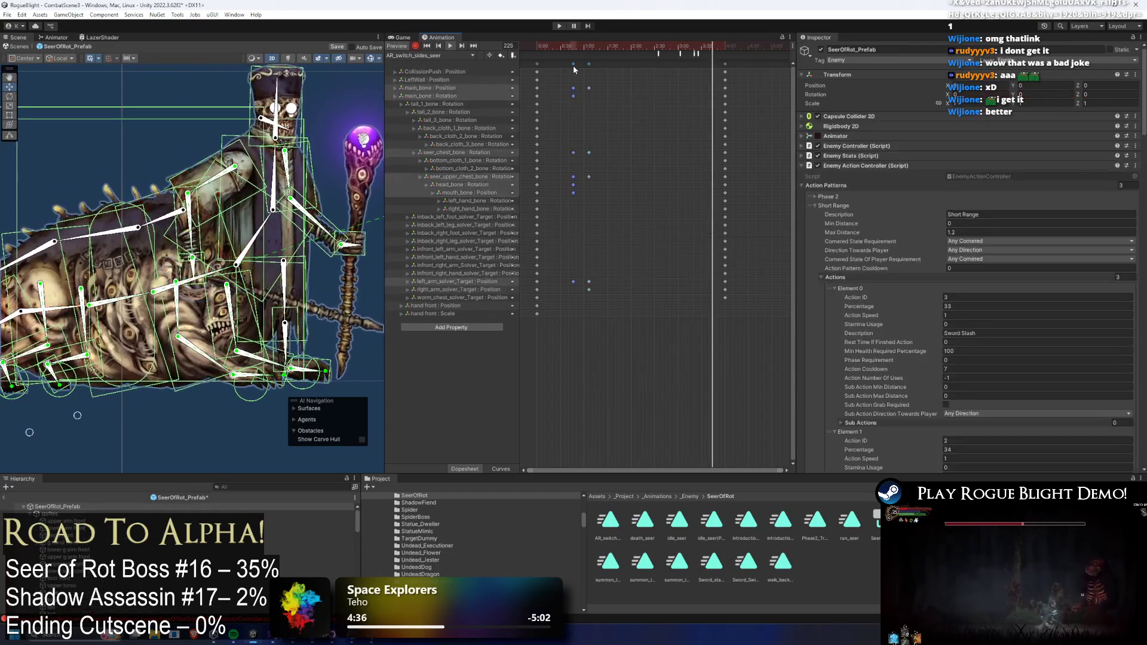
- Key mouth_bone at frame 65 and play the clip to check the motion
{"action": "left_click", "coordinate": [145, 109]}
{"action": "key", "text": "f"}
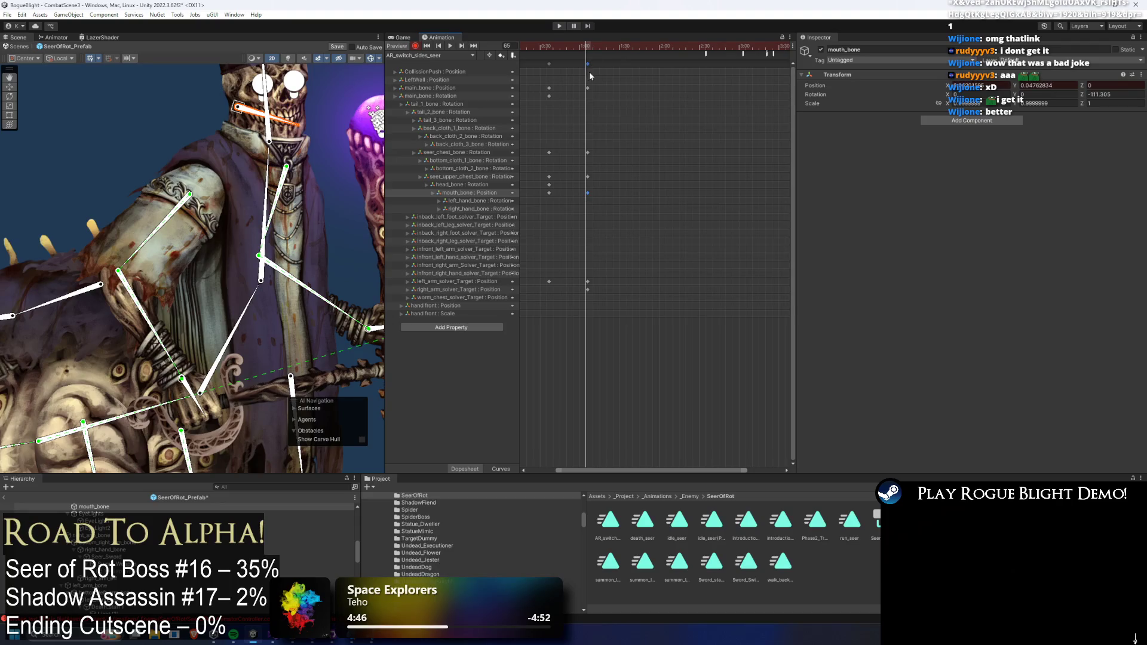
{"action": "scroll", "coordinate": [163, 150], "scroll_direction": "down", "scroll_amount": 5}
{"action": "key", "text": "space"}
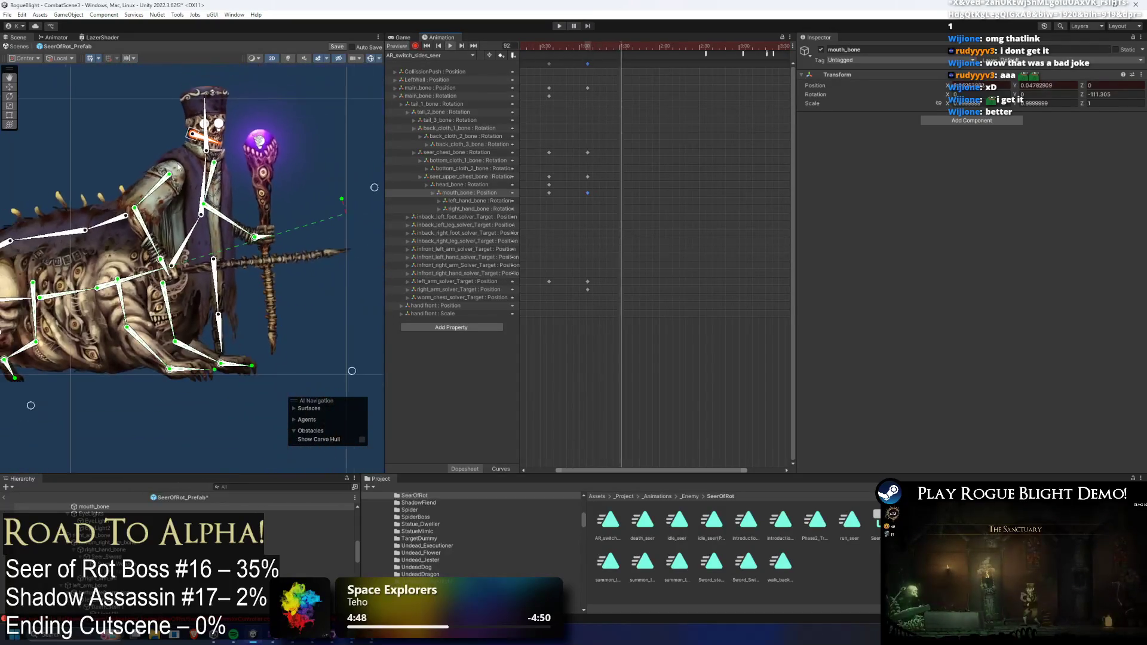
{"action": "left_click", "coordinate": [619, 89]}
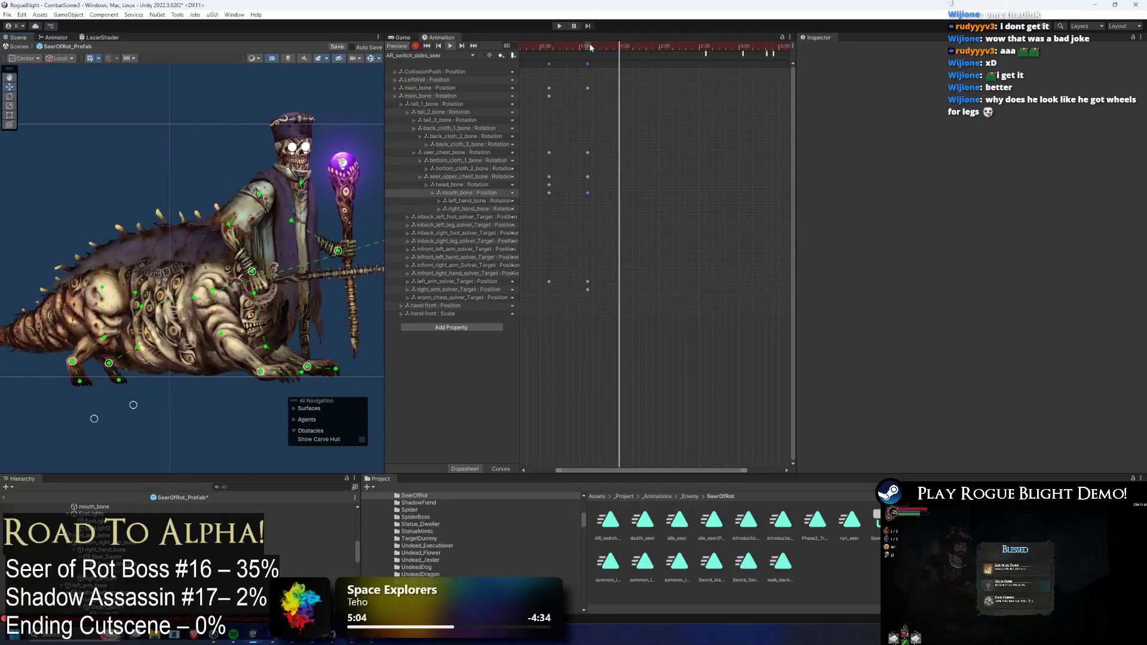
- Inspect seer_chest_bone from frame 66 and scrub the motion back and forth around frame 101
{"action": "left_click_drag", "start_coordinate": [584, 46], "coordinate": [588, 47]}
{"action": "left_click", "coordinate": [286, 192]}
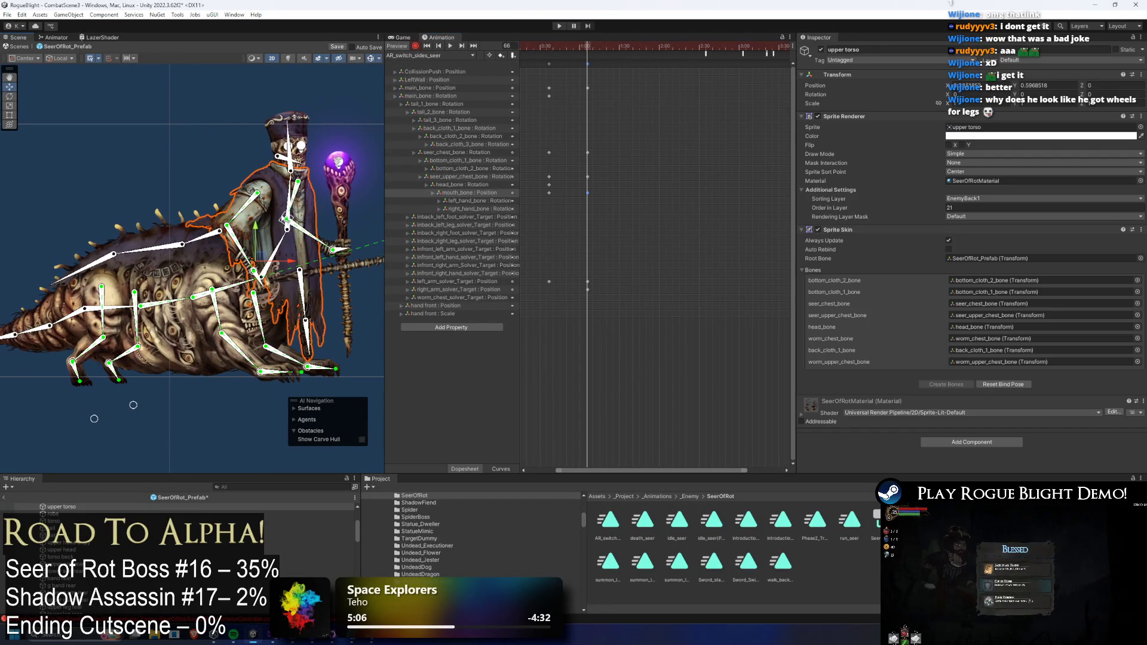
{"action": "left_click", "coordinate": [285, 246]}
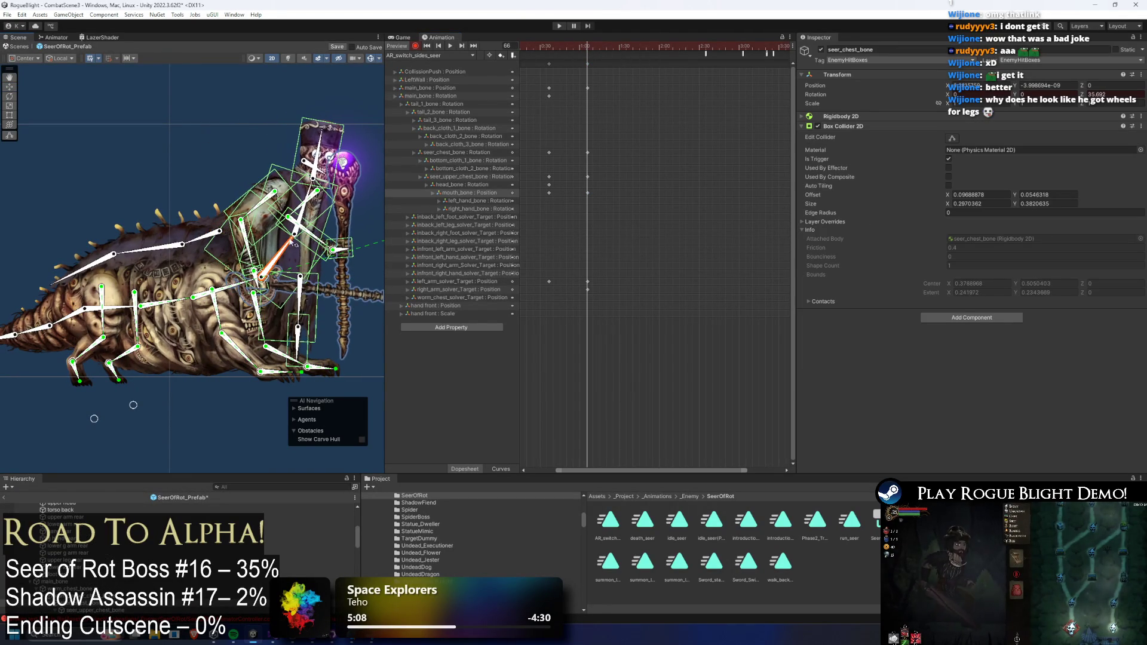
{"action": "left_click", "coordinate": [450, 45]}
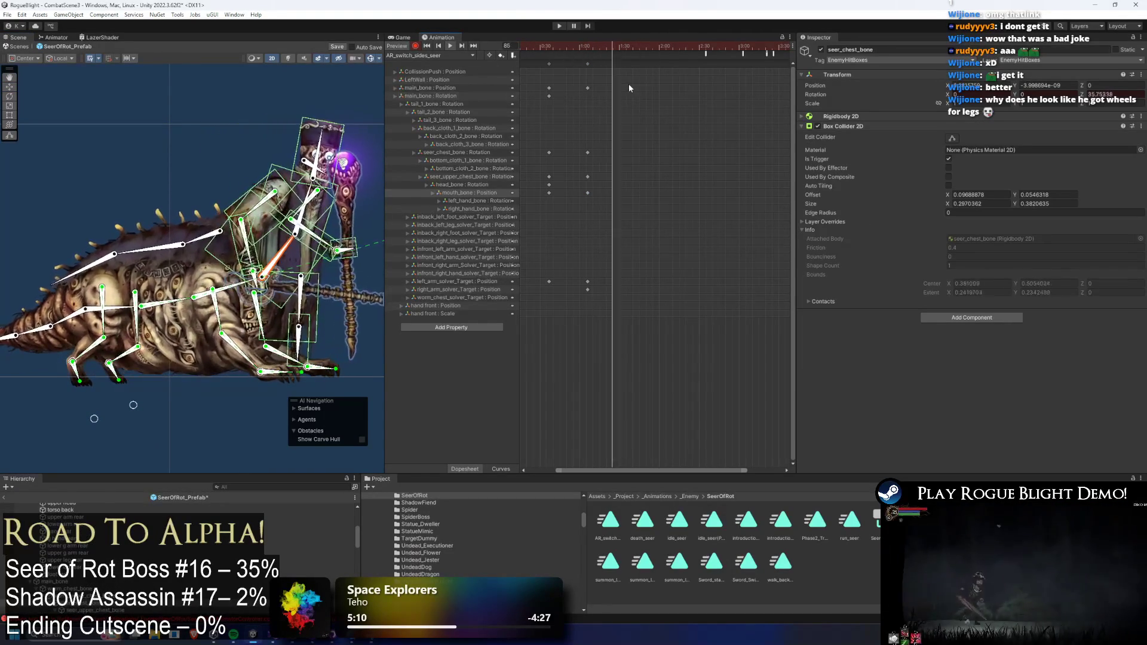
{"action": "left_click", "coordinate": [634, 53]}
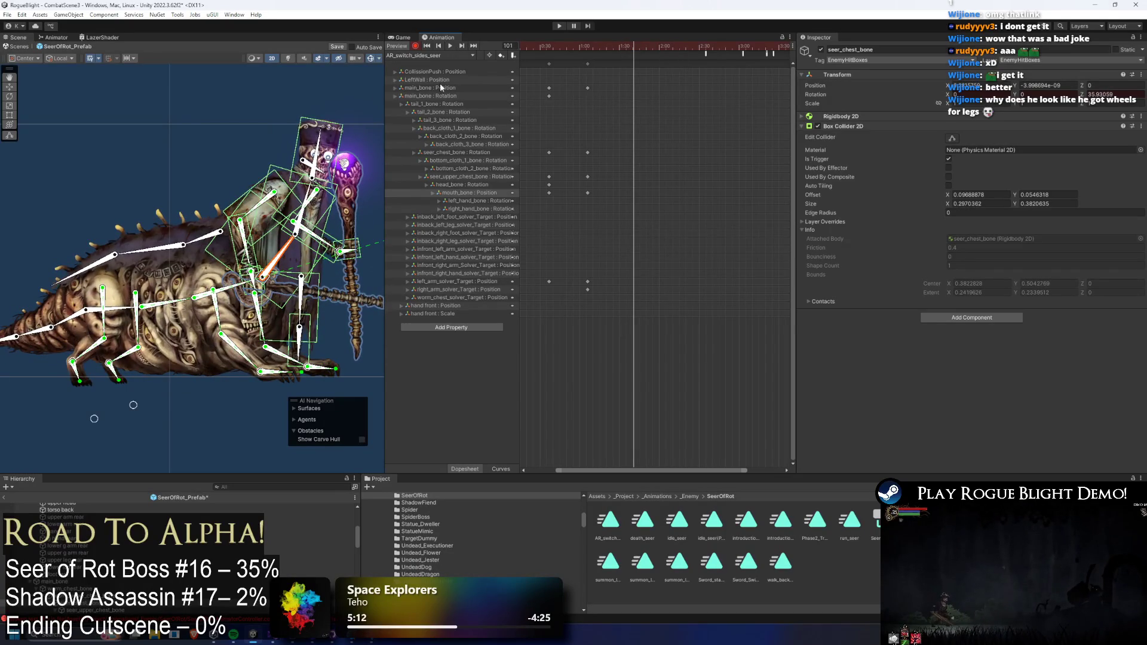
{"action": "scroll", "coordinate": [367, 122], "scroll_direction": "down", "scroll_amount": 2}
{"action": "mouse_move", "coordinate": [617, 48]}
{"action": "left_mouse_down"}
{"action": "mouse_move", "coordinate": [633, 48]}
{"action": "mouse_move", "coordinate": [585, 44]}
{"action": "left_mouse_up"}
{"action": "scroll", "coordinate": [626, 78], "scroll_direction": "down", "scroll_amount": 5}
{"action": "left_click", "coordinate": [594, 45]}
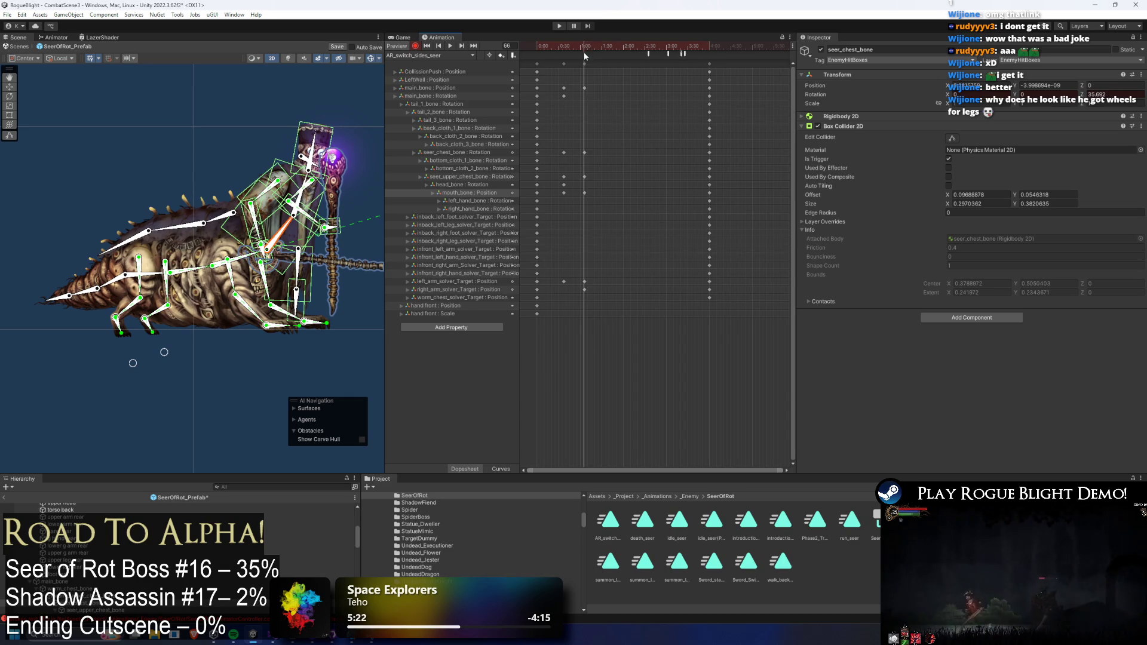
- Add an animation event at frame 66 and browse its Function list without choosing one
{"action": "right_click", "coordinate": [586, 56]}
{"action": "left_click", "coordinate": [592, 59]}
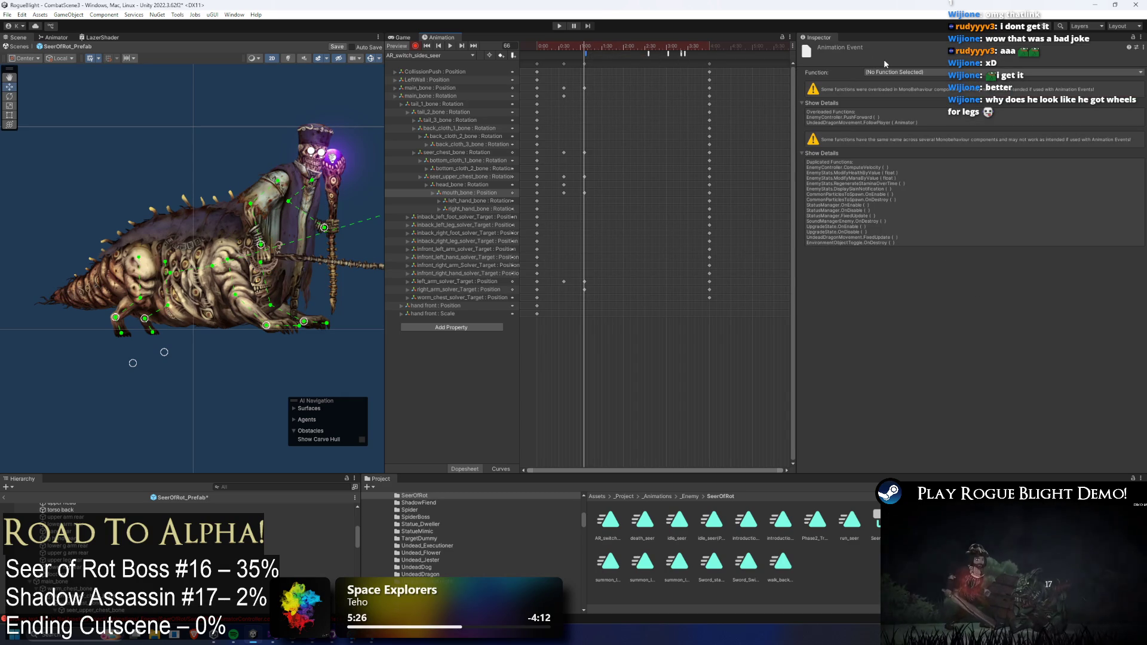
{"action": "left_click", "coordinate": [903, 71]}
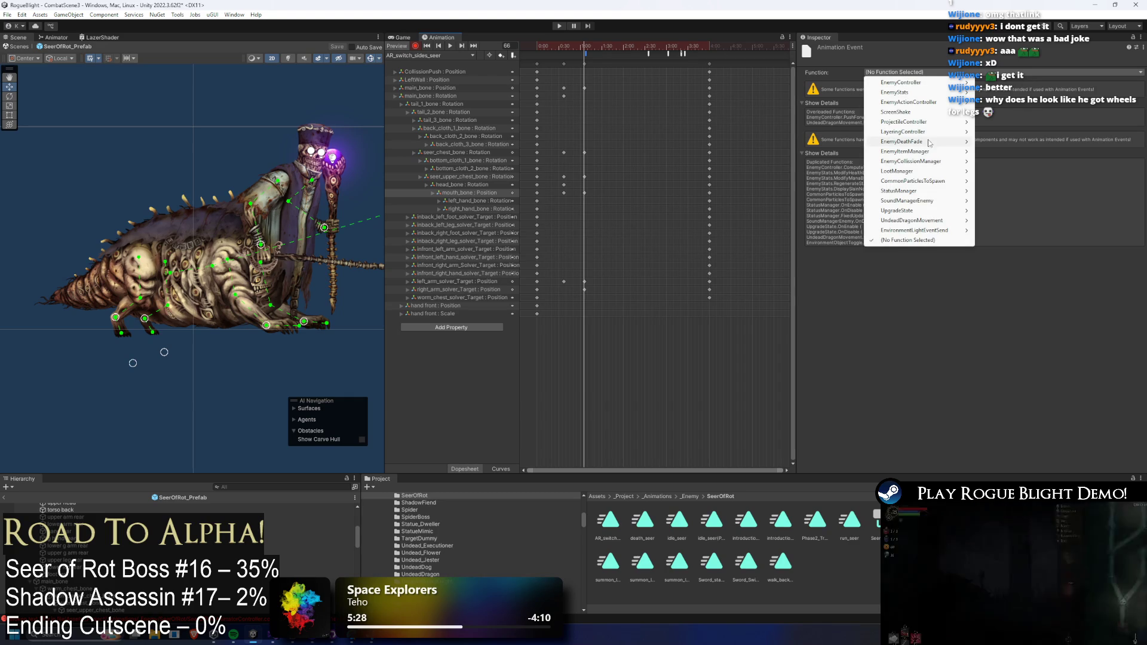
{"action": "mouse_move", "coordinate": [934, 185]}
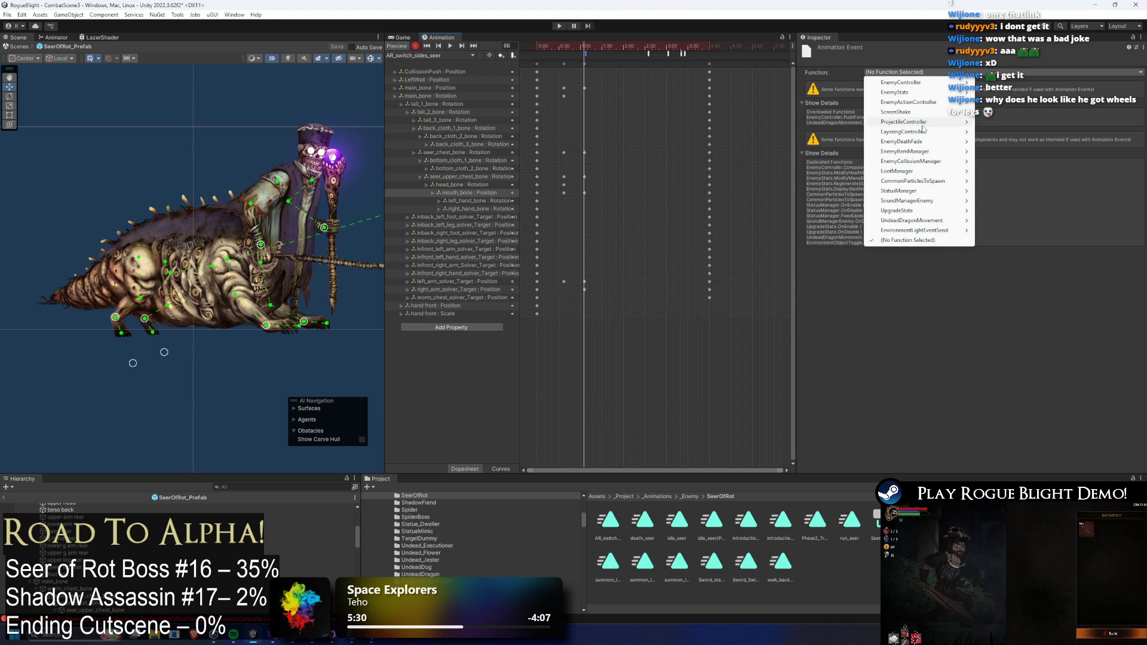
{"action": "mouse_move", "coordinate": [931, 85]}
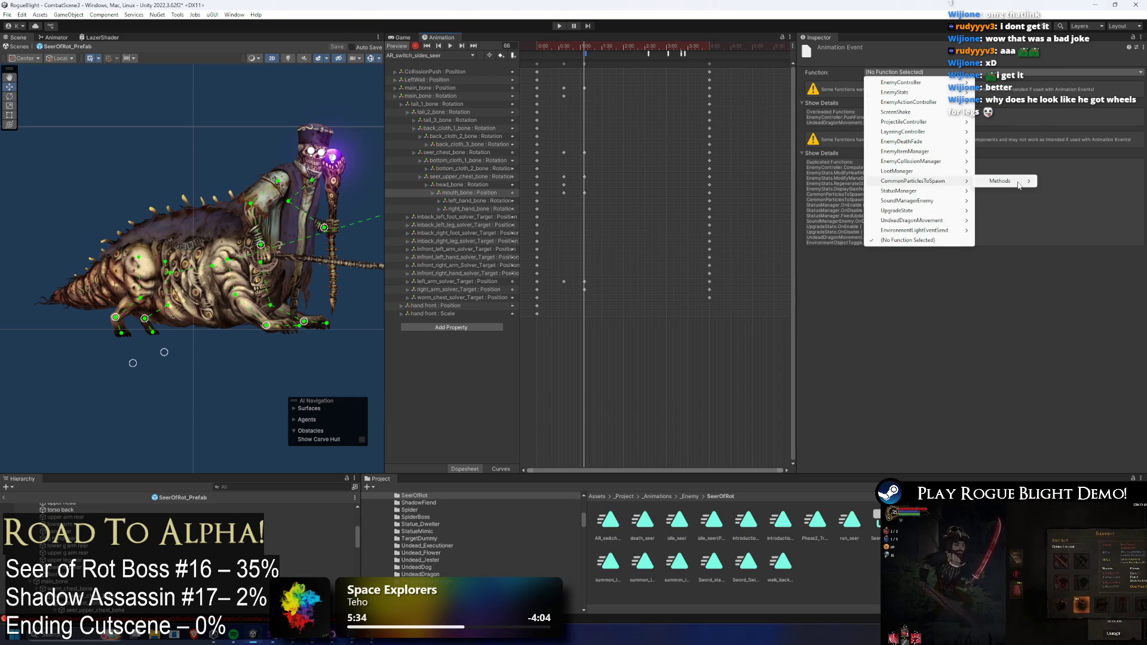
{"action": "mouse_move", "coordinate": [1019, 182]}
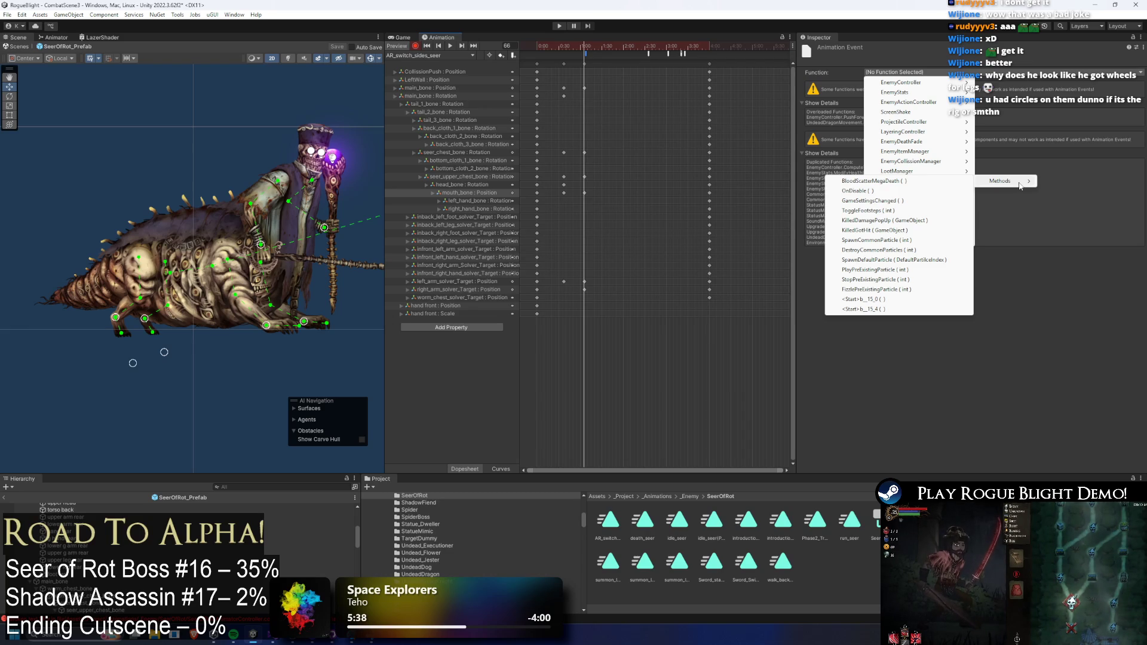
{"action": "left_click", "coordinate": [374, 266]}
- Select the upper chest bone, scrub frames 66-73, and select the new event
{"action": "left_click", "coordinate": [204, 268]}
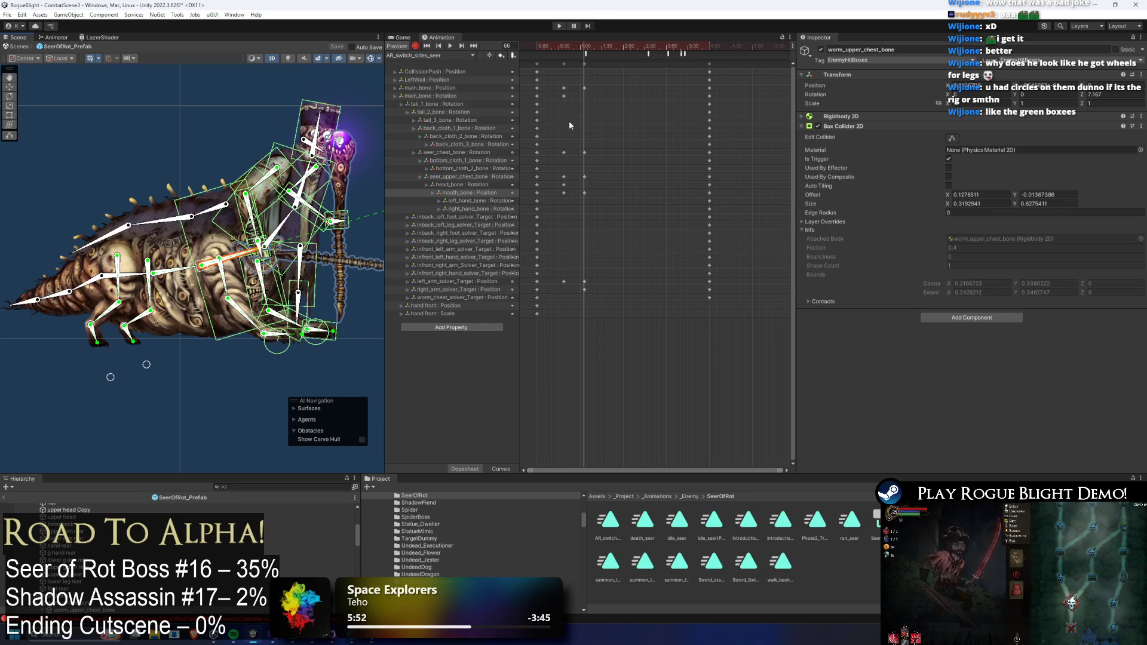
{"action": "mouse_move", "coordinate": [590, 45]}
{"action": "left_mouse_down"}
{"action": "mouse_move", "coordinate": [538, 45]}
{"action": "mouse_move", "coordinate": [586, 46]}
{"action": "left_mouse_up"}
{"action": "left_click", "coordinate": [585, 53]}
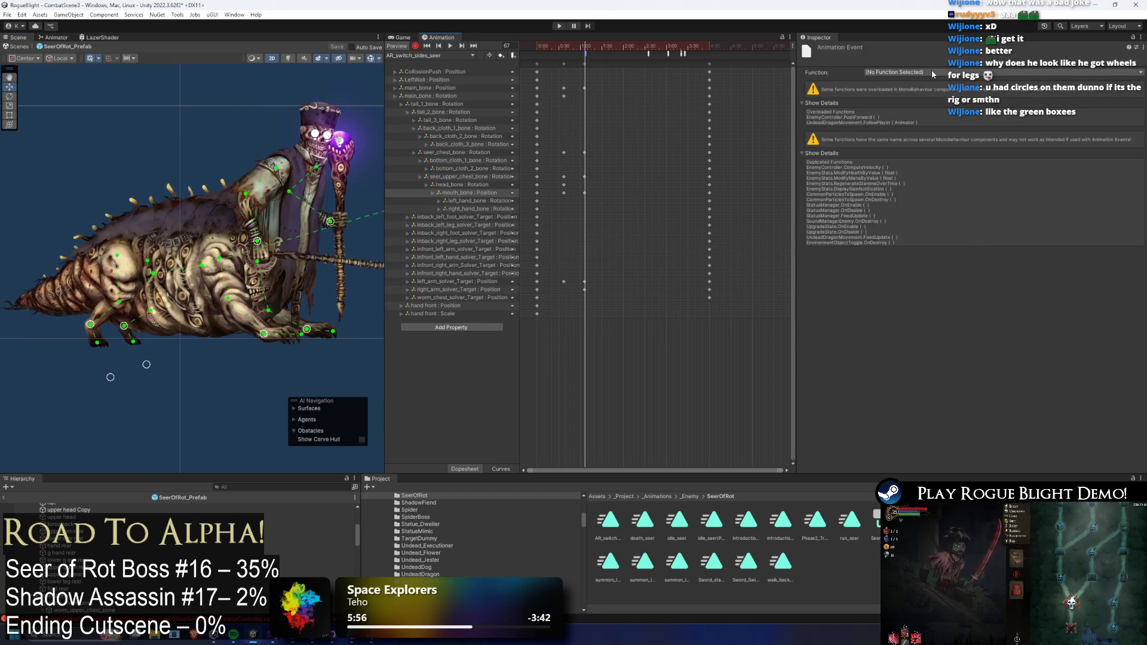
- Set the event's function to EnemyController > TeleportToMiddleYOffset (float)
{"action": "left_click", "coordinate": [938, 72]}
{"action": "mouse_move", "coordinate": [935, 84]}
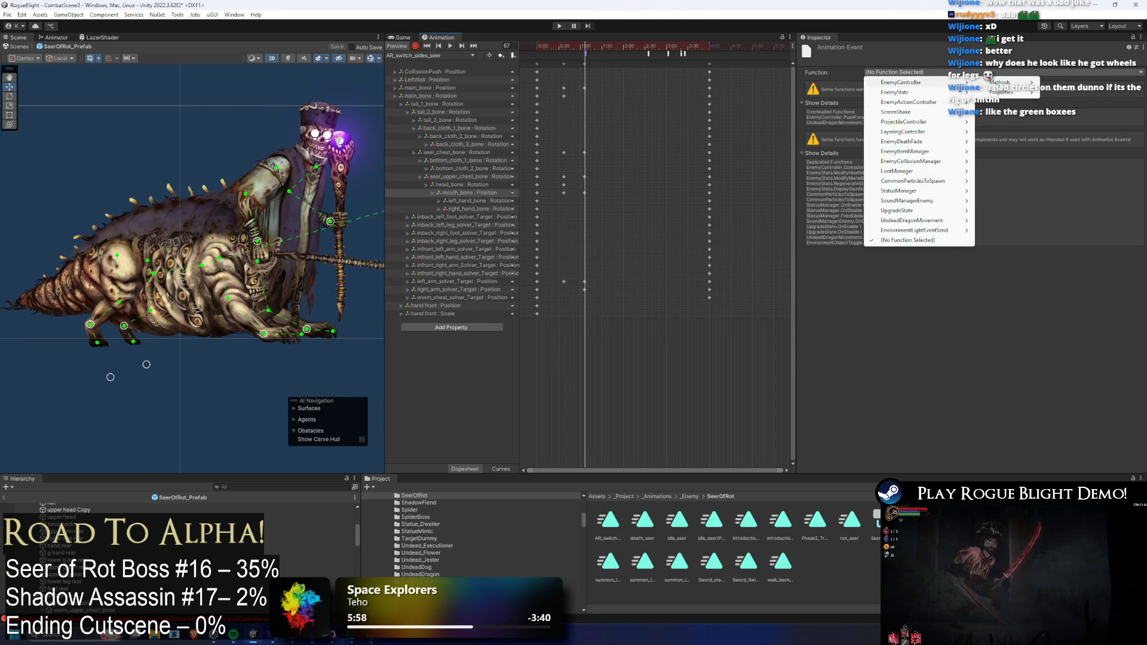
{"action": "mouse_move", "coordinate": [1010, 83]}
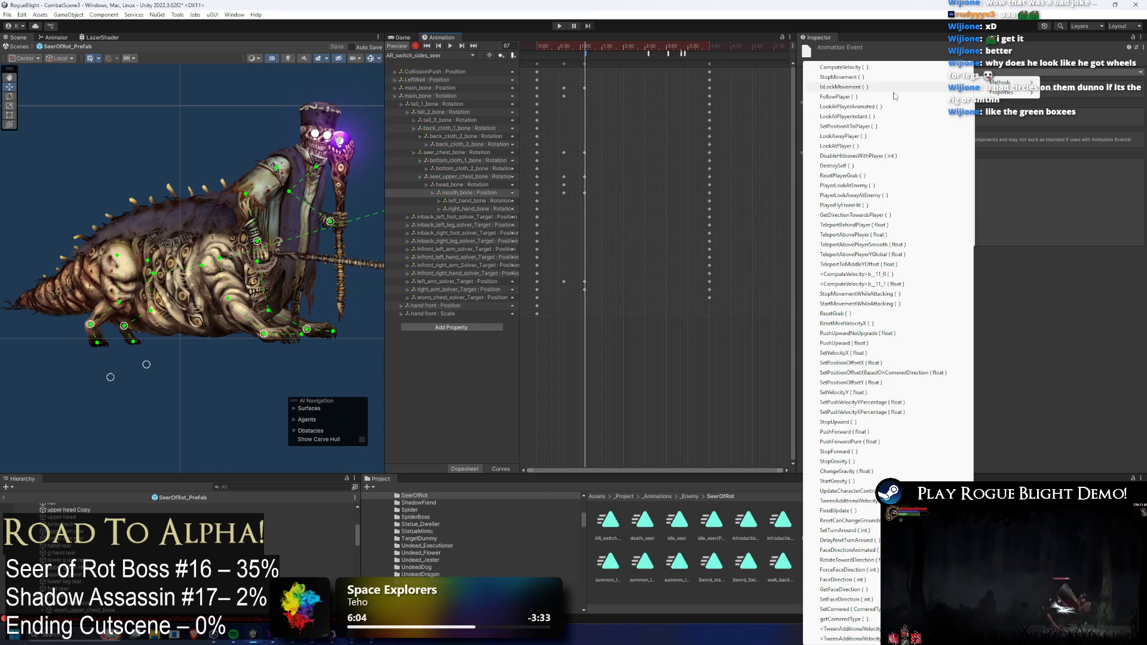
{"action": "left_click", "coordinate": [910, 37]}
{"action": "left_click", "coordinate": [914, 73]}
{"action": "mouse_move", "coordinate": [932, 83]}
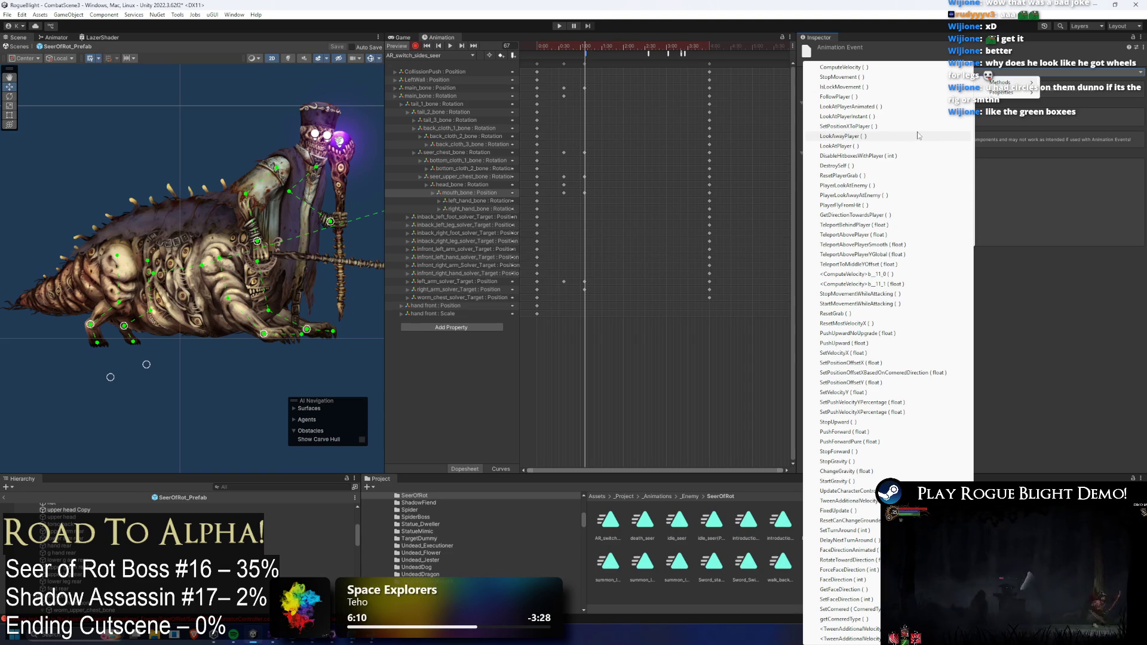
{"action": "key", "text": "Down"}
{"action": "key", "text": "Down"}
{"action": "key", "text": "Down"}
{"action": "key", "text": "Up"}
{"action": "key", "text": "Down"}
{"action": "key", "text": "Down"}
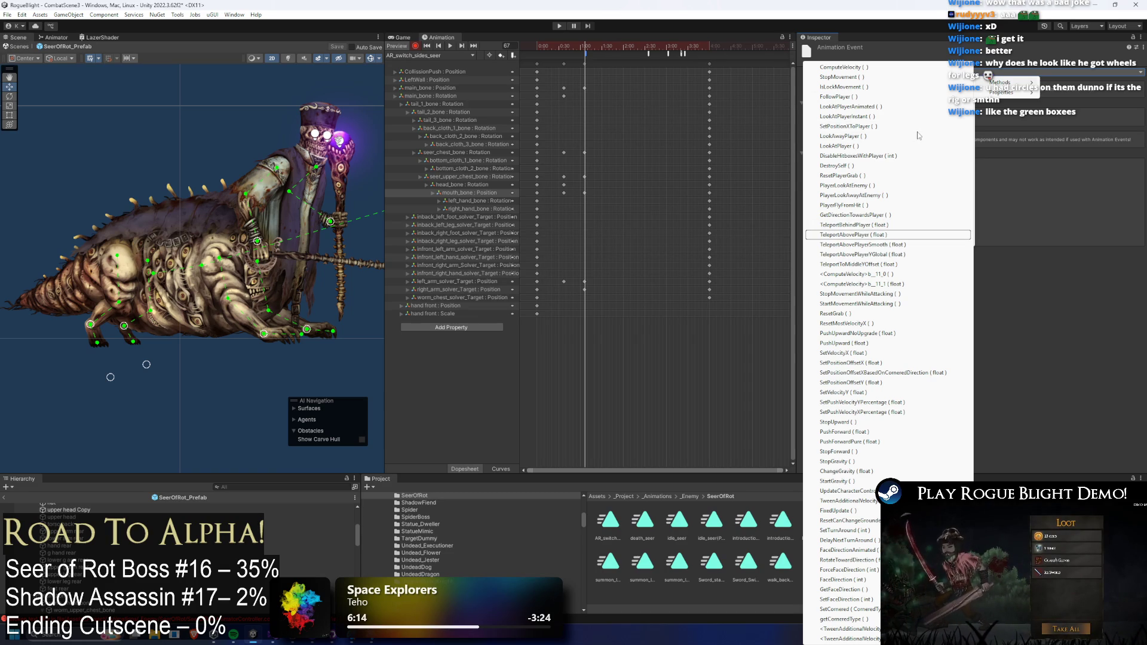
{"action": "key", "text": "Down"}
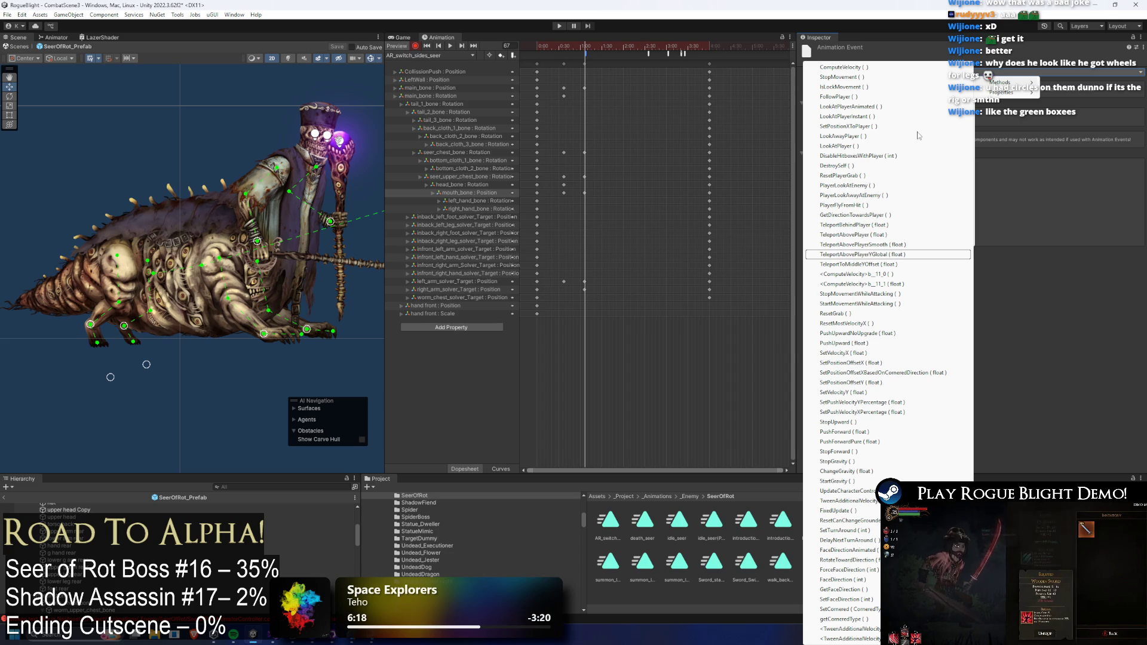
{"action": "key", "text": "Down"}
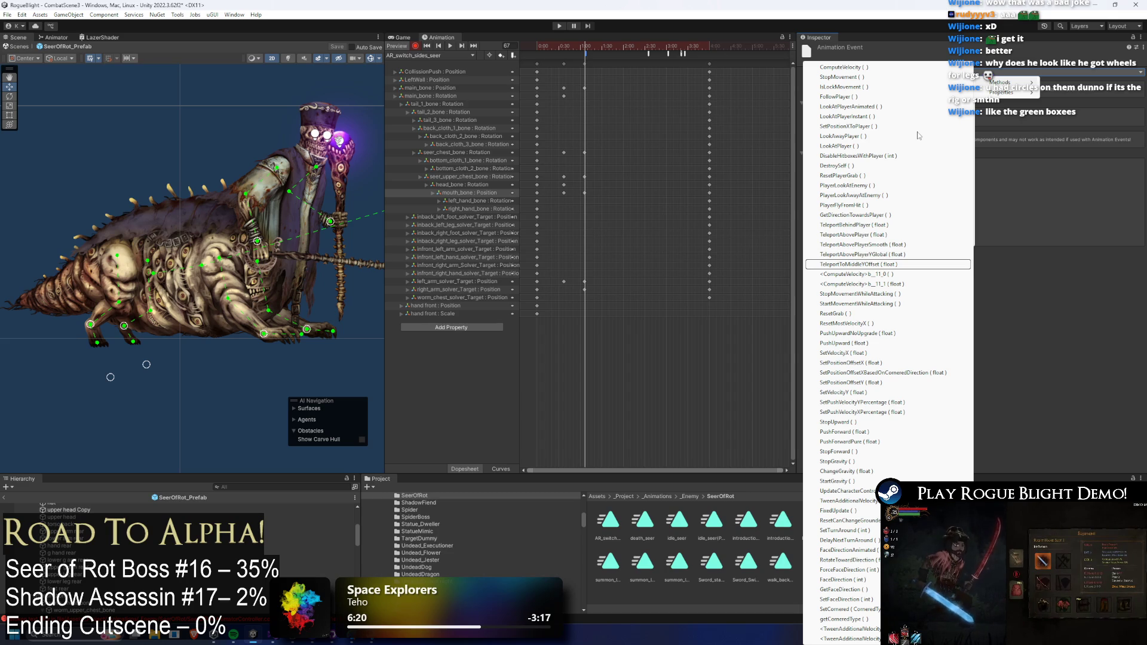
{"action": "key", "text": "Return"}
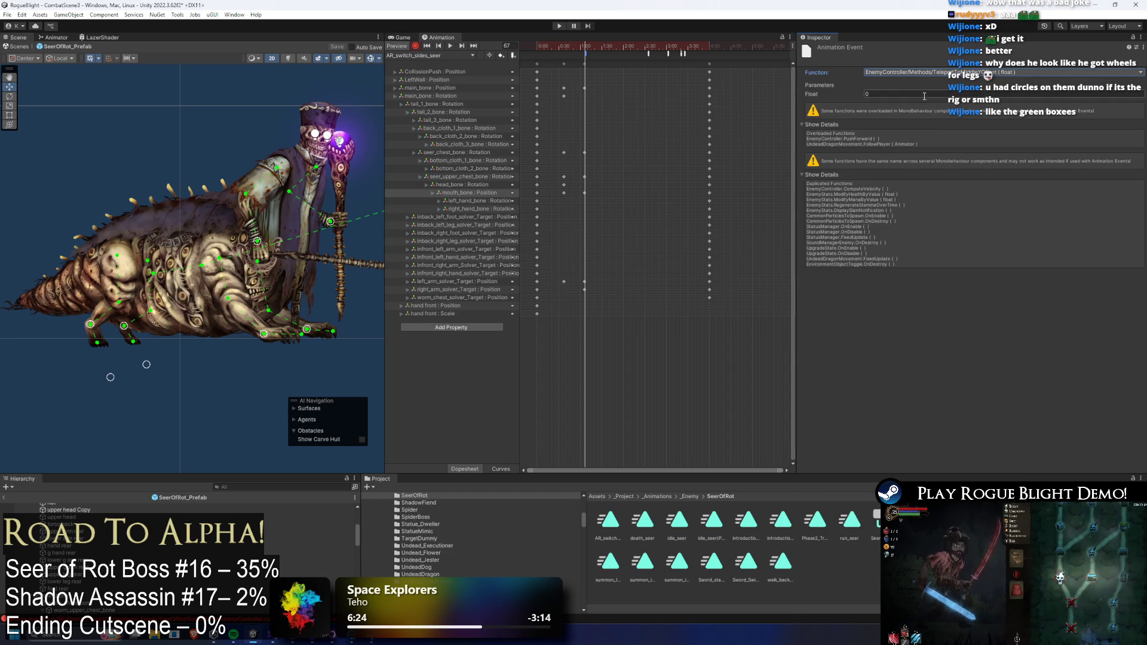
- Enter 5 as the event's float value and preview the pose at frame 167
{"action": "left_click", "coordinate": [925, 93]}
{"action": "type", "text": "5"}
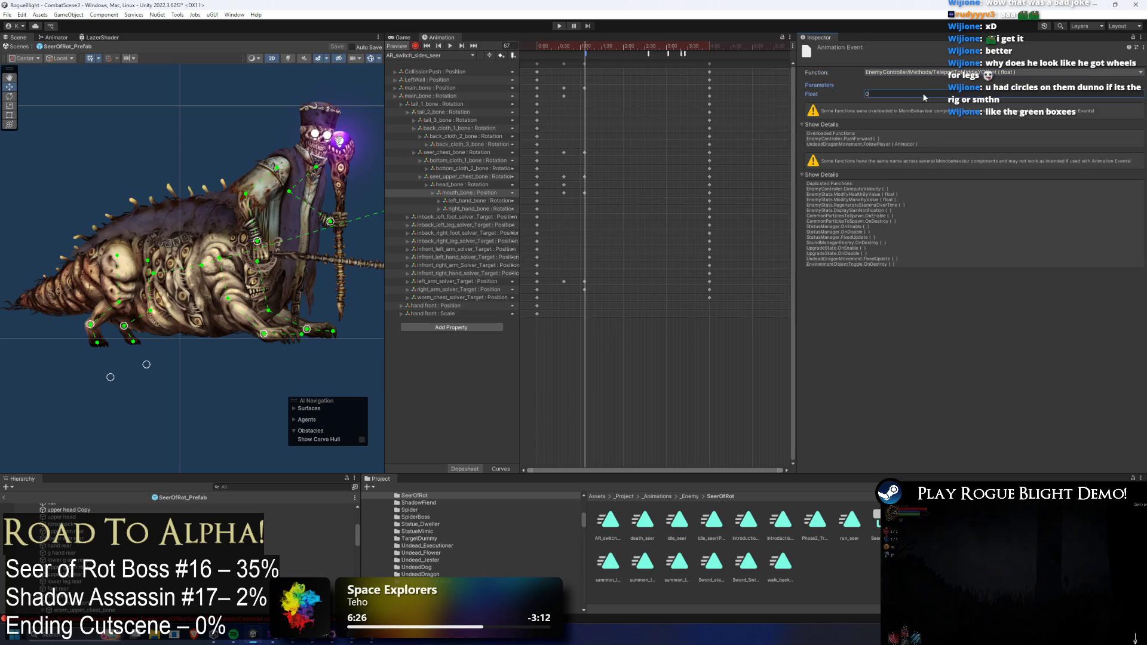
{"action": "left_click_drag", "start_coordinate": [610, 53], "coordinate": [660, 59]}
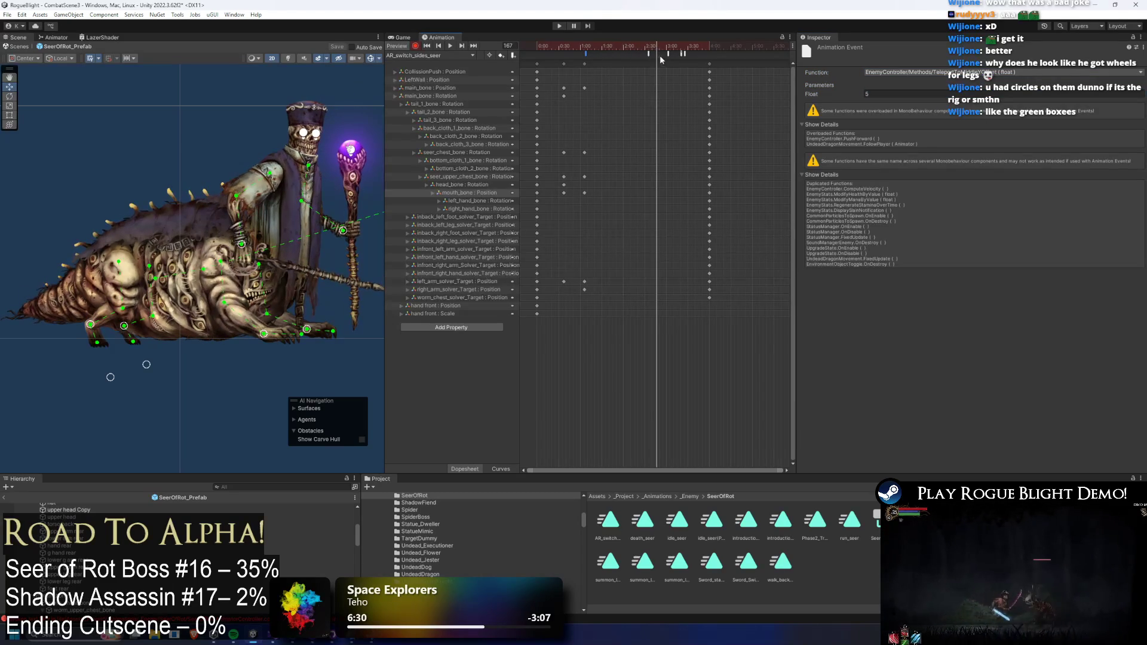
- Select the EnableAttackCollision event on the event row and delete it
{"action": "left_click", "coordinate": [668, 54]}
{"action": "left_click", "coordinate": [646, 51]}
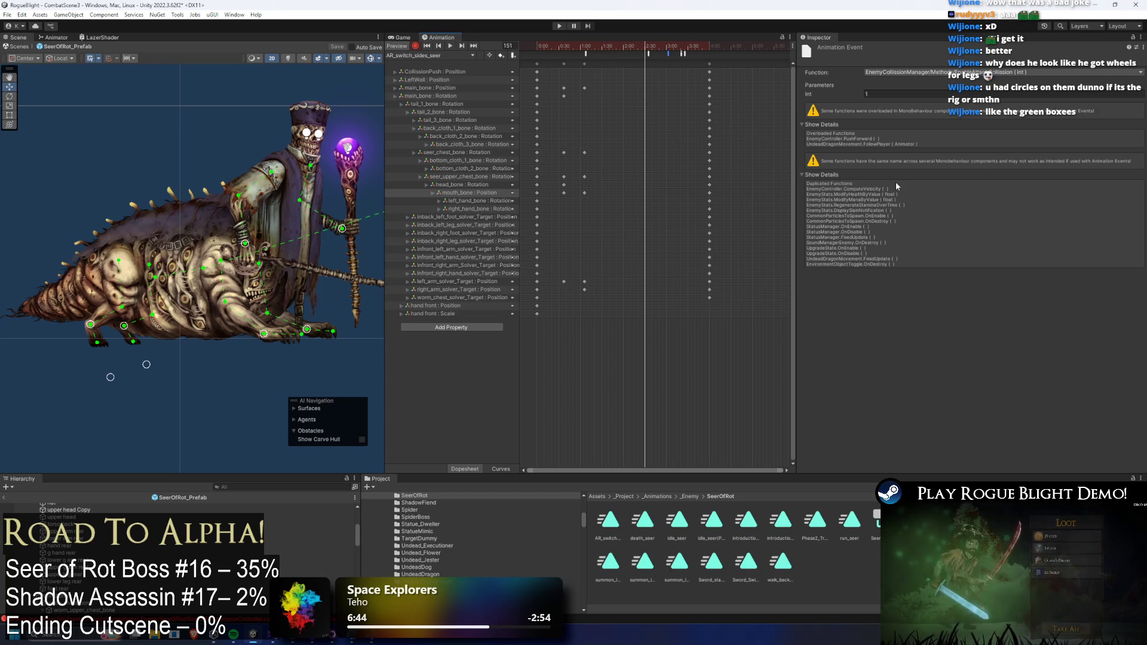
{"action": "key", "text": "Delete"}
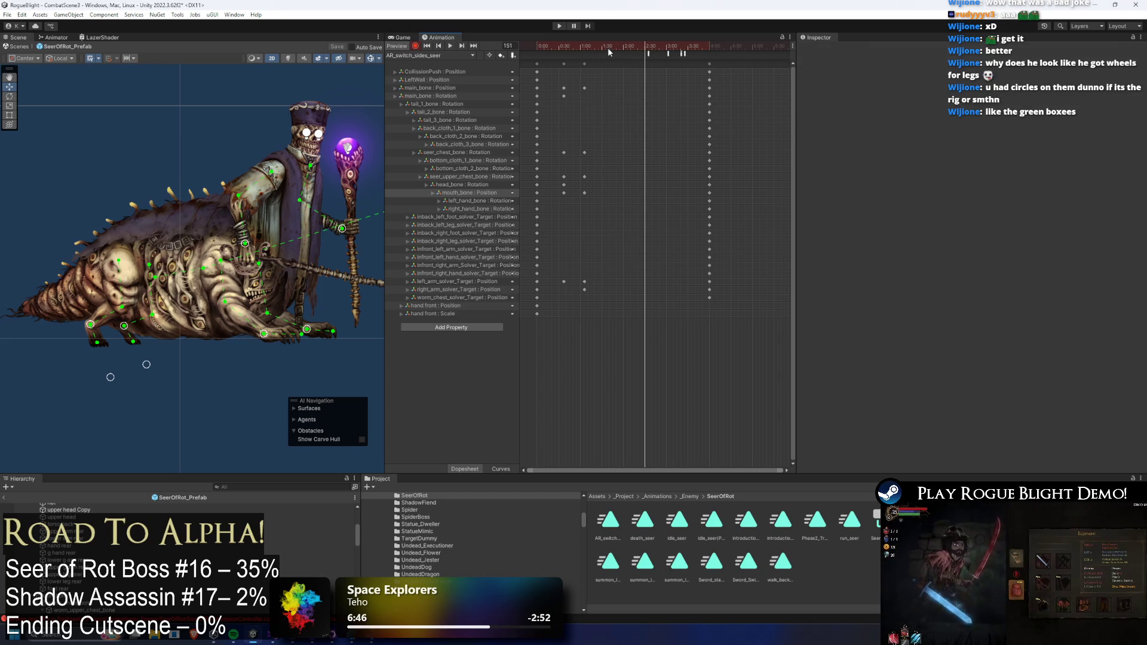
- Copy the pose keys at frame 112 and paste them at frame 118
{"action": "left_click_drag", "start_coordinate": [588, 45], "coordinate": [590, 44]}
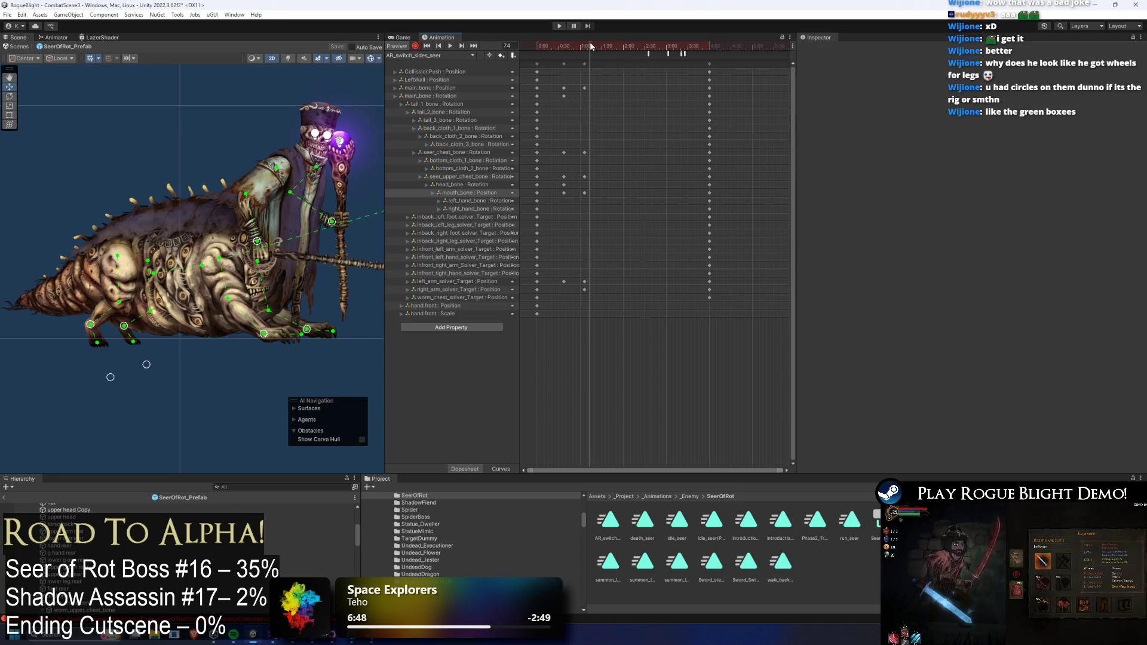
{"action": "left_click", "coordinate": [159, 237]}
{"action": "scroll", "coordinate": [143, 275], "scroll_direction": "down", "scroll_amount": 3}
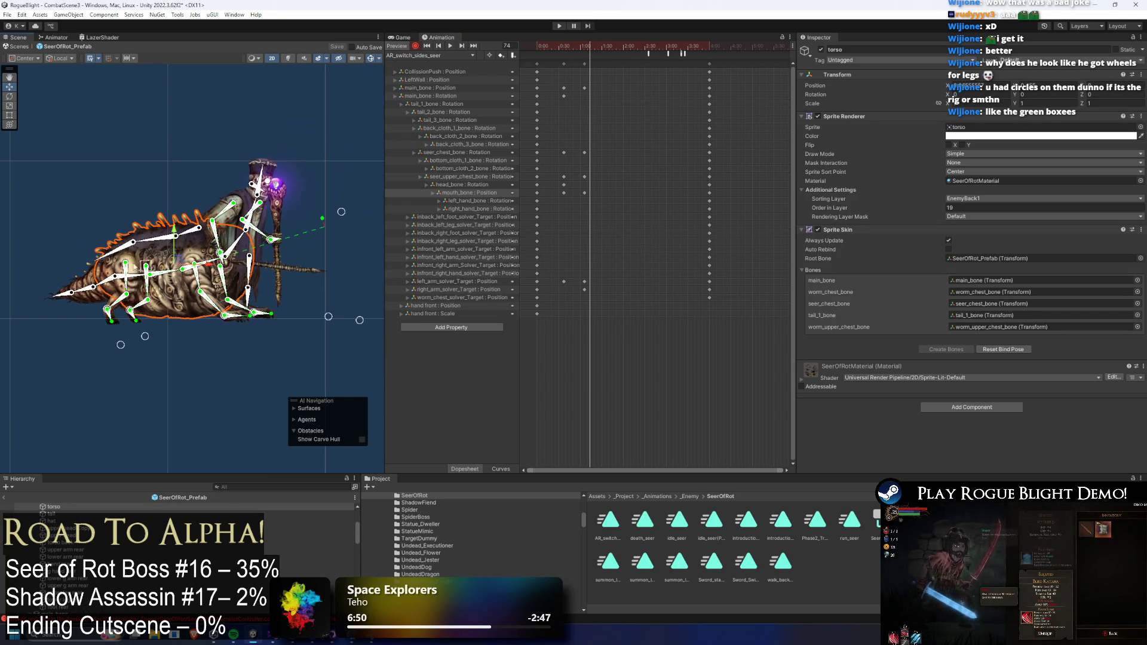
{"action": "left_click", "coordinate": [616, 44]}
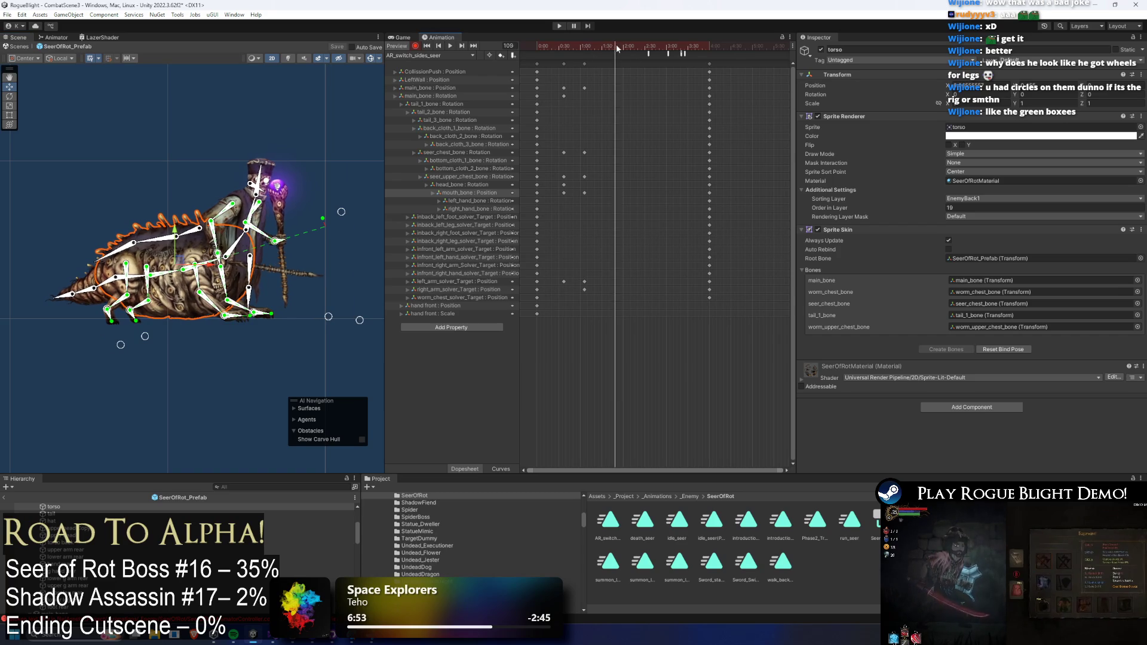
{"action": "left_click", "coordinate": [588, 64]}
{"action": "key", "text": "ctrl+c"}
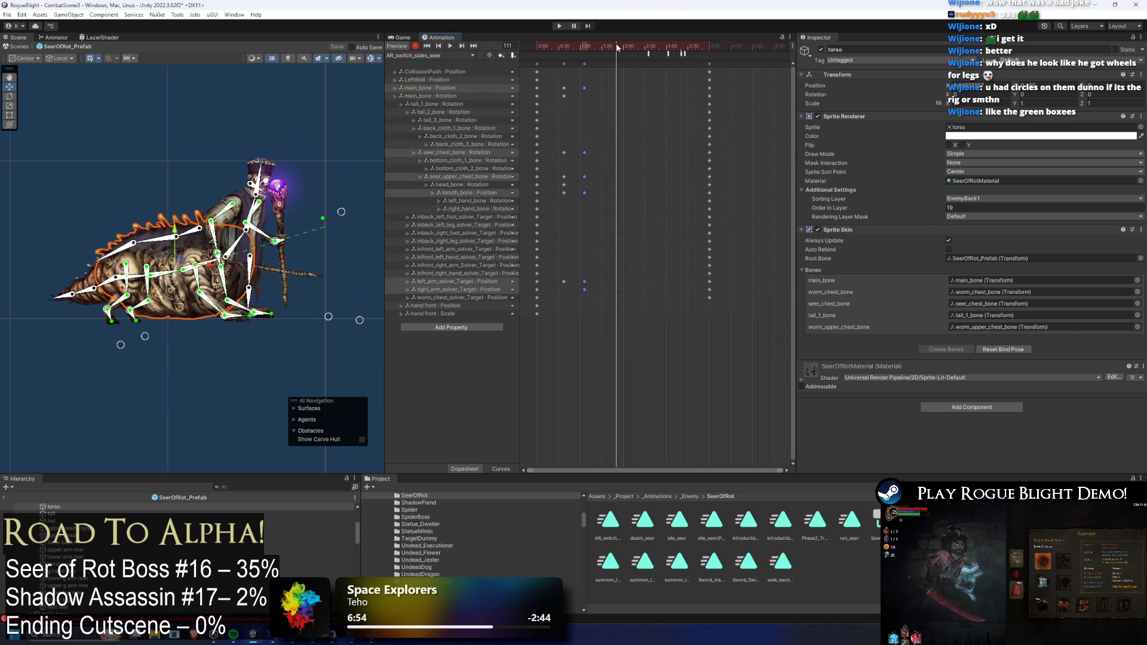
{"action": "left_click", "coordinate": [621, 45]}
{"action": "key", "text": "ctrl+v"}
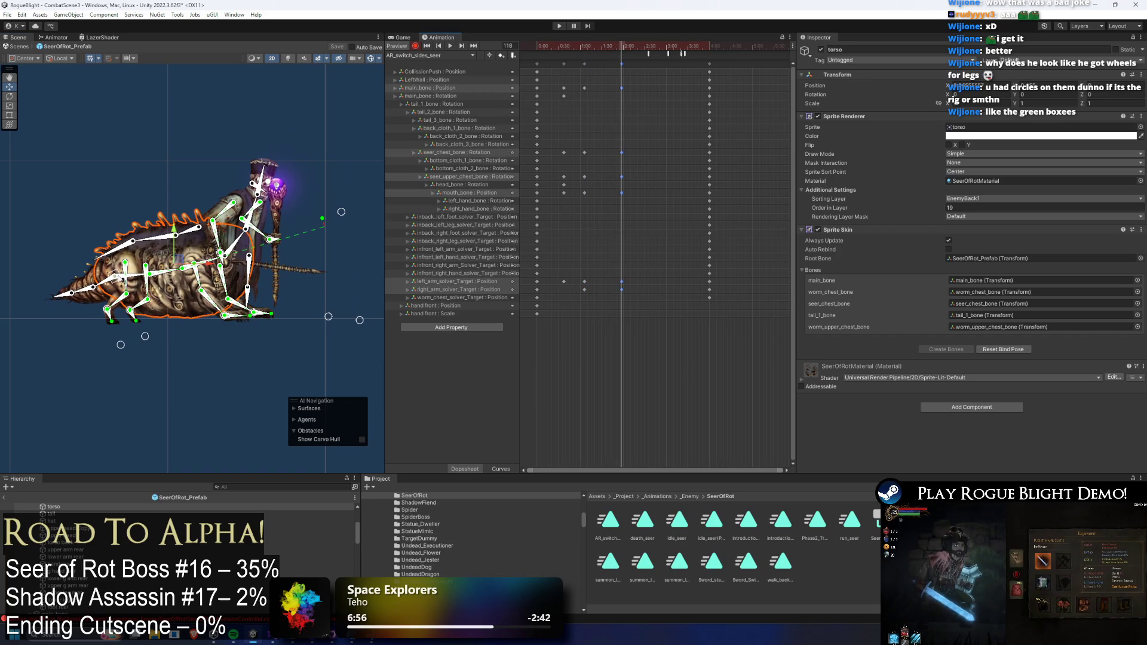
- Move the ChangeSides event to frame 118, in line with the pasted keys
{"action": "left_click", "coordinate": [122, 277]}
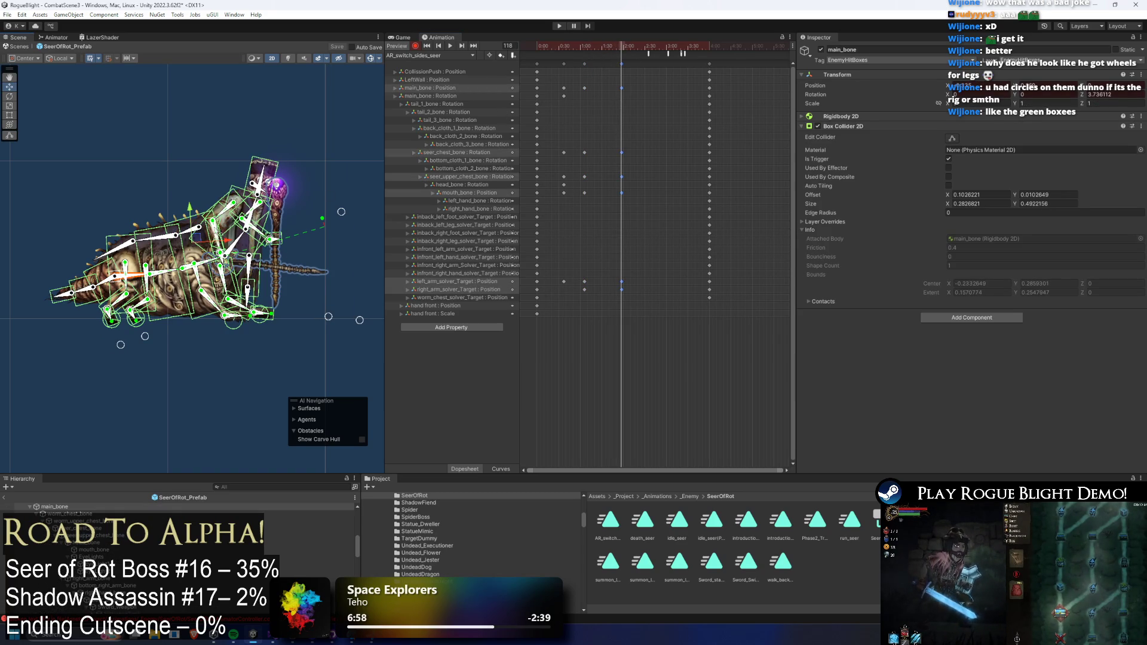
{"action": "mouse_move", "coordinate": [649, 54]}
{"action": "left_mouse_down"}
{"action": "mouse_move", "coordinate": [607, 57]}
{"action": "mouse_move", "coordinate": [621, 57]}
{"action": "left_mouse_up"}
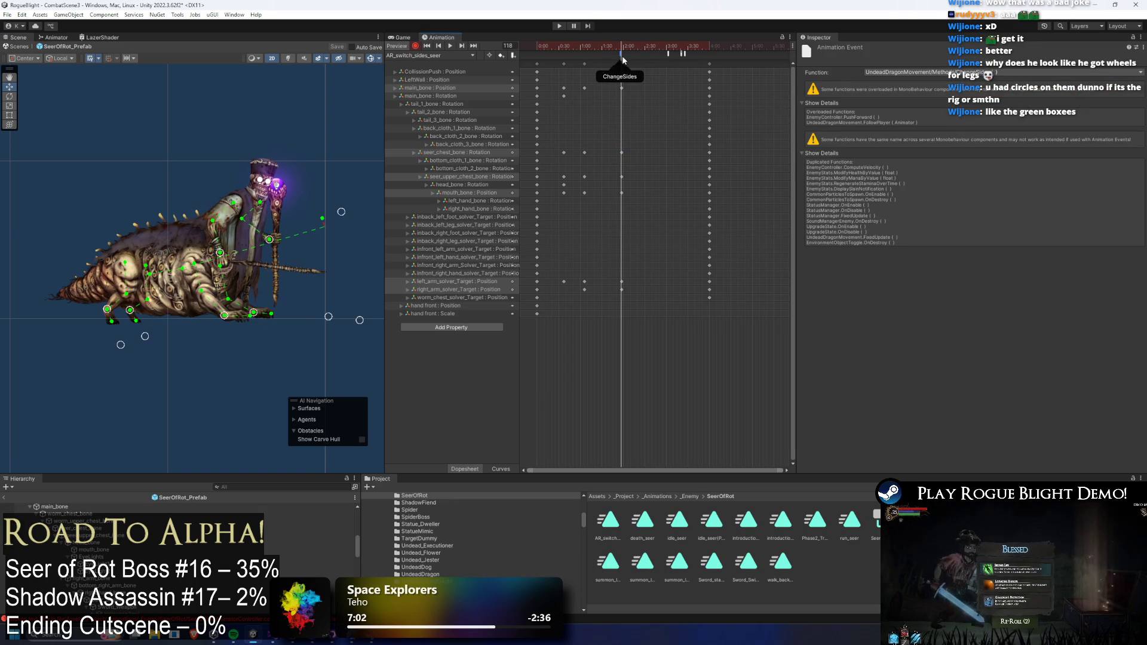
{"action": "left_click_drag", "start_coordinate": [625, 61], "coordinate": [625, 52]}
{"action": "left_click", "coordinate": [125, 283]}
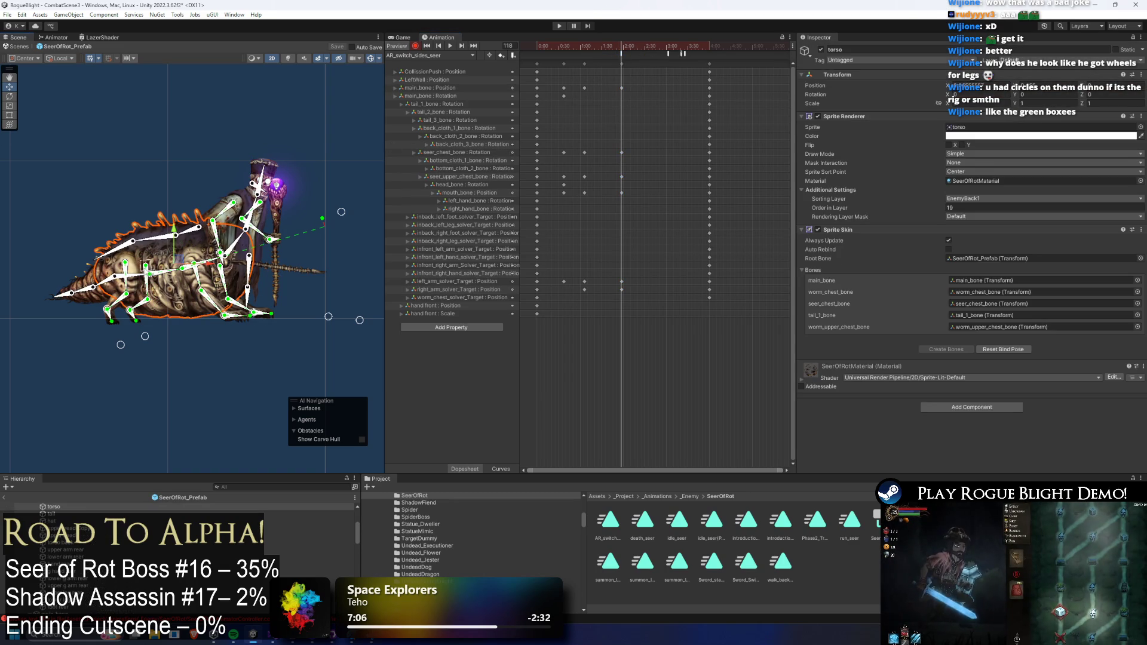
- Move the whole Seer rig via main_bone at frame 118 and drag two leg IK targets onto its front legs
{"action": "left_click", "coordinate": [125, 280]}
{"action": "left_click_drag", "start_coordinate": [203, 233], "coordinate": [199, 104]}
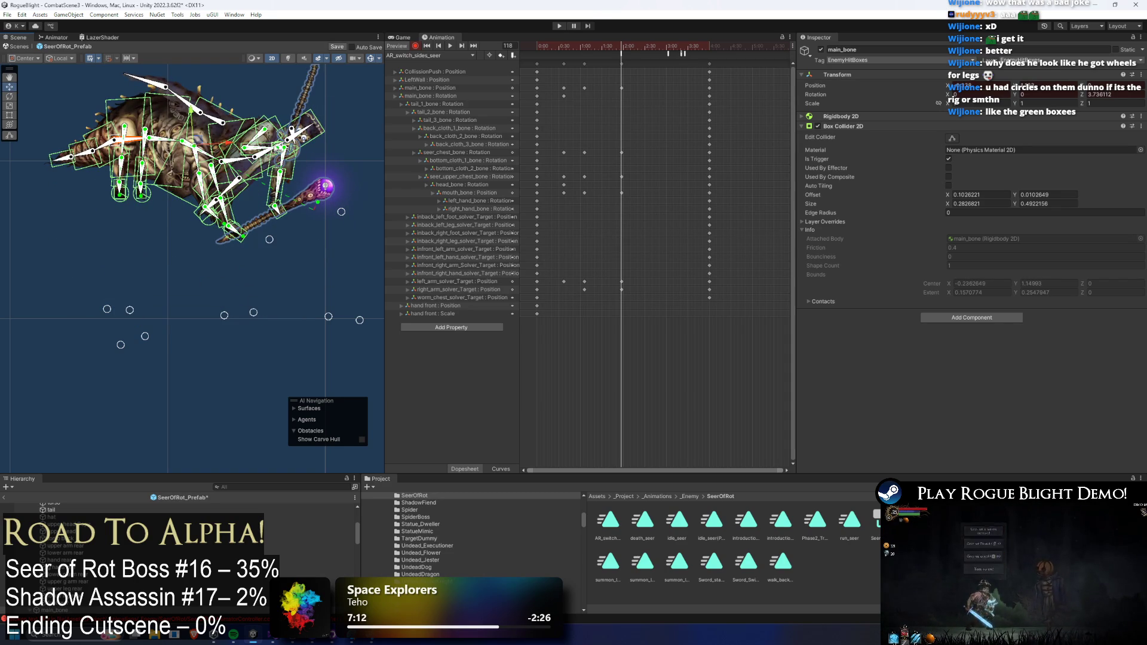
{"action": "key", "text": "f"}
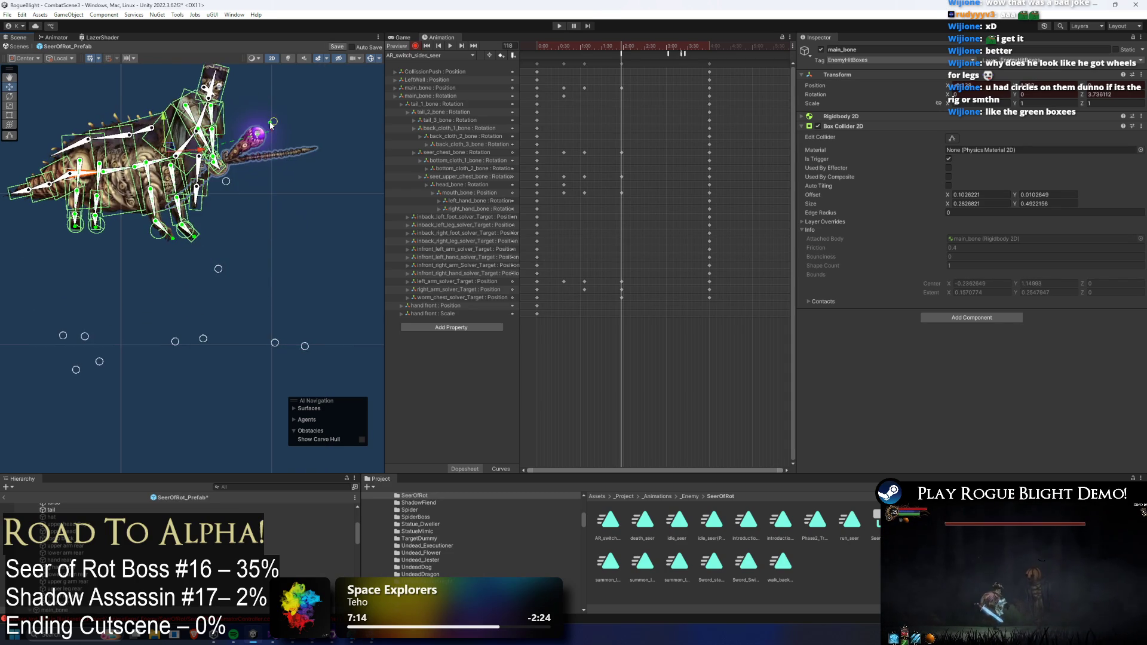
{"action": "left_click_drag", "start_coordinate": [209, 338], "coordinate": [190, 217]}
{"action": "left_click", "coordinate": [182, 349]}
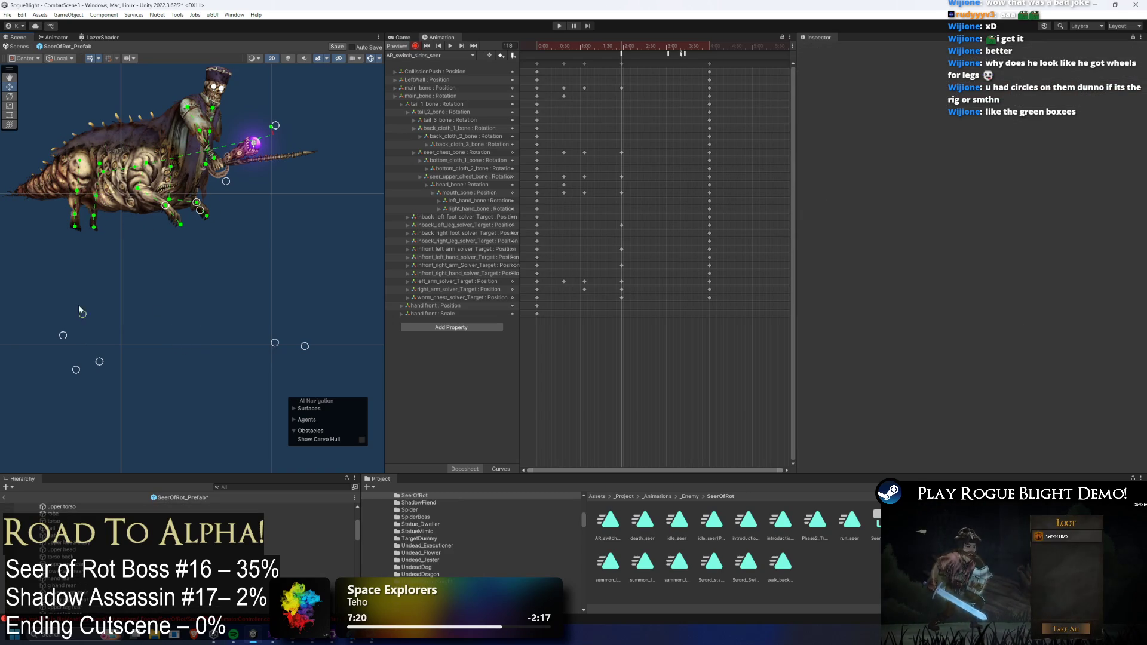
{"action": "left_click_drag", "start_coordinate": [63, 335], "coordinate": [78, 206]}
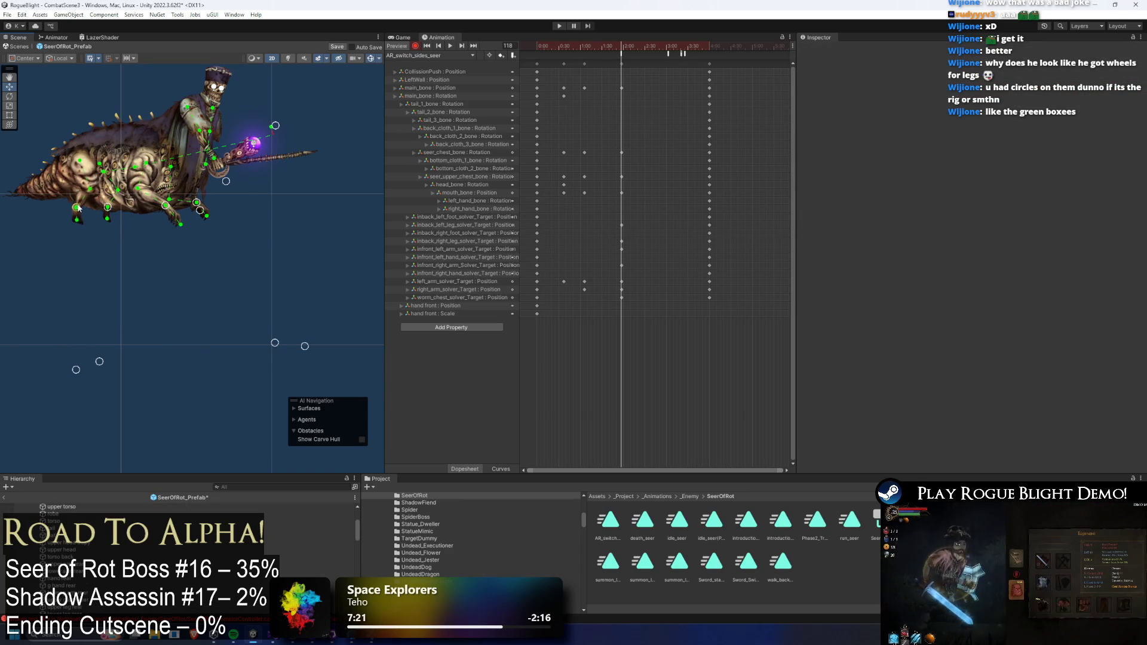
{"action": "mouse_move", "coordinate": [605, 43]}
{"action": "left_mouse_down"}
{"action": "mouse_move", "coordinate": [545, 44]}
{"action": "mouse_move", "coordinate": [620, 47]}
{"action": "mouse_move", "coordinate": [585, 49]}
{"action": "left_mouse_up"}
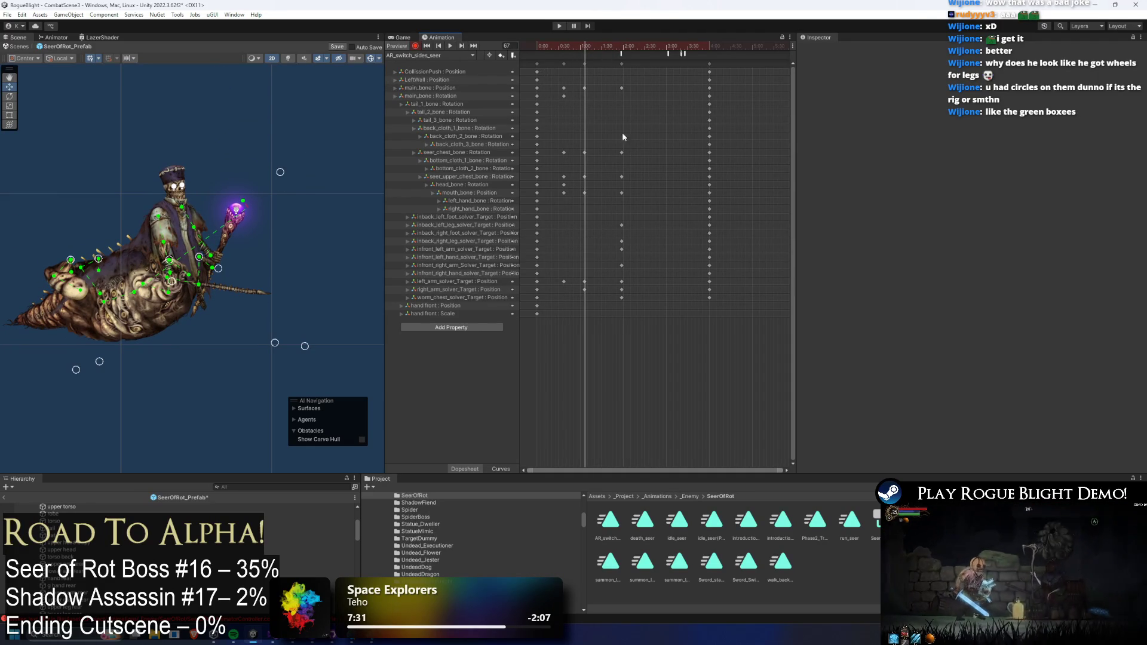
- Copy the first leg, front right arm and worm_chest solver target keys and paste them at frame 67
{"action": "left_click", "coordinate": [537, 225]}
{"action": "left_click", "coordinate": [537, 241], "text": "shift"}
{"action": "left_click", "coordinate": [537, 249], "text": "shift"}
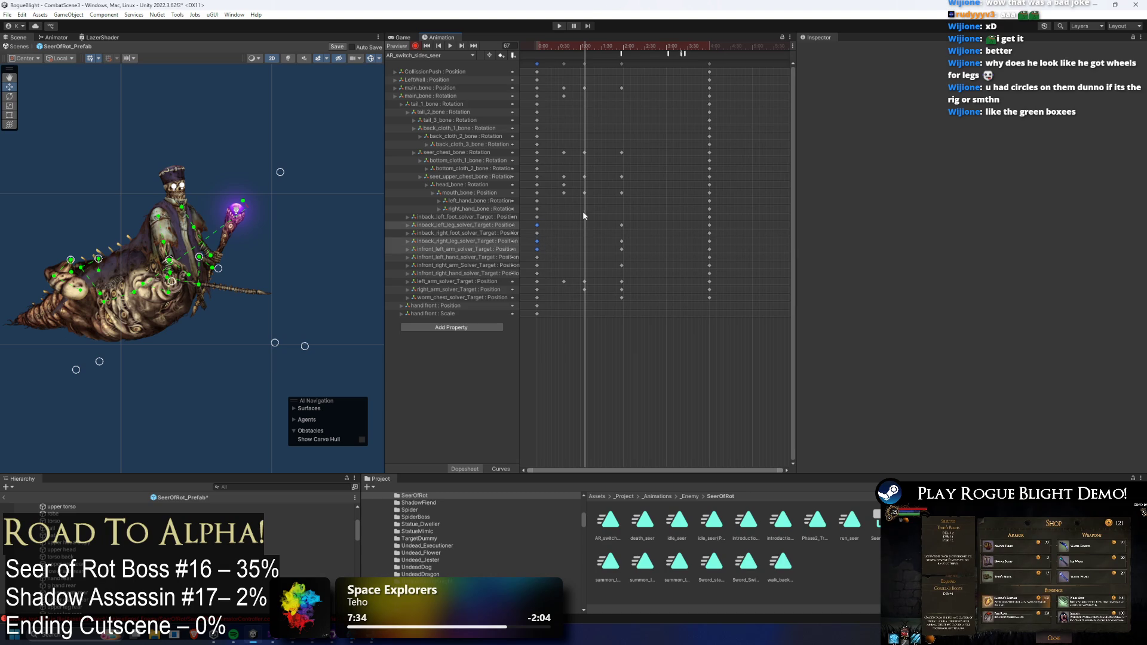
{"action": "key", "text": "ctrl+c"}
{"action": "key", "text": "ctrl+v"}
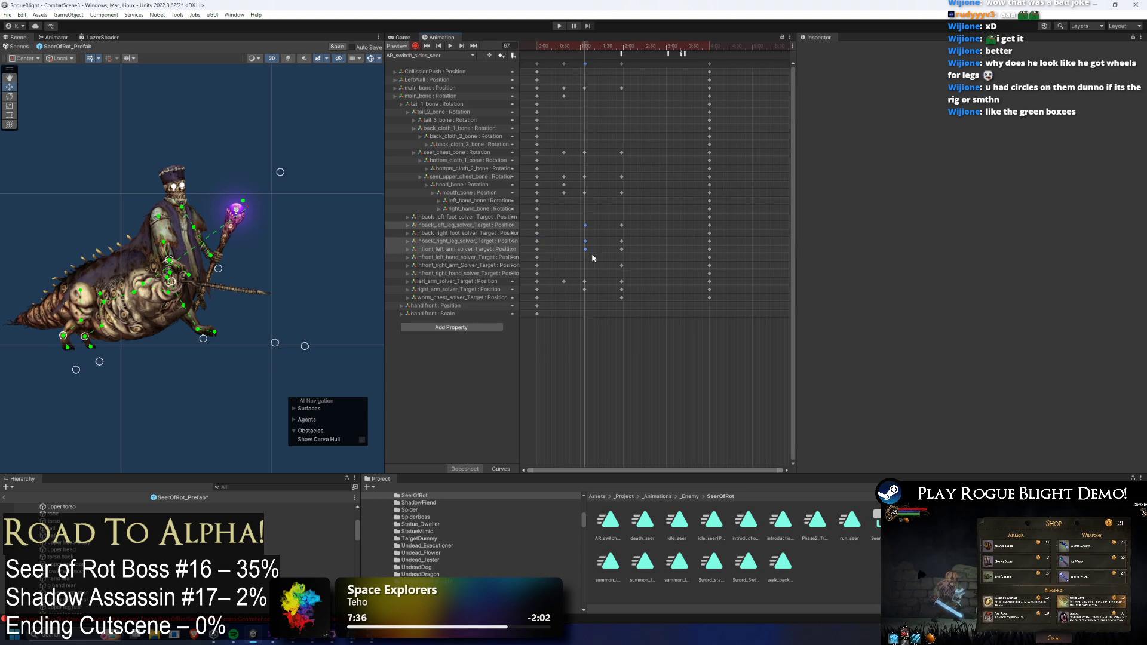
{"action": "left_click", "coordinate": [537, 266]}
{"action": "key", "text": "ctrl+c"}
{"action": "key", "text": "ctrl+v"}
{"action": "left_click_drag", "start_coordinate": [548, 293], "coordinate": [538, 300]}
{"action": "left_click", "coordinate": [538, 298]}
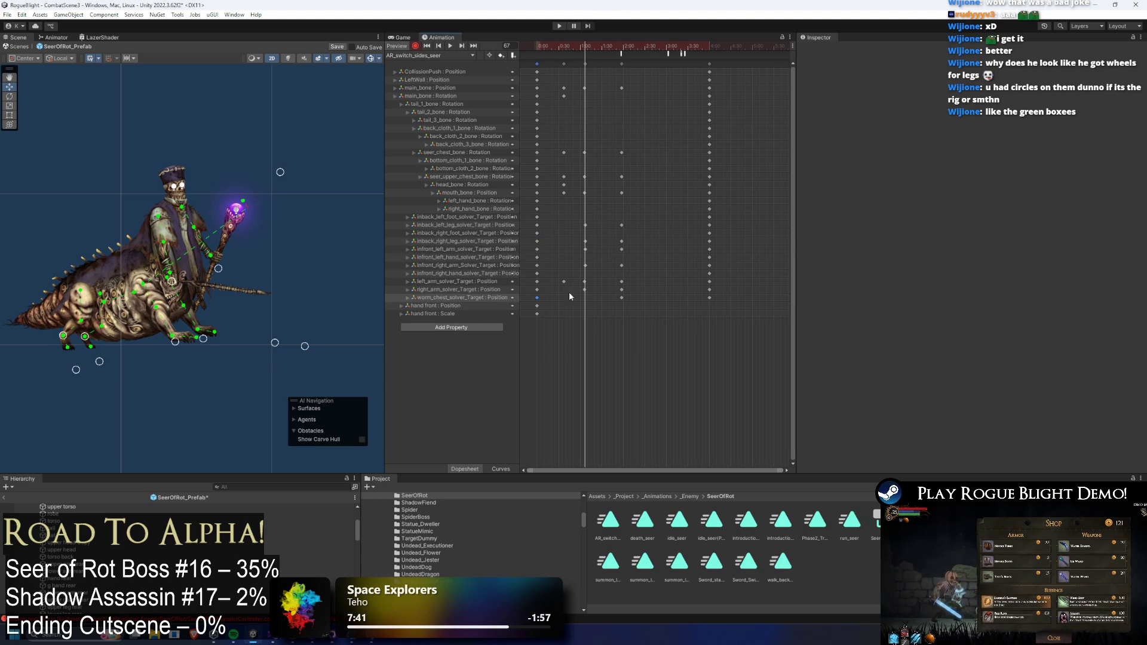
{"action": "key", "text": "ctrl+c"}
{"action": "key", "text": "ctrl+v"}
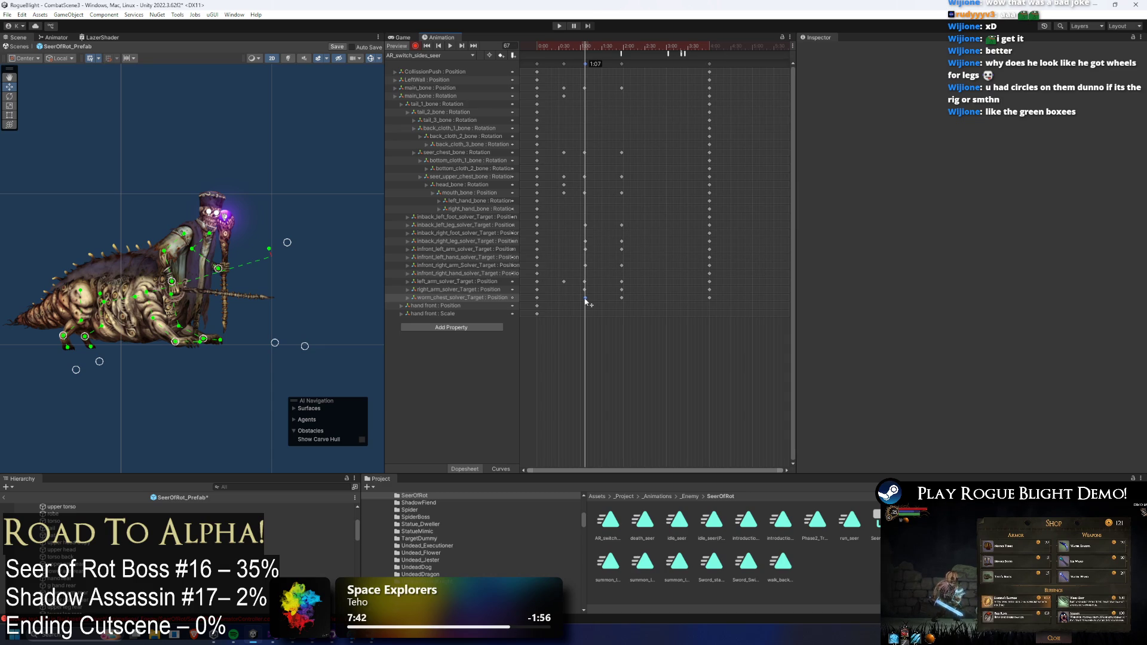
- Shift the later column of pose keys slightly earlier in the clip
{"action": "left_click_drag", "start_coordinate": [585, 56], "coordinate": [604, 59]}
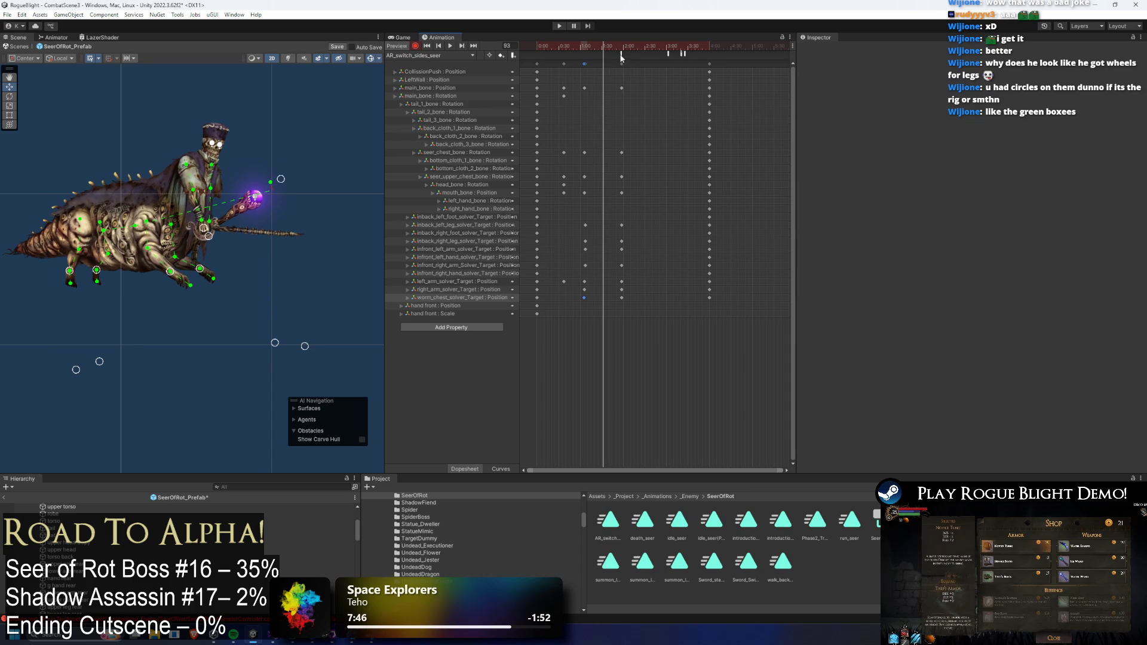
{"action": "left_click", "coordinate": [621, 63]}
{"action": "mouse_move", "coordinate": [621, 64]}
{"action": "left_mouse_down"}
{"action": "mouse_move", "coordinate": [589, 66]}
{"action": "mouse_move", "coordinate": [585, 52]}
{"action": "mouse_move", "coordinate": [622, 63]}
{"action": "left_mouse_up"}
{"action": "left_click", "coordinate": [584, 52]}
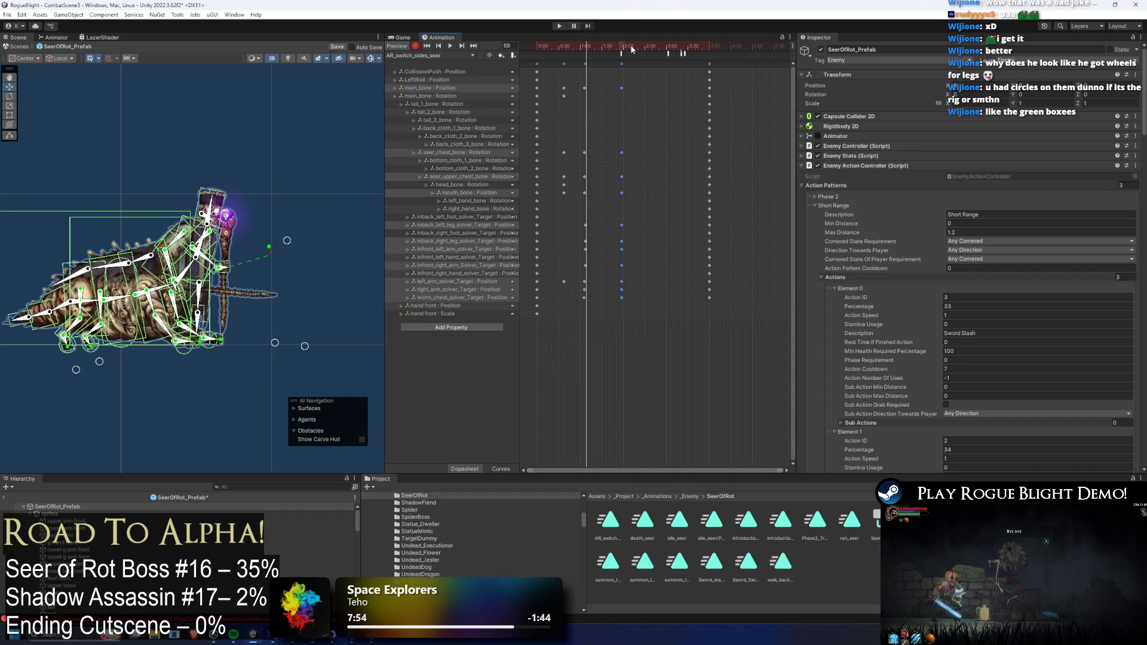
- Move the later key column earlier to 1:09, checking the event near 1:03 and the pose at frame 107
{"action": "left_click", "coordinate": [590, 45]}
{"action": "scroll", "coordinate": [599, 88], "scroll_direction": "up", "scroll_amount": 4}
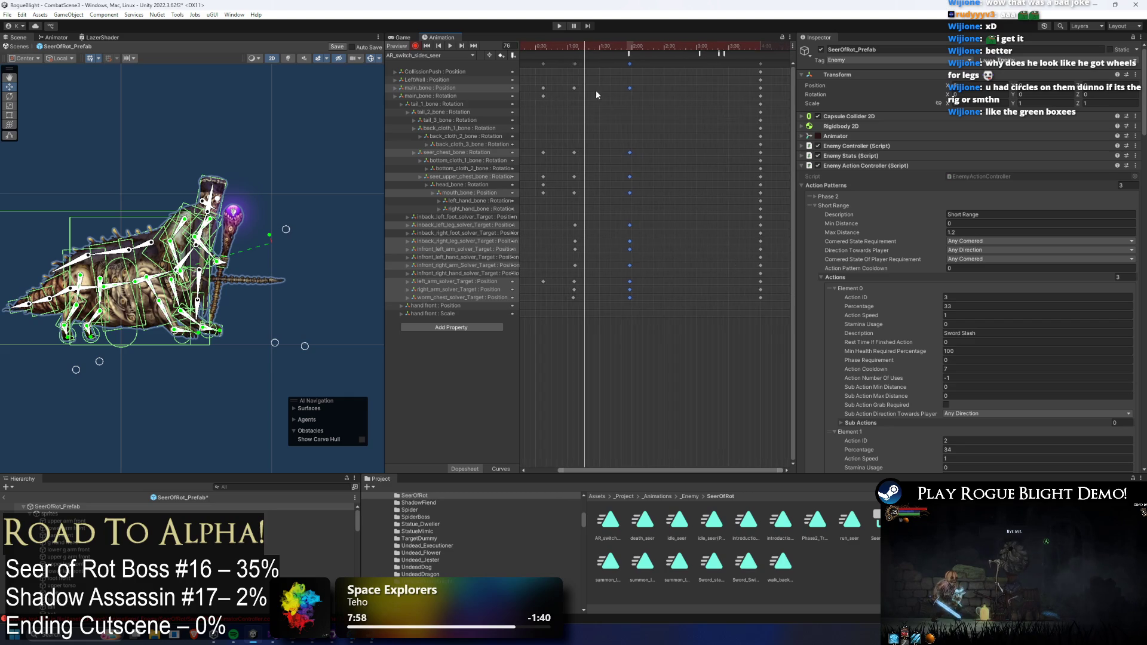
{"action": "scroll", "coordinate": [590, 83], "scroll_direction": "up", "scroll_amount": 1}
{"action": "left_click_drag", "start_coordinate": [566, 63], "coordinate": [563, 68]}
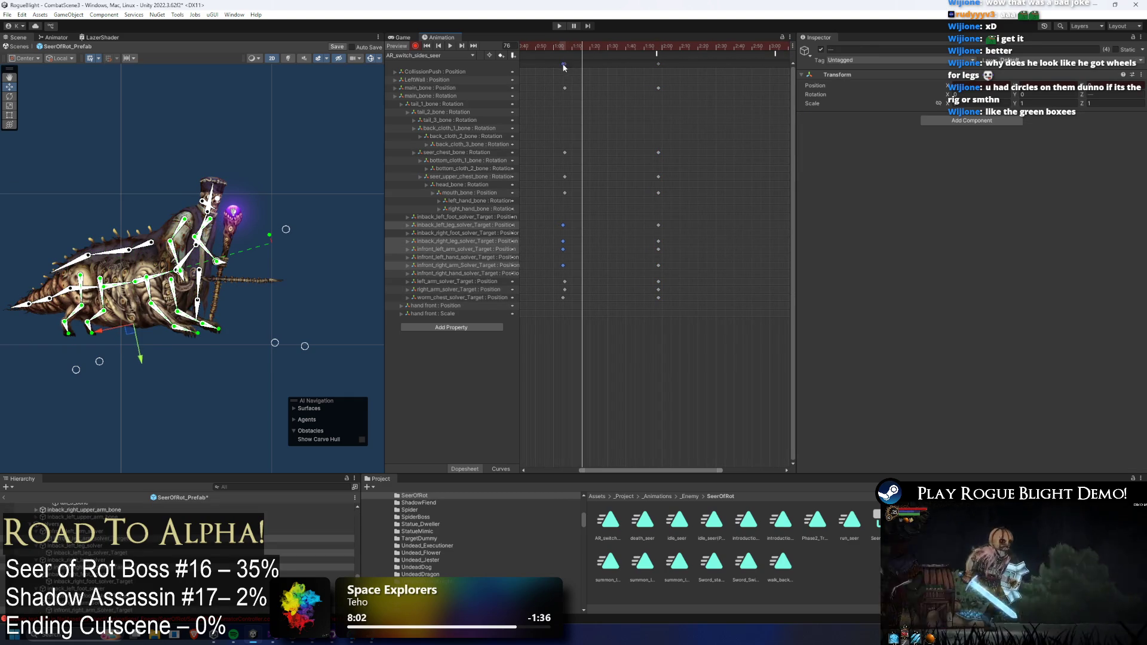
{"action": "left_click", "coordinate": [568, 64]}
{"action": "left_click", "coordinate": [565, 64]}
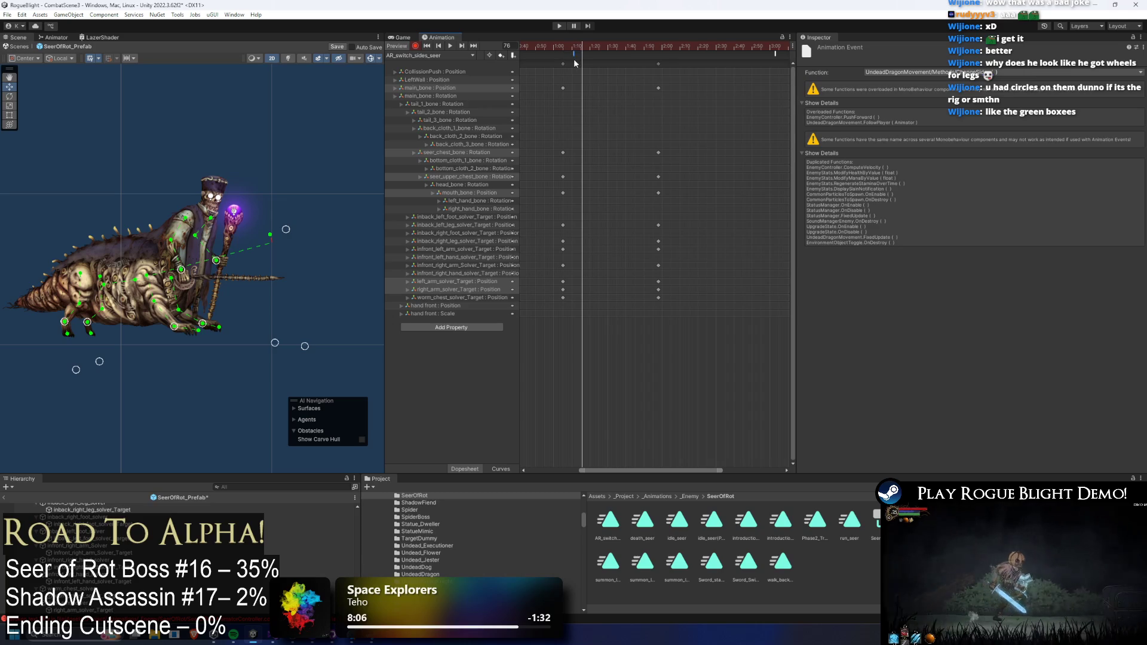
{"action": "left_click_drag", "start_coordinate": [563, 61], "coordinate": [650, 63]}
{"action": "left_click_drag", "start_coordinate": [659, 64], "coordinate": [569, 64]}
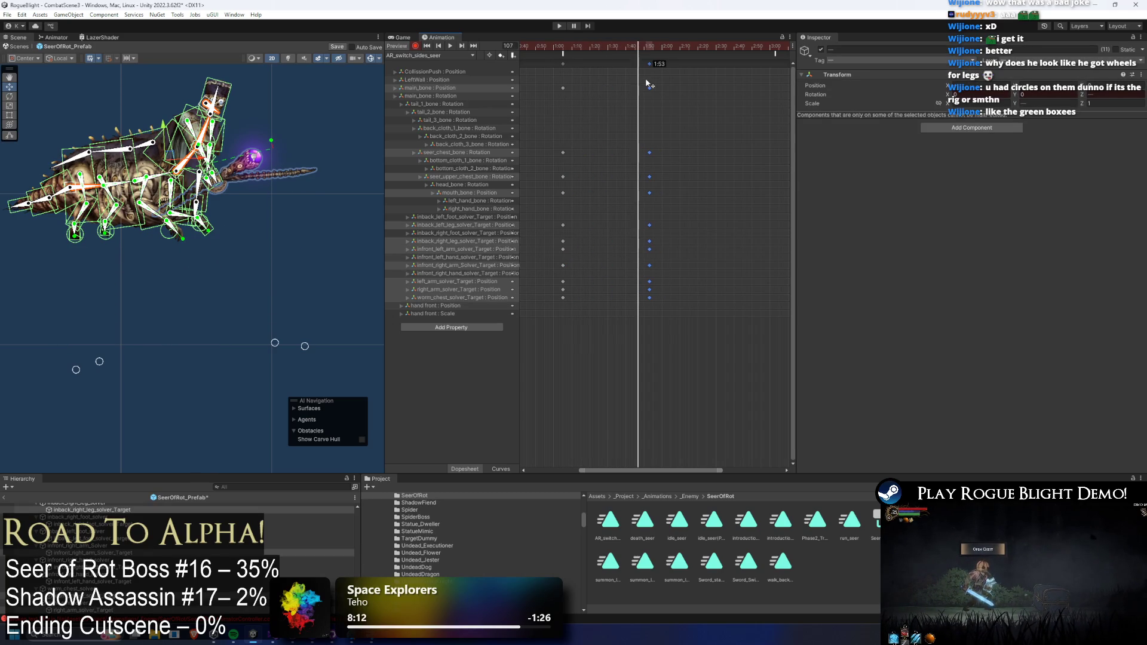
- Select the ChangeSides event and set the playhead to frame 65
{"action": "left_click_drag", "start_coordinate": [564, 46], "coordinate": [565, 48]}
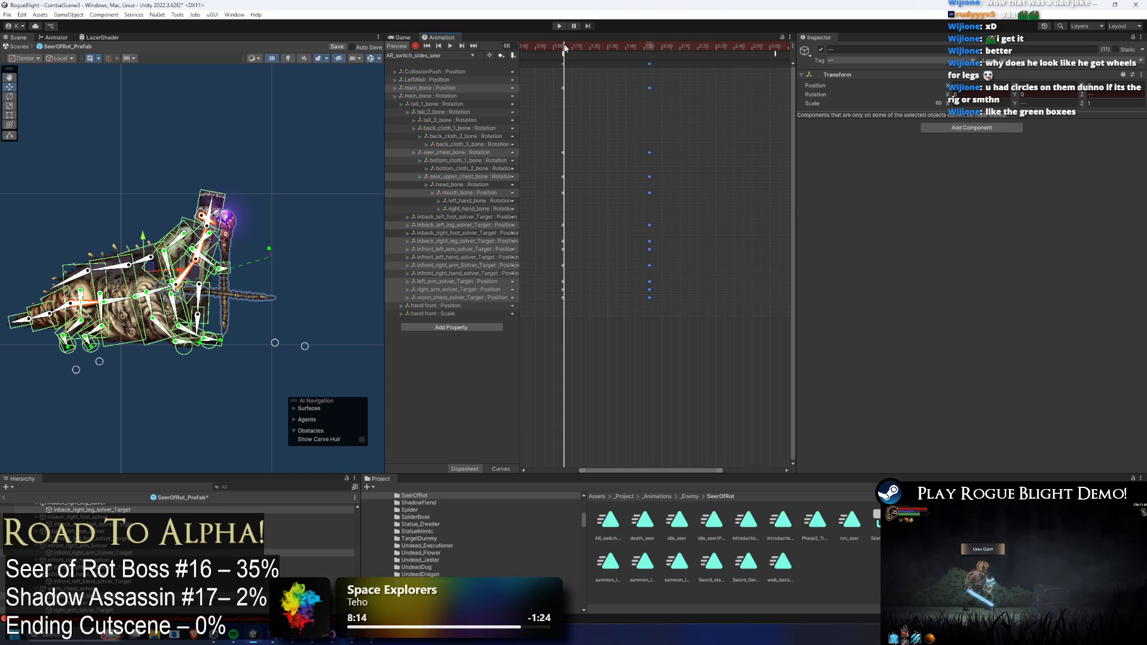
{"action": "left_click", "coordinate": [626, 55]}
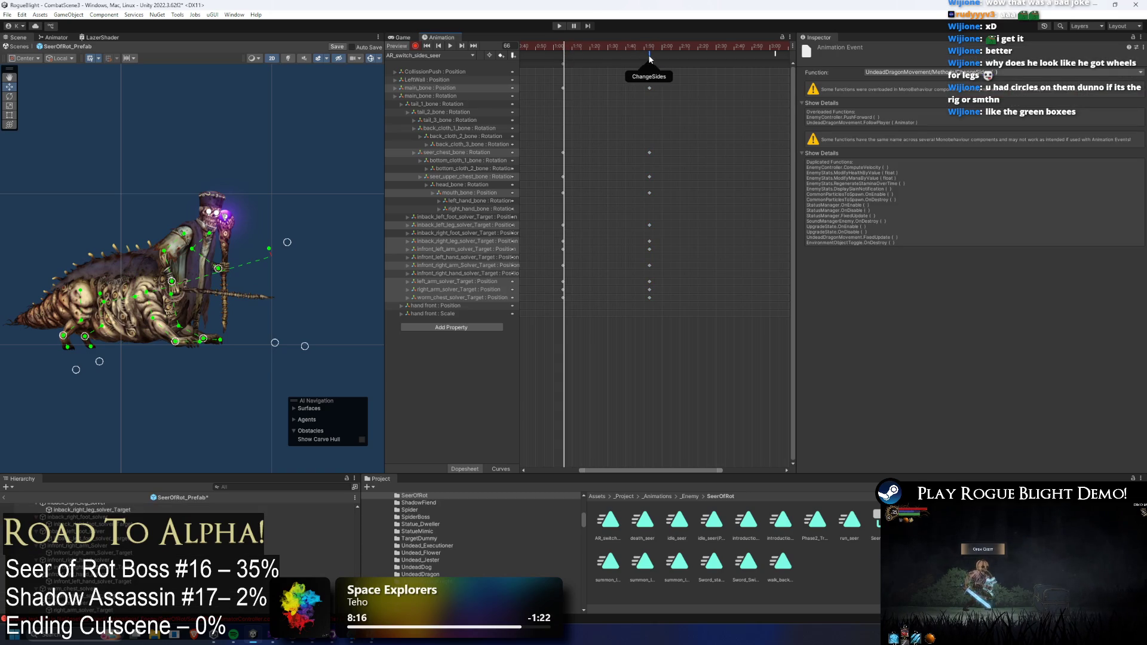
{"action": "left_click_drag", "start_coordinate": [565, 47], "coordinate": [564, 47]}
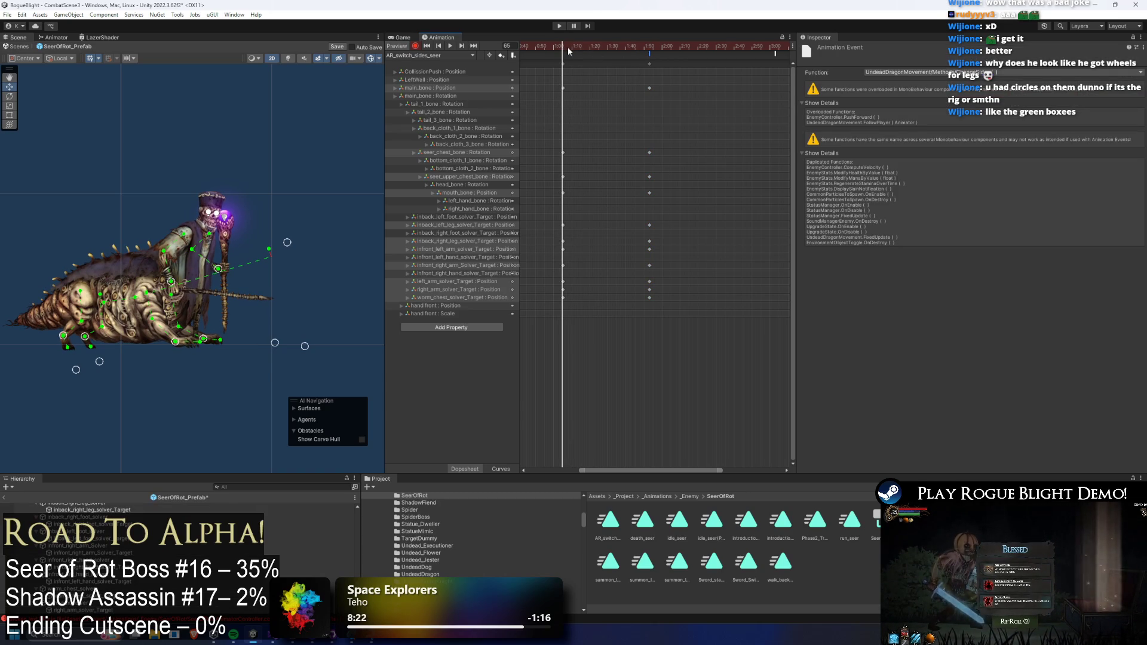
- Add a new animation event at frame 65, then scrub through the clip to frame 113
{"action": "double_click", "coordinate": [565, 56]}
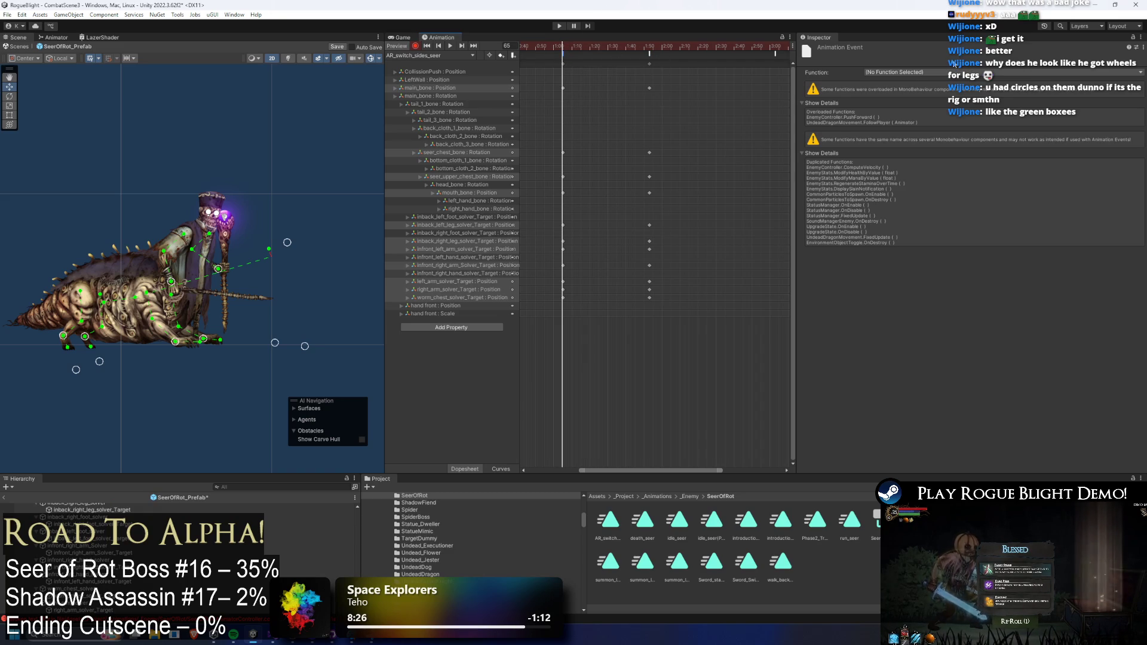
{"action": "left_click", "coordinate": [914, 73]}
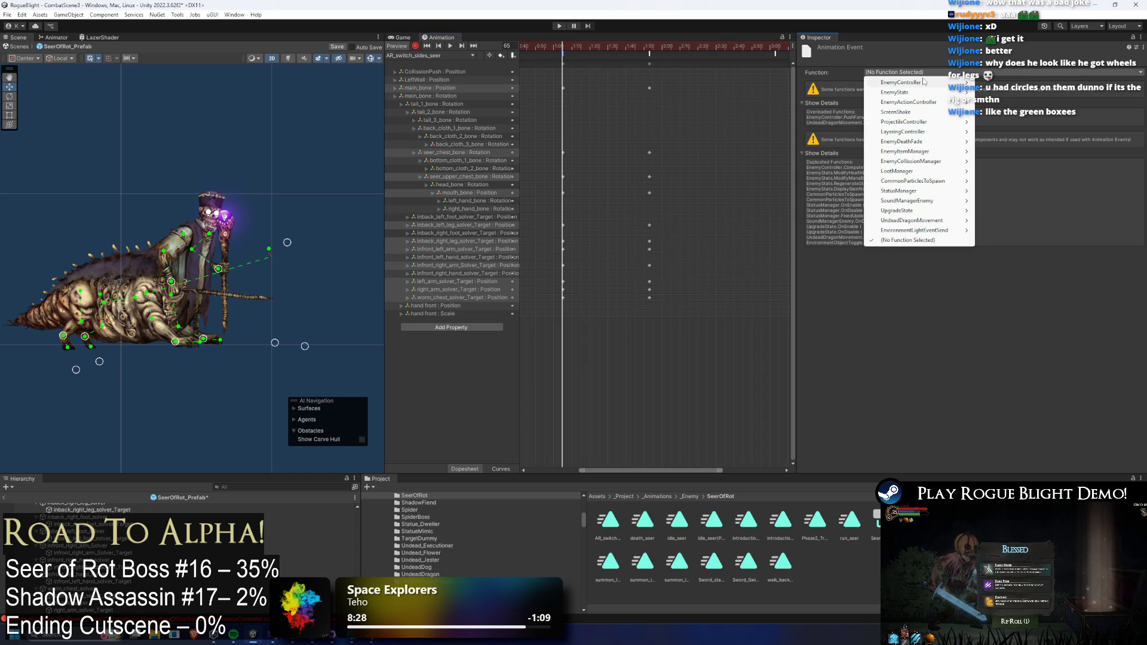
{"action": "mouse_move", "coordinate": [926, 84]}
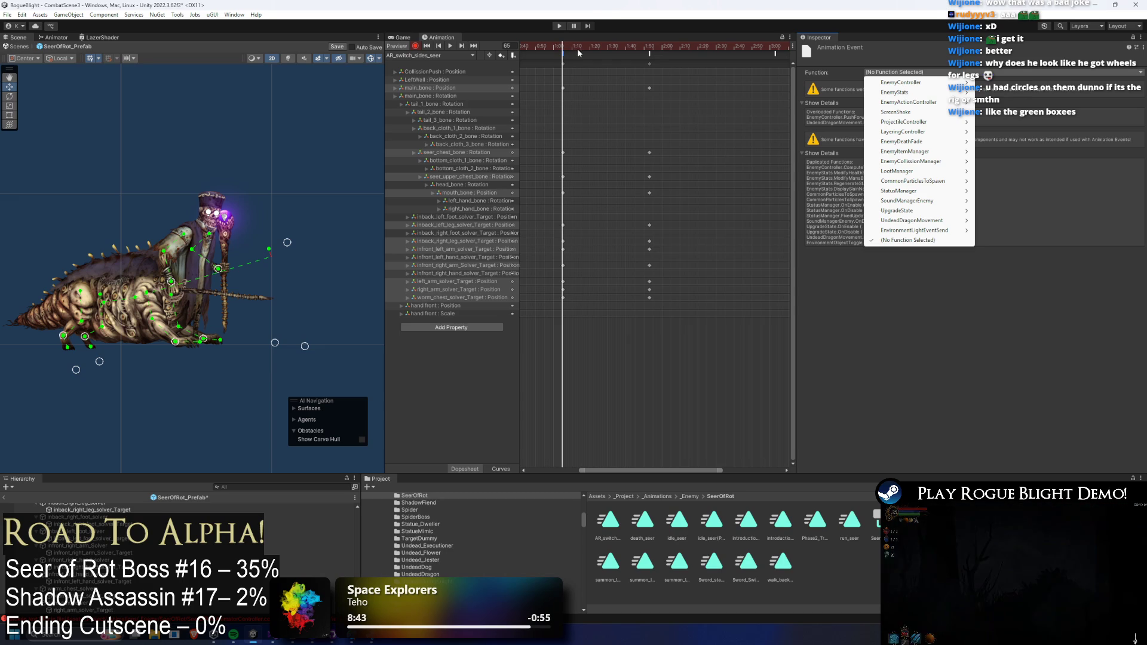
{"action": "left_click", "coordinate": [564, 53]}
{"action": "left_click", "coordinate": [619, 48]}
{"action": "mouse_move", "coordinate": [619, 47]}
{"action": "left_mouse_down"}
{"action": "mouse_move", "coordinate": [645, 45]}
{"action": "mouse_move", "coordinate": [615, 72]}
{"action": "mouse_move", "coordinate": [550, 66]}
{"action": "left_mouse_up"}
{"action": "left_click", "coordinate": [650, 48]}
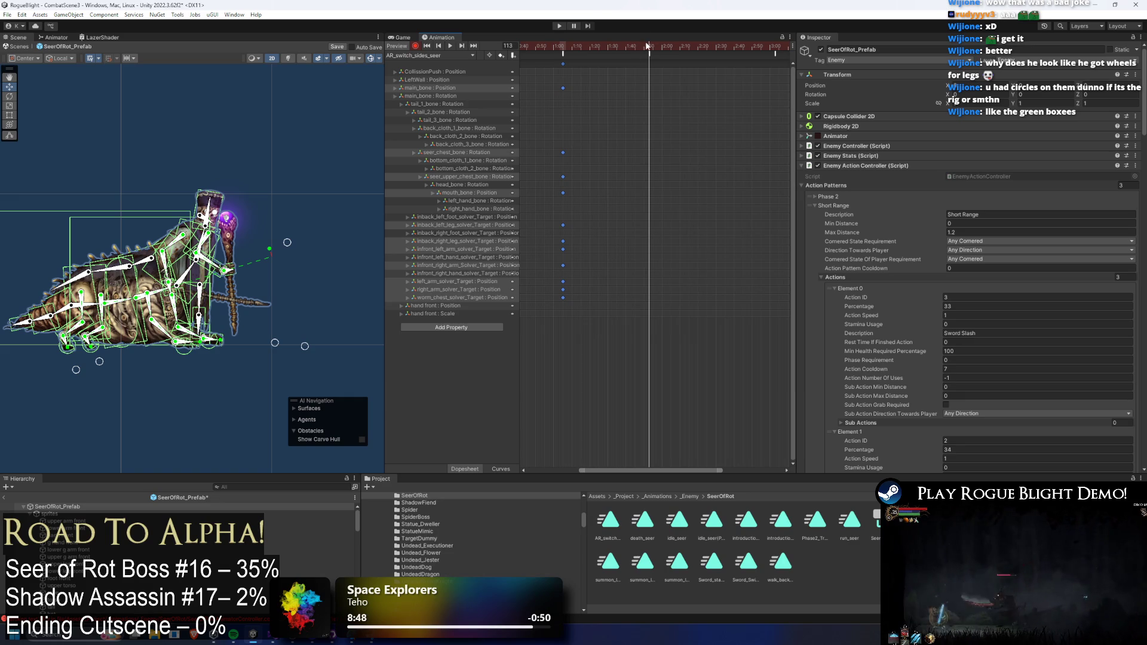
- Make the new event call EnemyController TeleportToMiddleYOffset with a Float value of 2
{"action": "left_click", "coordinate": [564, 54]}
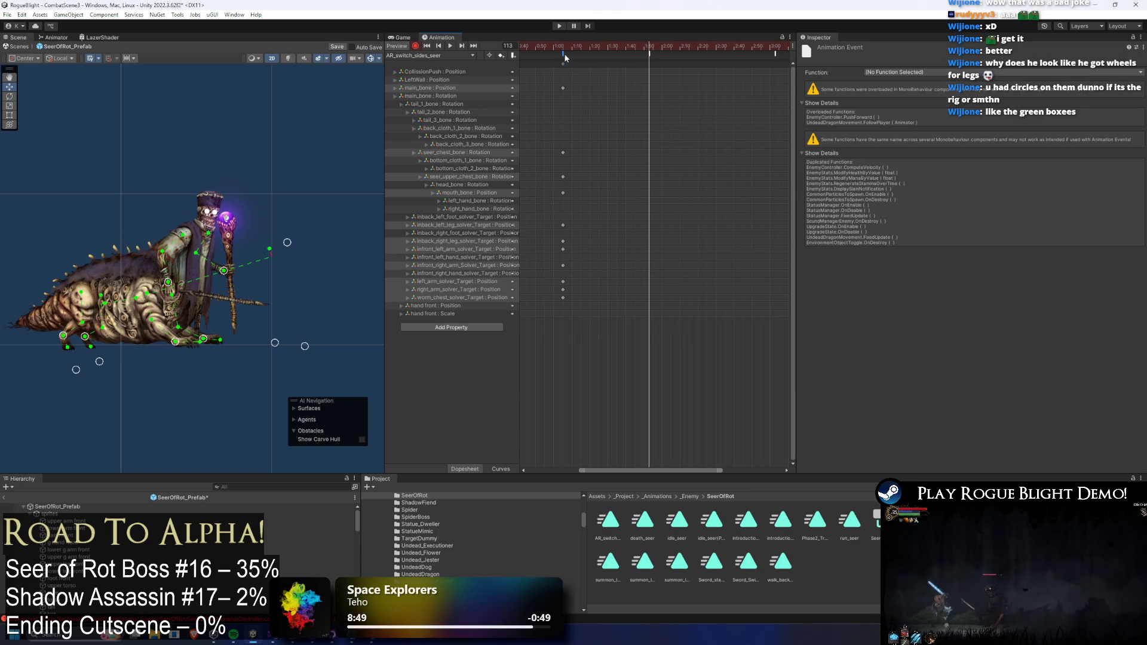
{"action": "left_click", "coordinate": [913, 73]}
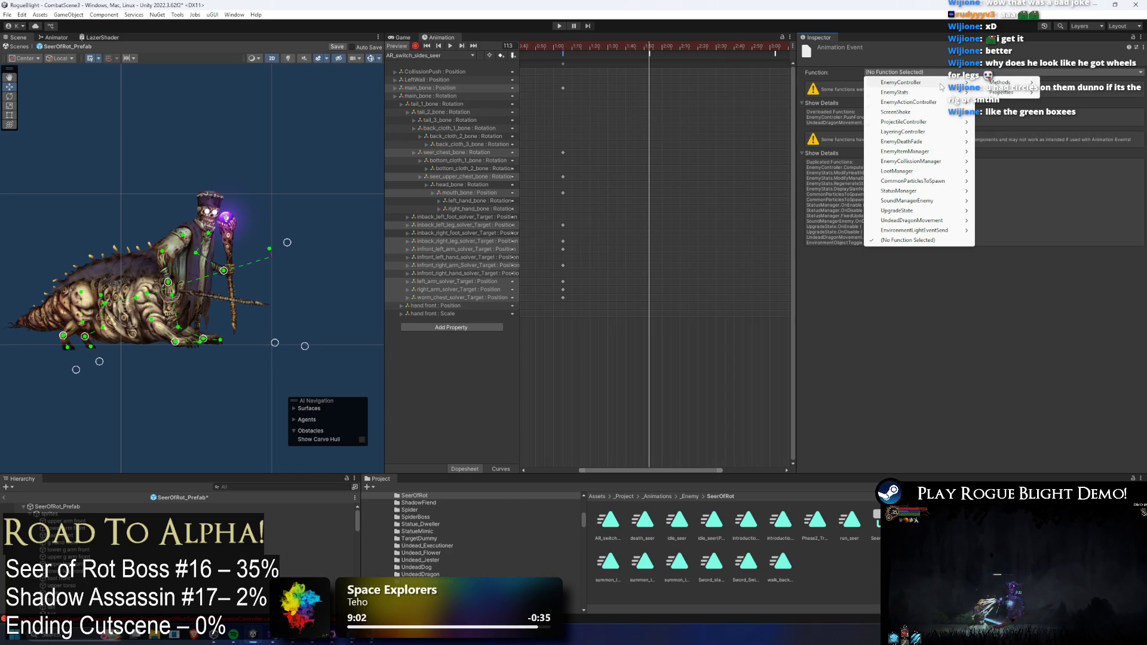
{"action": "mouse_move", "coordinate": [1004, 82]}
{"action": "key", "text": "Down"}
{"action": "key", "text": "Down"}
{"action": "key", "text": "Down"}
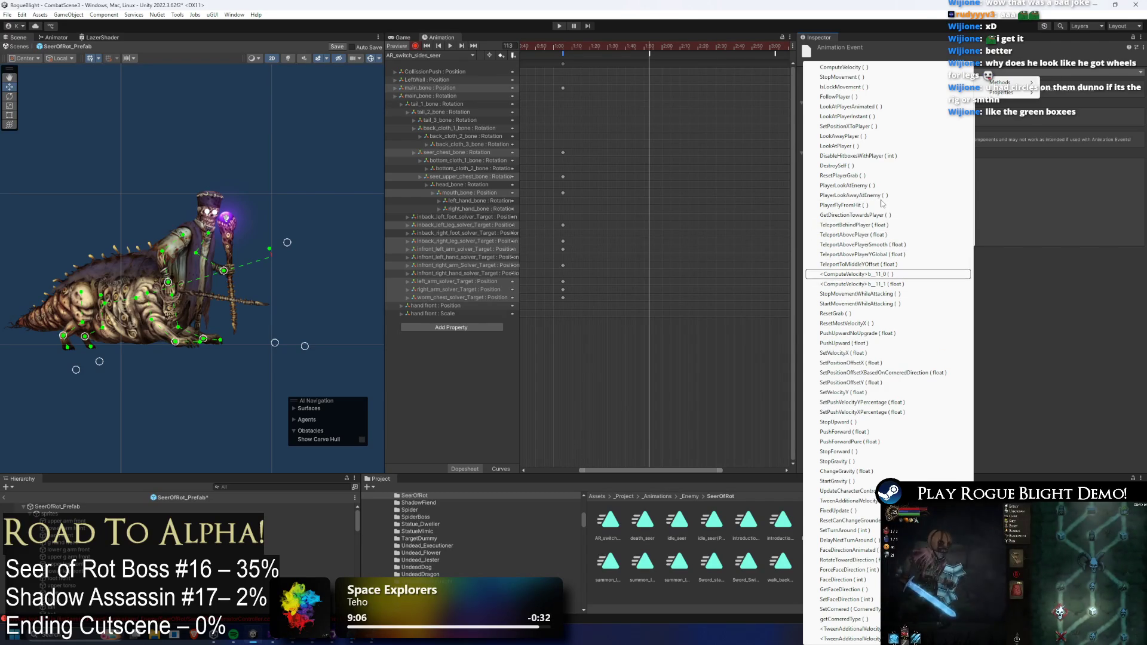
{"action": "key", "text": "Up"}
{"action": "key", "text": "Up"}
{"action": "key", "text": "Up"}
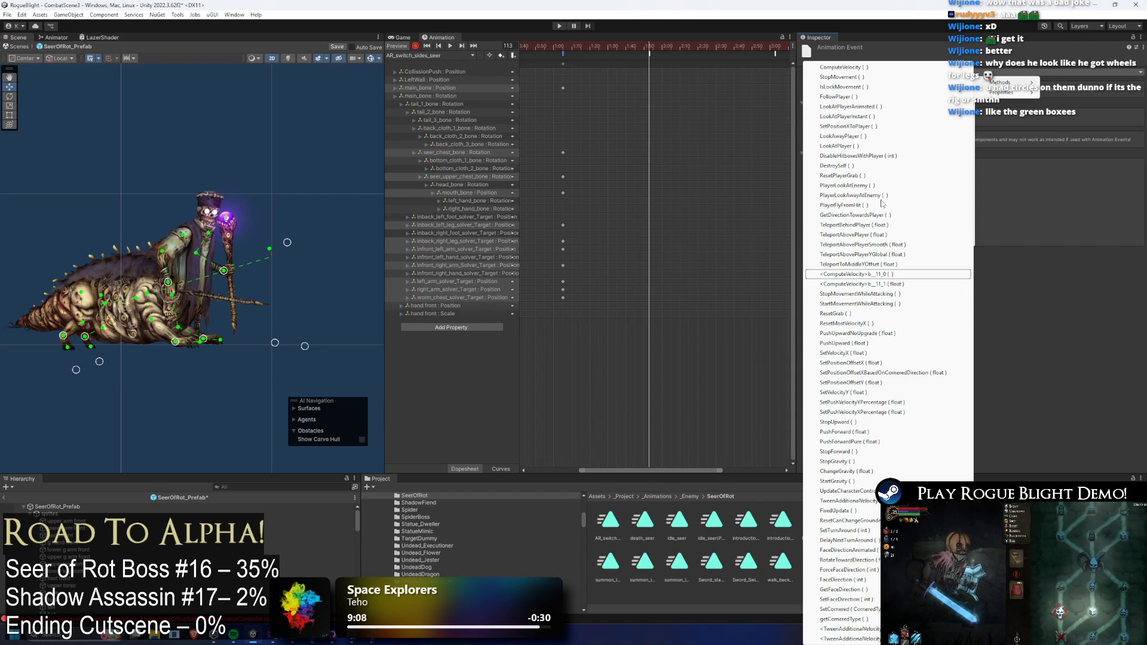
{"action": "key", "text": "Return"}
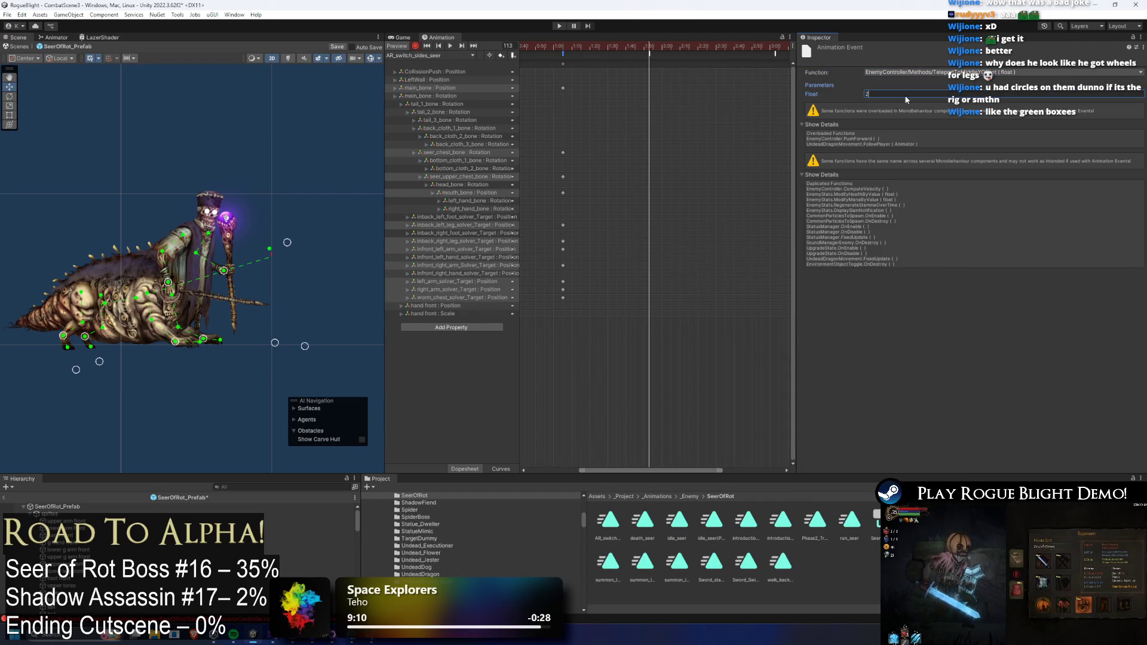
{"action": "type", "text": "2"}
{"action": "left_click", "coordinate": [563, 46]}
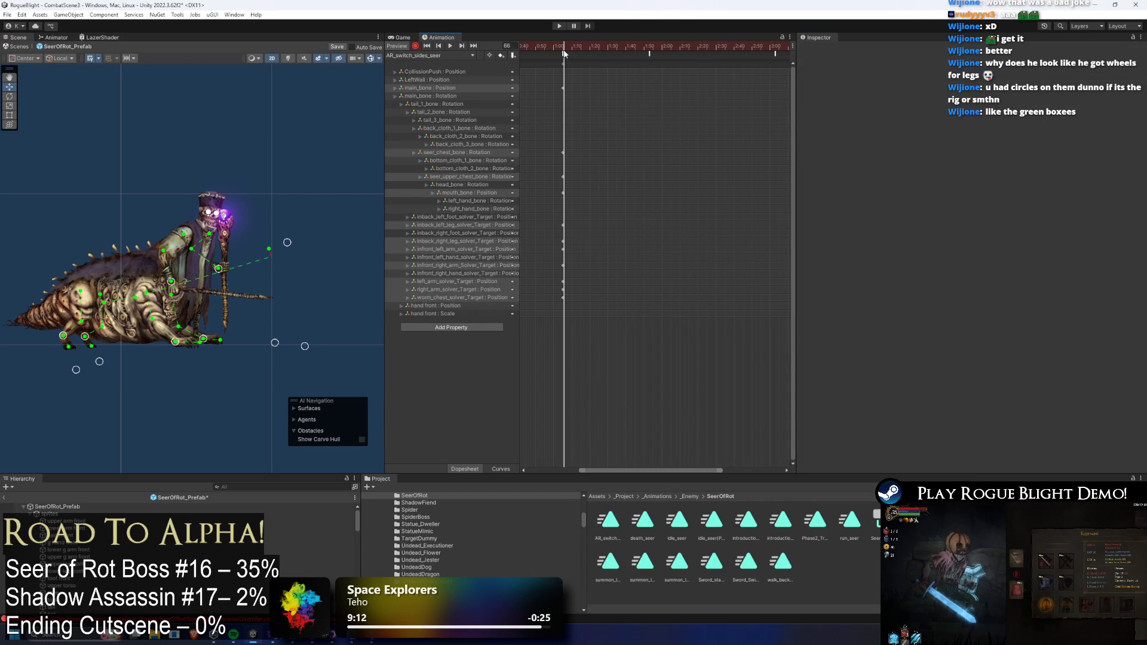
- Scrub to around frame 109, recentre the Seer in the Scene view and select its torso sprite
{"action": "left_click", "coordinate": [650, 53]}
{"action": "mouse_move", "coordinate": [585, 45]}
{"action": "left_mouse_down"}
{"action": "mouse_move", "coordinate": [656, 46]}
{"action": "mouse_move", "coordinate": [567, 47]}
{"action": "mouse_move", "coordinate": [651, 48]}
{"action": "left_mouse_up"}
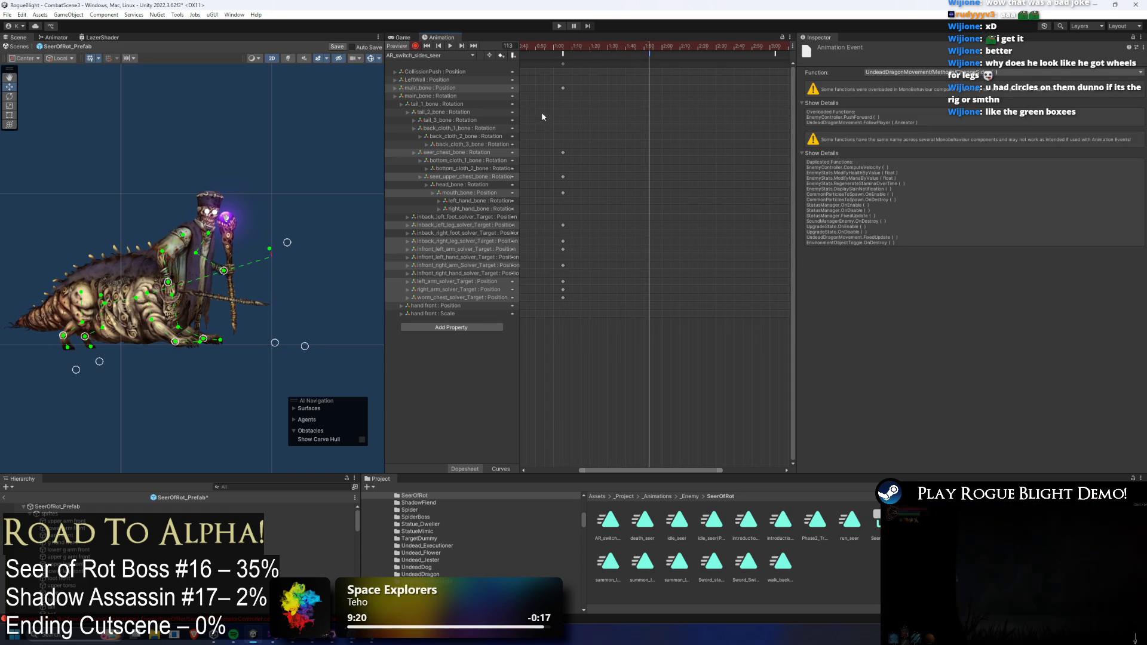
{"action": "left_click_drag", "start_coordinate": [193, 363], "coordinate": [233, 339]}
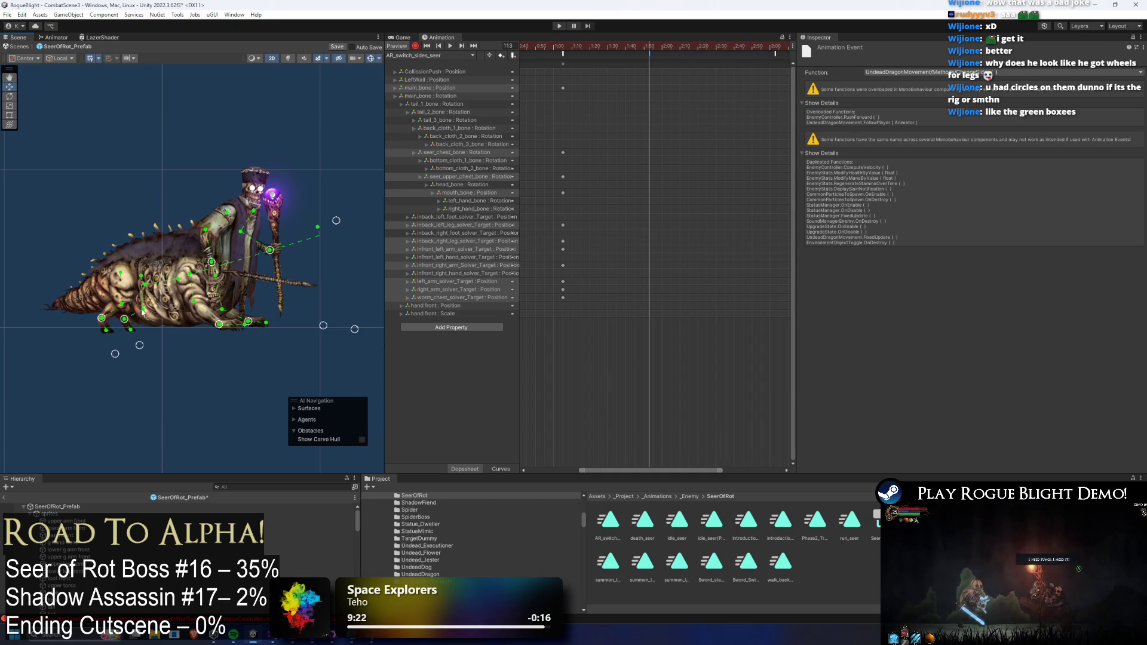
{"action": "left_click", "coordinate": [143, 312]}
- Add an animation event at frame 92 calling StopGravity, then drag an event marker earlier
{"action": "left_click", "coordinate": [610, 49]}
{"action": "double_click", "coordinate": [617, 54]}
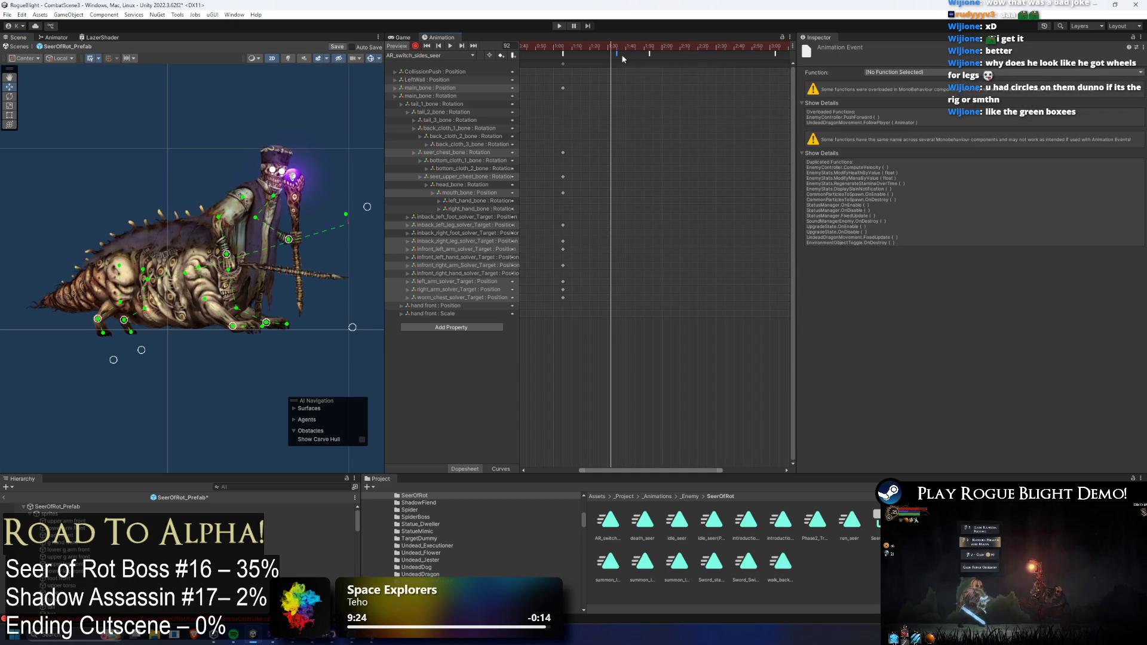
{"action": "left_click", "coordinate": [930, 72]}
{"action": "mouse_move", "coordinate": [956, 82]}
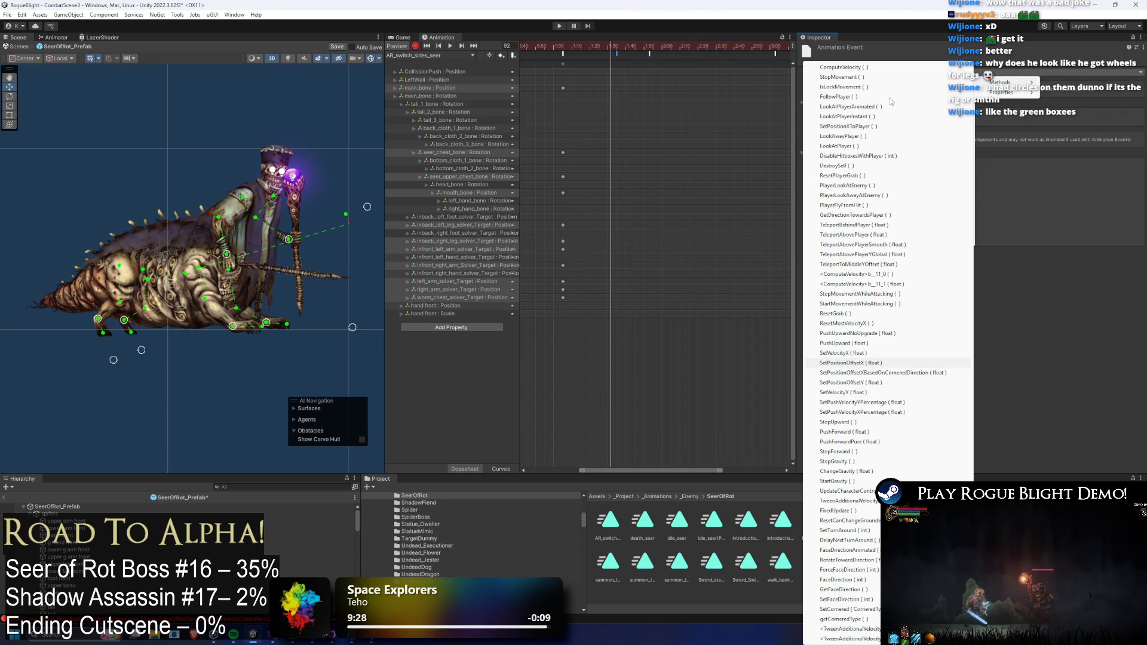
{"action": "key", "text": "Down"}
{"action": "key", "text": "Down"}
{"action": "key", "text": "Down"}
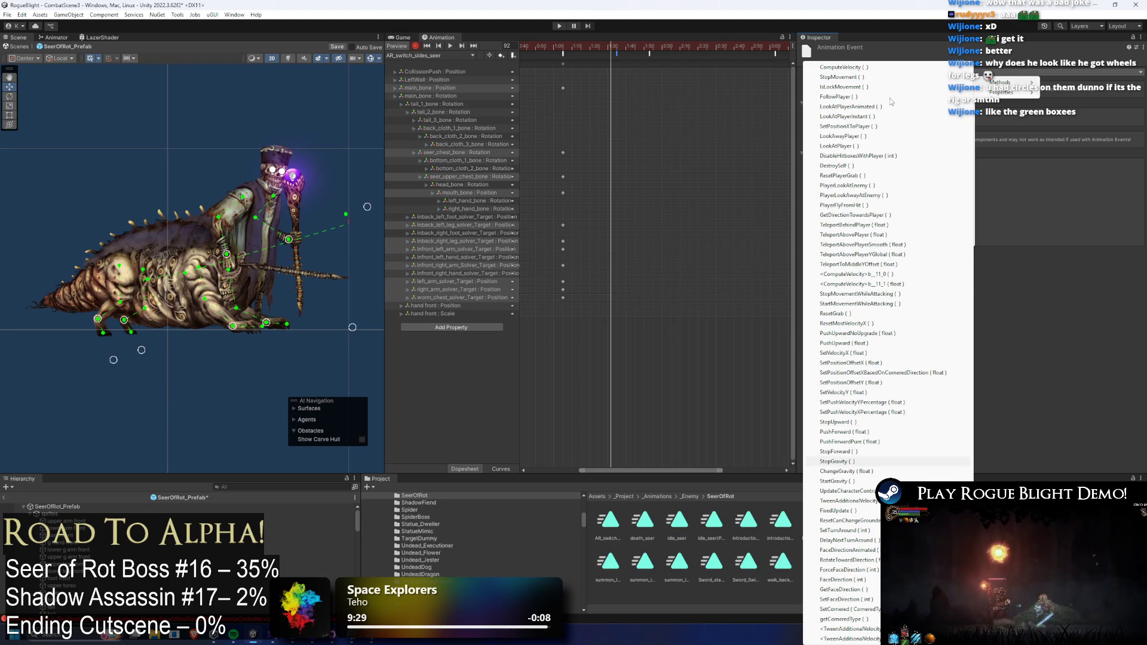
{"action": "key", "text": "Return"}
{"action": "mouse_move", "coordinate": [614, 58]}
{"action": "left_mouse_down"}
{"action": "mouse_move", "coordinate": [571, 57]}
{"action": "mouse_move", "coordinate": [652, 46]}
{"action": "left_mouse_up"}
- Select the Seer's tail sprite and then another of its sprites
{"action": "left_click", "coordinate": [158, 284]}
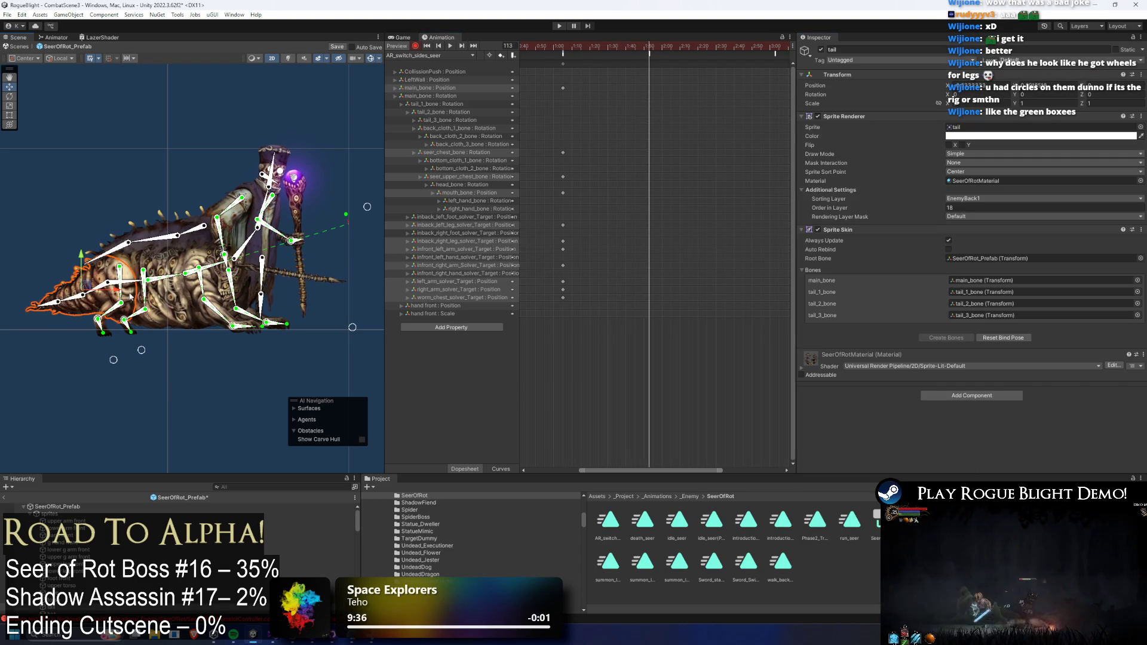
{"action": "left_click", "coordinate": [126, 286]}
{"action": "scroll", "coordinate": [87, 382], "scroll_direction": "up", "scroll_amount": 3}
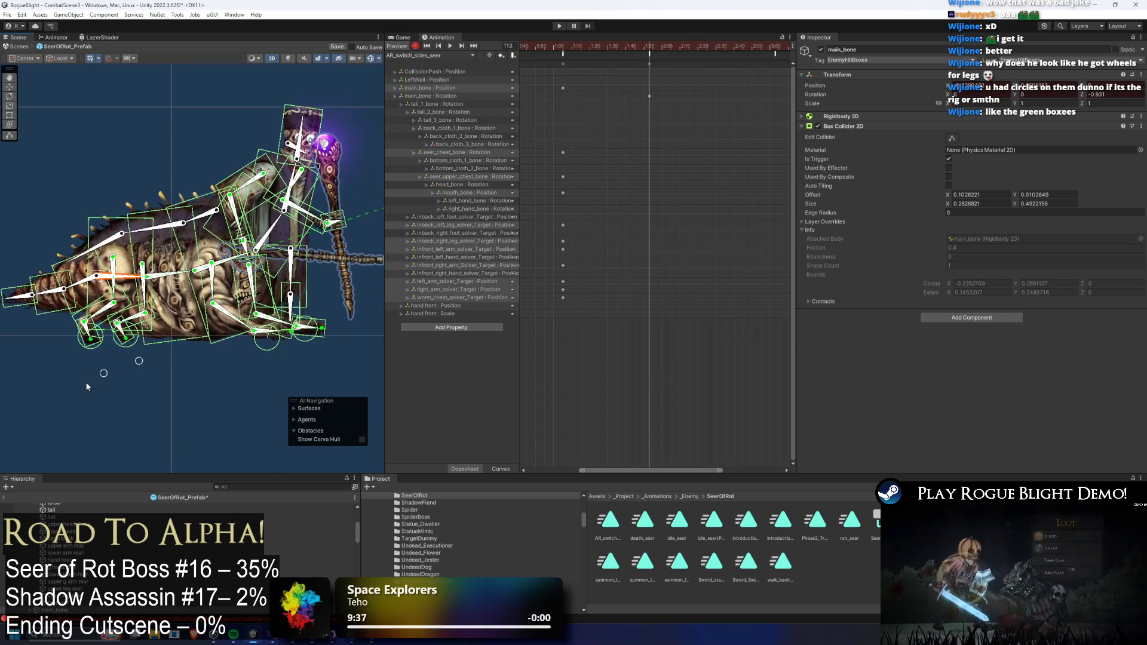
- Re-pose the Seer's front leg bones and foot target, and raise the staff hand up and right
{"action": "left_click", "coordinate": [100, 376]}
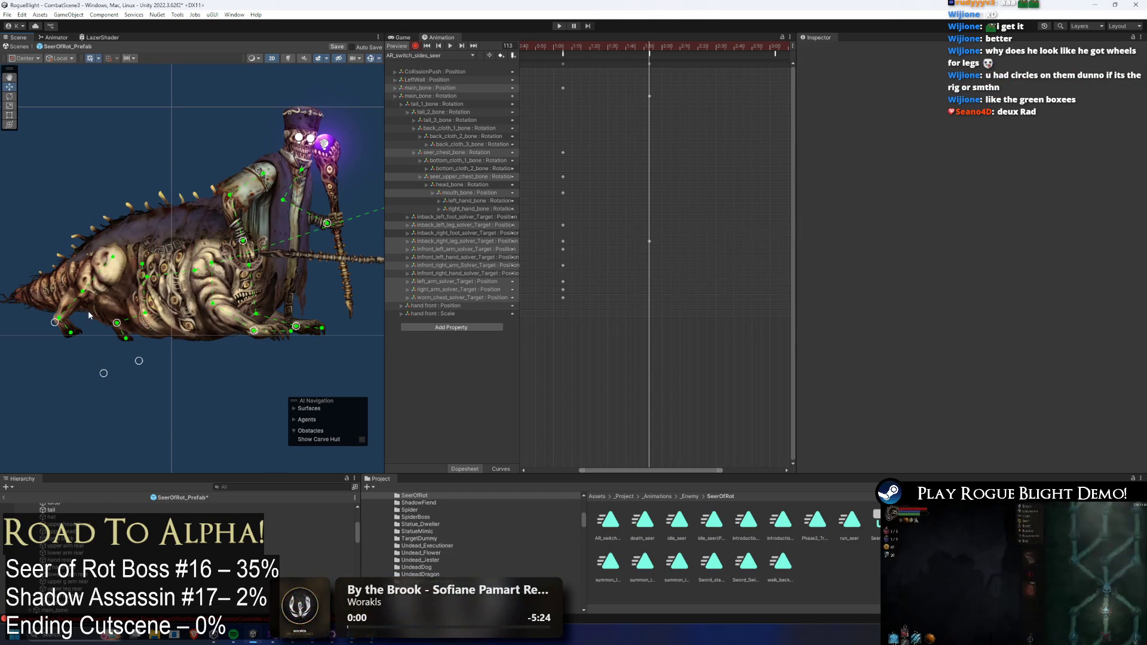
{"action": "mouse_move", "coordinate": [93, 297]}
{"action": "left_mouse_down"}
{"action": "mouse_move", "coordinate": [102, 269]}
{"action": "mouse_move", "coordinate": [74, 291]}
{"action": "left_mouse_up"}
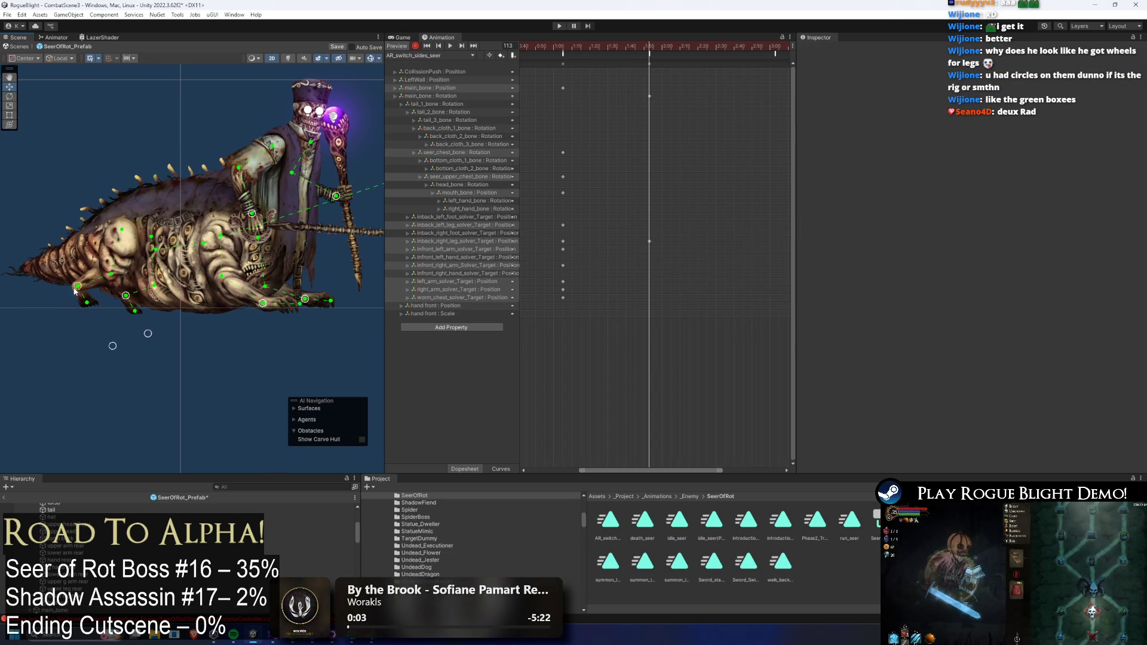
{"action": "left_click_drag", "start_coordinate": [137, 308], "coordinate": [150, 340]}
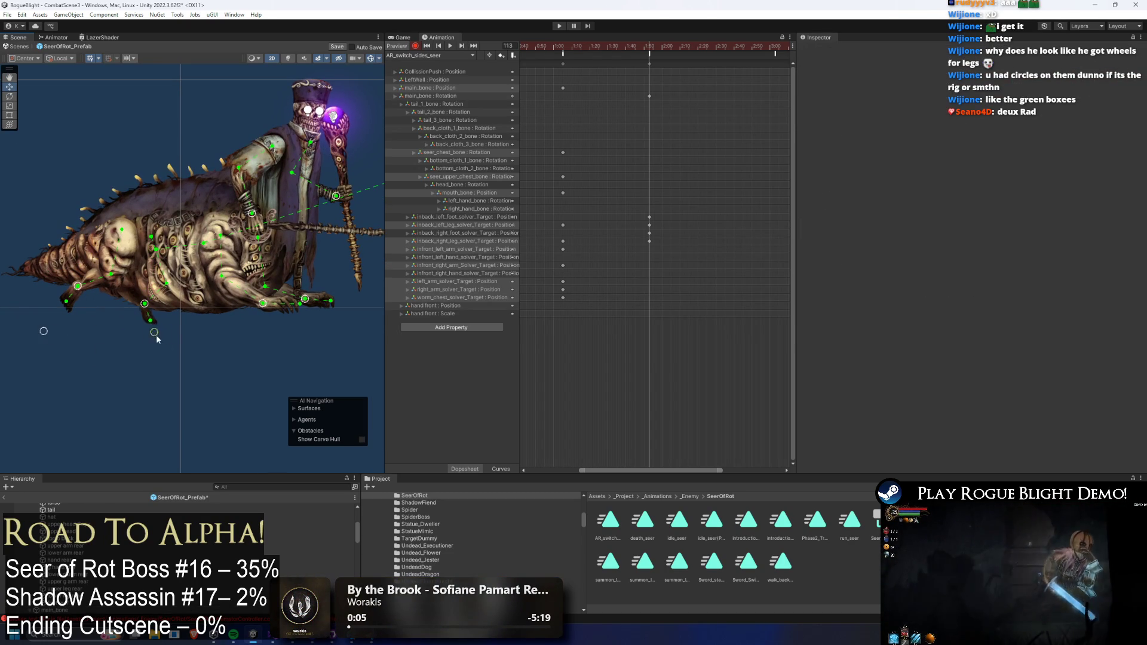
{"action": "mouse_move", "coordinate": [285, 302]}
{"action": "left_mouse_down"}
{"action": "mouse_move", "coordinate": [250, 316]}
{"action": "mouse_move", "coordinate": [232, 290]}
{"action": "mouse_move", "coordinate": [288, 275]}
{"action": "mouse_move", "coordinate": [302, 242]}
{"action": "left_mouse_up"}
{"action": "left_click_drag", "start_coordinate": [393, 282], "coordinate": [340, 254]}
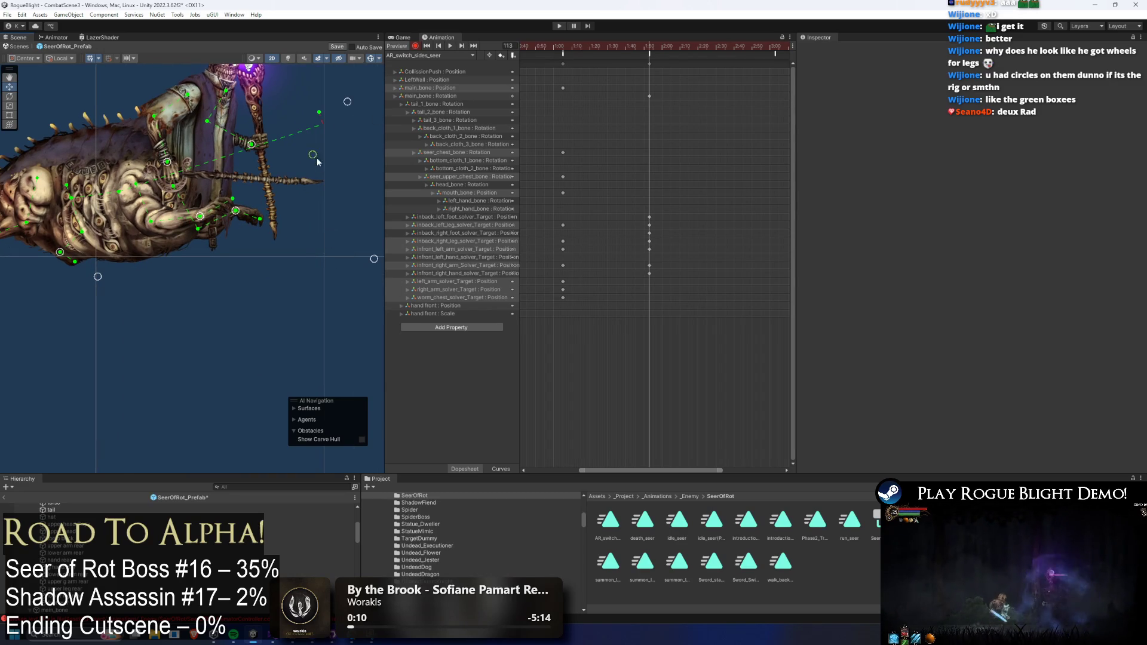
{"action": "key", "text": "f"}
{"action": "mouse_move", "coordinate": [199, 266]}
{"action": "left_mouse_down"}
{"action": "mouse_move", "coordinate": [295, 236]}
{"action": "mouse_move", "coordinate": [328, 207]}
{"action": "mouse_move", "coordinate": [241, 273]}
{"action": "left_mouse_up"}
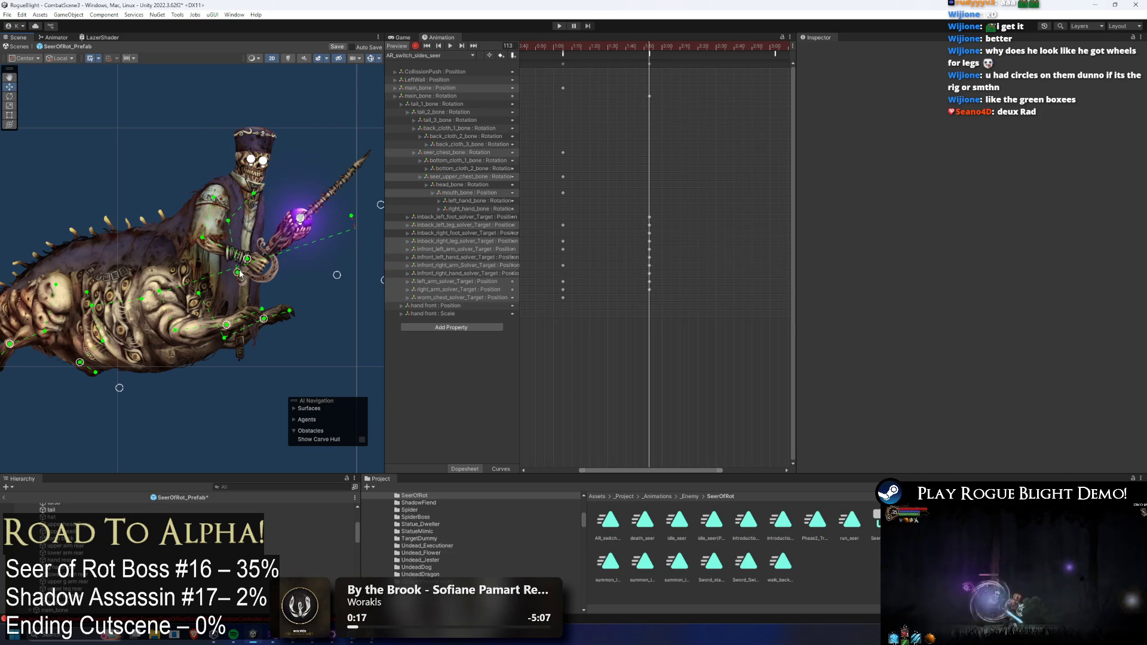
{"action": "key", "text": "f"}
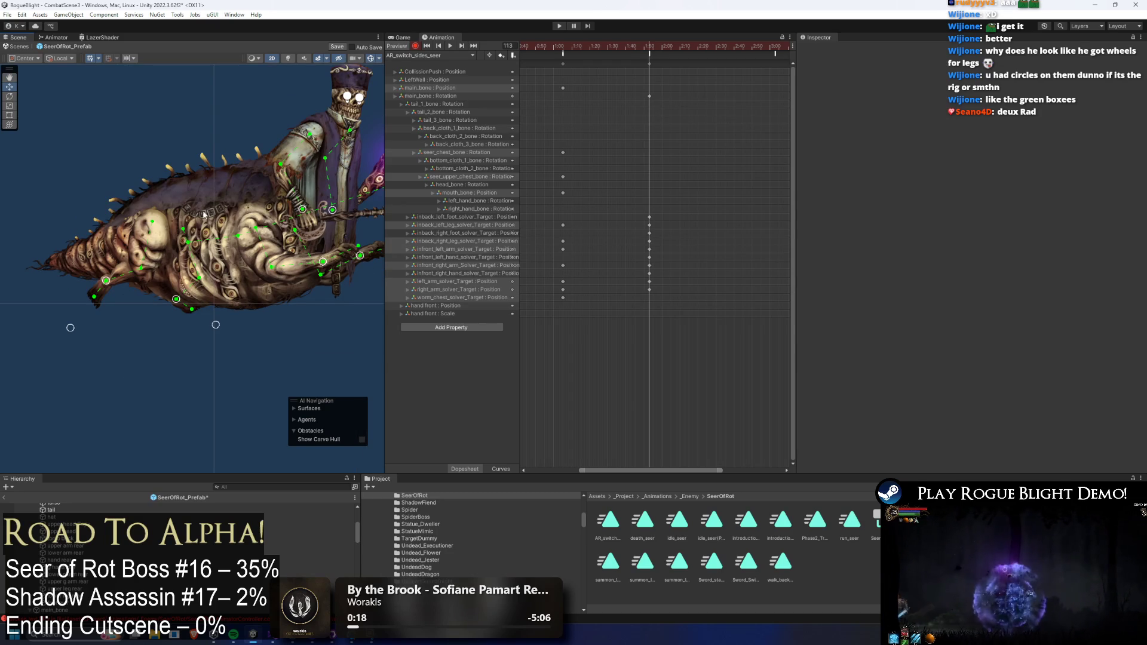
- Rotate seer_chest_bone to lean the upper body and spear, select head_bone, and scrub back to frame 64
{"action": "left_click", "coordinate": [155, 242]}
{"action": "left_click", "coordinate": [86, 236]}
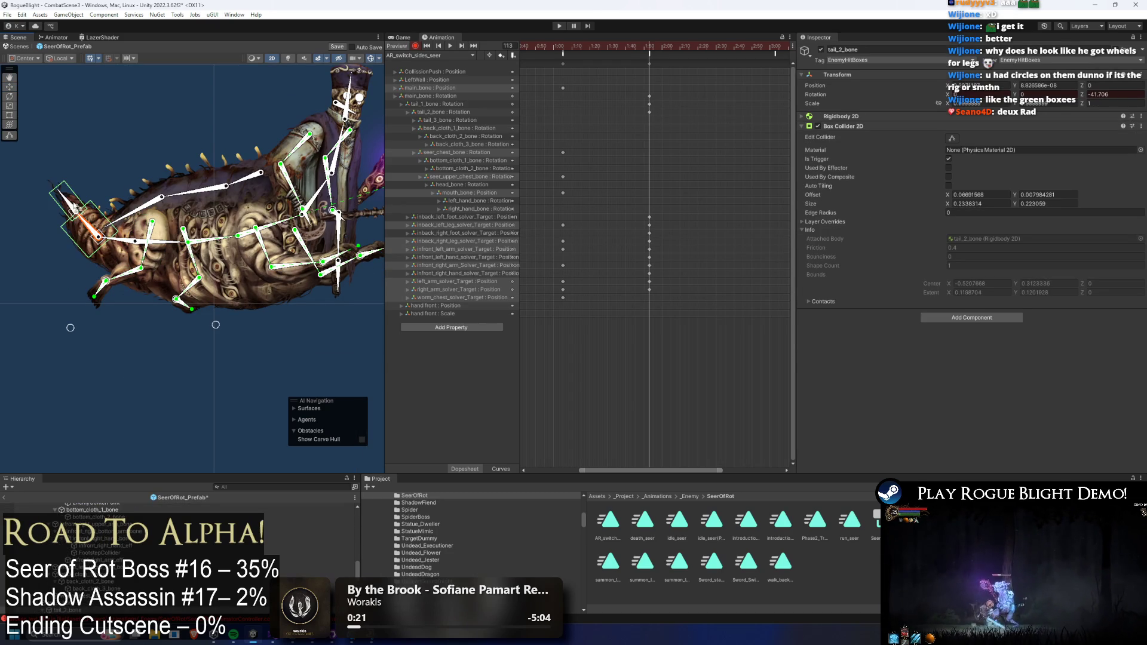
{"action": "key", "text": "f"}
{"action": "left_click", "coordinate": [225, 192]}
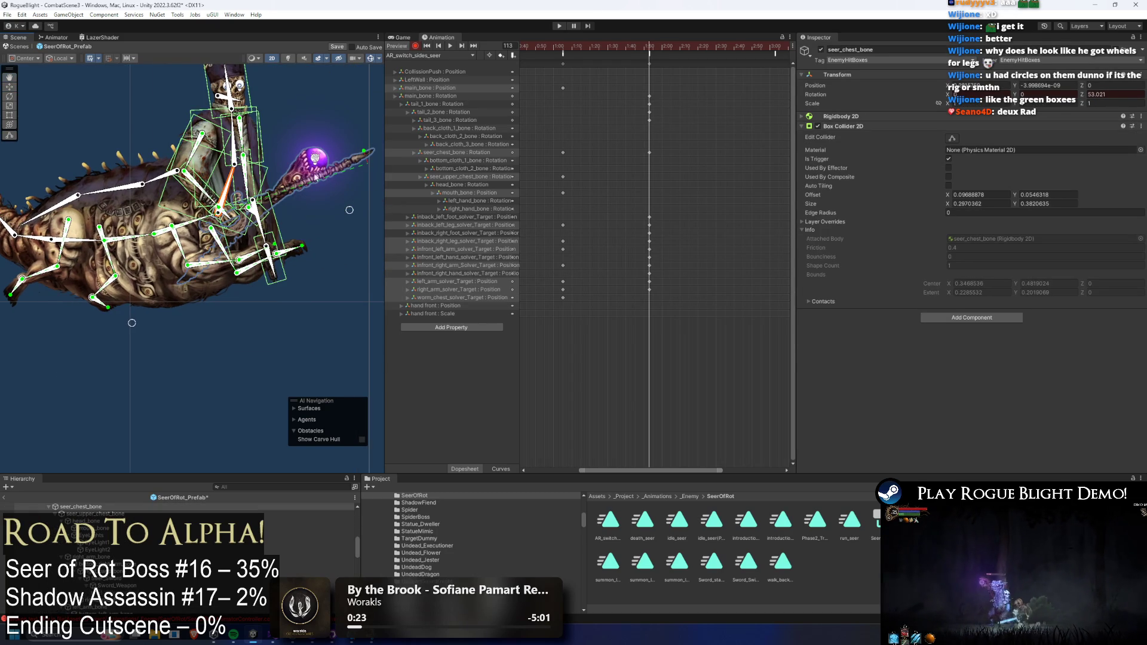
{"action": "left_click_drag", "start_coordinate": [294, 197], "coordinate": [213, 141]}
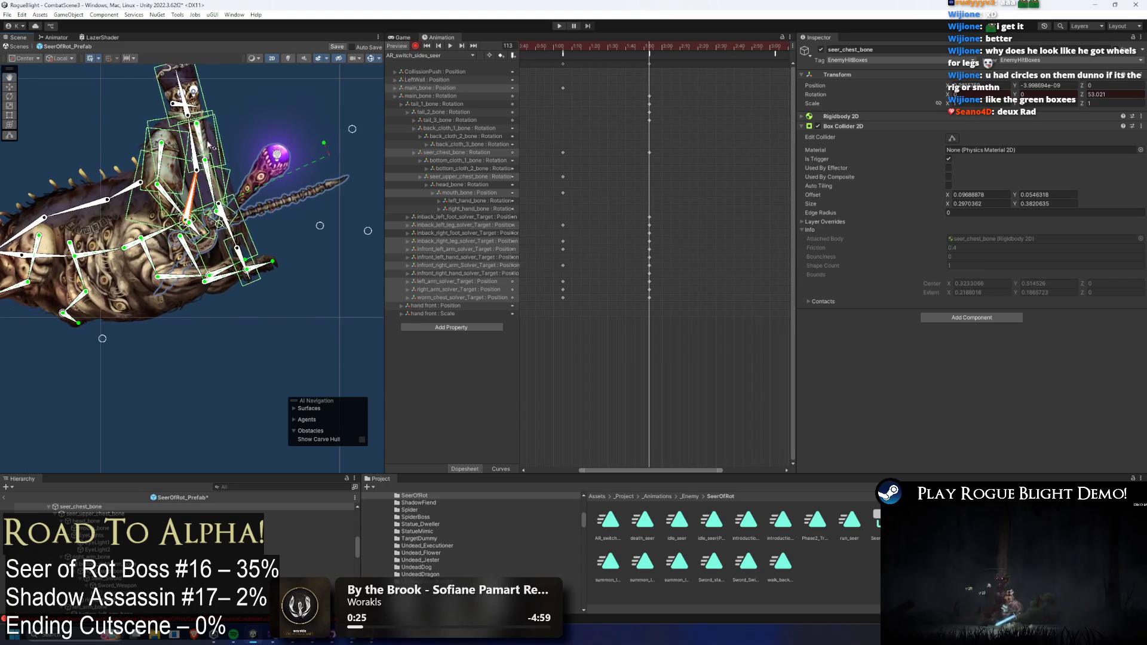
{"action": "left_click", "coordinate": [178, 82]}
{"action": "left_click_drag", "start_coordinate": [651, 46], "coordinate": [562, 49]}
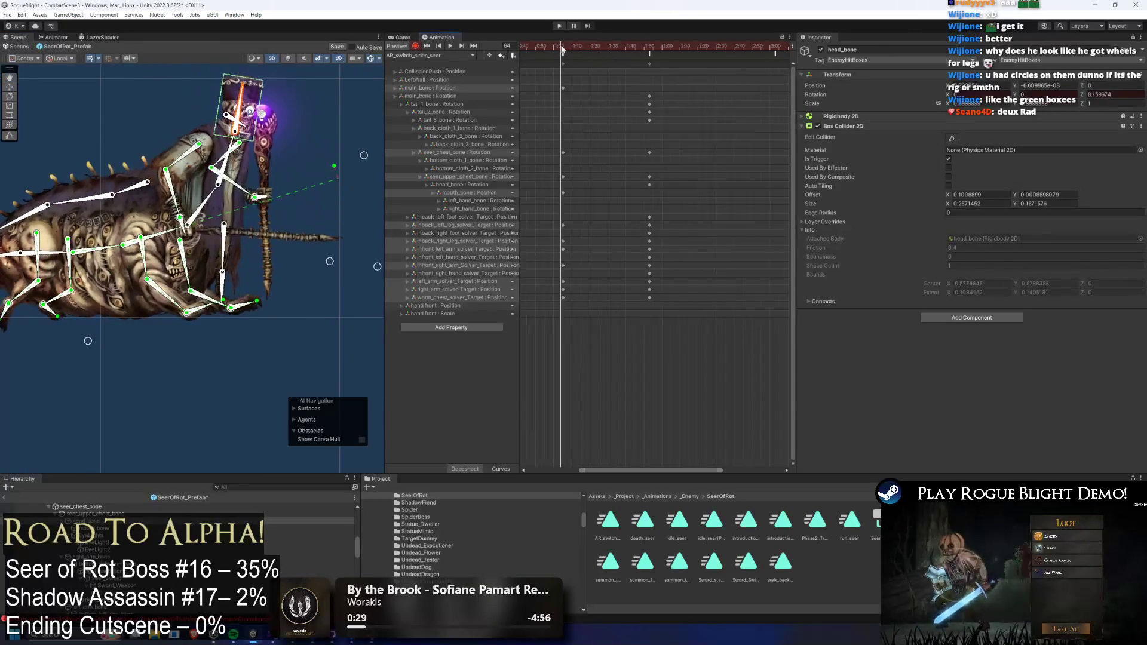
- Record a main_bone rotation key at 1:00 from its key at 0:30
{"action": "scroll", "coordinate": [708, 96], "scroll_direction": "down", "scroll_amount": 2}
{"action": "left_click", "coordinate": [538, 114]}
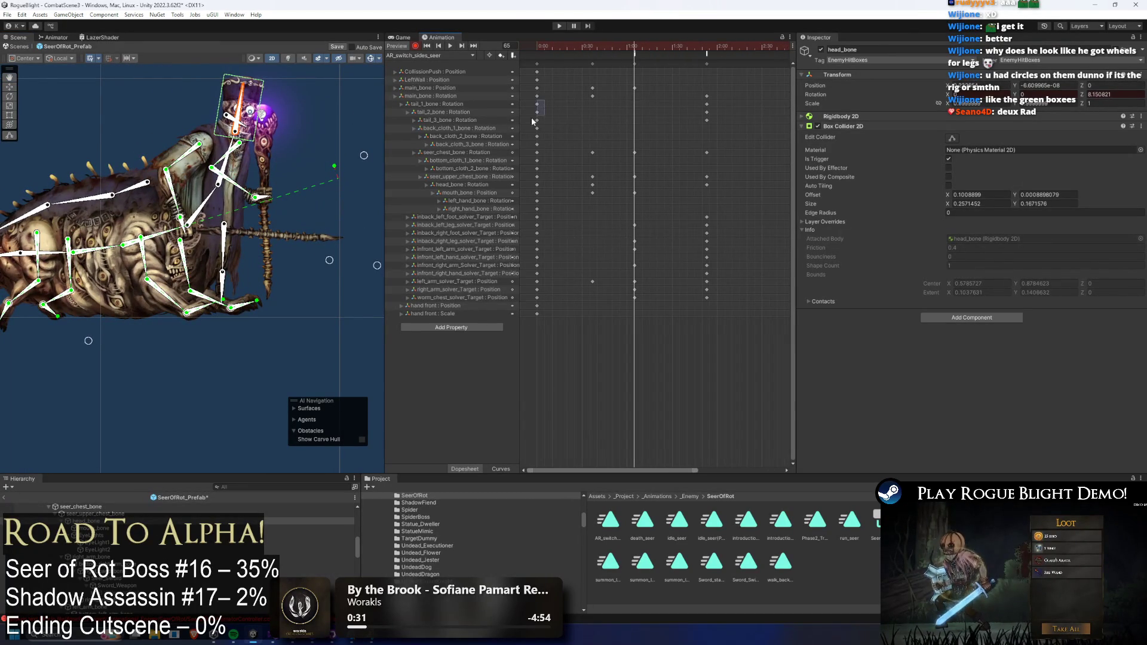
{"action": "left_click_drag", "start_coordinate": [539, 115], "coordinate": [536, 122]}
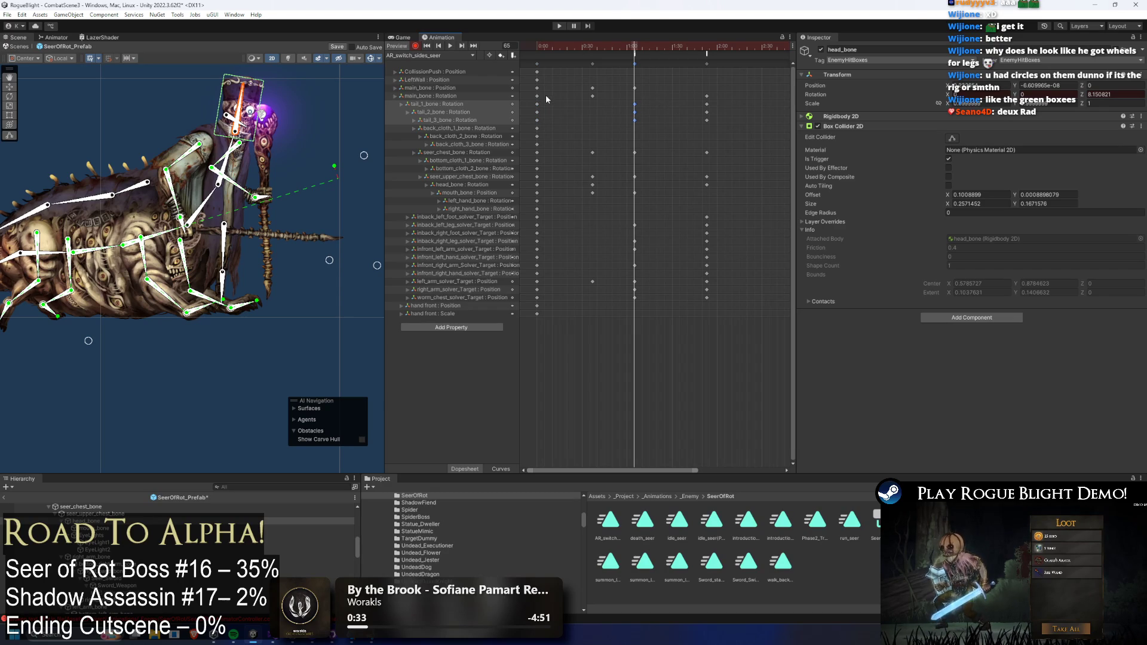
{"action": "left_click", "coordinate": [592, 95]}
{"action": "key", "text": "ctrl+v"}
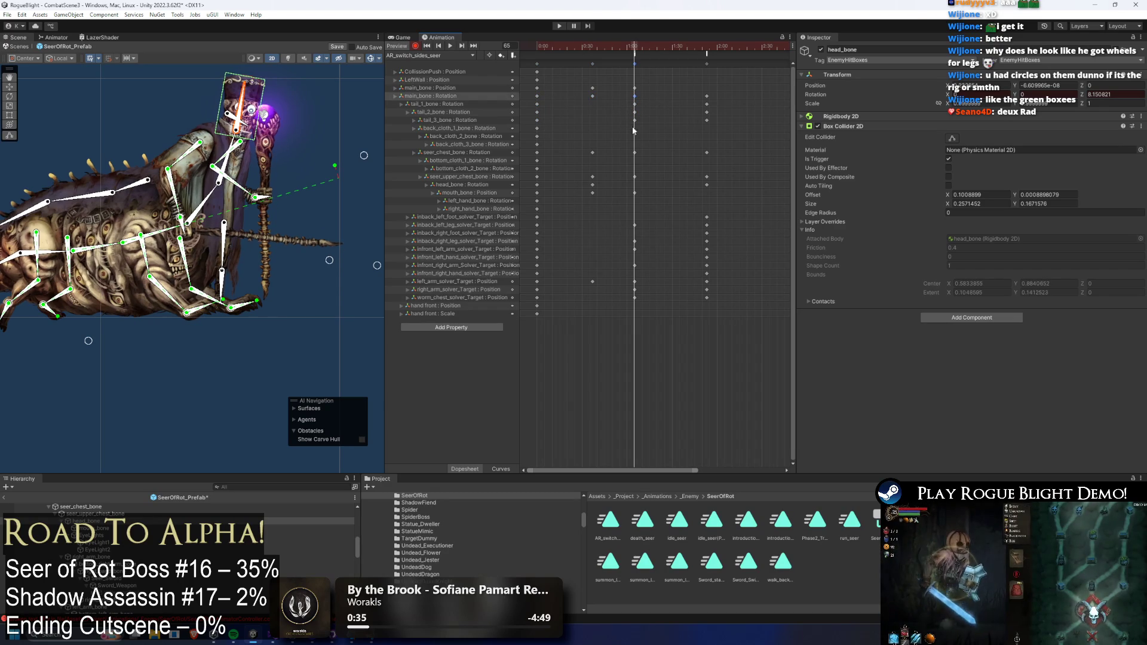
- Select the head_bone and solver target keys at 0:00, scrub to frame 35 and play the preview
{"action": "left_click", "coordinate": [537, 184]}
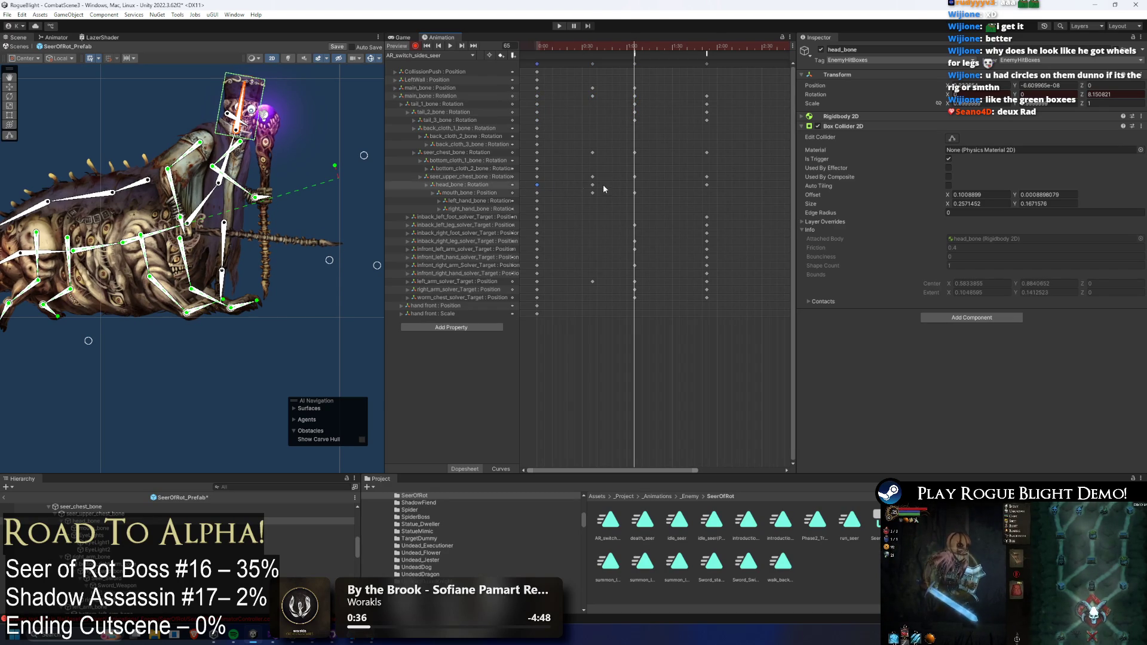
{"action": "left_click", "coordinate": [536, 224]}
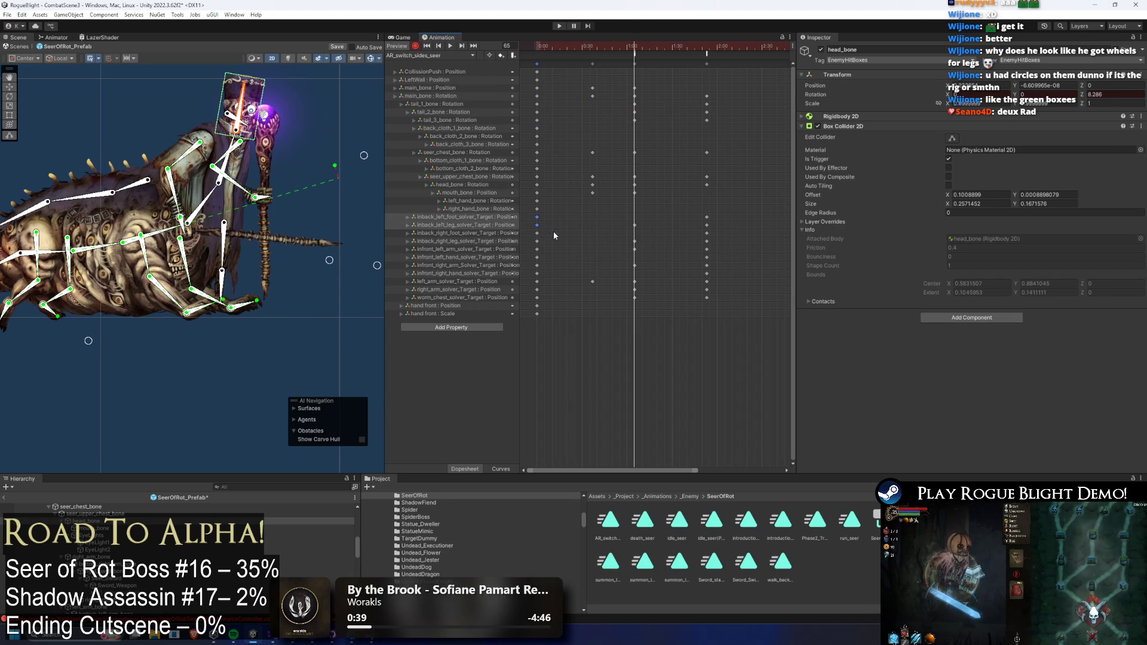
{"action": "left_click", "coordinate": [536, 241], "text": "shift"}
{"action": "left_click", "coordinate": [536, 249], "text": "shift"}
{"action": "left_click", "coordinate": [537, 265], "text": "shift"}
{"action": "mouse_move", "coordinate": [602, 41]}
{"action": "left_mouse_down"}
{"action": "mouse_move", "coordinate": [629, 45]}
{"action": "mouse_move", "coordinate": [590, 53]}
{"action": "mouse_move", "coordinate": [668, 47]}
{"action": "left_mouse_up"}
{"action": "key", "text": "space"}
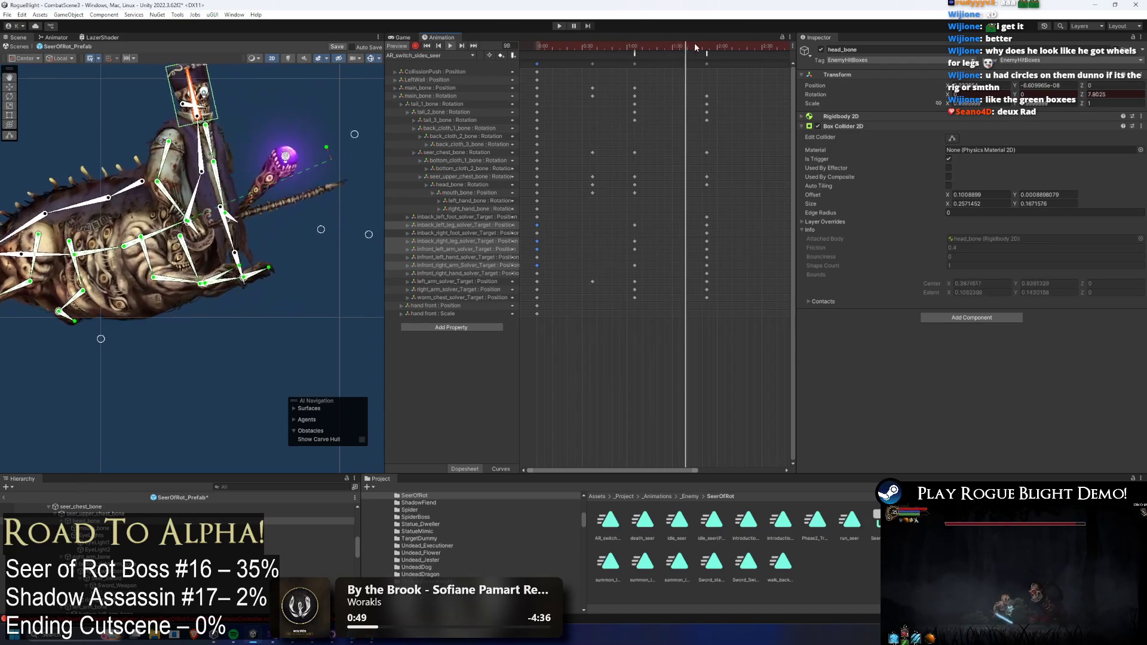
- Add a new animation event at the current time on the event line
{"action": "scroll", "coordinate": [729, 66], "scroll_direction": "down", "scroll_amount": 1}
{"action": "scroll", "coordinate": [697, 72], "scroll_direction": "down", "scroll_amount": 2}
{"action": "double_click", "coordinate": [642, 54]}
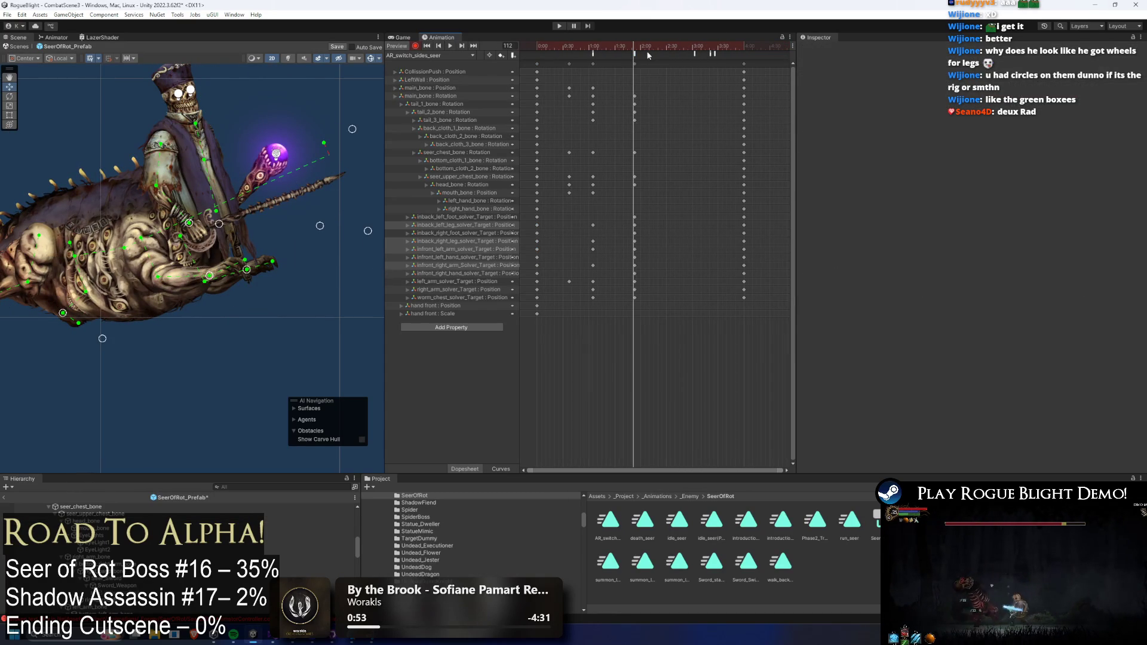
- Delete the three extra animation events and make the remaining new event call EnemyController StartGravity
{"action": "left_click", "coordinate": [878, 73]}
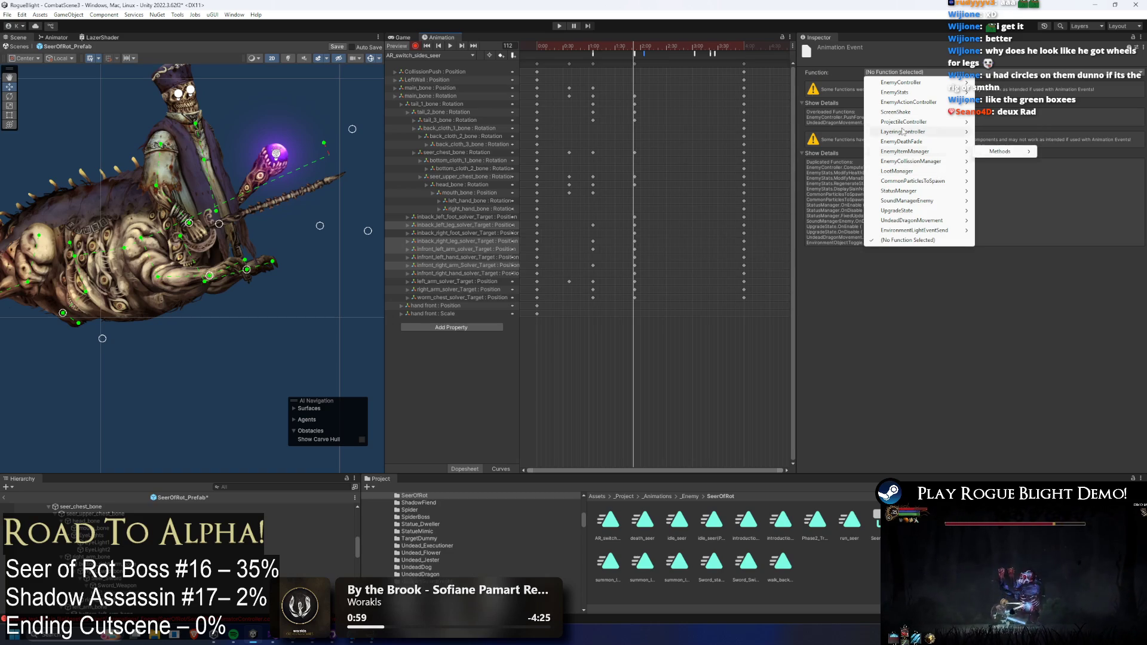
{"action": "left_click_drag", "start_coordinate": [680, 52], "coordinate": [735, 53]}
{"action": "key", "text": "Delete"}
{"action": "left_click", "coordinate": [645, 54]}
{"action": "left_click", "coordinate": [928, 73]}
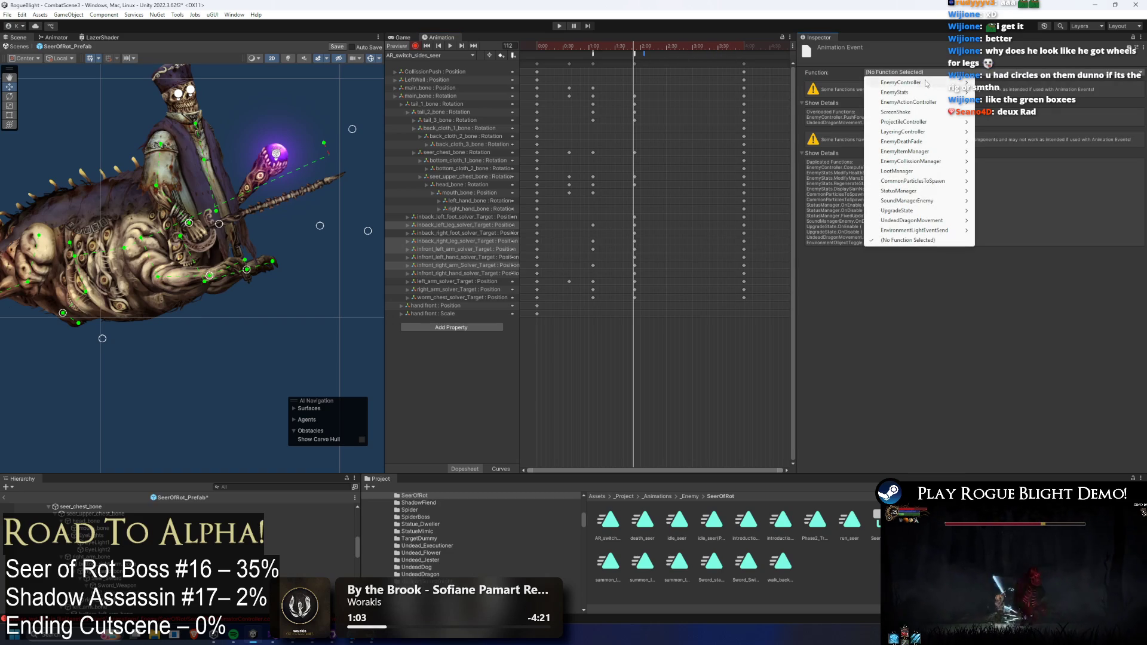
{"action": "mouse_move", "coordinate": [932, 125]}
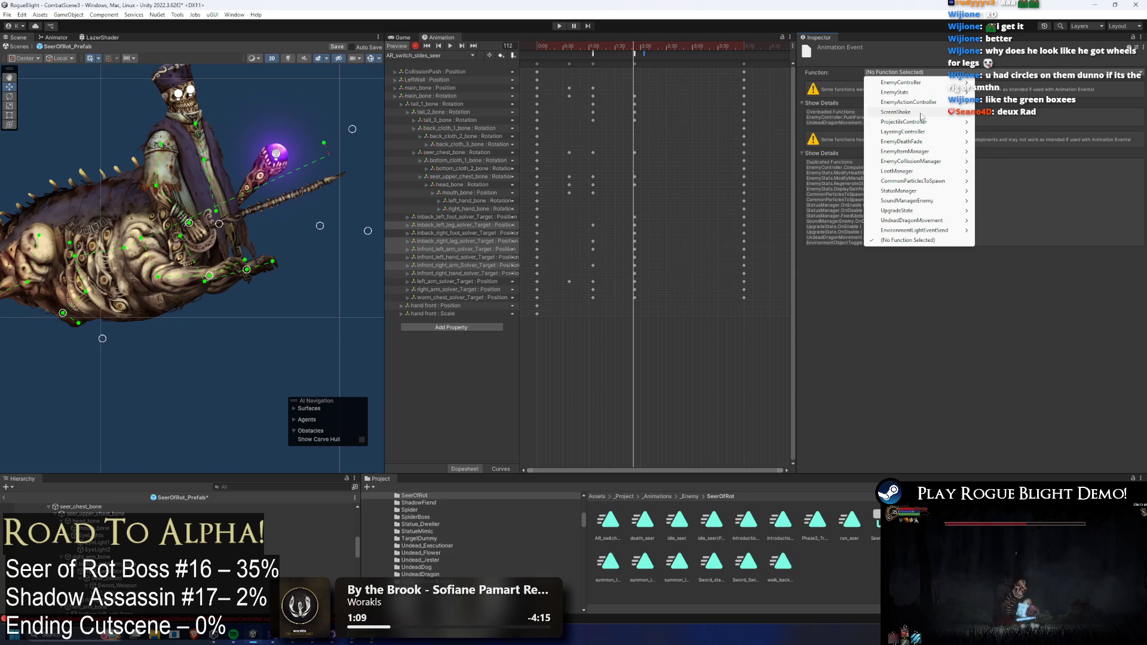
{"action": "mouse_move", "coordinate": [933, 87]}
{"action": "mouse_move", "coordinate": [1004, 83]}
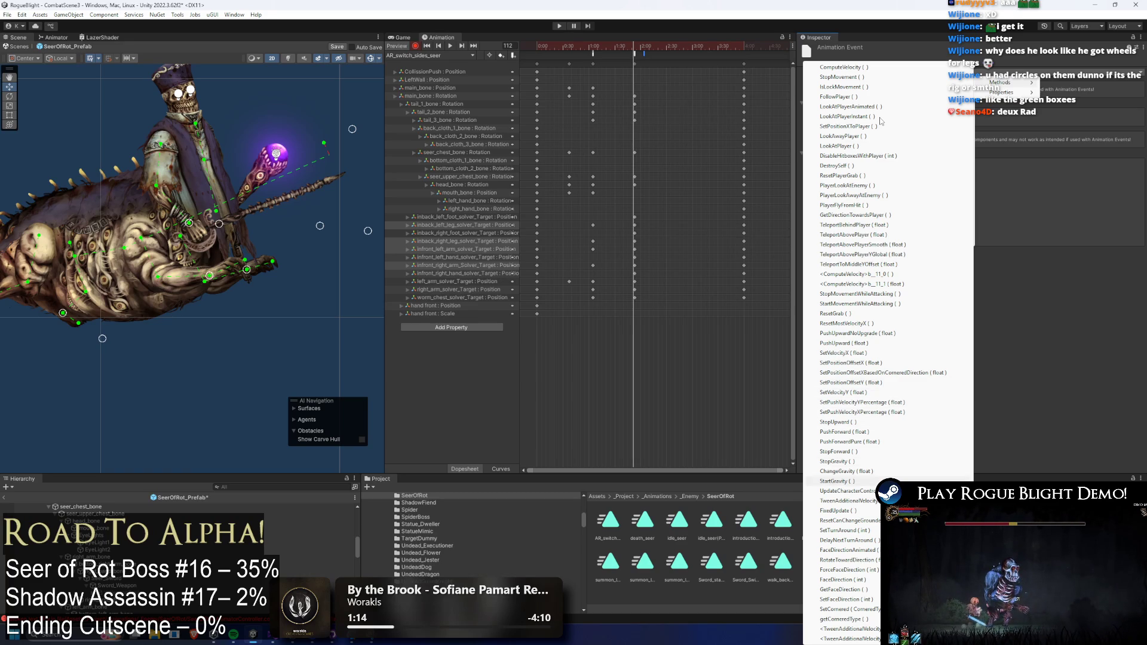
{"action": "left_click", "coordinate": [837, 481]}
- Preview the clip to check the ChangeSides and StartGravity events, then show the Animator graph
{"action": "mouse_move", "coordinate": [635, 45]}
{"action": "left_mouse_down"}
{"action": "mouse_move", "coordinate": [645, 45]}
{"action": "mouse_move", "coordinate": [590, 45]}
{"action": "mouse_move", "coordinate": [639, 47]}
{"action": "mouse_move", "coordinate": [594, 56]}
{"action": "left_mouse_up"}
{"action": "left_click", "coordinate": [636, 55]}
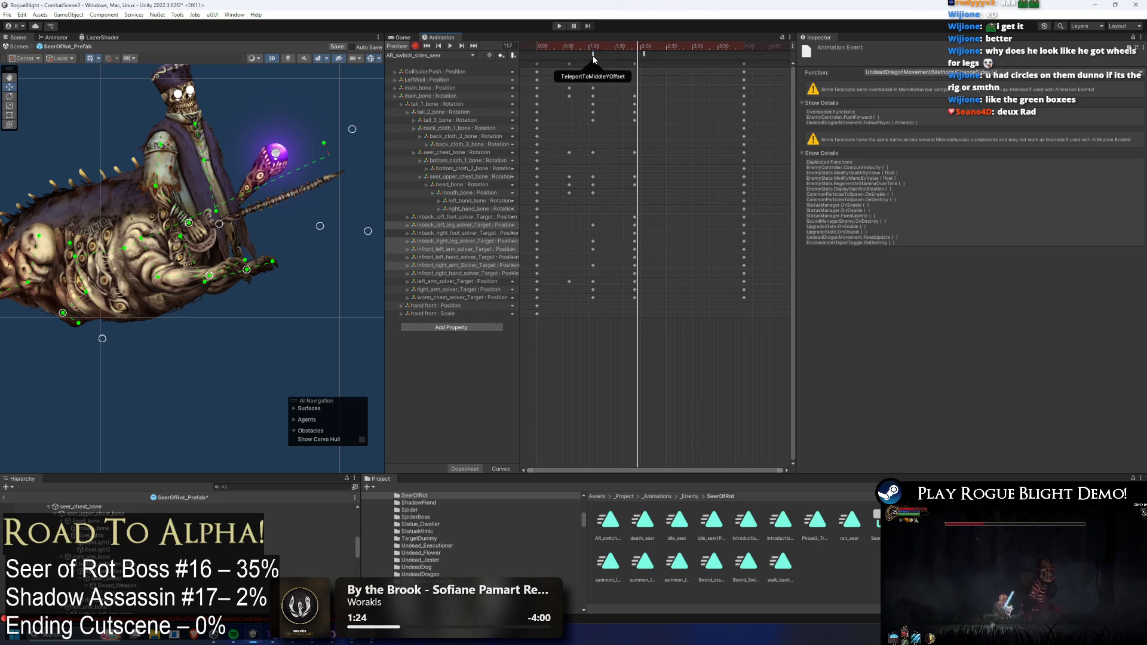
{"action": "key", "text": "period"}
{"action": "left_click", "coordinate": [634, 55]}
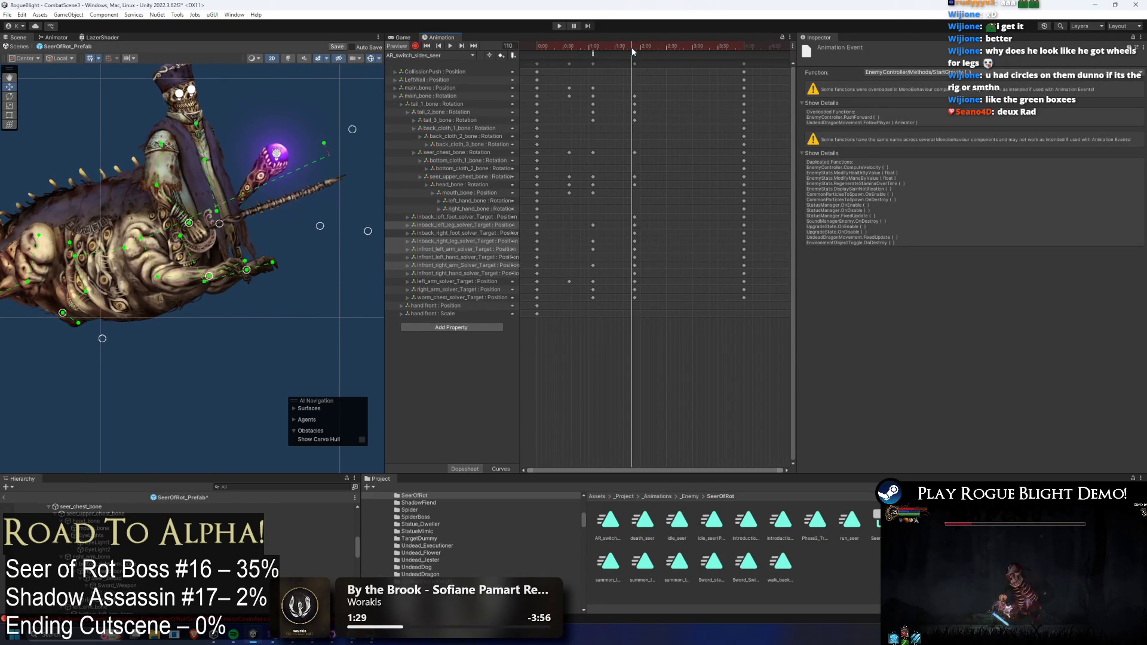
{"action": "left_click", "coordinate": [657, 50]}
{"action": "key", "text": "space"}
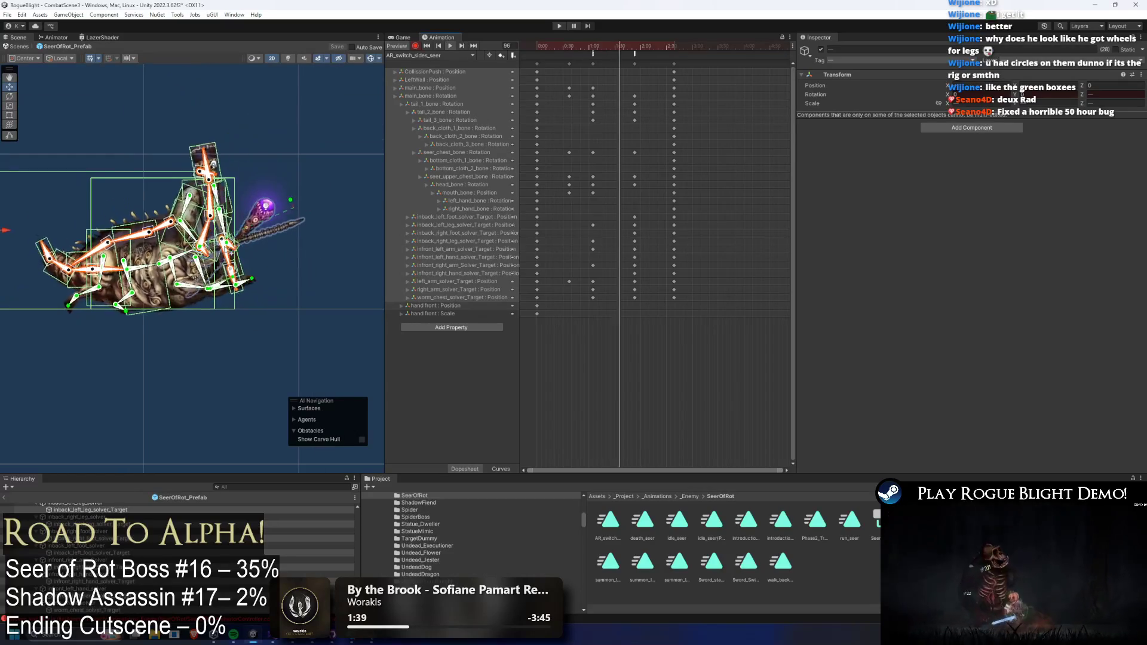
{"action": "left_click", "coordinate": [96, 127]}
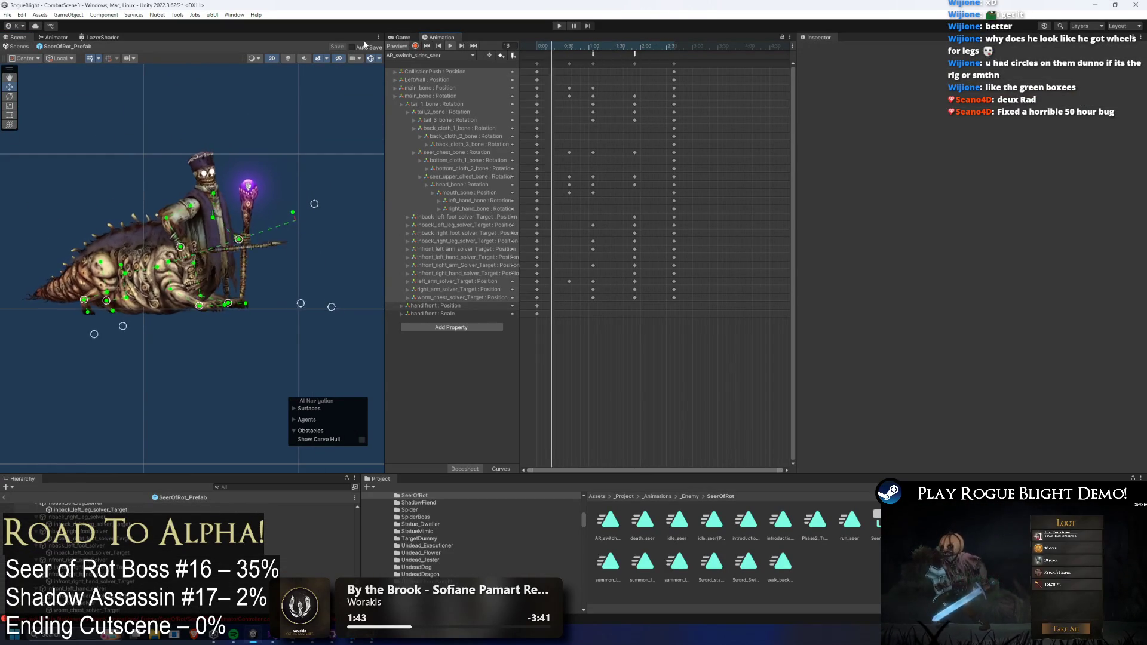
{"action": "key", "text": "ctrl+9"}
- Check the AR Switch Sides transition, then duplicate SeerOfRot_Prefab's Long Range action pattern and expand the copy
{"action": "left_click", "coordinate": [172, 211]}
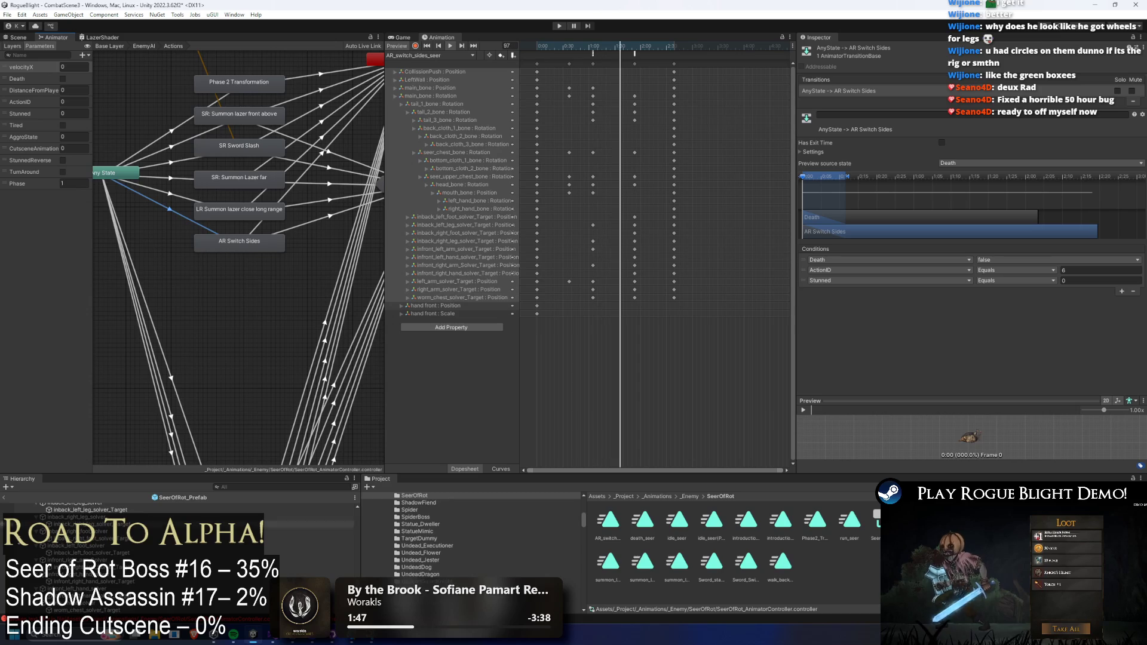
{"action": "scroll", "coordinate": [97, 517], "scroll_direction": "up", "scroll_amount": 10}
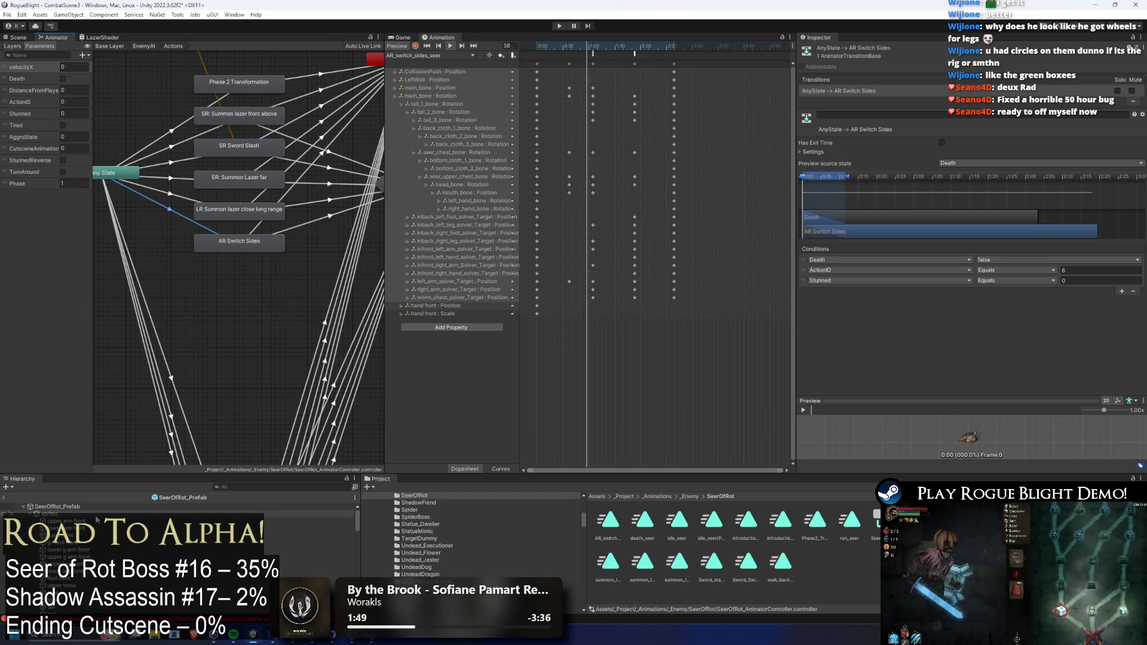
{"action": "left_click", "coordinate": [93, 508]}
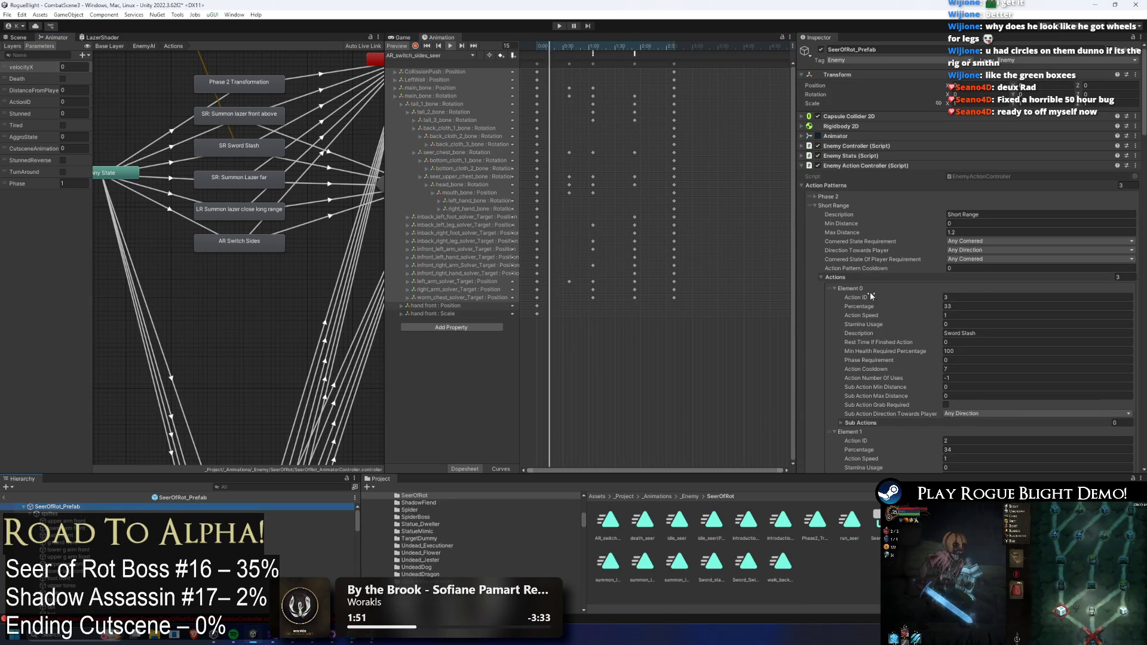
{"action": "left_click", "coordinate": [847, 207]}
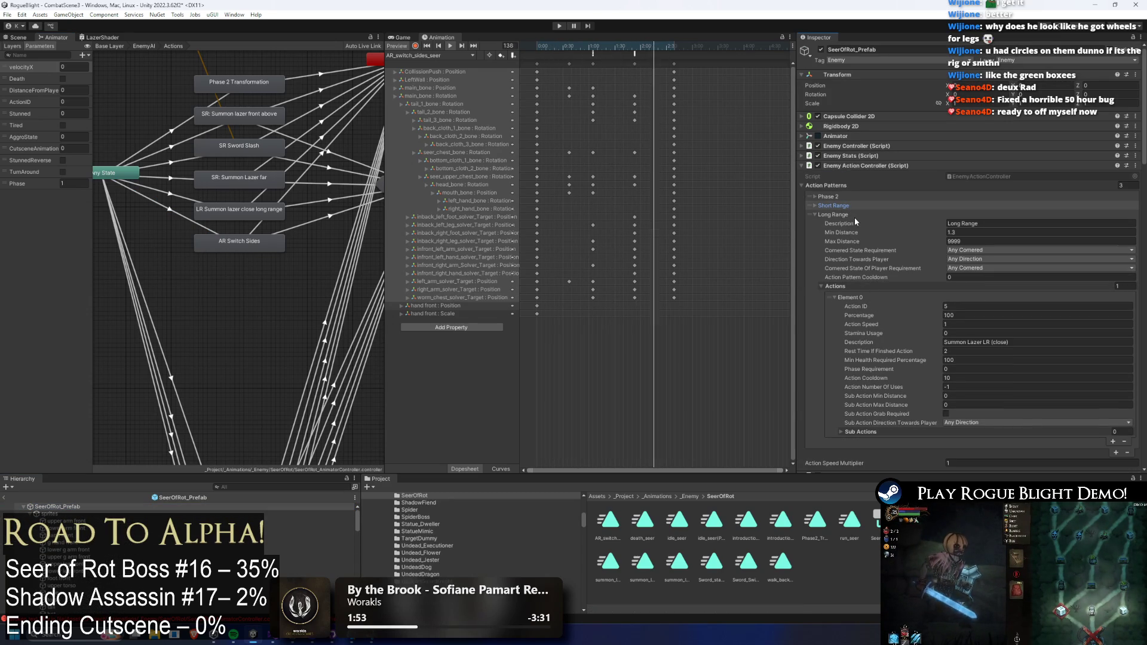
{"action": "left_click", "coordinate": [856, 217]}
{"action": "key", "text": "ctrl+d"}
{"action": "left_click", "coordinate": [859, 222]}
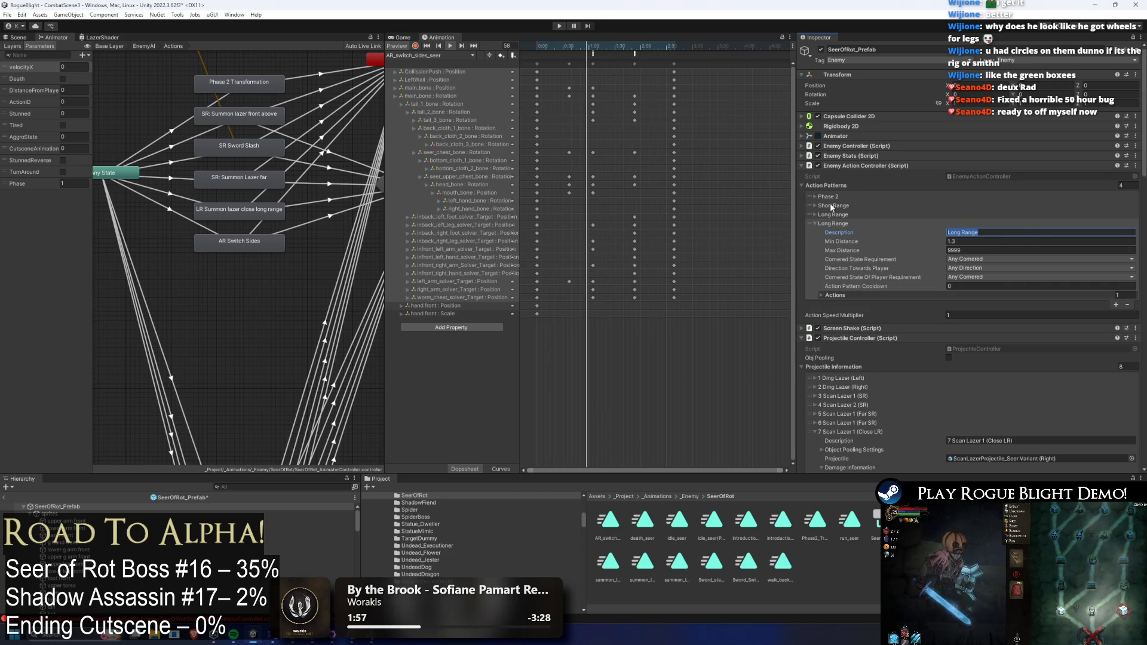
- Name the copied pattern 'Any Rnage' with Min Distance 0 and compare ActionIDs on the Animator transitions
{"action": "type", "text": "Any Rnage"}
{"action": "key", "text": "Tab"}
{"action": "type", "text": "0"}
{"action": "left_click", "coordinate": [936, 294]}
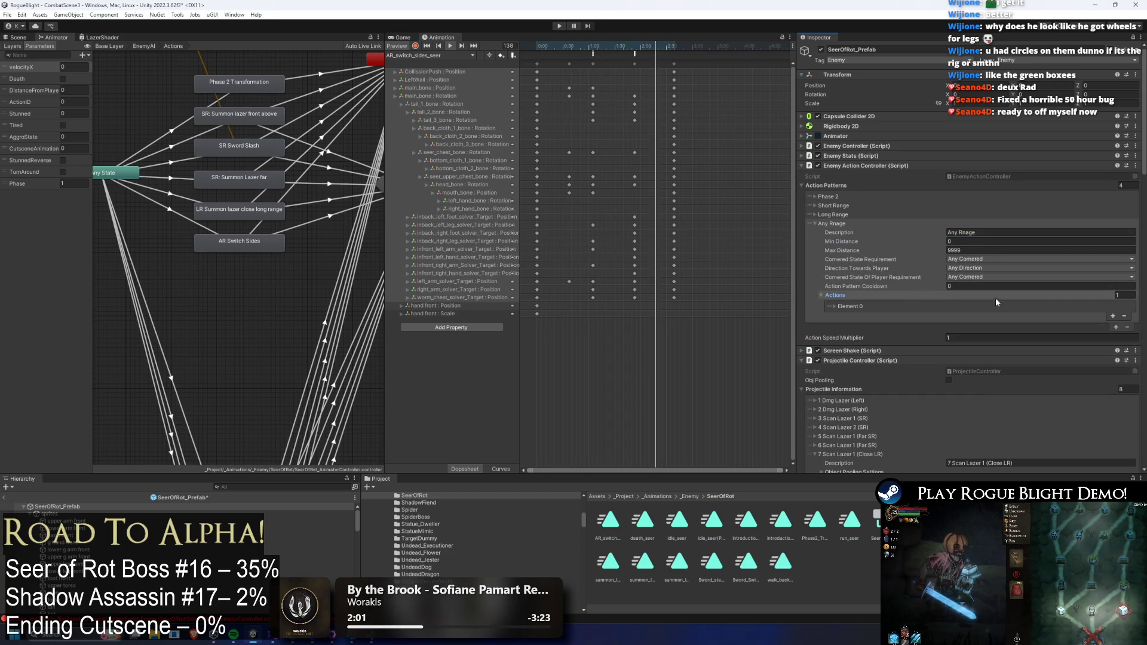
{"action": "left_click", "coordinate": [945, 304]}
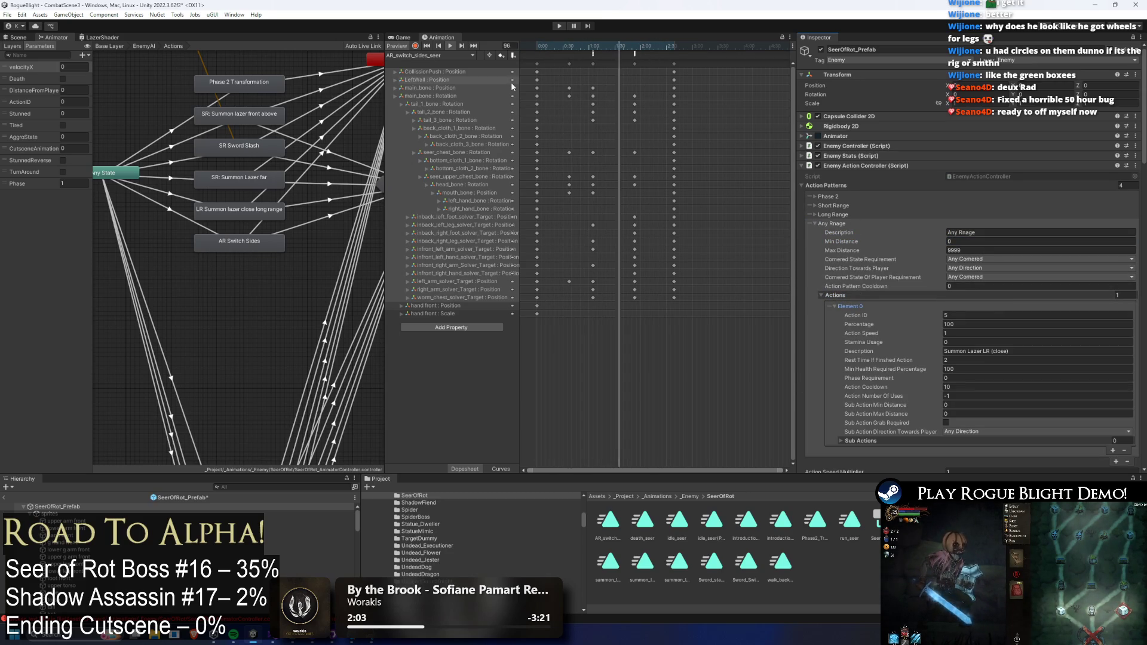
{"action": "left_click", "coordinate": [177, 215]}
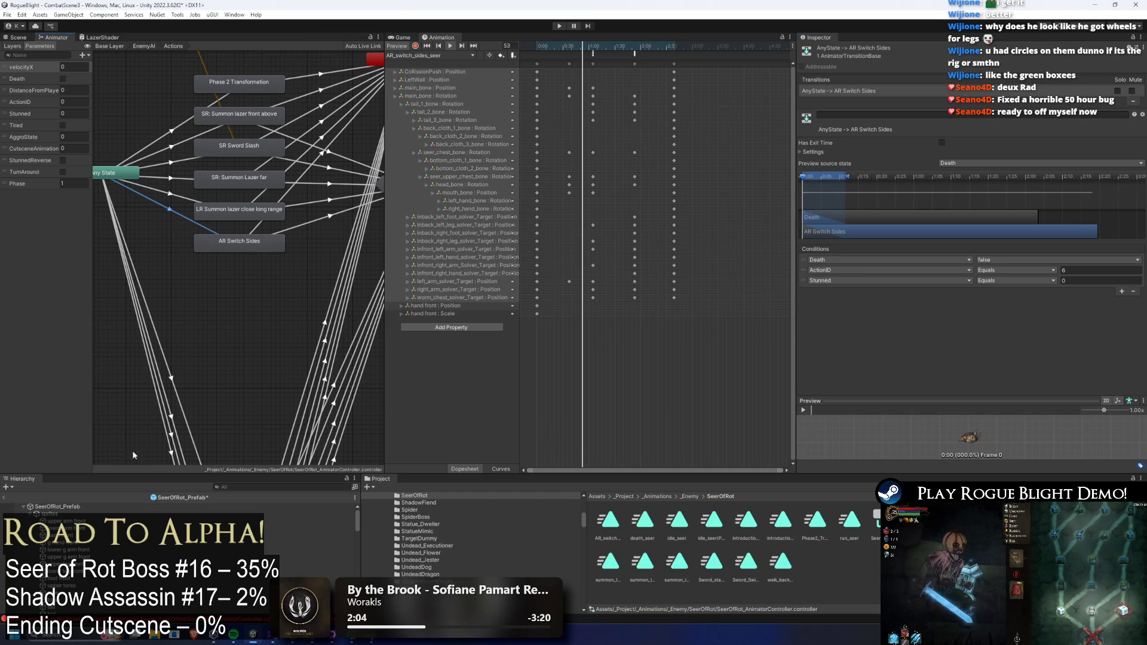
{"action": "left_click", "coordinate": [171, 194]}
{"action": "left_click", "coordinate": [57, 506]}
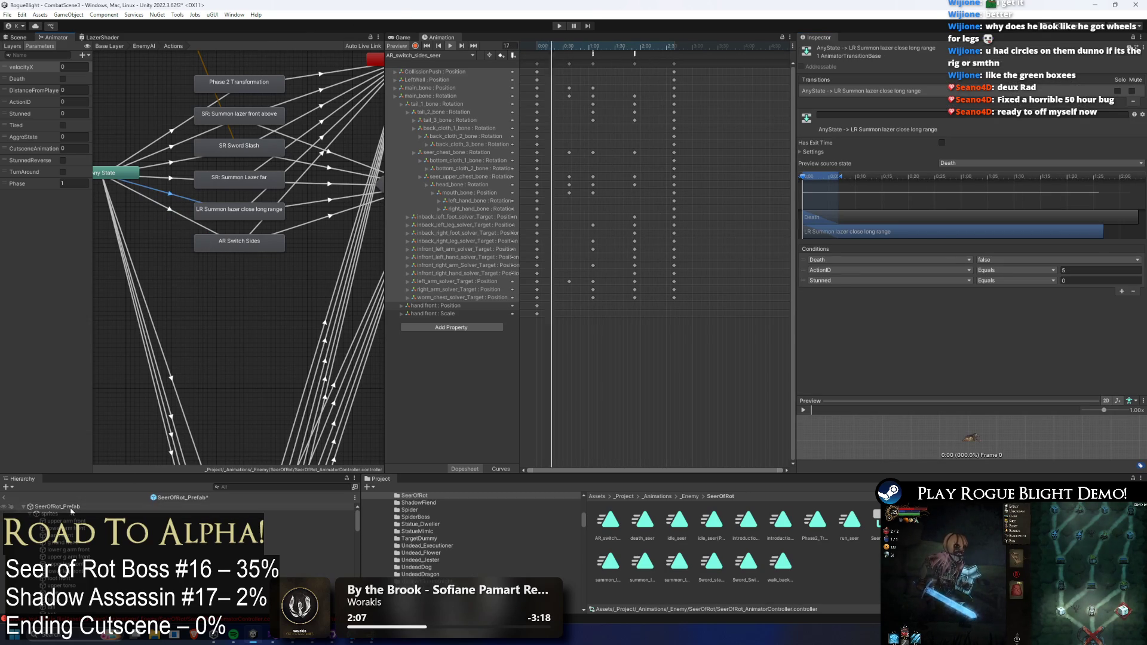
- Set its action to ID 6, 'AR Switch Sides', cooldown 0, move it to the top, and play
{"action": "left_click", "coordinate": [967, 314]}
{"action": "type", "text": "6"}
{"action": "left_click", "coordinate": [1015, 350]}
{"action": "type", "text": "AR Switch Sides"}
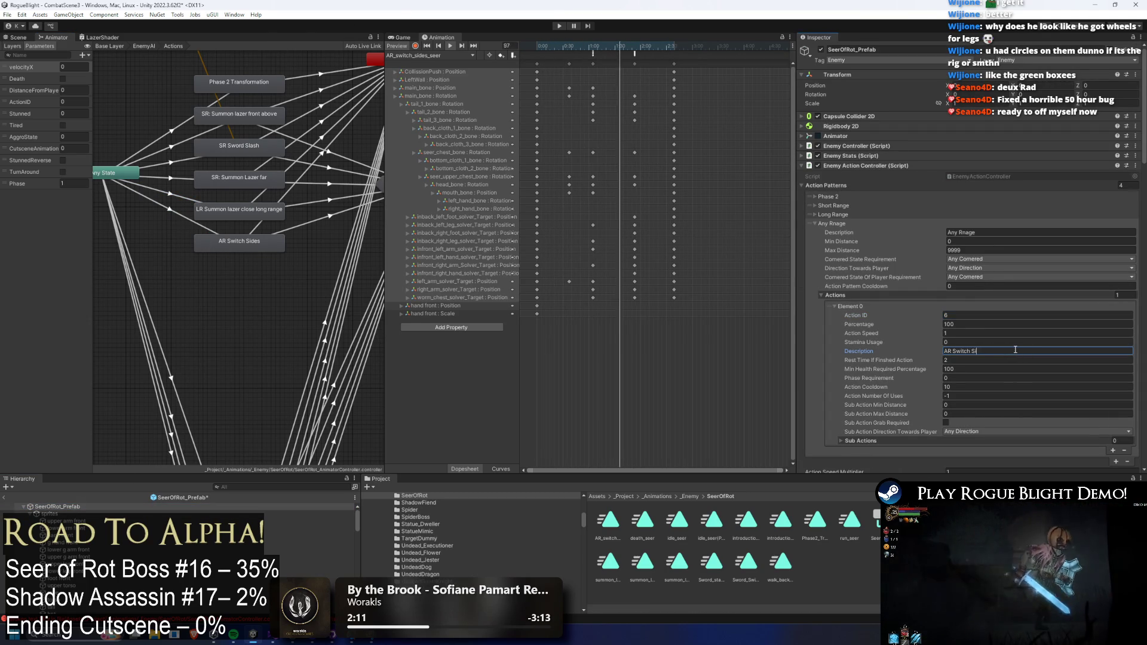
{"action": "left_click", "coordinate": [962, 386]}
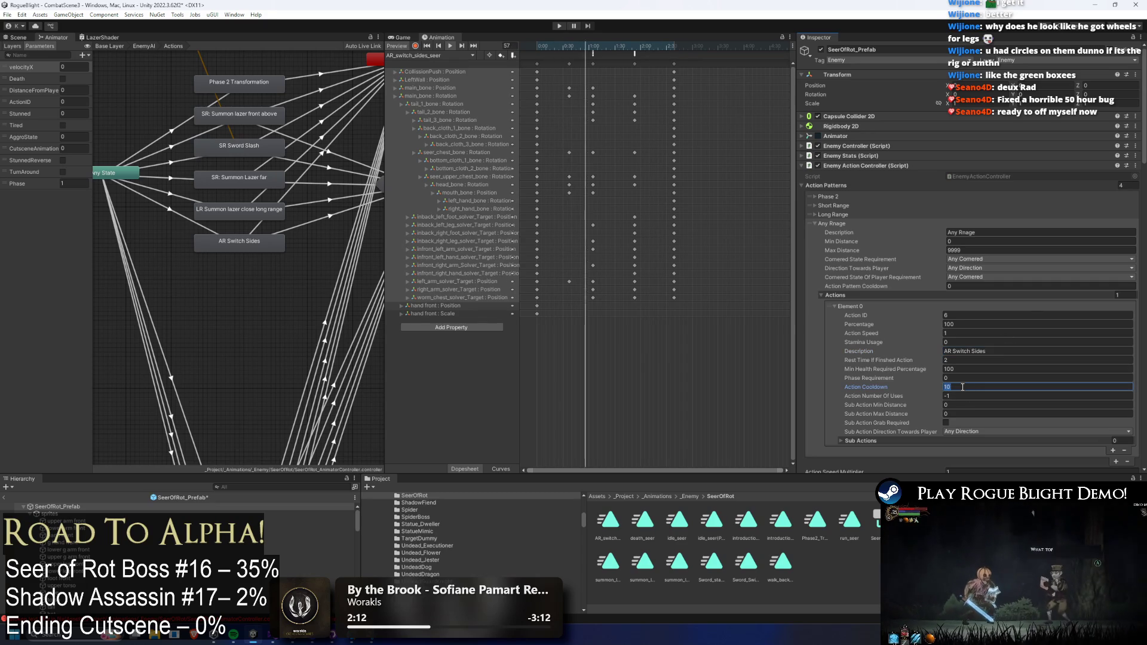
{"action": "type", "text": "0"}
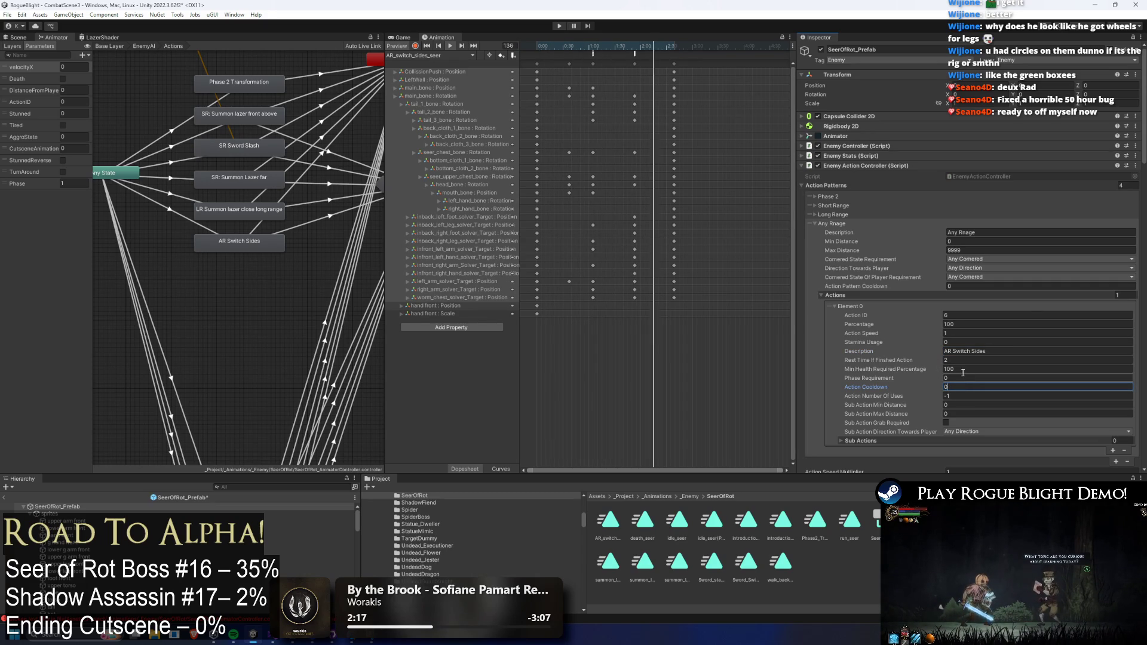
{"action": "left_click_drag", "start_coordinate": [820, 295], "coordinate": [816, 215]}
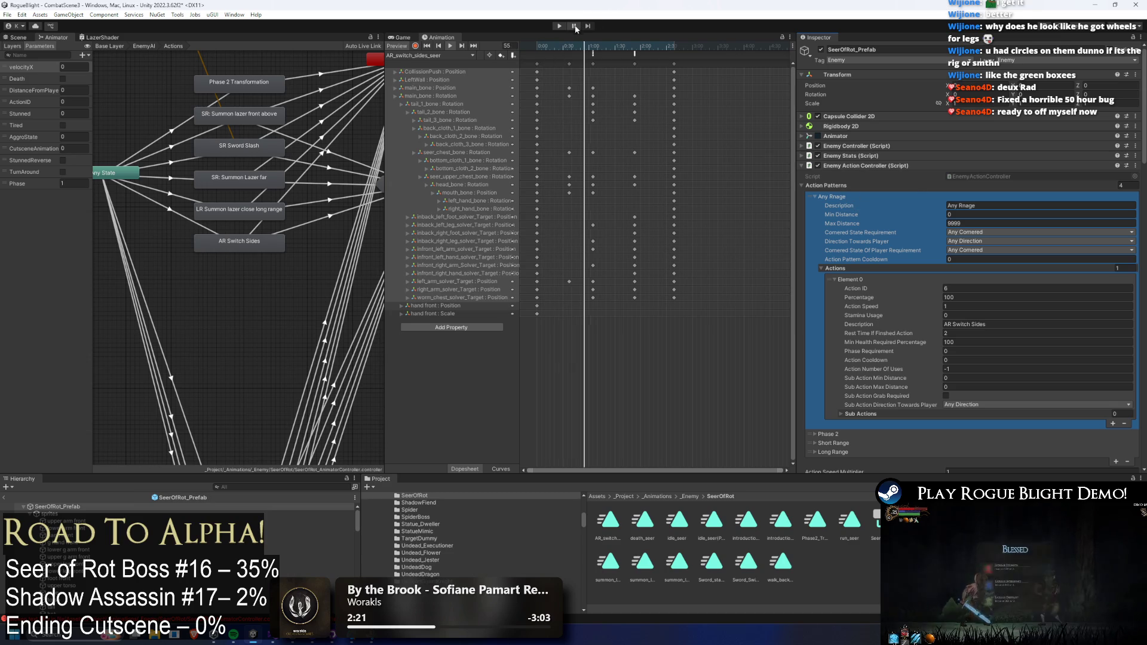
{"action": "key", "text": "ctrl+p"}
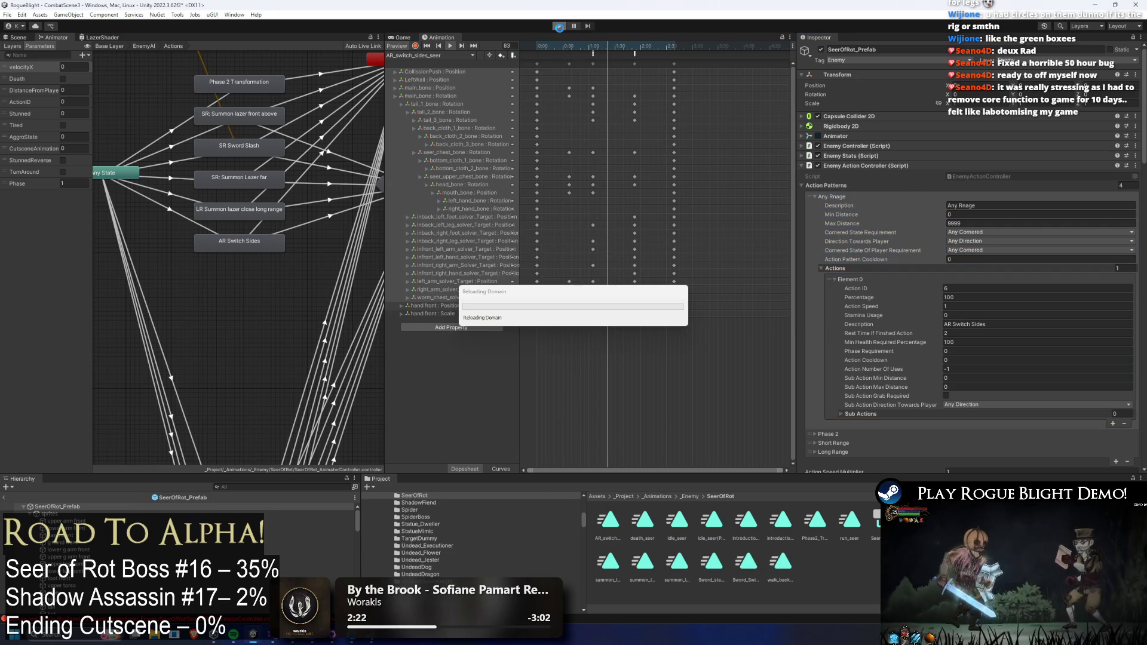
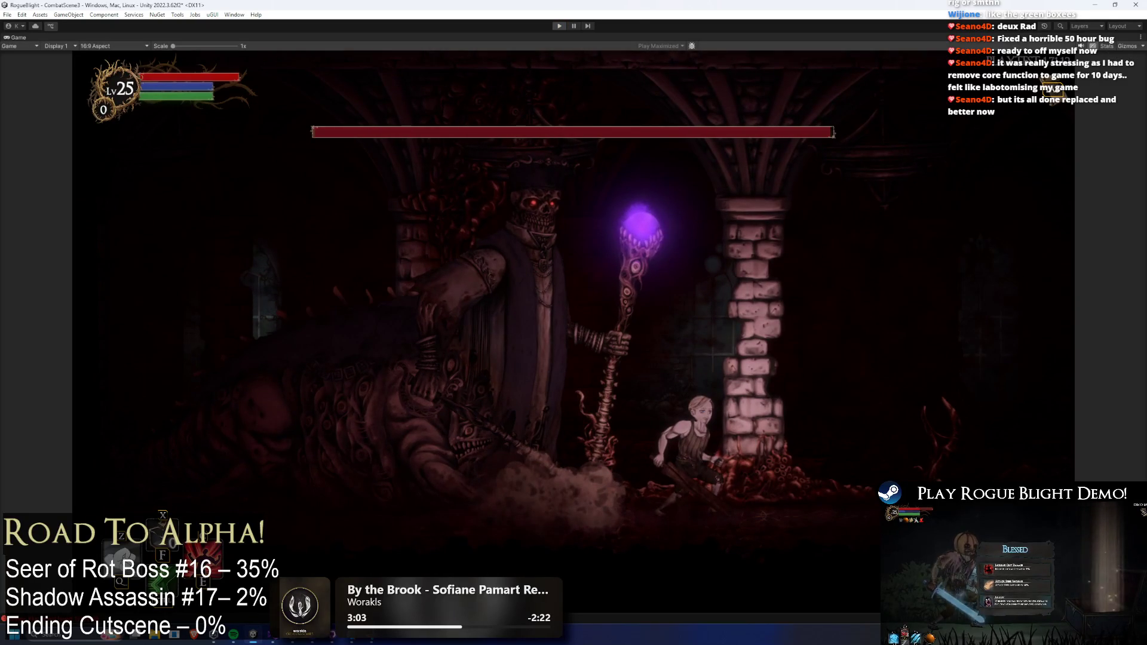
- Stop the running Seer of Rot boss fight test with Ctrl+P
{"action": "key", "text": "ctrl+p"}
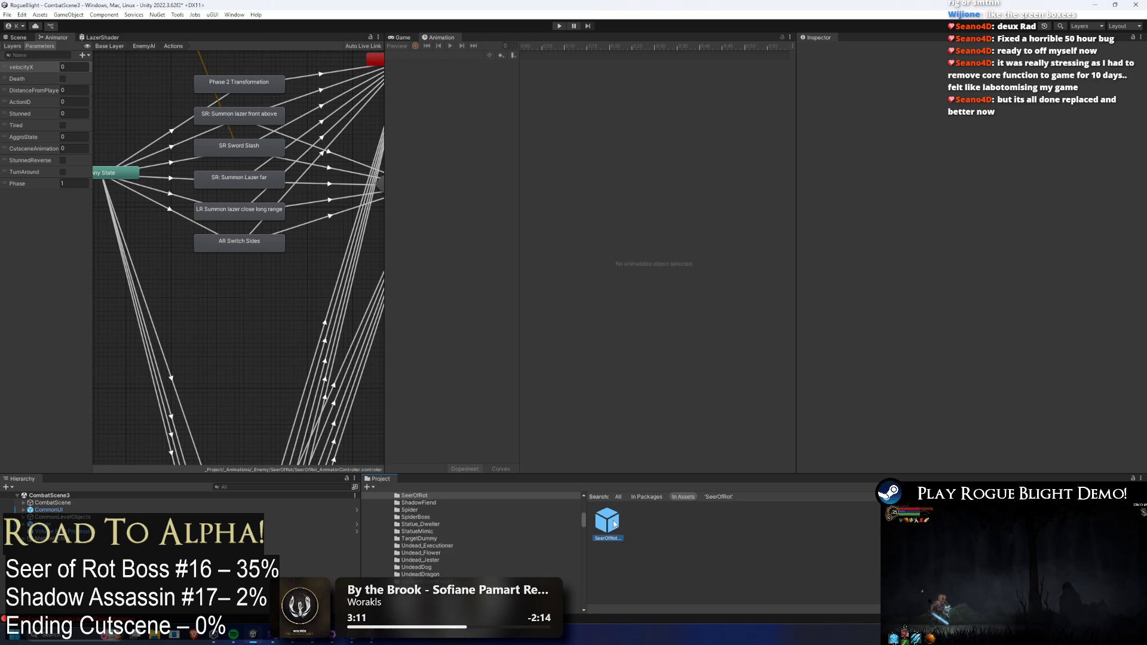
- Select the TeleportToMiddleYOffset event in the SeerOfRot prefab's AR_switch_sides_seer clip, then start Play mode
{"action": "double_click", "coordinate": [609, 522]}
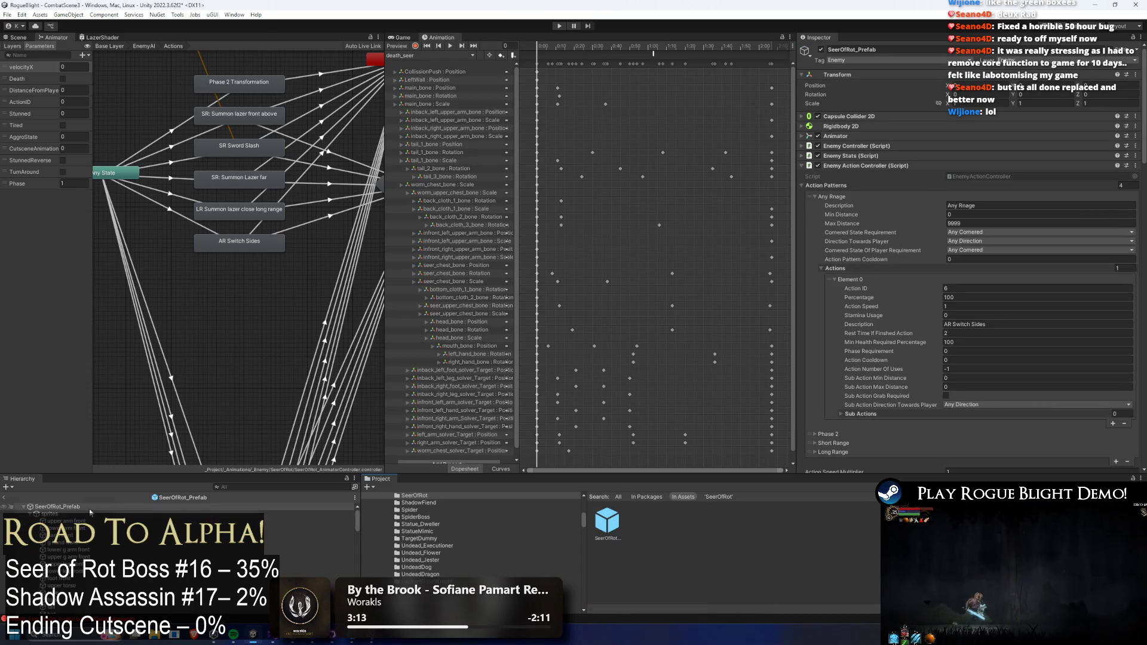
{"action": "left_click", "coordinate": [442, 55]}
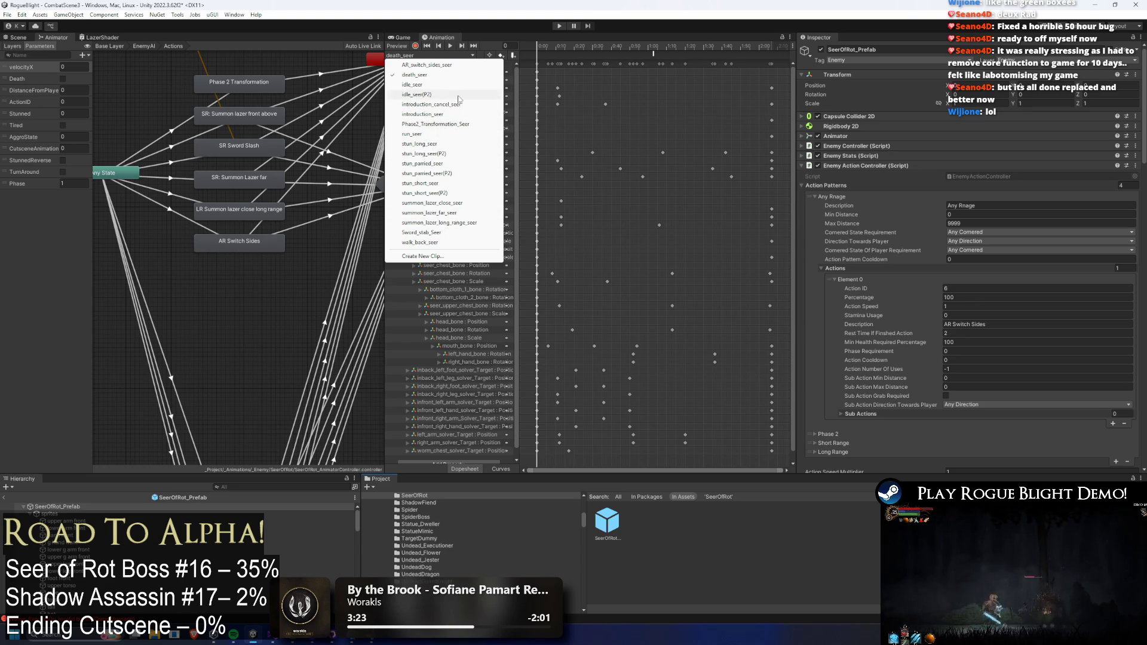
{"action": "left_click", "coordinate": [461, 66]}
{"action": "left_click", "coordinate": [635, 52]}
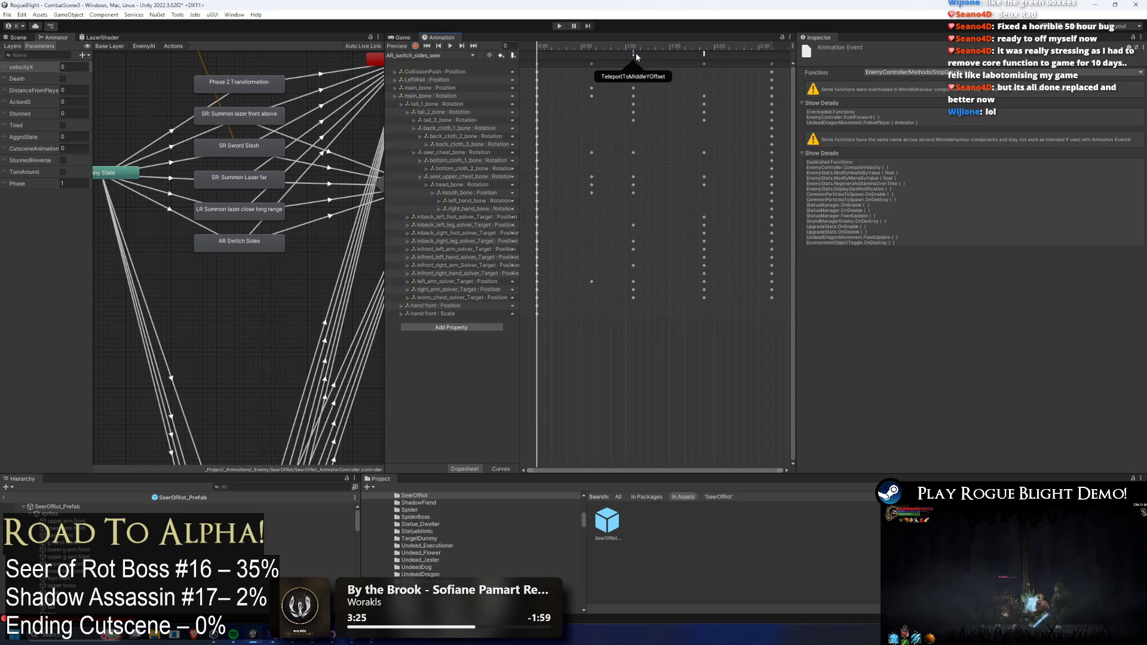
{"action": "left_click", "coordinate": [632, 59]}
{"action": "left_click", "coordinate": [635, 55]}
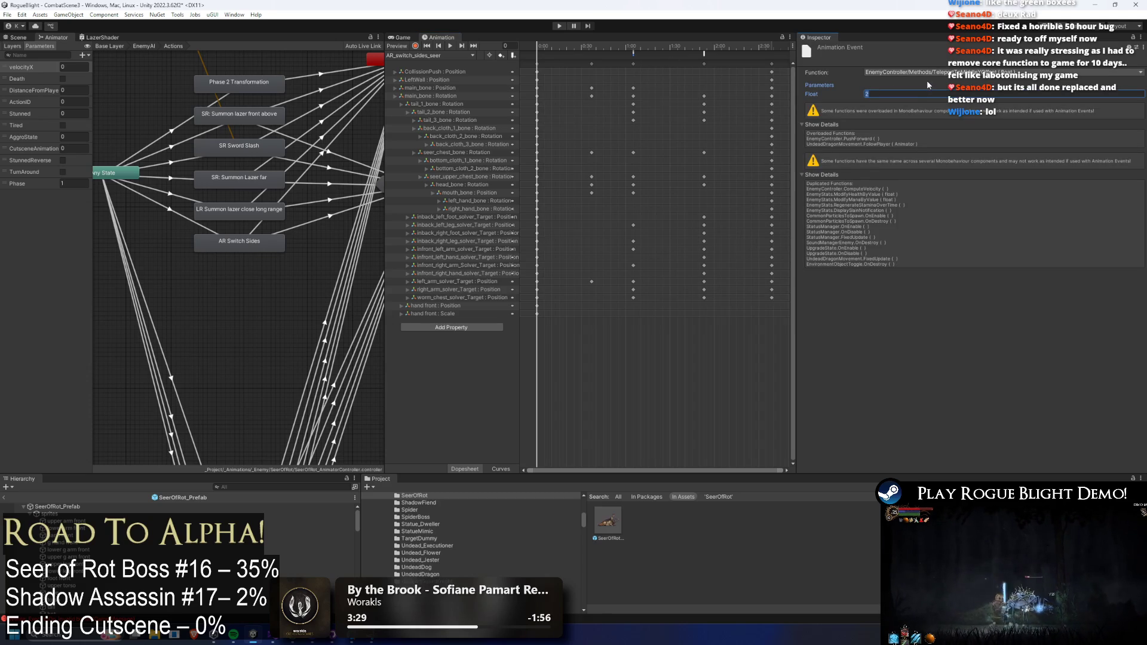
{"action": "left_click", "coordinate": [558, 26]}
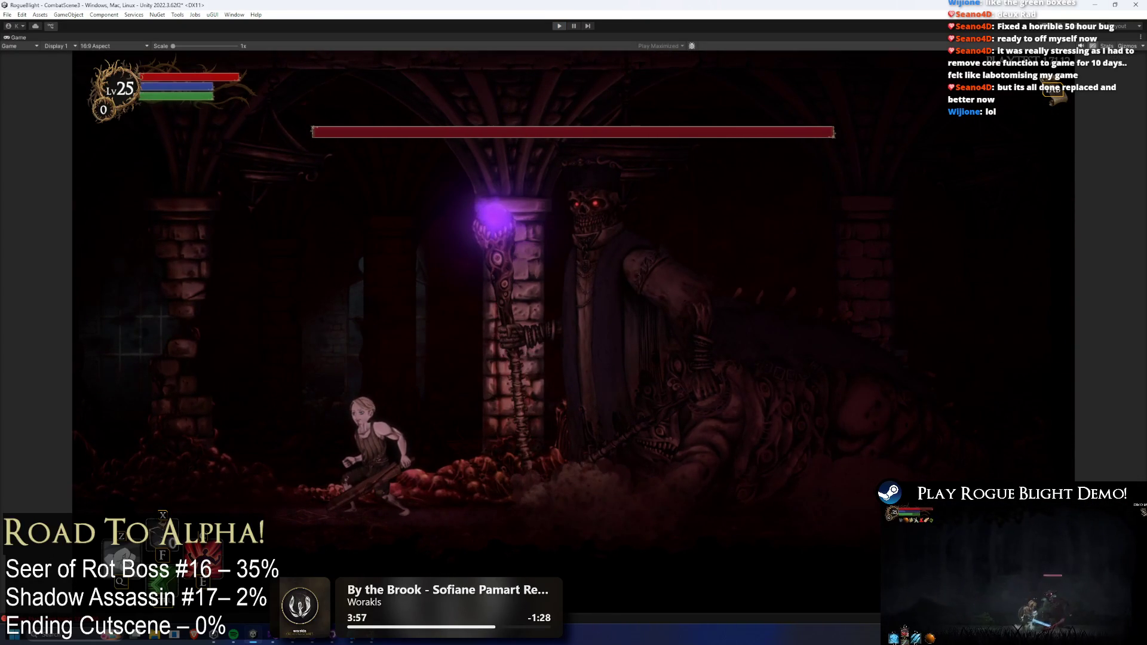
- Exit Play mode and set AR_switch_sides_seer's TeleportToMiddleYOffset Float to 3, then save the prefab
{"action": "key", "text": "ctrl+p"}
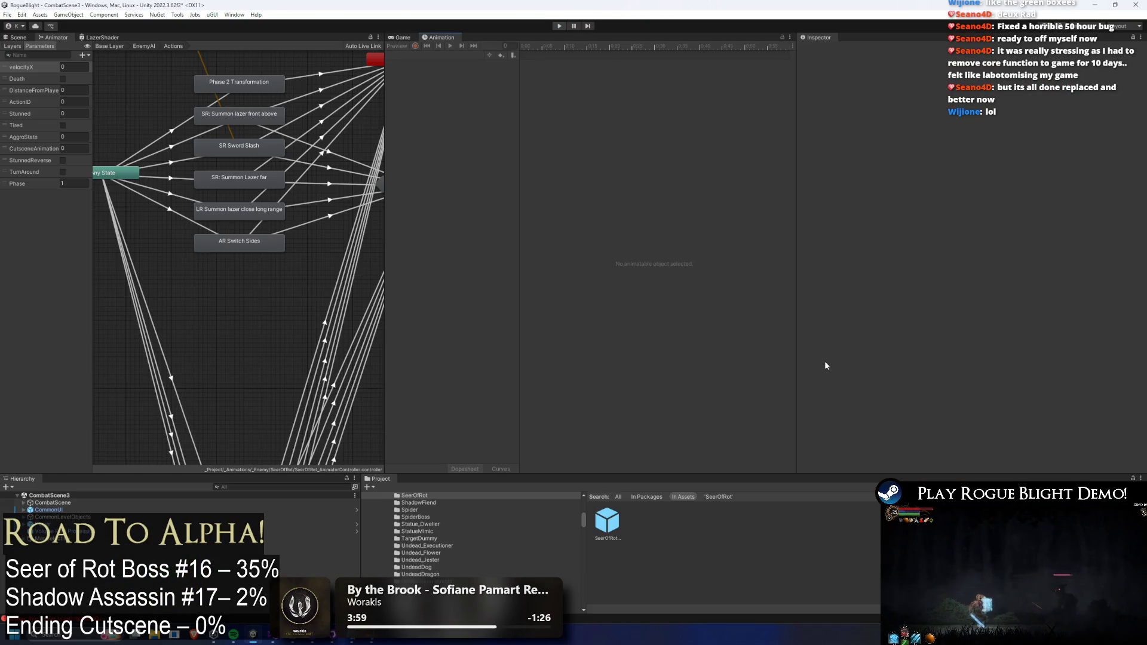
{"action": "double_click", "coordinate": [608, 523]}
{"action": "left_click", "coordinate": [442, 56]}
{"action": "left_click", "coordinate": [419, 64]}
{"action": "left_click", "coordinate": [634, 54]}
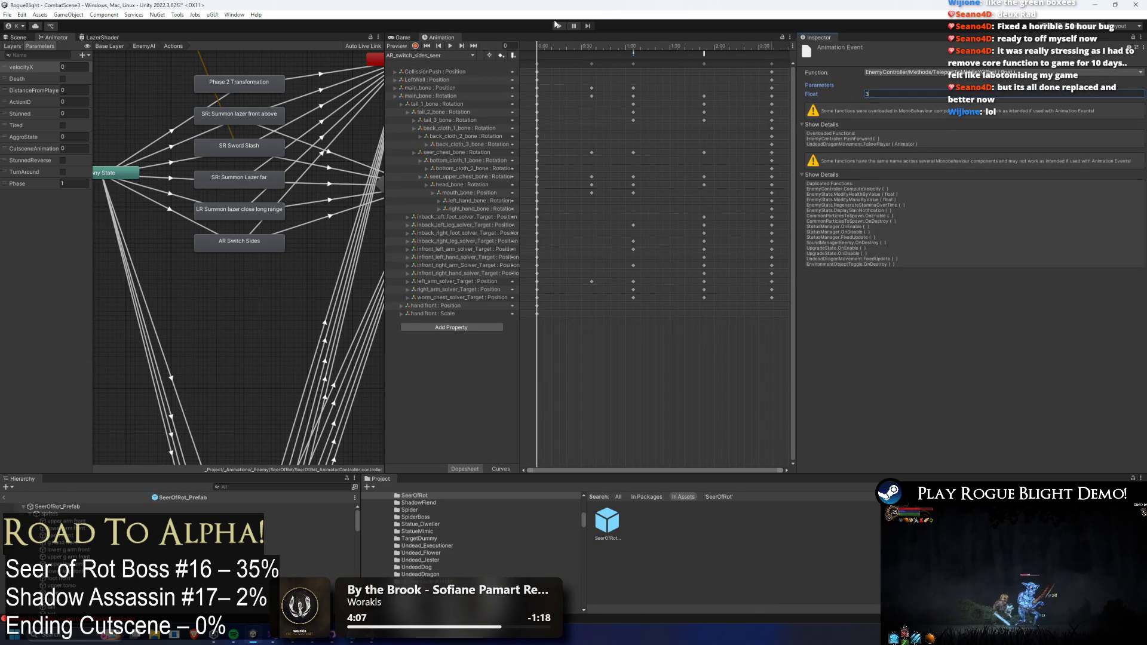
{"action": "key", "text": "ctrl+s"}
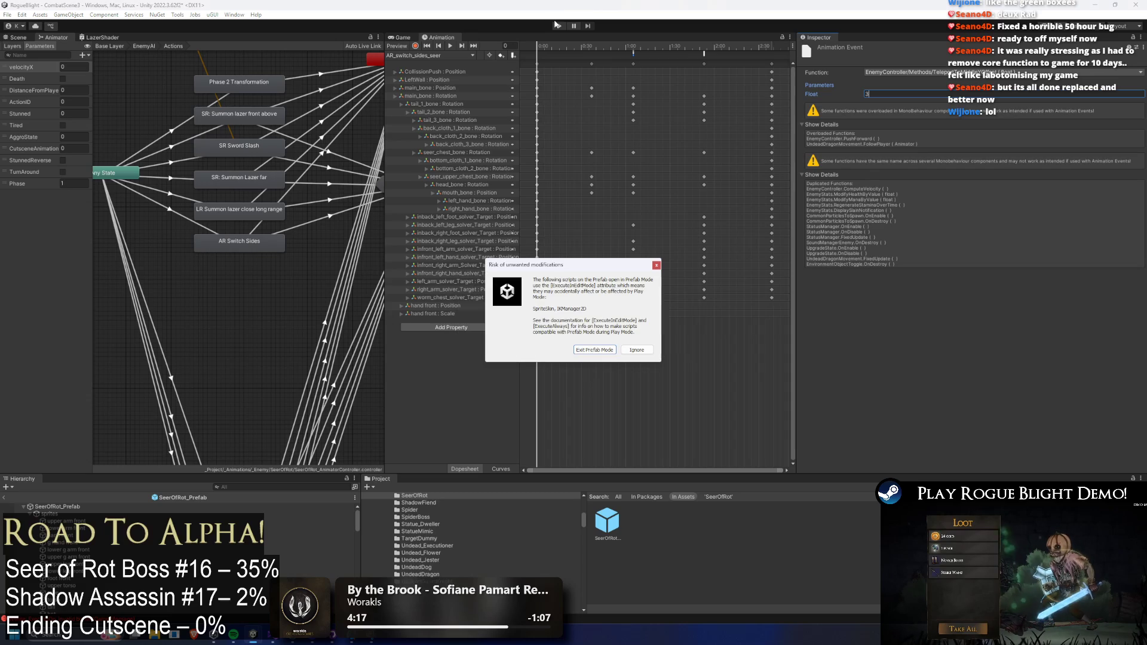
- Ignore the 'Risk of unwanted modifications' warning and play-test the boss fight
{"action": "key", "text": "Return"}
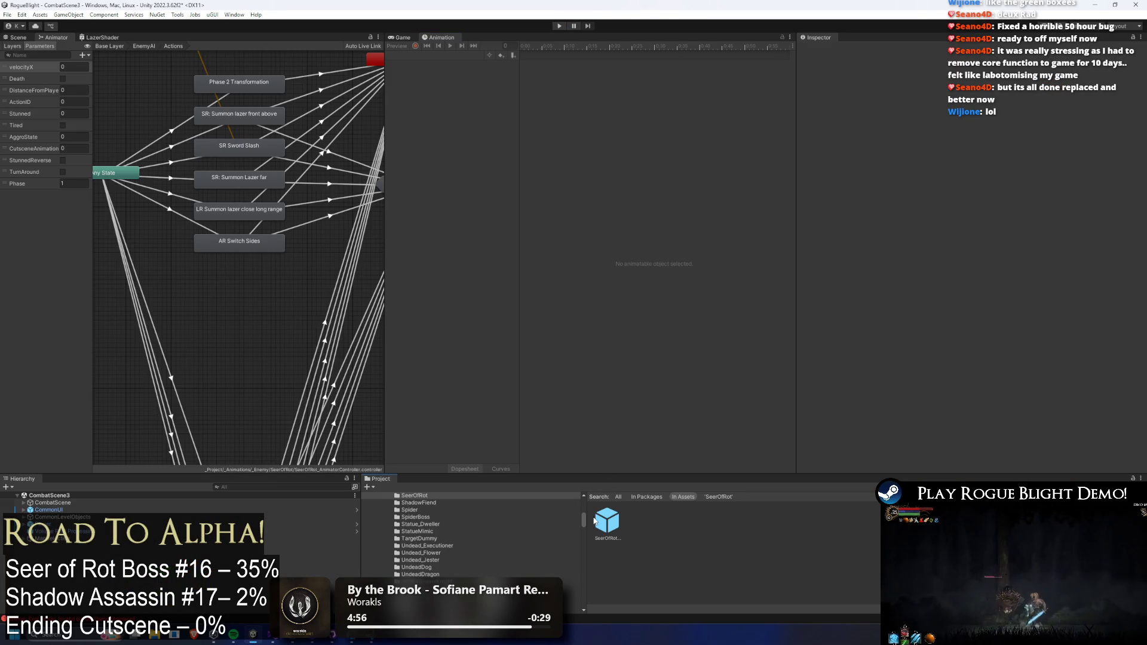
- Select the TeleportToMiddleYOffset event in the SeerOfRot prefab's AR_switch_sides_seer clip
{"action": "left_click", "coordinate": [239, 243]}
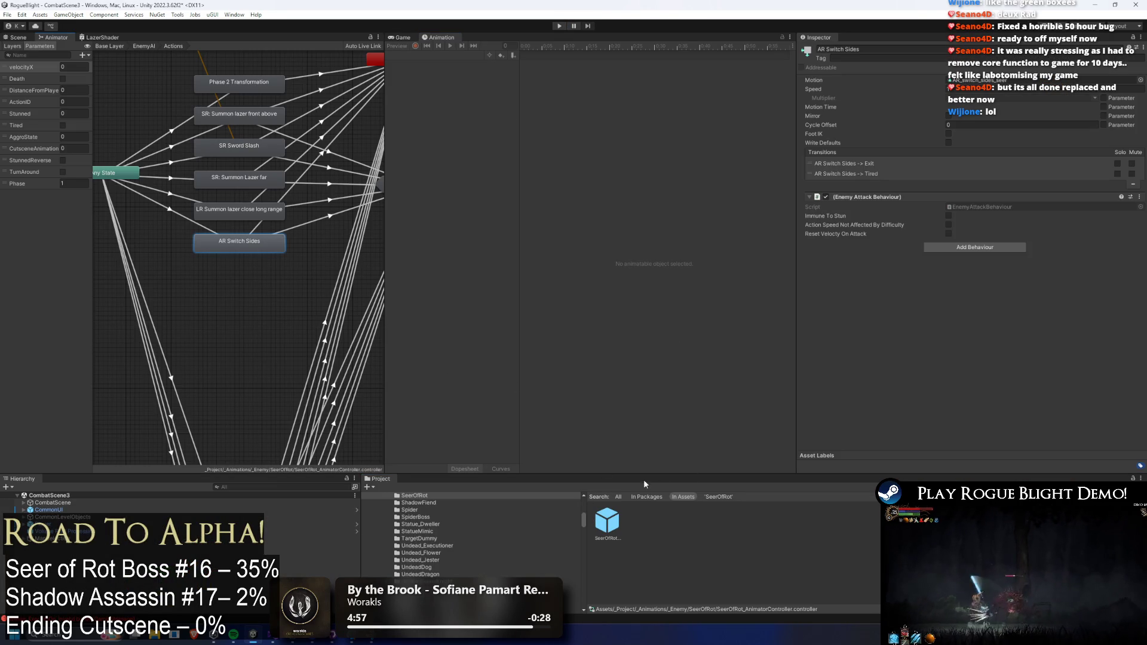
{"action": "double_click", "coordinate": [607, 521]}
{"action": "left_click", "coordinate": [425, 57]}
{"action": "left_click", "coordinate": [430, 65]}
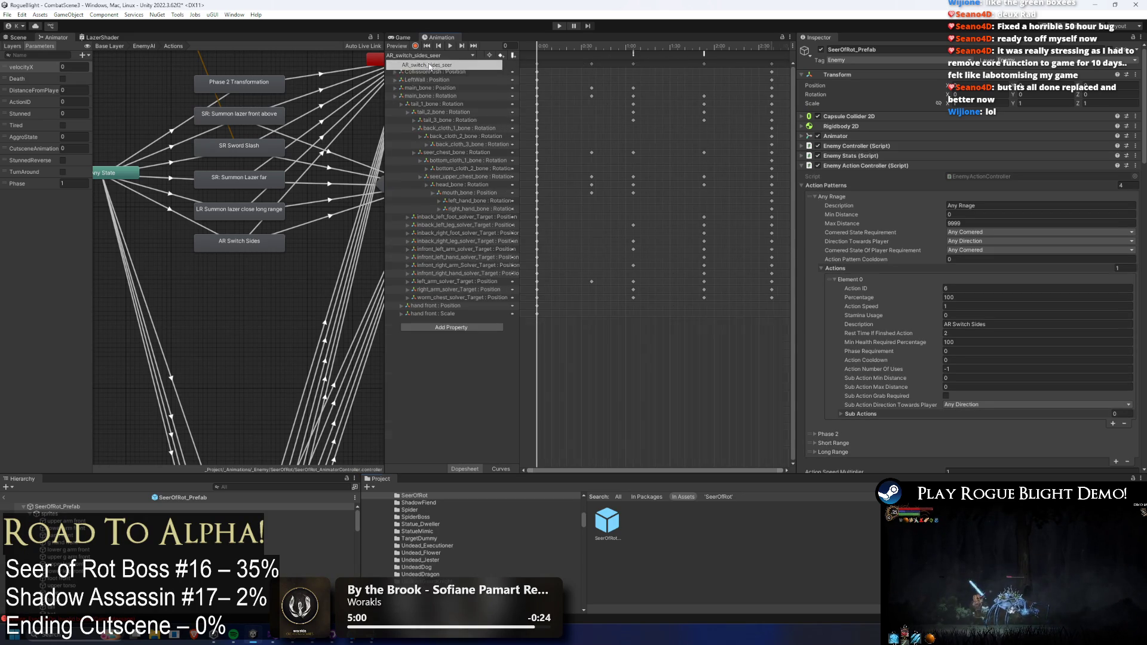
{"action": "left_click", "coordinate": [633, 54]}
{"action": "left_click", "coordinate": [630, 48]}
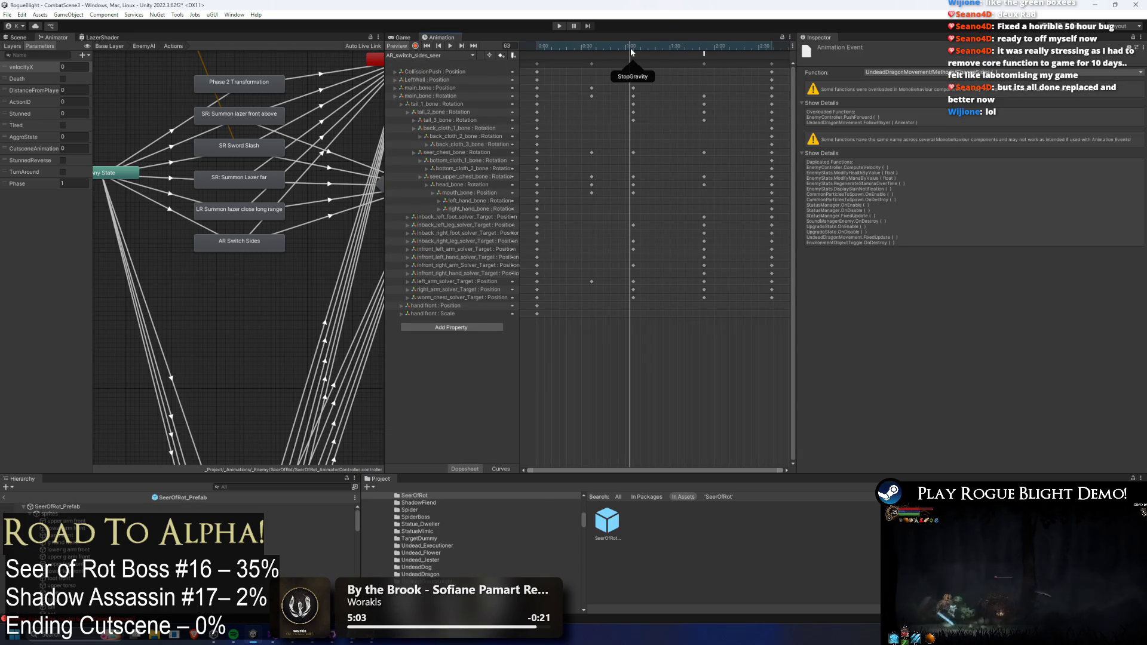
{"action": "left_click", "coordinate": [634, 56]}
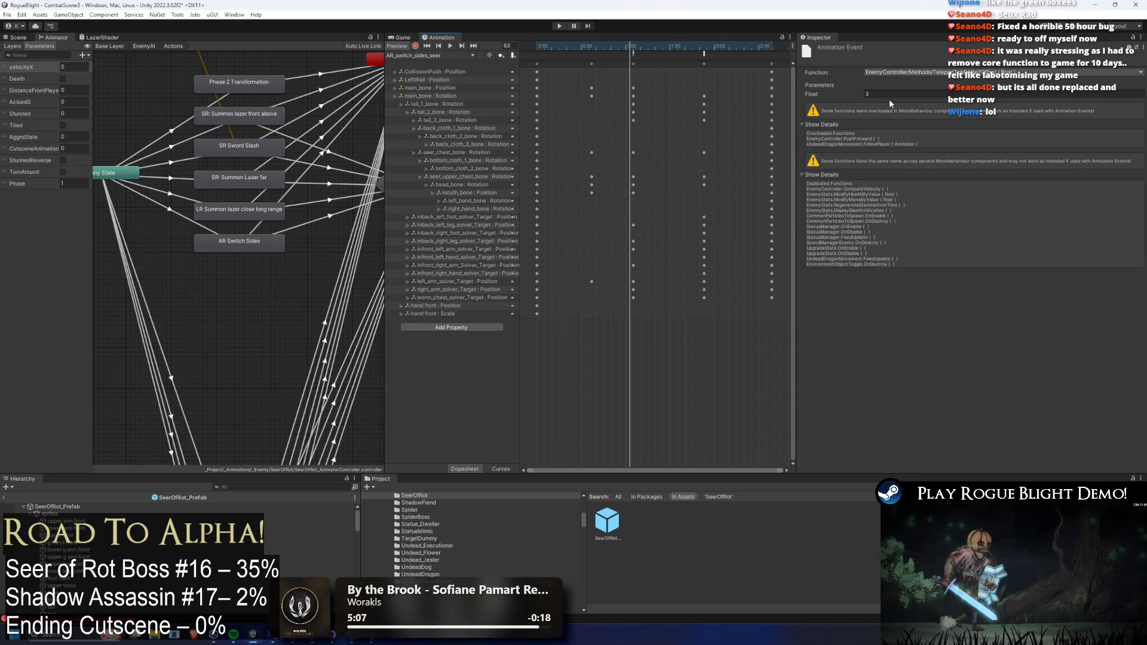
- Try a Float of 3.5 on the event, settle back on 3, and save the prefab
{"action": "key", "text": "Tab"}
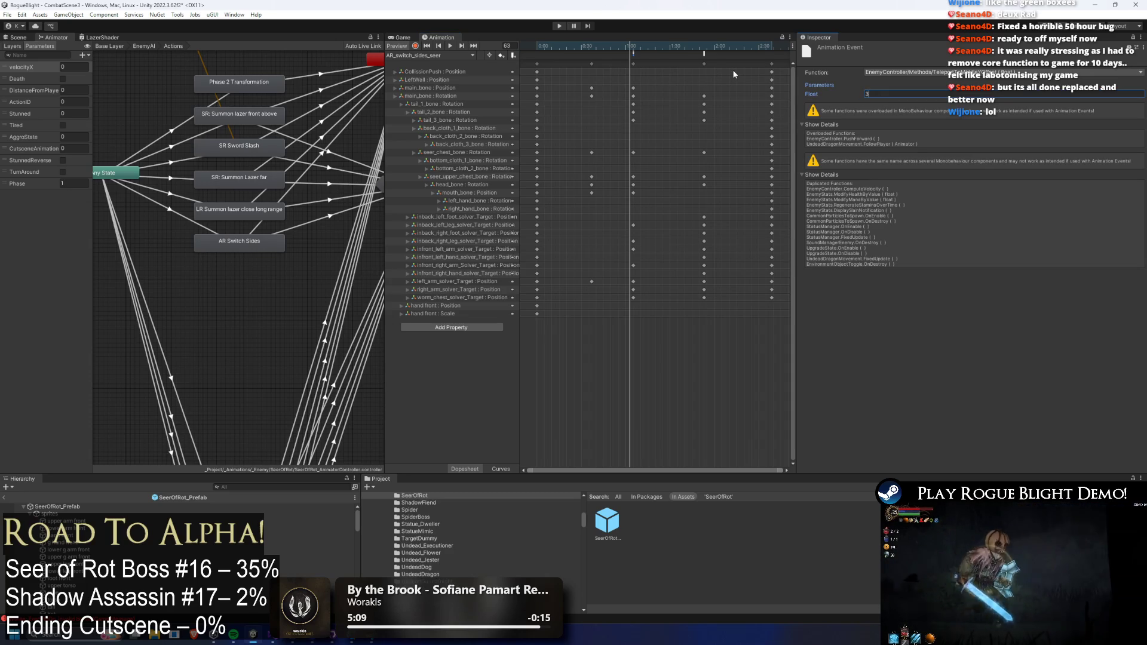
{"action": "type", "text": ".5"}
{"action": "mouse_move", "coordinate": [659, 51]}
{"action": "left_mouse_down"}
{"action": "mouse_move", "coordinate": [698, 51]}
{"action": "mouse_move", "coordinate": [655, 52]}
{"action": "left_mouse_up"}
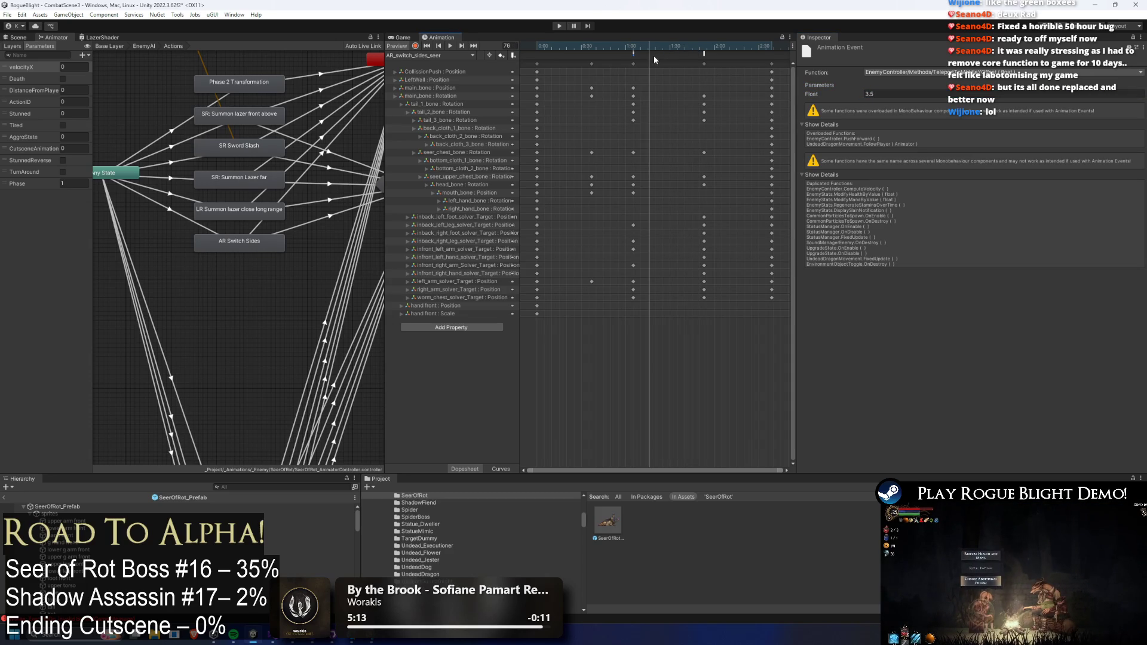
{"action": "left_click_drag", "start_coordinate": [667, 46], "coordinate": [659, 55]}
{"action": "left_click", "coordinate": [704, 53]}
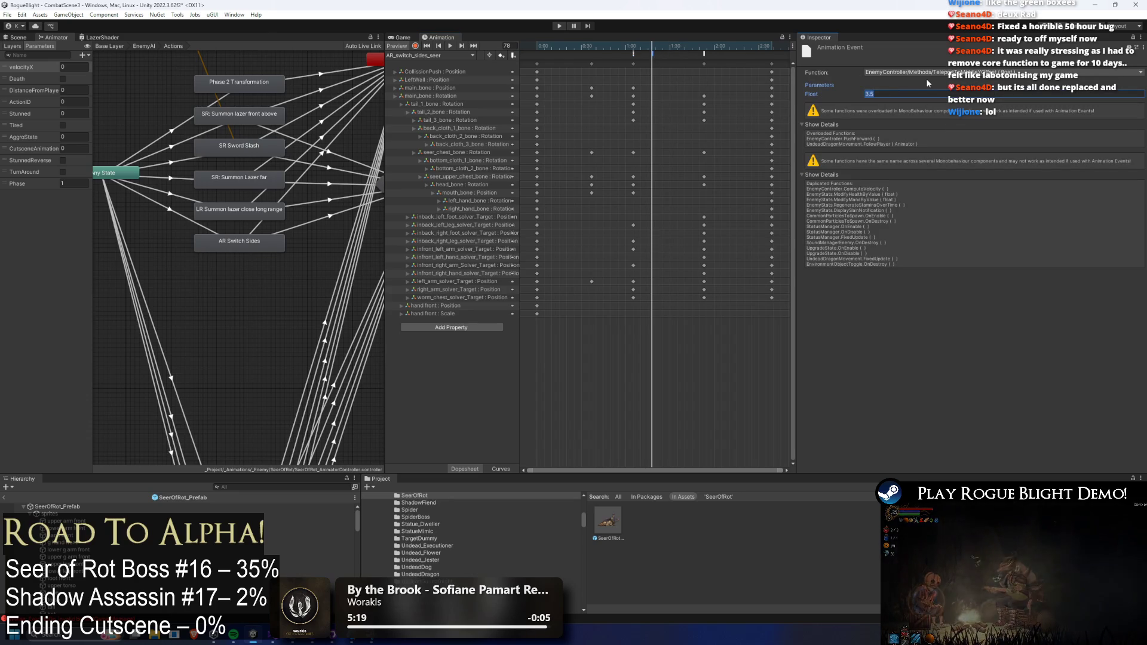
{"action": "type", "text": "3"}
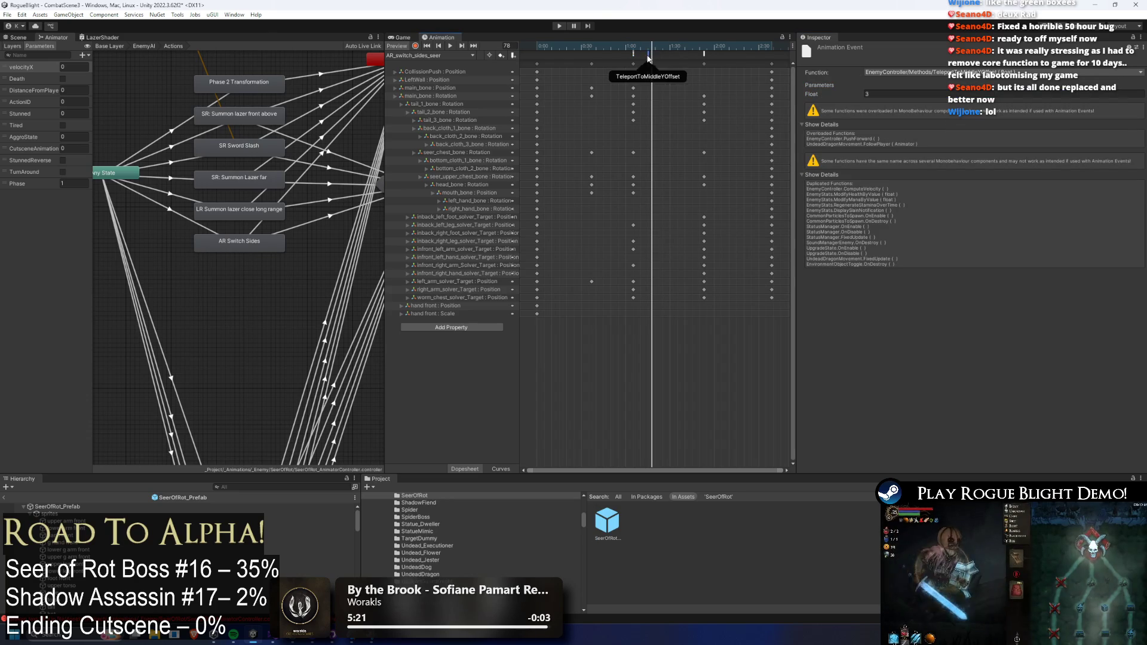
{"action": "left_click", "coordinate": [630, 46]}
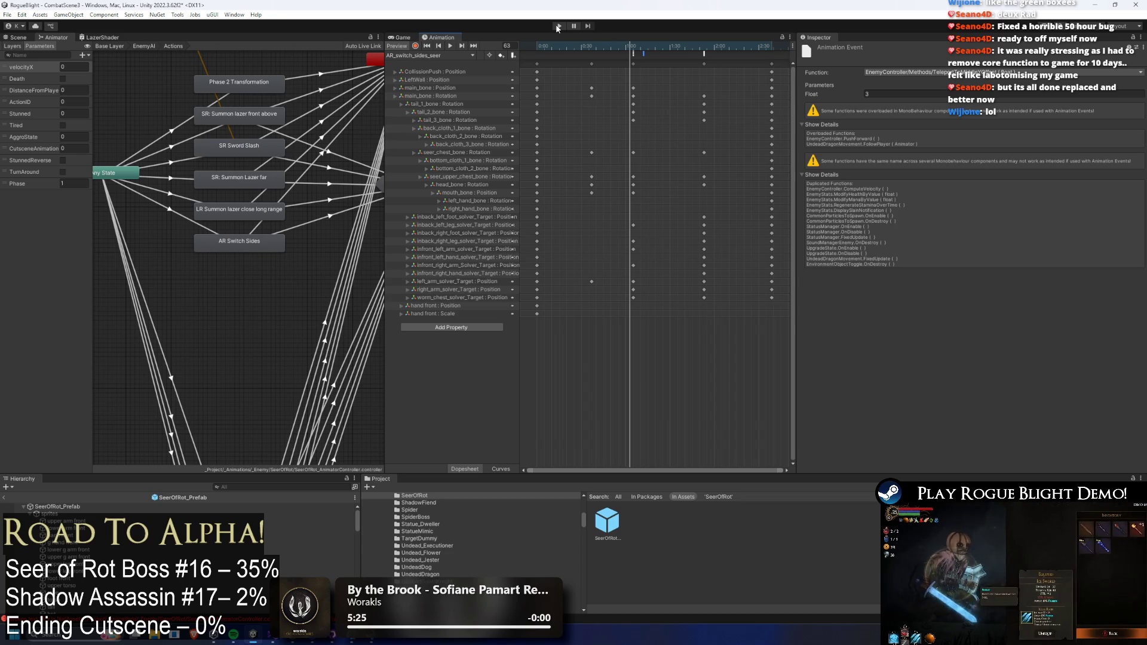
{"action": "key", "text": "ctrl+s"}
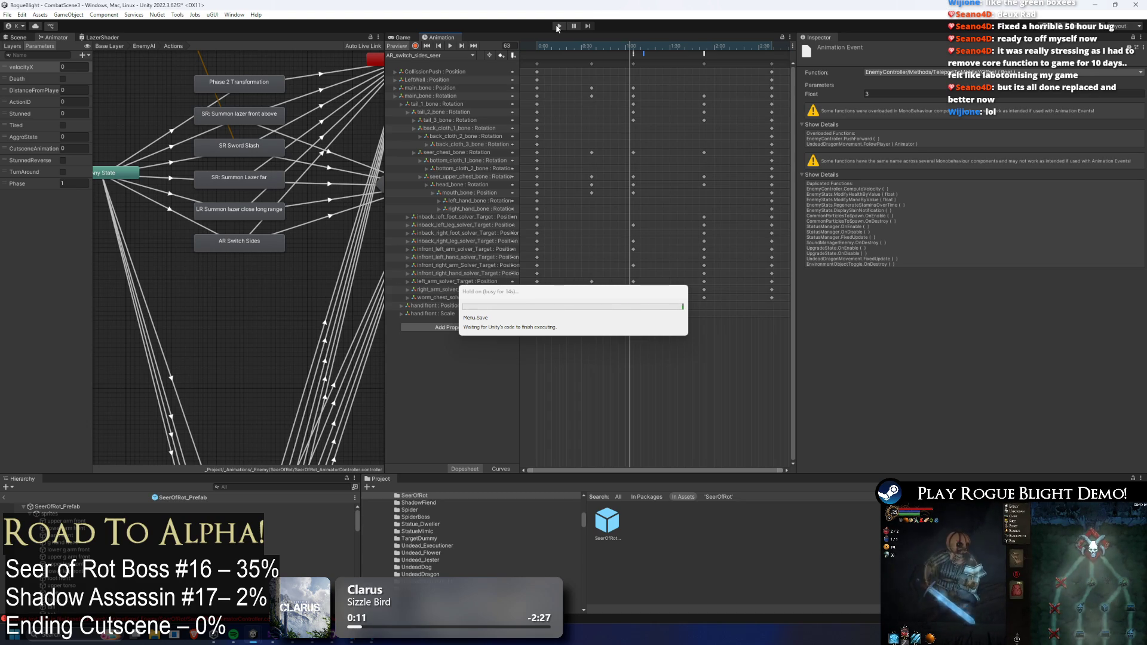
- Enter Play mode past the warning, test the Seer of Rot fight, then stop it
{"action": "key", "text": "Return"}
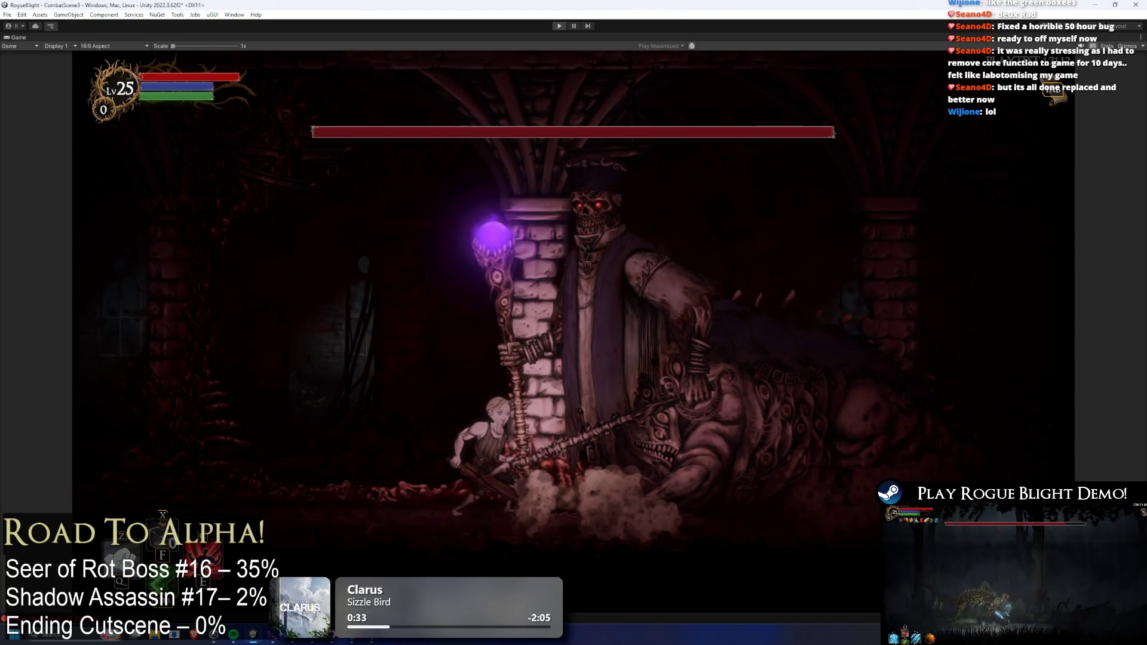
{"action": "left_click", "coordinate": [557, 27]}
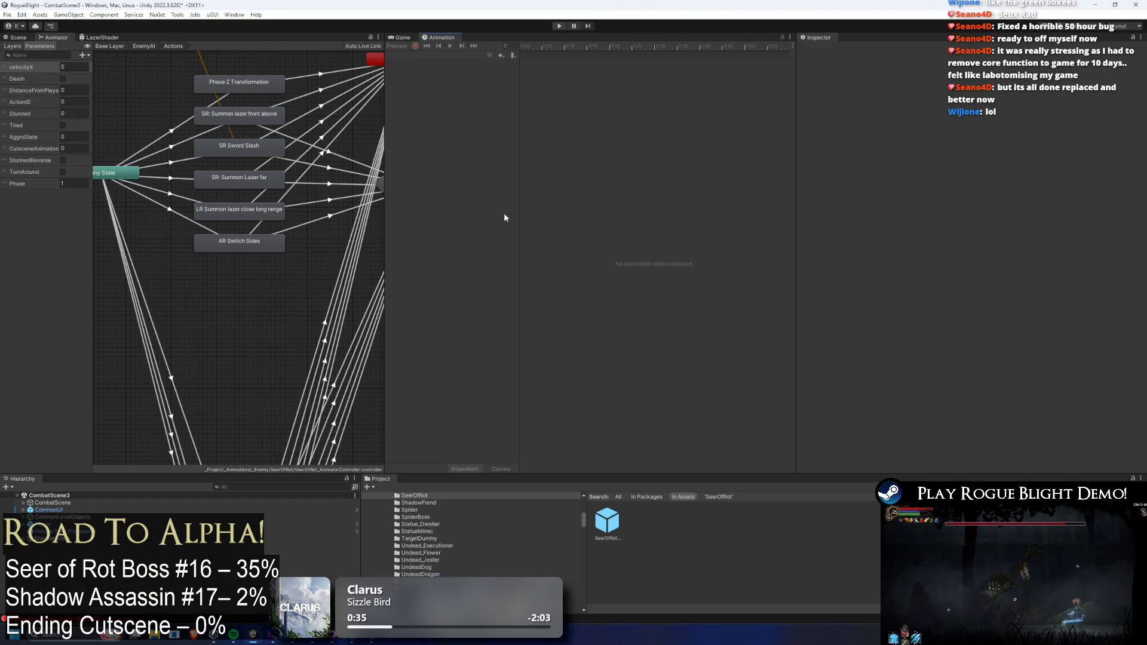
- Select the TeleportToMiddleYOffset event at 1:00 in the SeerOfRot prefab's AR_switch_sides_seer clip
{"action": "double_click", "coordinate": [613, 518]}
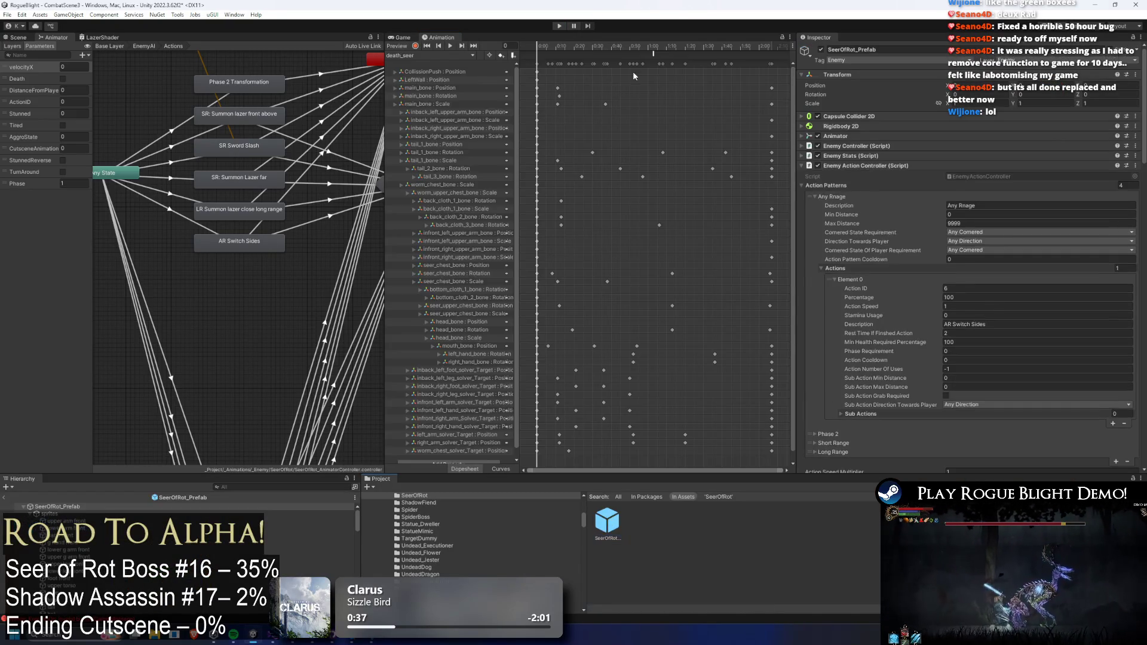
{"action": "left_click", "coordinate": [420, 56]}
{"action": "left_click", "coordinate": [424, 67]}
{"action": "left_click", "coordinate": [643, 54]}
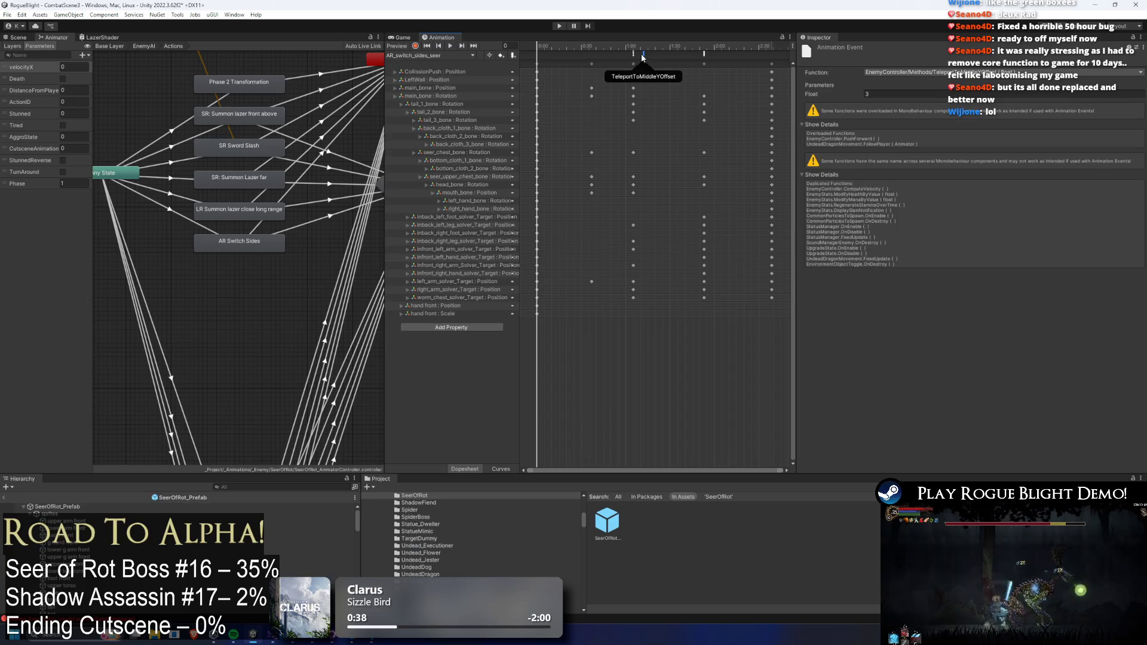
{"action": "left_click", "coordinate": [634, 54]}
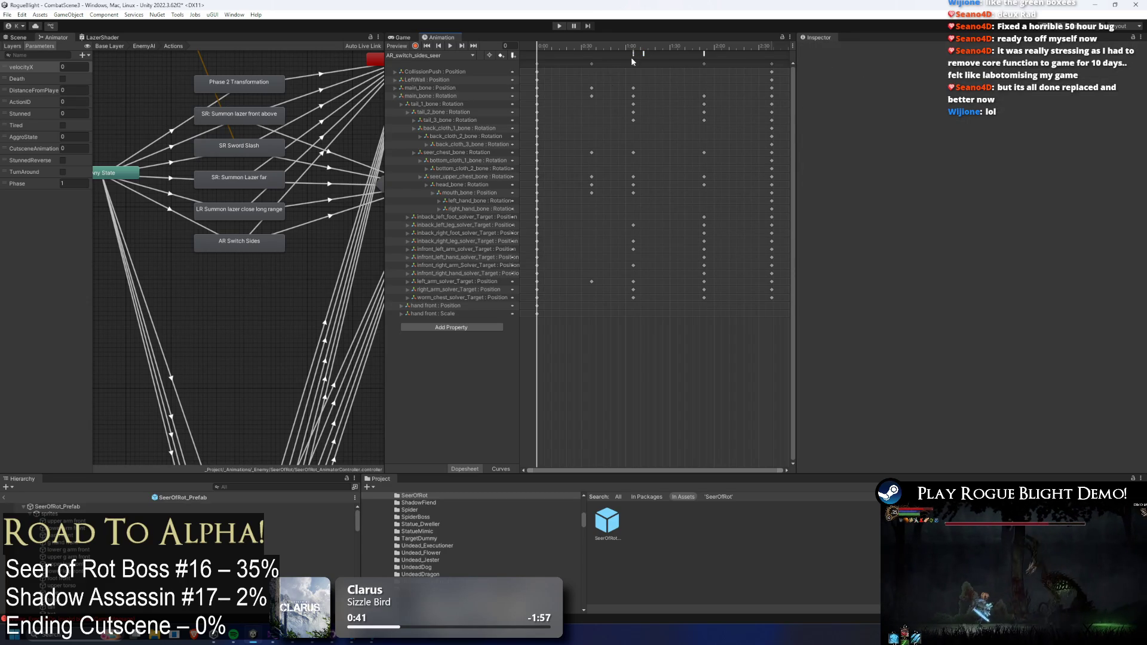
{"action": "left_click", "coordinate": [632, 51]}
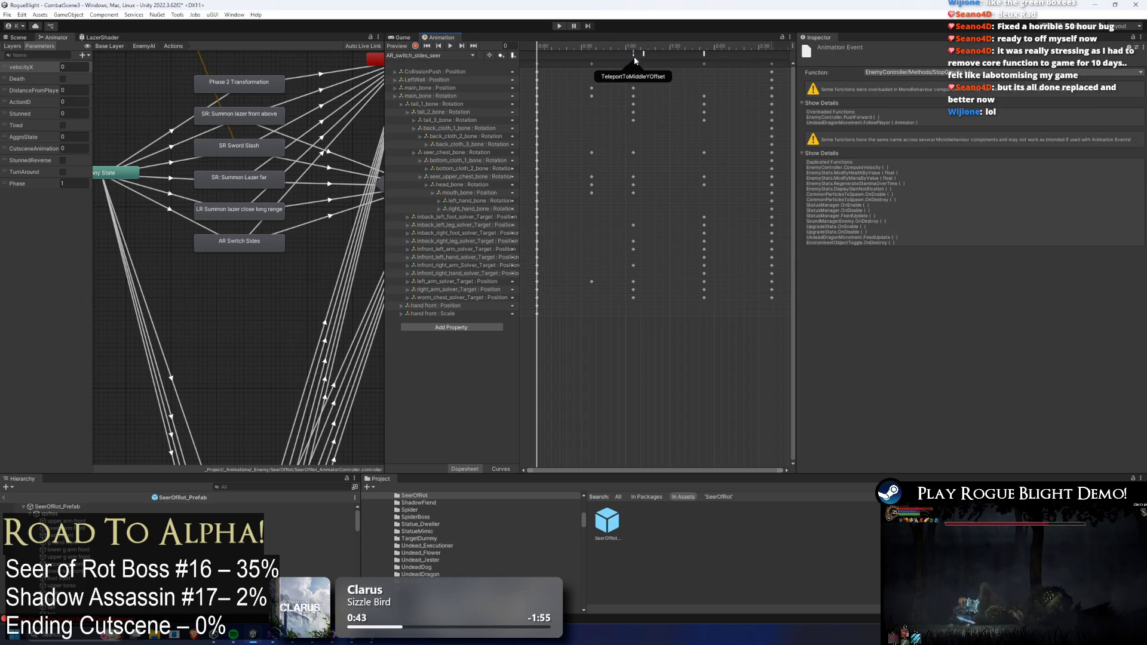
{"action": "left_click", "coordinate": [633, 56]}
{"action": "left_click", "coordinate": [632, 52]}
{"action": "left_click", "coordinate": [634, 55]}
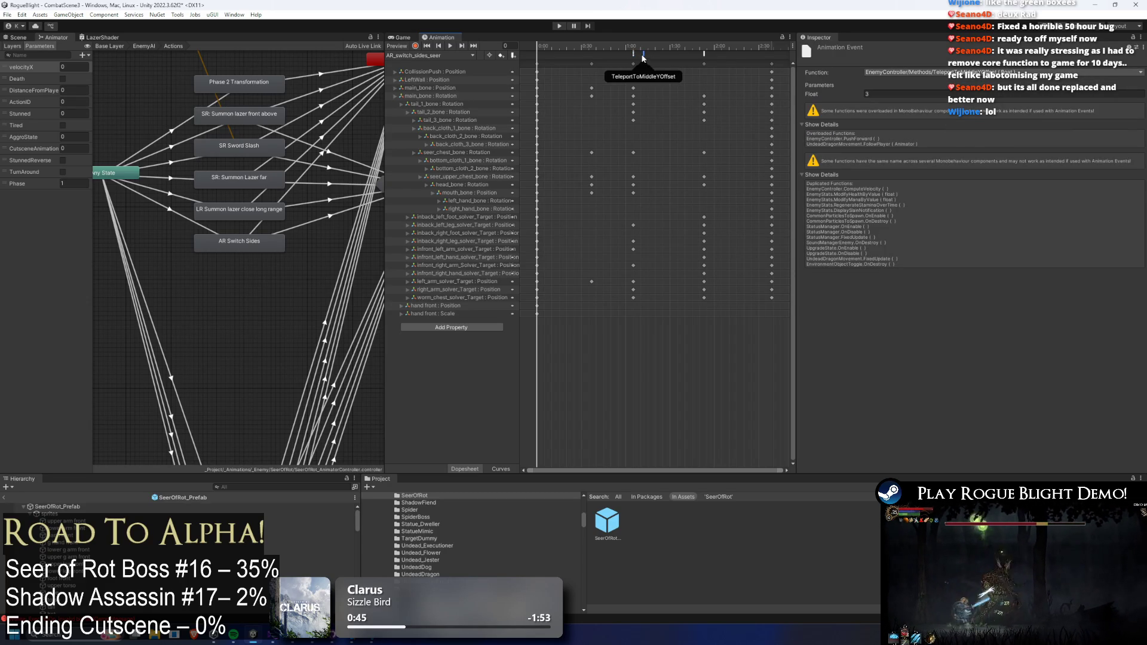
- Set the event's function to EnemyController/Methods/SetPositionOffsetY
{"action": "left_click", "coordinate": [941, 72]}
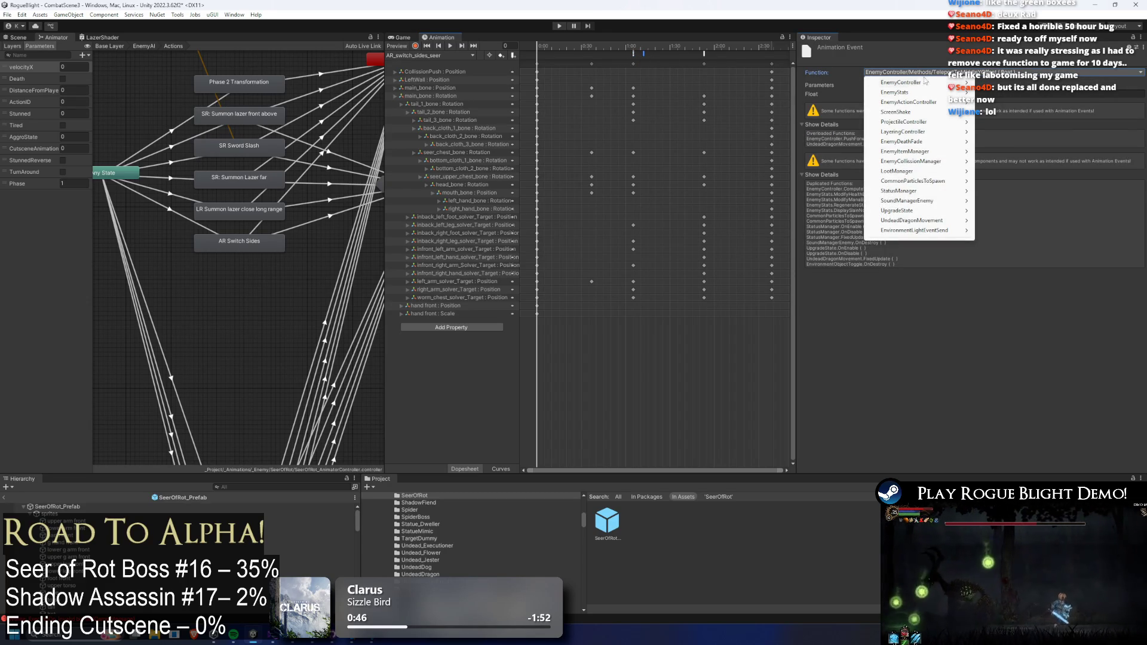
{"action": "mouse_move", "coordinate": [902, 82]}
{"action": "mouse_move", "coordinate": [1001, 82]}
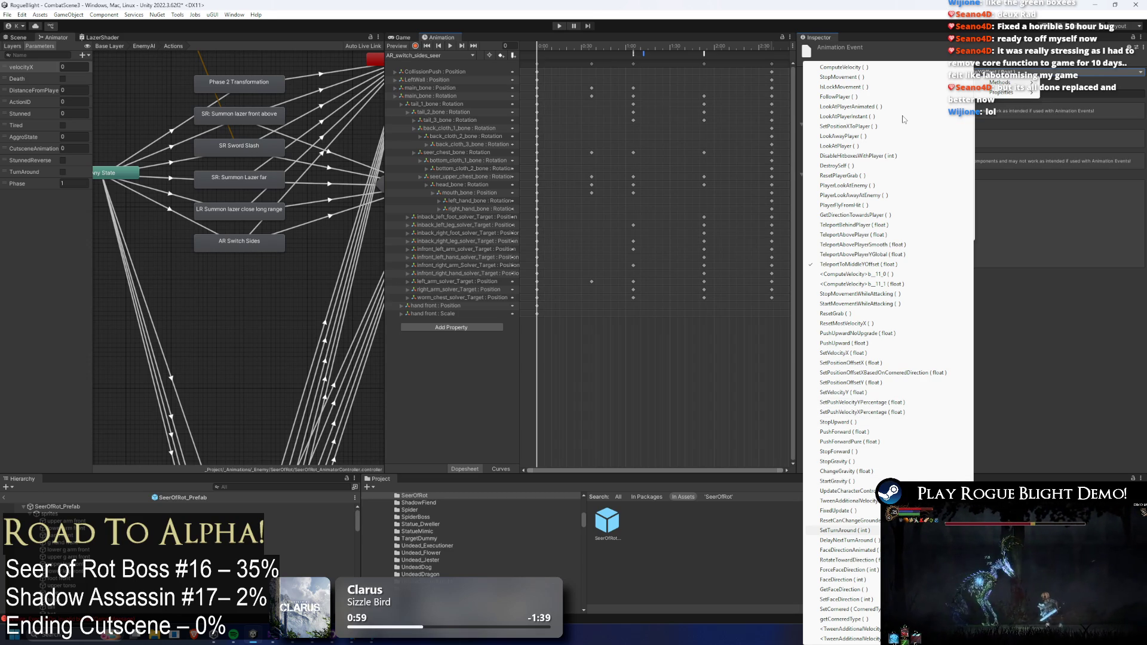
{"action": "key", "text": "Down"}
{"action": "key", "text": "Down"}
{"action": "key", "text": "Down"}
{"action": "key", "text": "Down"}
{"action": "key", "text": "Down"}
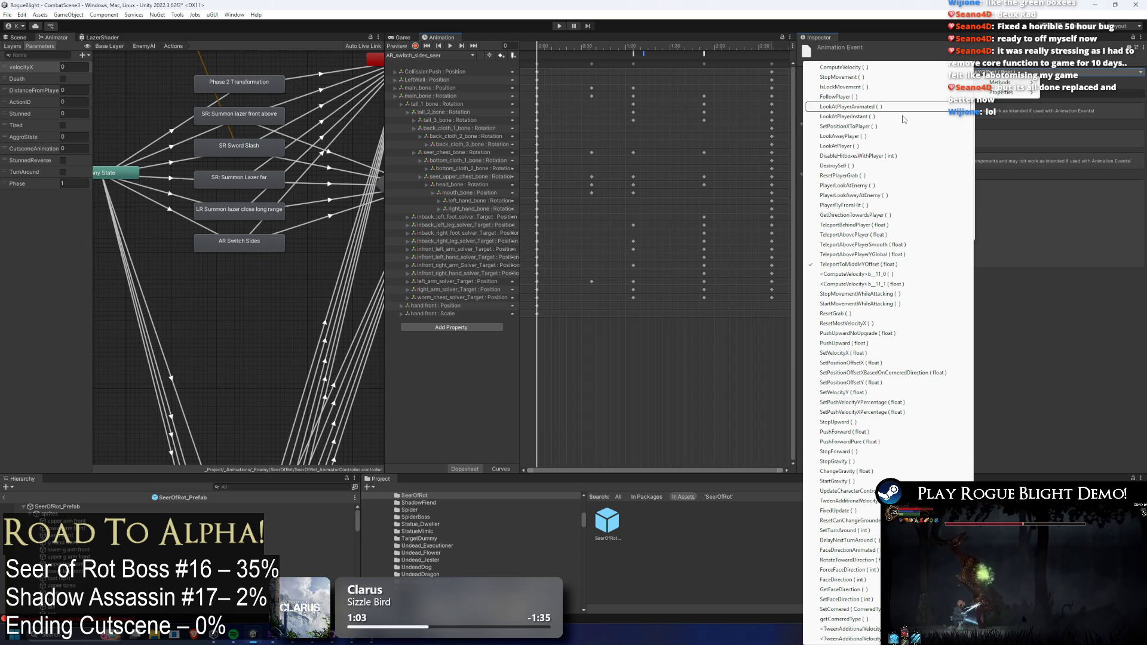
{"action": "key", "text": "Down"}
{"action": "key", "text": "Down"}
{"action": "key", "text": "Down"}
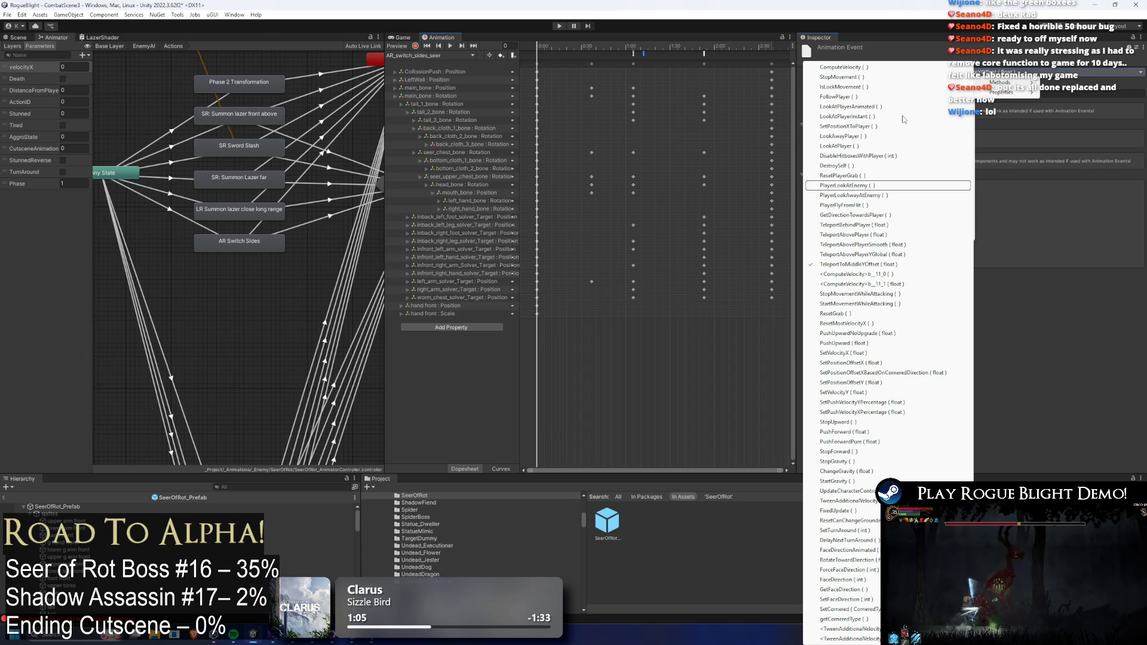
{"action": "key", "text": "Down"}
{"action": "key", "text": "Down"}
{"action": "key", "text": "Down"}
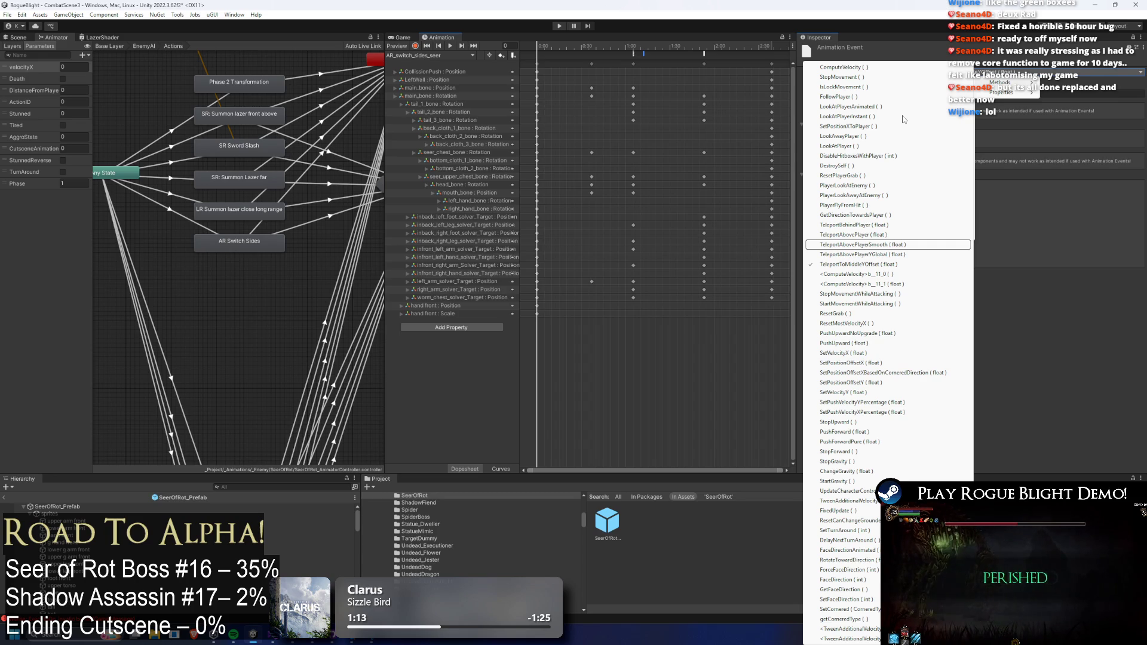
{"action": "key", "text": "Down"}
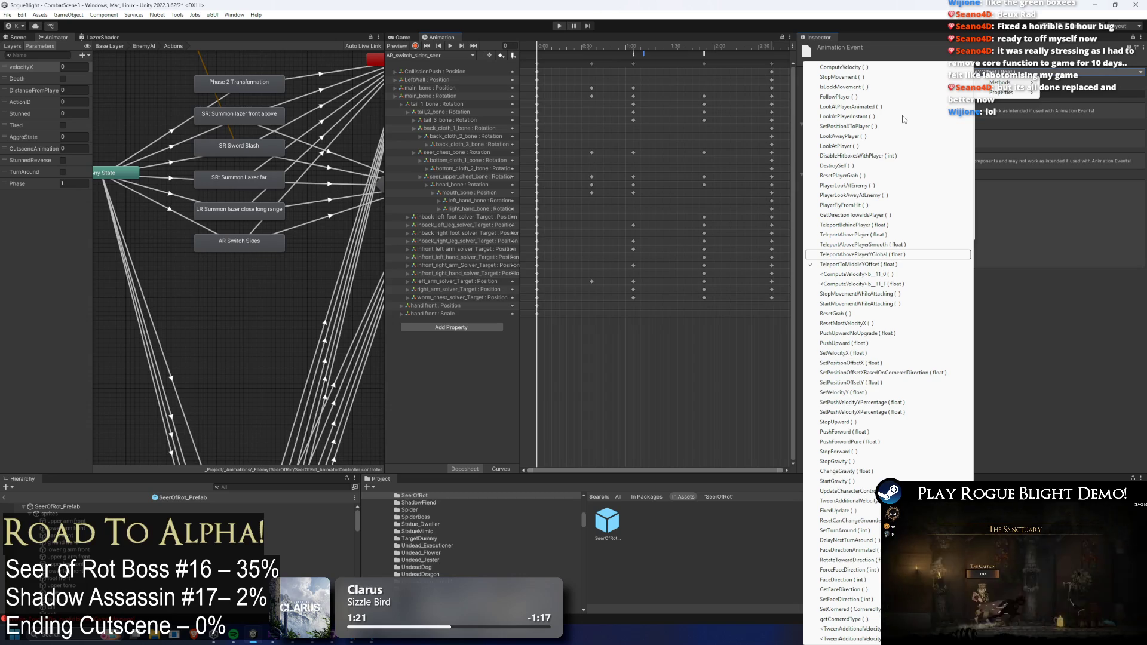
{"action": "key", "text": "Down"}
{"action": "key", "text": "Down"}
{"action": "key", "text": "Down"}
{"action": "key", "text": "Down"}
{"action": "key", "text": "Down"}
{"action": "key", "text": "Down"}
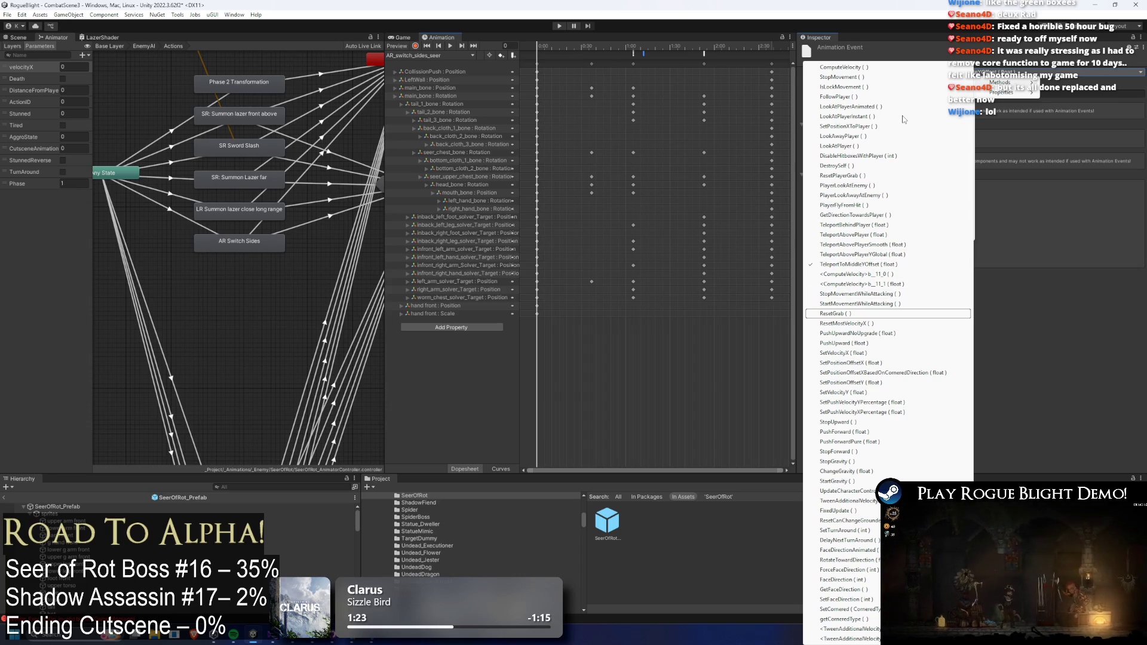
{"action": "key", "text": "Return"}
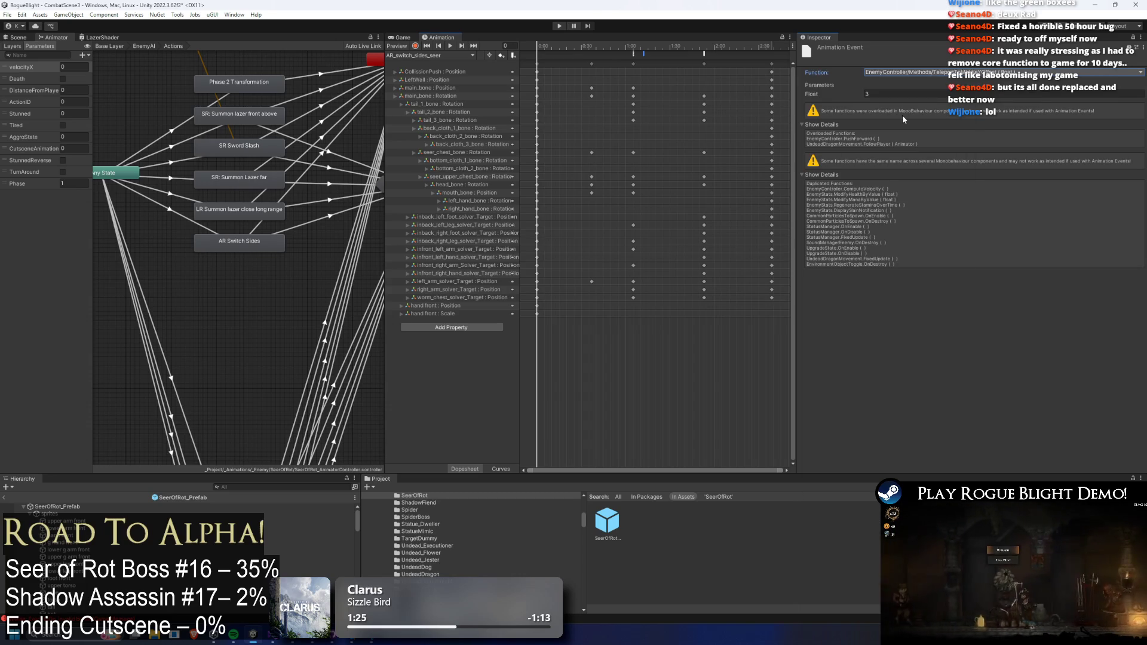
- Drag the TeleportToMiddleYOffset event slightly earlier in the AR_switch_sides_seer clip
{"action": "left_click", "coordinate": [635, 58]}
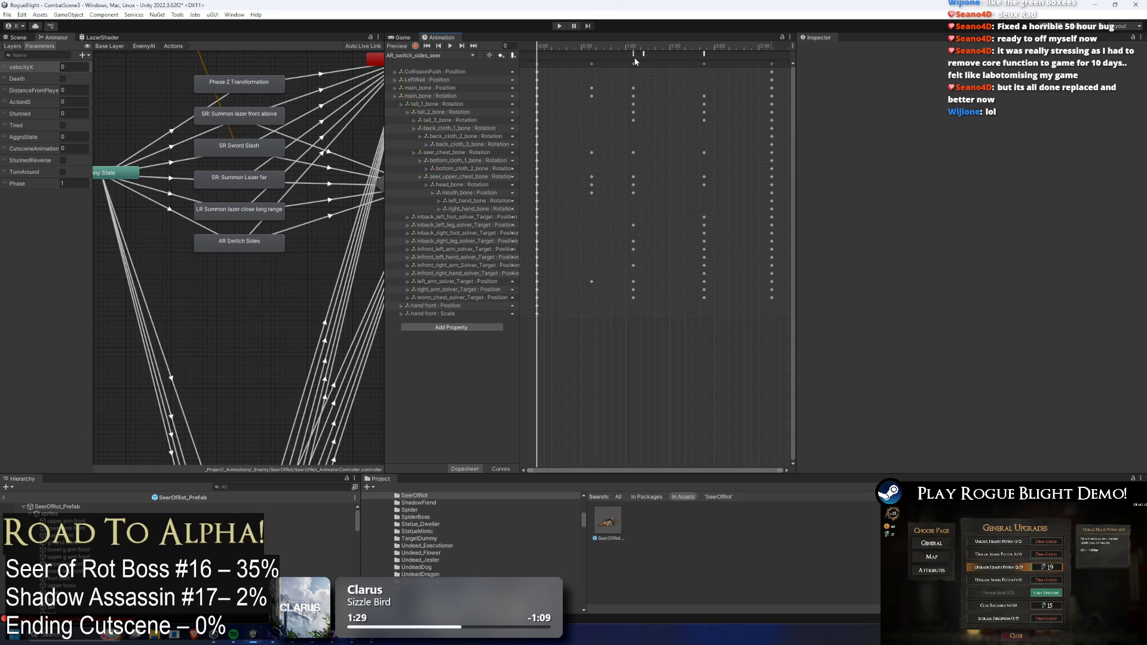
{"action": "left_click", "coordinate": [634, 56]}
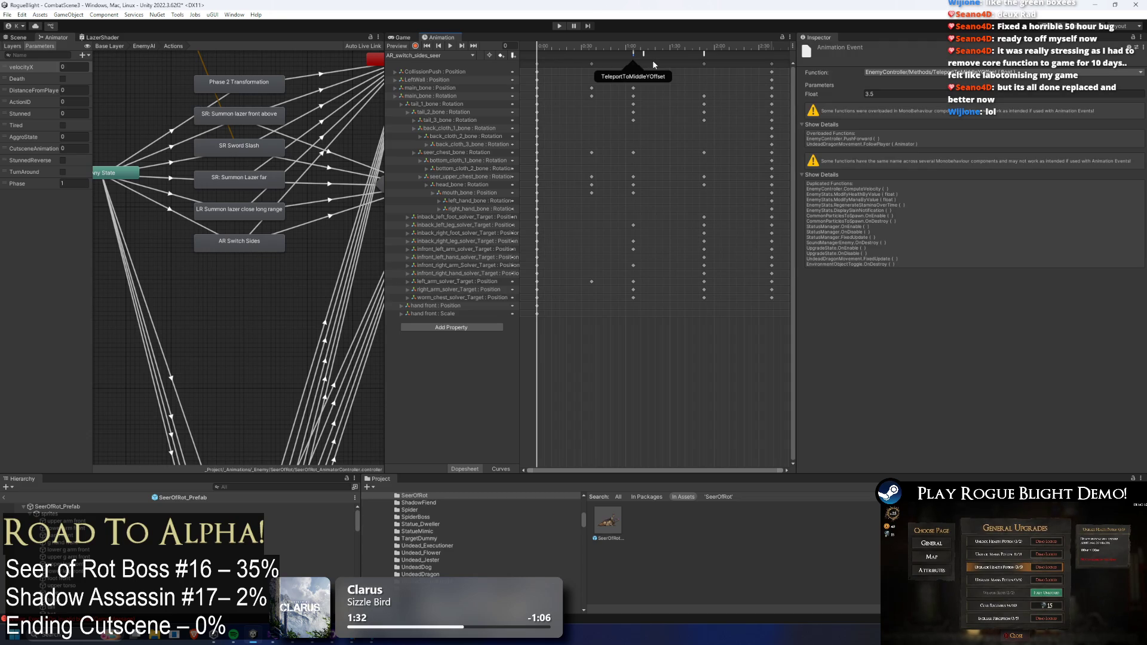
{"action": "left_click_drag", "start_coordinate": [643, 54], "coordinate": [634, 53]}
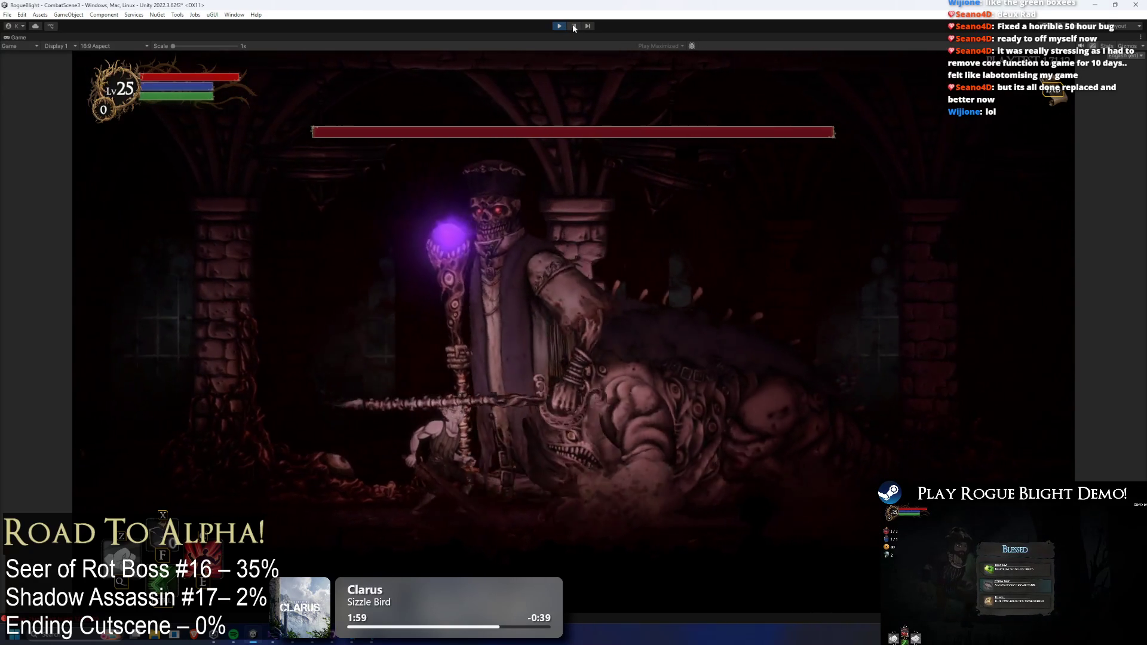
- Pause the playtest and zoom out on the arena in the Scene view
{"action": "left_click", "coordinate": [574, 26]}
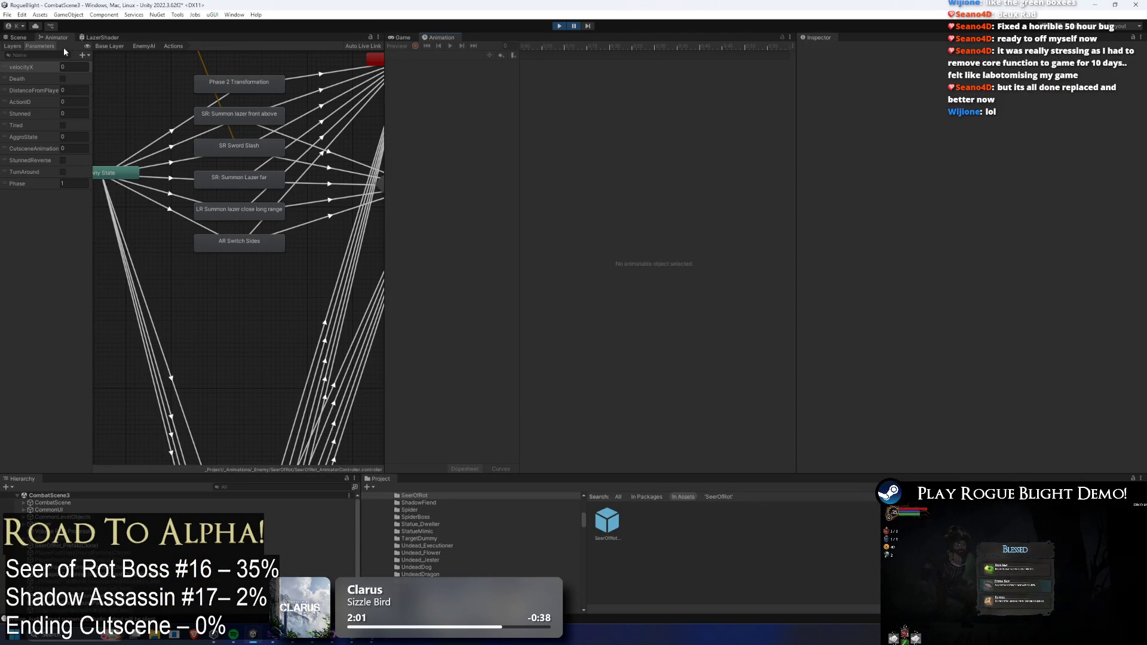
{"action": "left_click", "coordinate": [18, 37]}
{"action": "scroll", "coordinate": [202, 238], "scroll_direction": "down", "scroll_amount": 5}
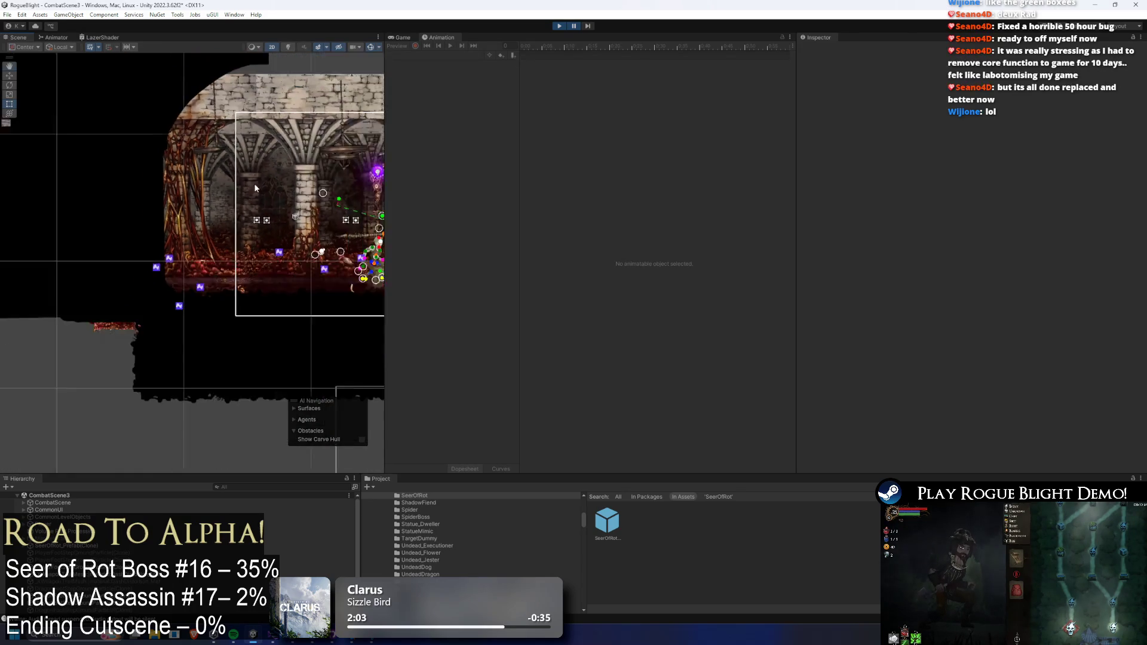
{"action": "scroll", "coordinate": [214, 172], "scroll_direction": "down", "scroll_amount": 3}
- Step the paused game frame by frame to watch the boss move, then stop playing
{"action": "left_click", "coordinate": [588, 26]}
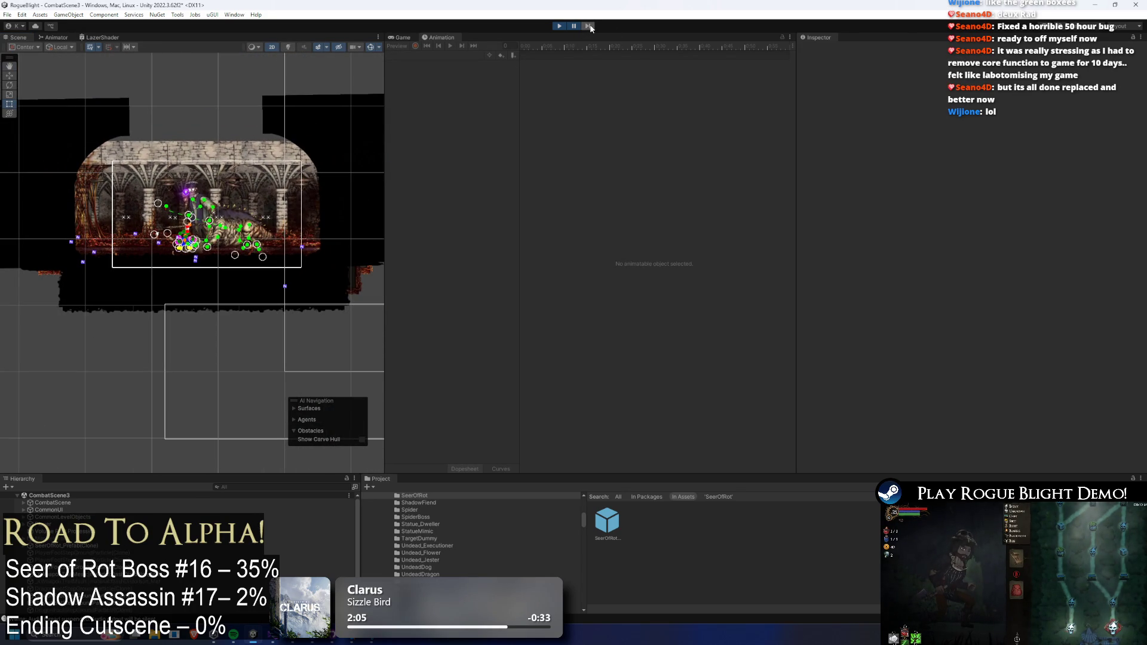
{"action": "left_click", "coordinate": [589, 26]}
{"action": "left_click", "coordinate": [590, 27]}
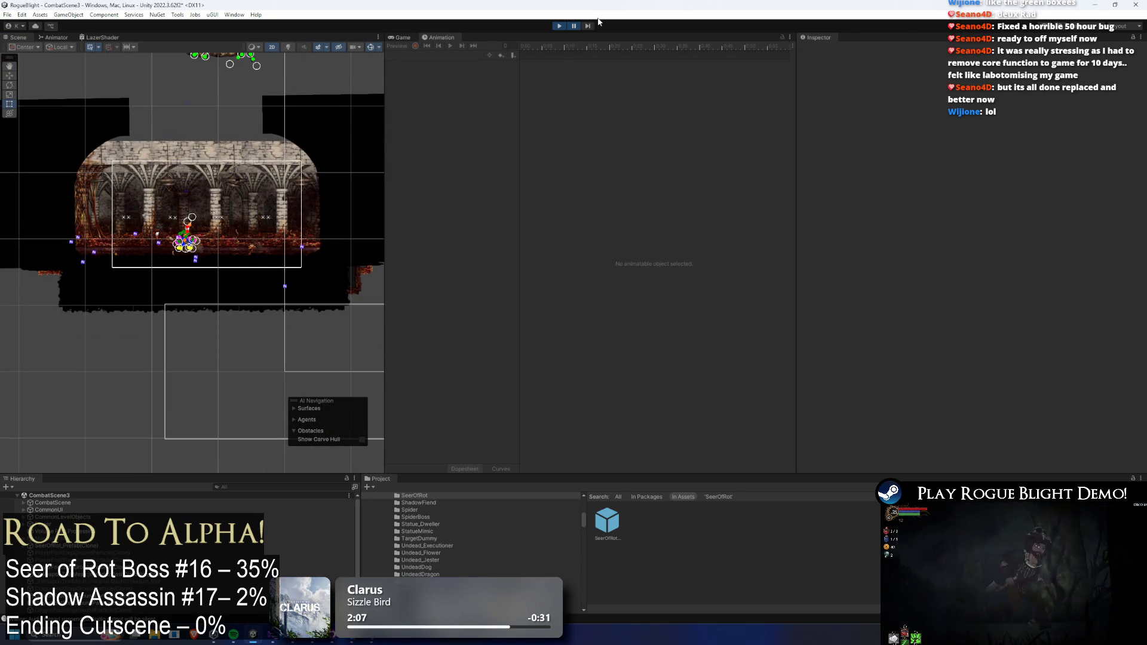
{"action": "left_click", "coordinate": [589, 27]}
{"action": "left_click", "coordinate": [589, 26]}
{"action": "left_click", "coordinate": [589, 26]}
{"action": "left_click", "coordinate": [589, 26]}
{"action": "left_click", "coordinate": [589, 27]}
{"action": "left_click", "coordinate": [590, 26]}
{"action": "left_click", "coordinate": [590, 26]}
{"action": "left_click", "coordinate": [591, 26]}
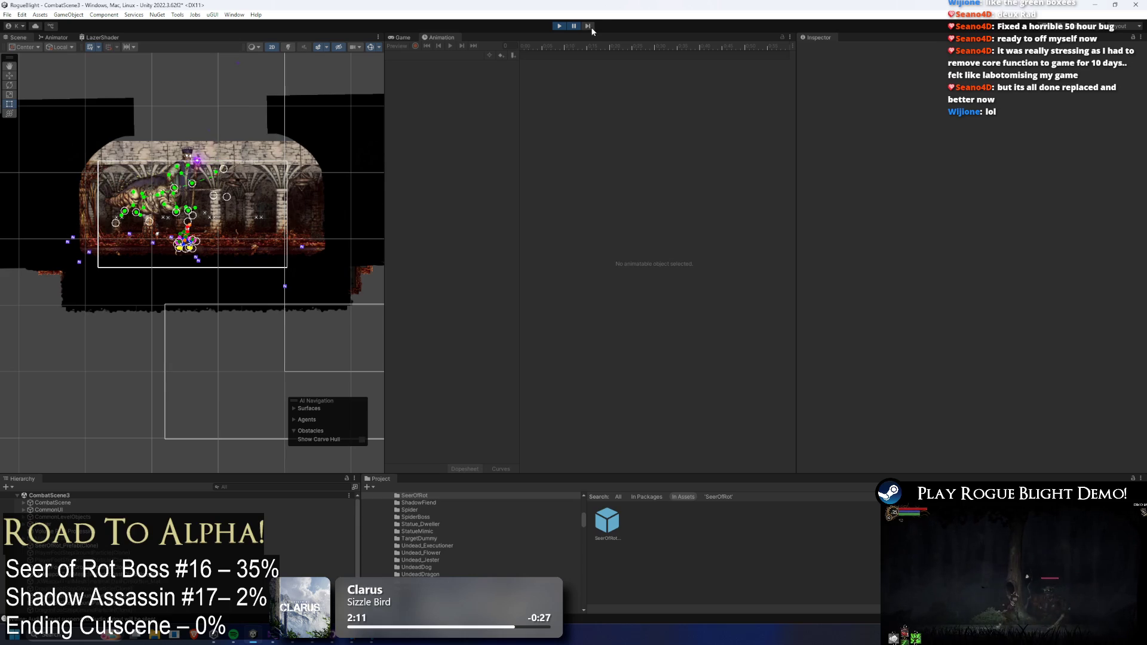
{"action": "left_click", "coordinate": [594, 27]}
{"action": "left_click", "coordinate": [594, 28]}
{"action": "left_click", "coordinate": [594, 28]}
{"action": "left_click", "coordinate": [594, 29]}
{"action": "left_click", "coordinate": [594, 28]}
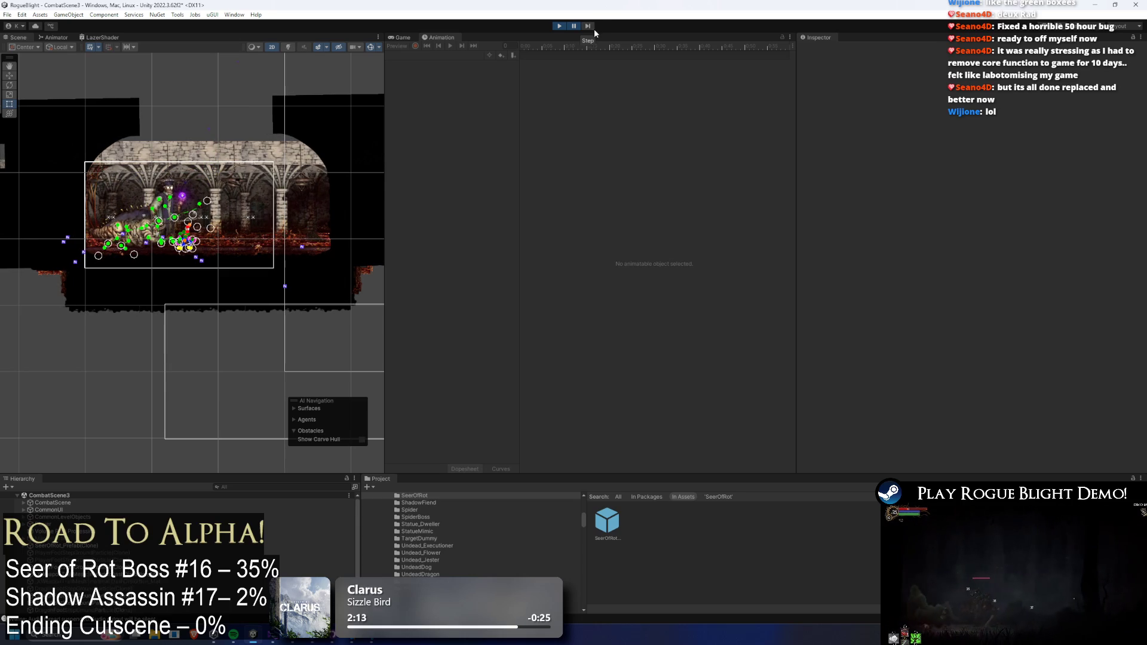
{"action": "left_click", "coordinate": [561, 28]}
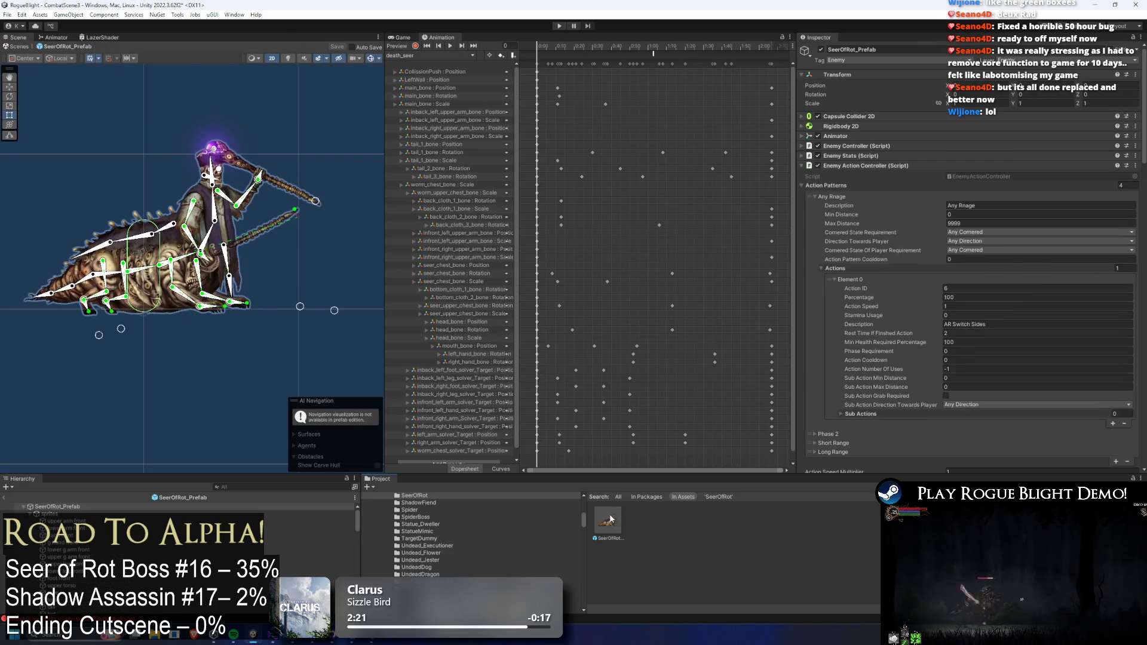
- Check the overlapping events at 1:00 in AR_switch_sides_seer and select SetPositionOffsetY
{"action": "left_click", "coordinate": [416, 55]}
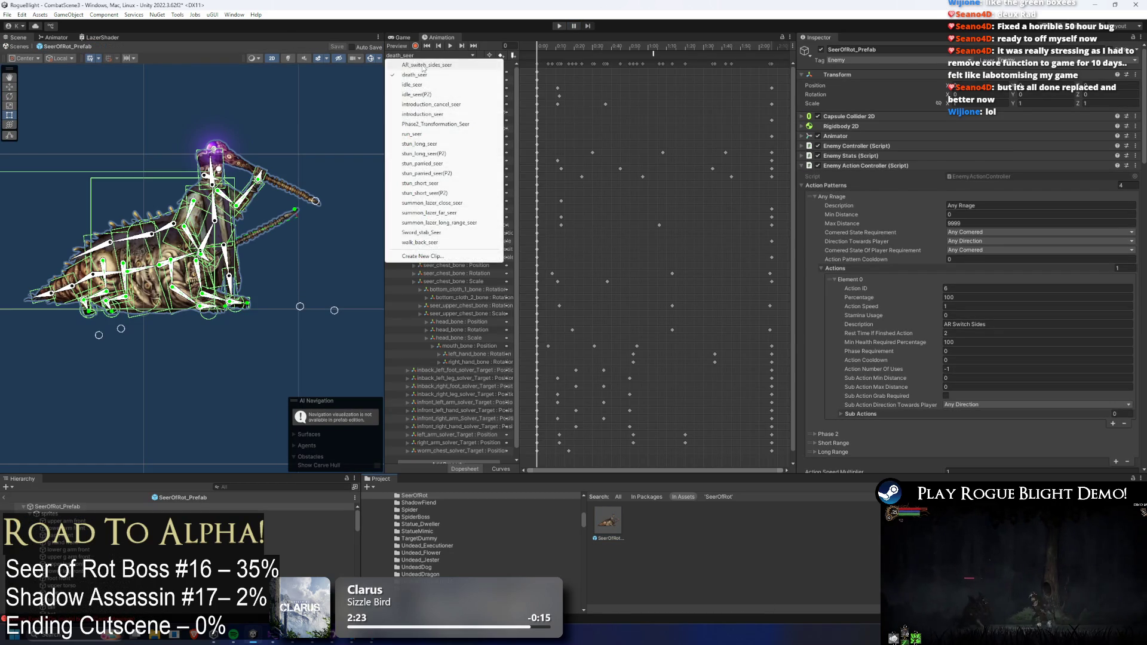
{"action": "left_click", "coordinate": [420, 67]}
{"action": "left_click", "coordinate": [633, 53]}
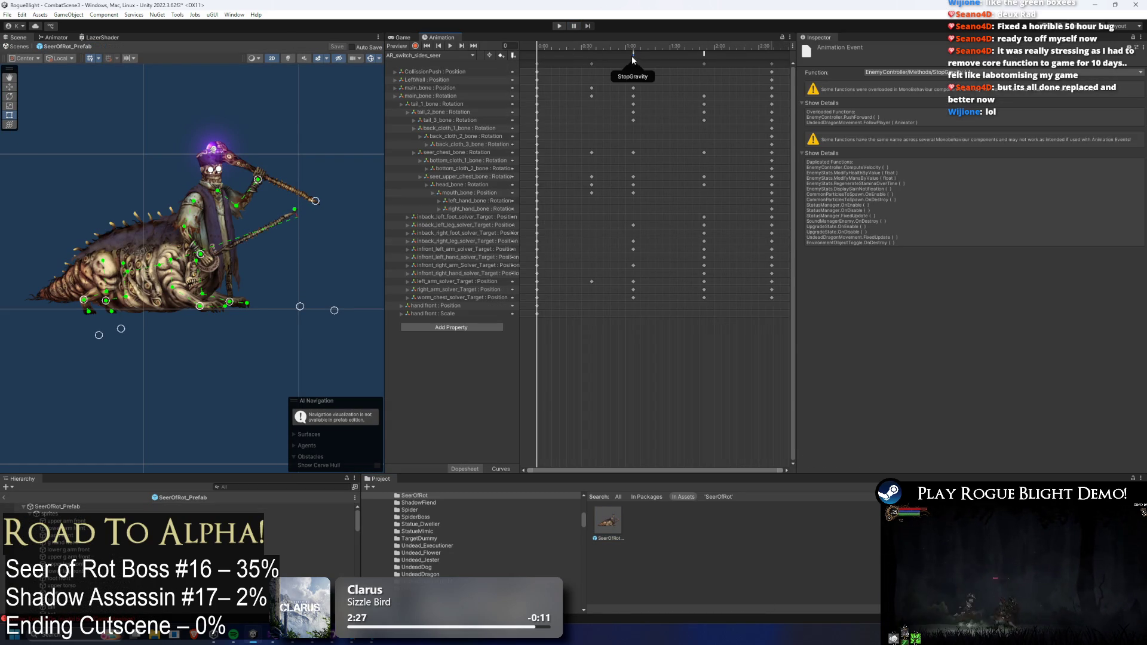
{"action": "left_click", "coordinate": [631, 53]}
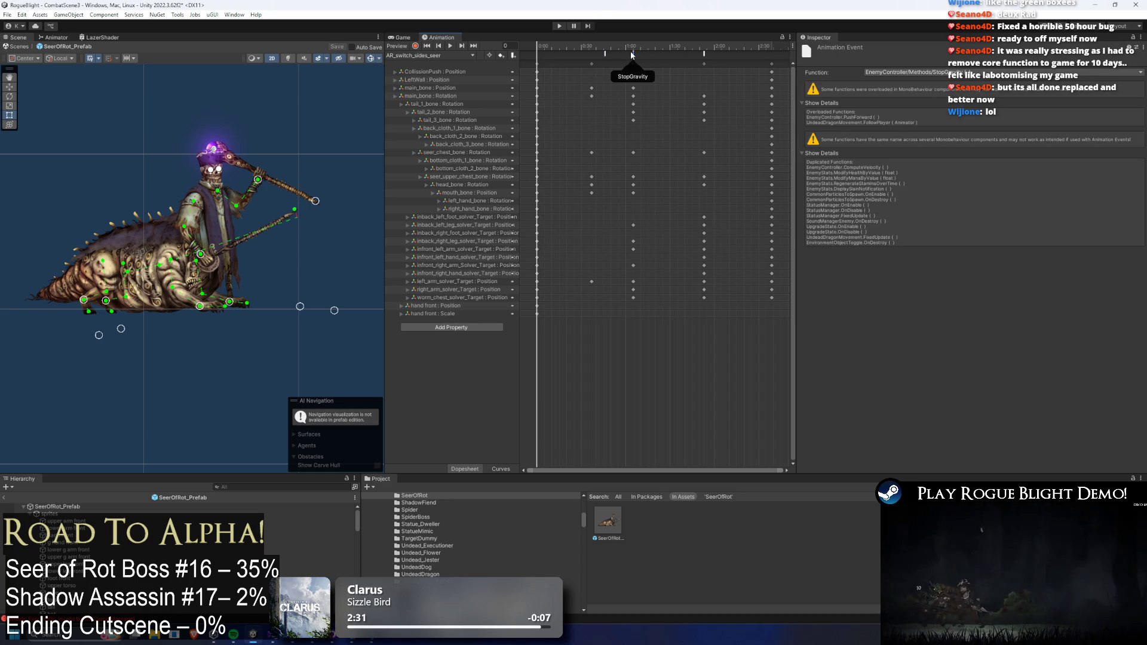
{"action": "left_click", "coordinate": [631, 53]}
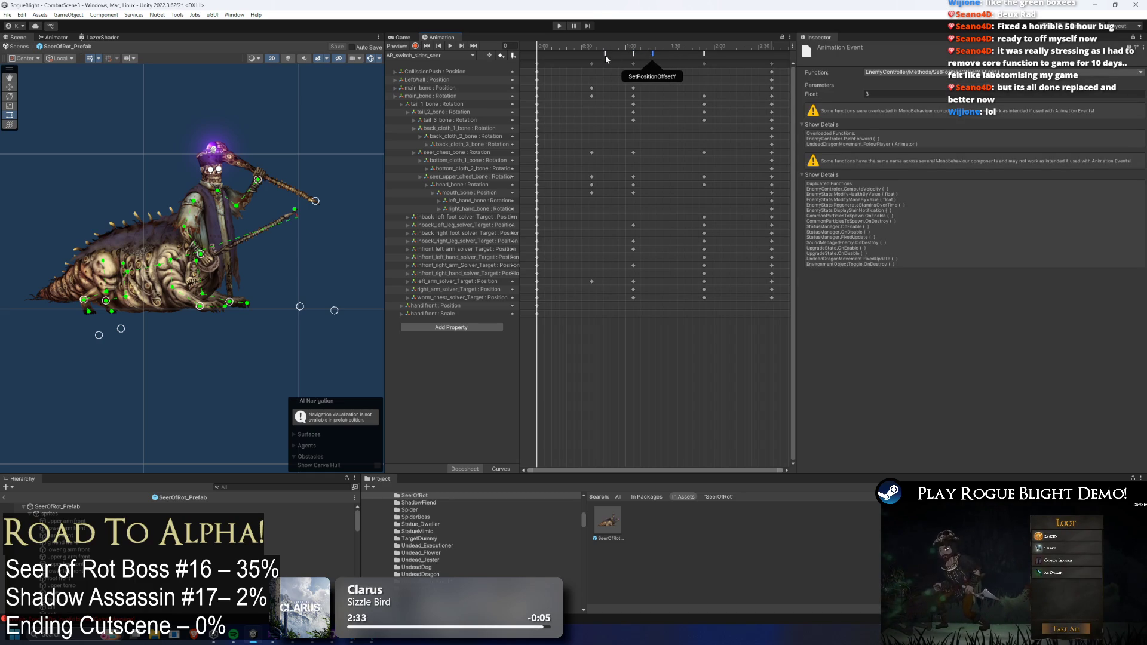
{"action": "left_click", "coordinate": [632, 54]}
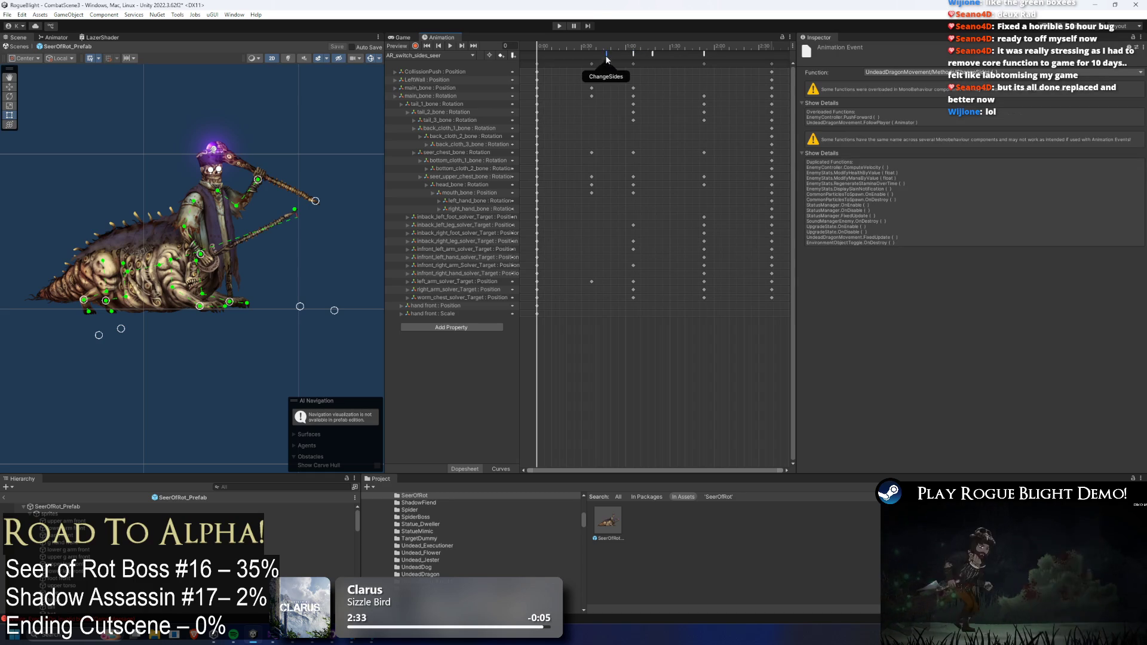
{"action": "left_click", "coordinate": [636, 54]}
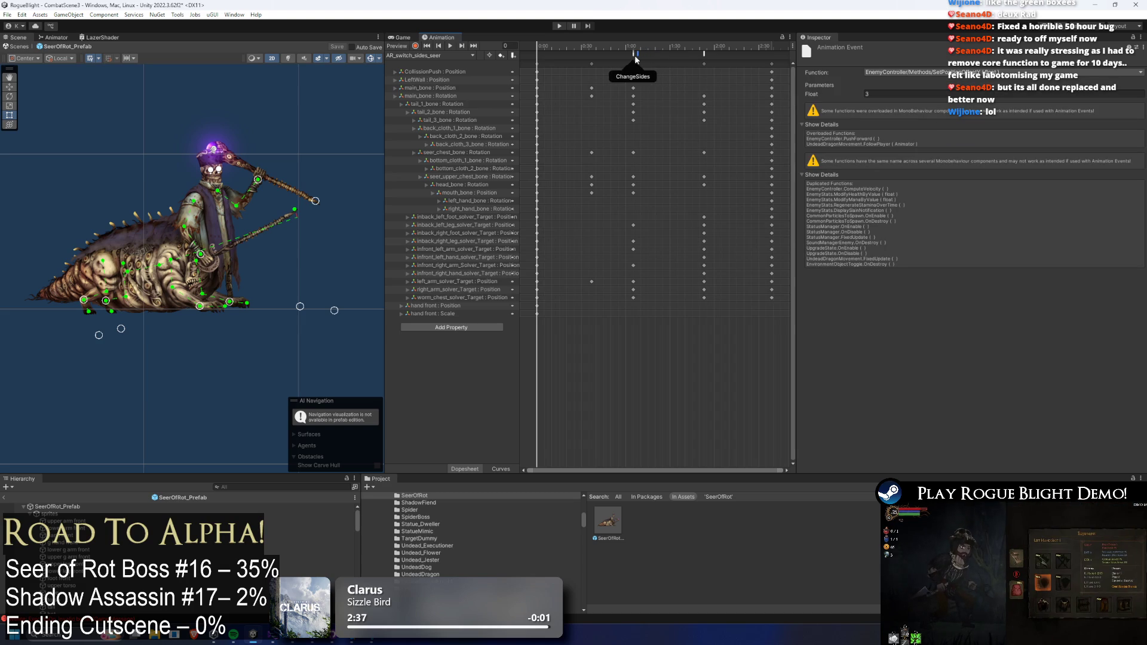
- Move the SetPositionOffsetY event slightly earlier, set its Float to 2.5, and start a playtest
{"action": "left_click", "coordinate": [868, 93]}
{"action": "type", "text": "2"}
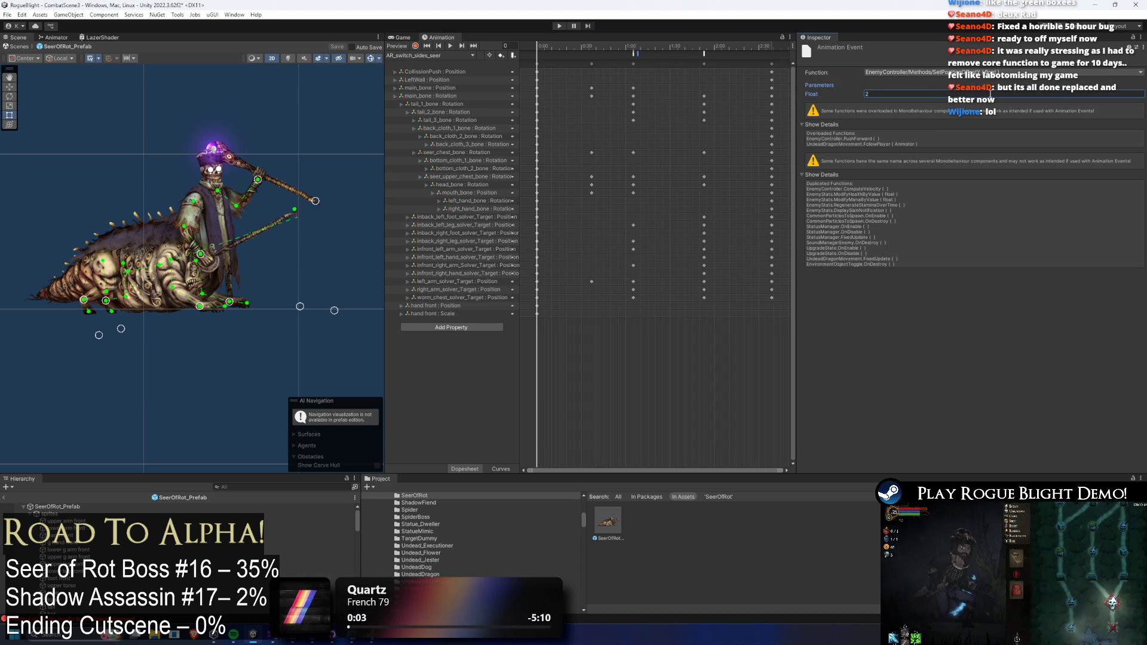
{"action": "left_click", "coordinate": [634, 55]}
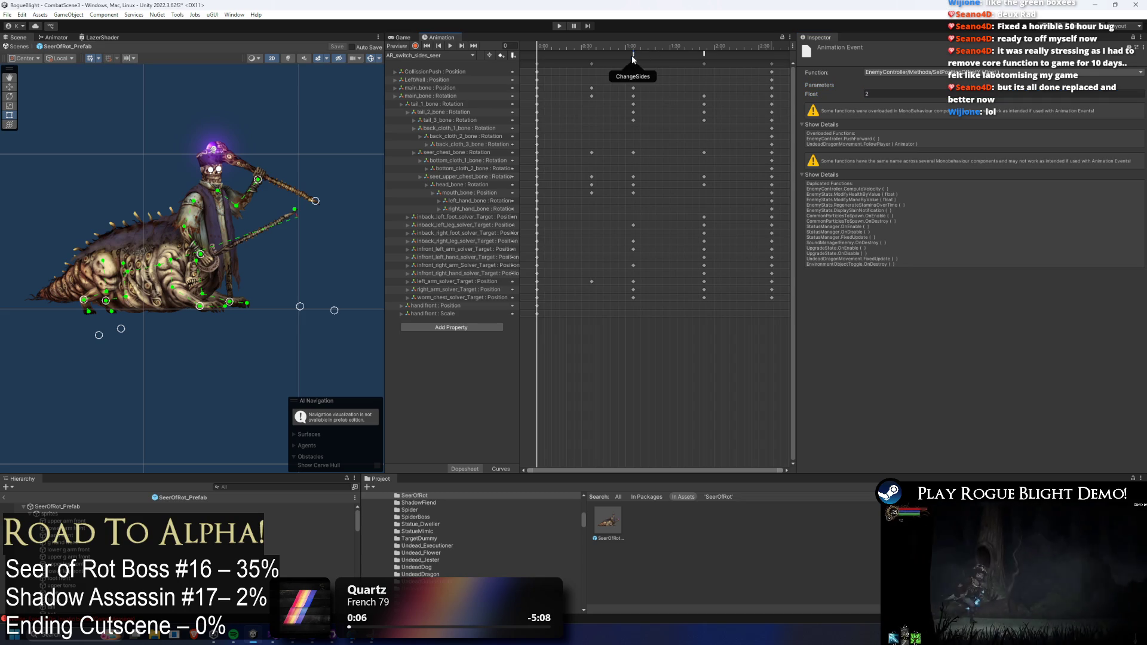
{"action": "left_click_drag", "start_coordinate": [625, 55], "coordinate": [617, 53]}
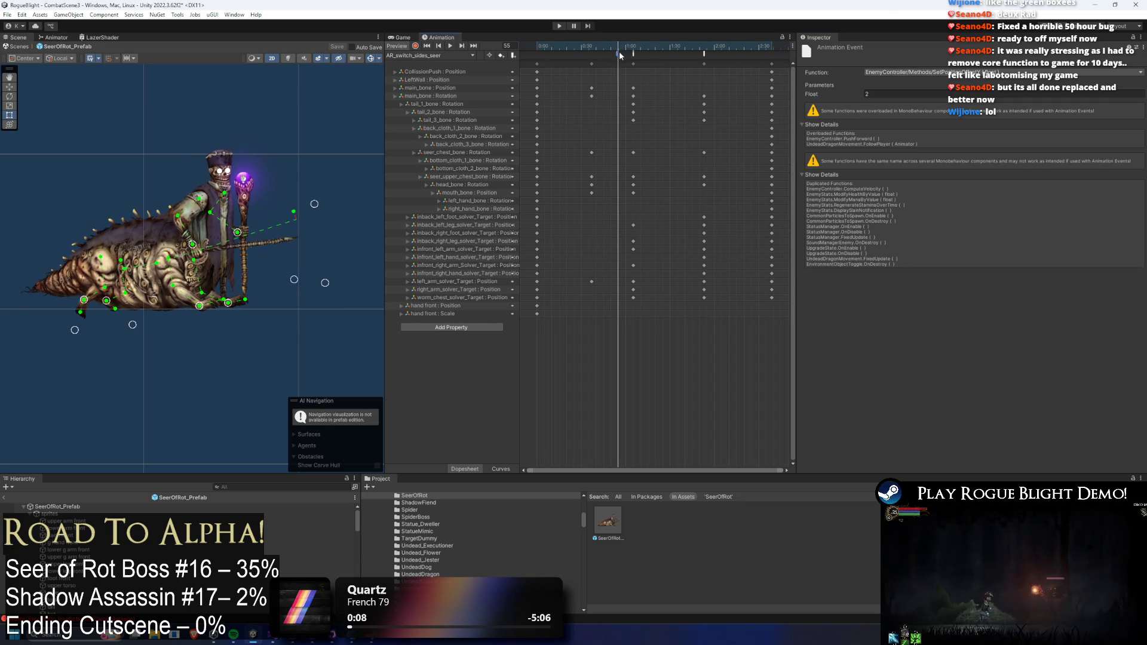
{"action": "left_click", "coordinate": [637, 47]}
{"action": "left_click", "coordinate": [913, 90]}
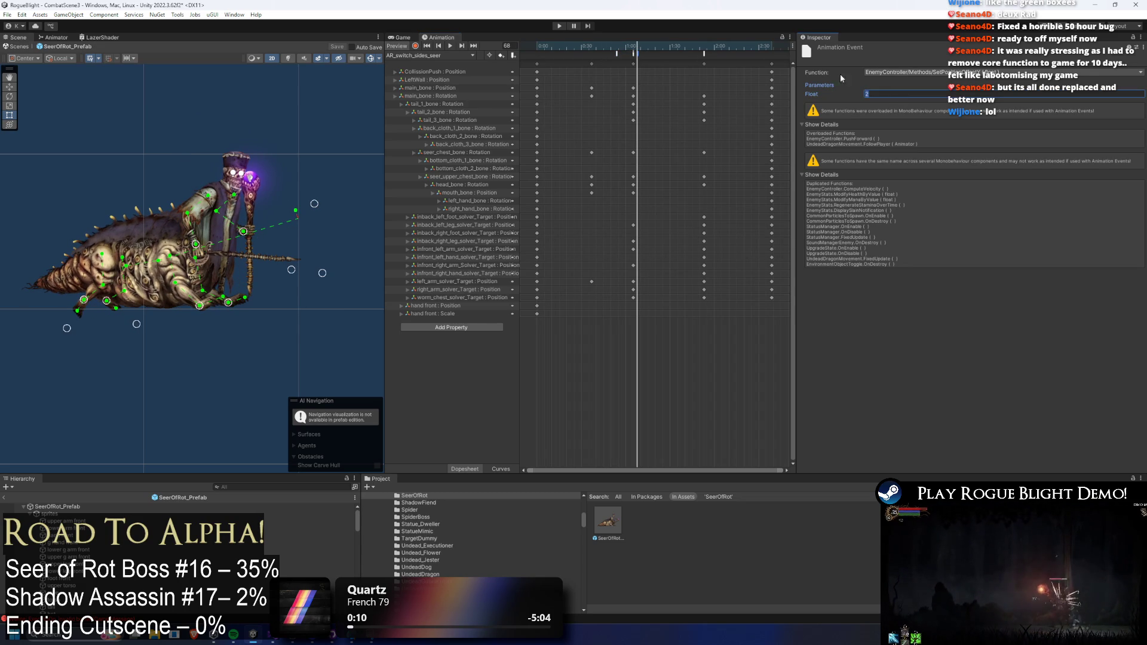
{"action": "type", "text": ".5"}
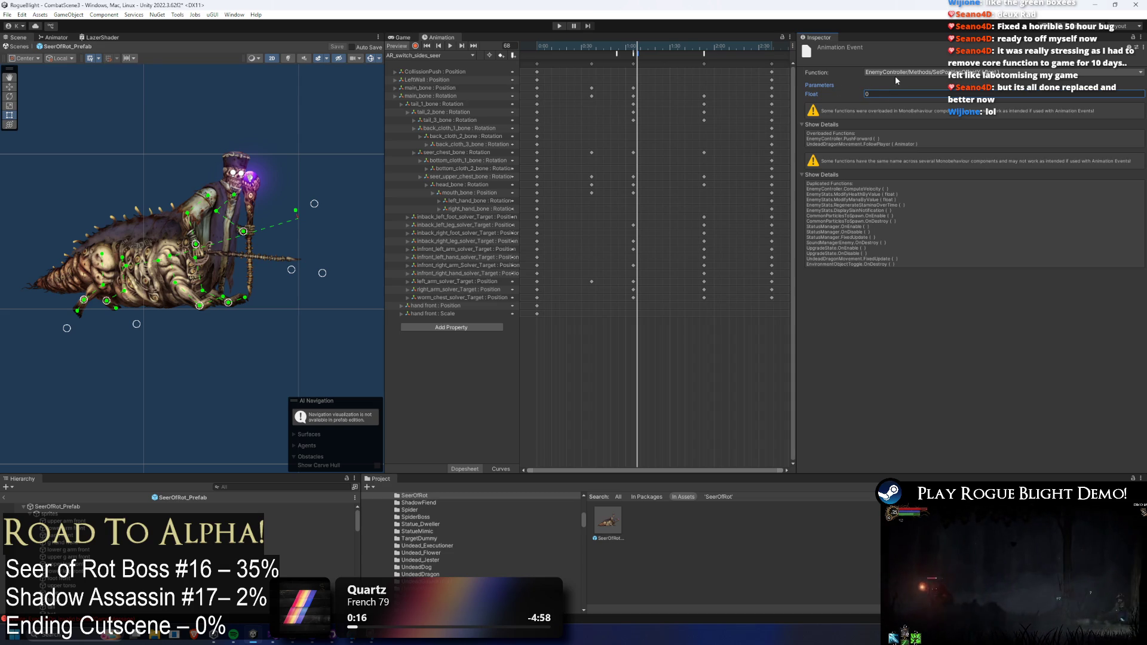
{"action": "left_click", "coordinate": [644, 56]}
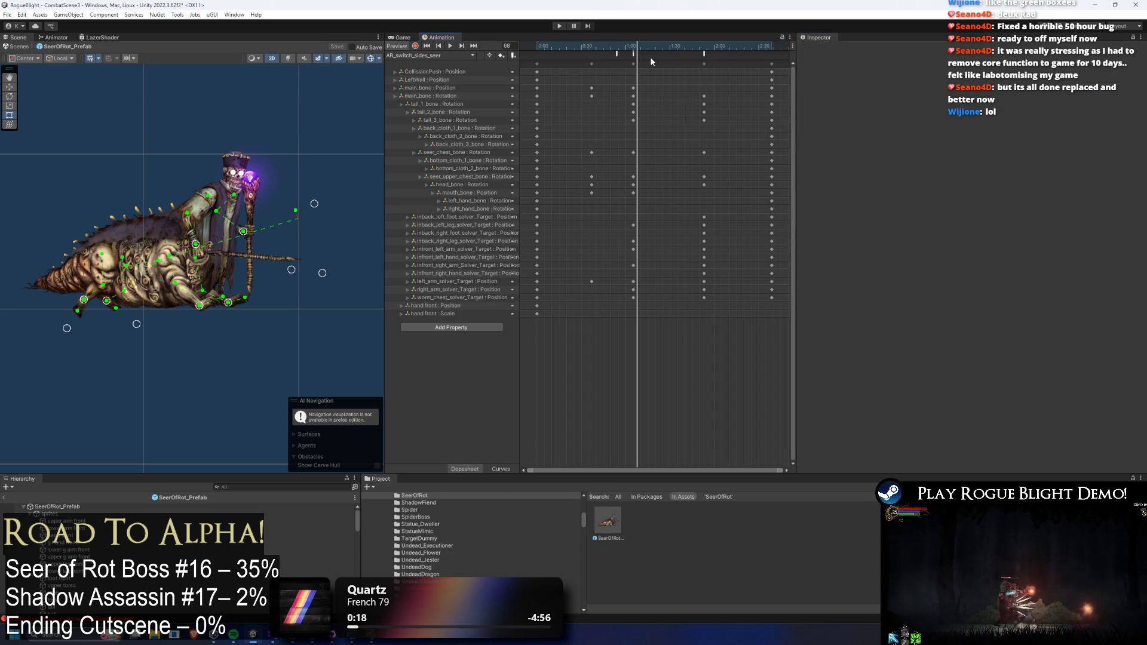
{"action": "left_click_drag", "start_coordinate": [622, 48], "coordinate": [620, 48]}
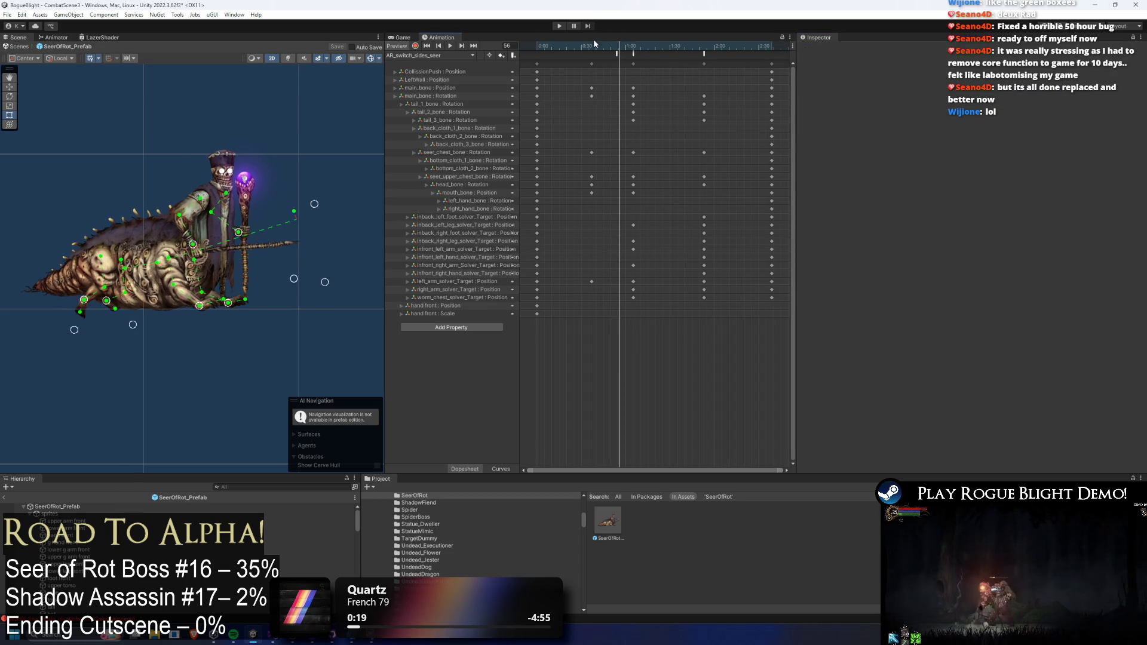
{"action": "left_click", "coordinate": [559, 26]}
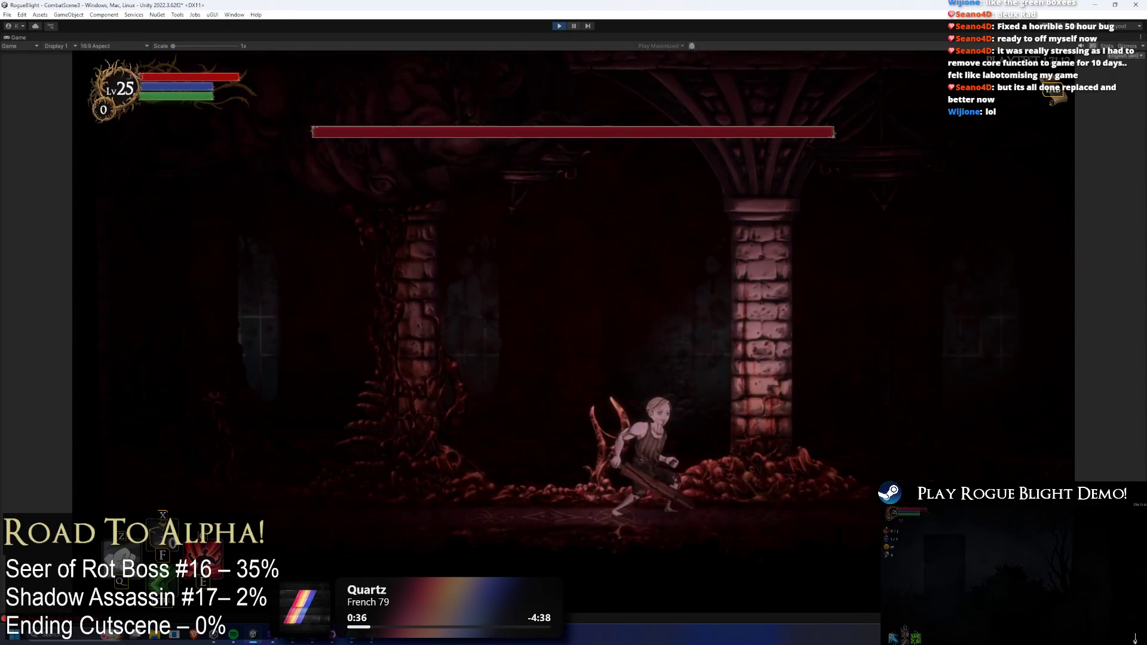
- Stop the playtest after watching the boss's switch-sides attack
{"action": "left_click", "coordinate": [559, 25]}
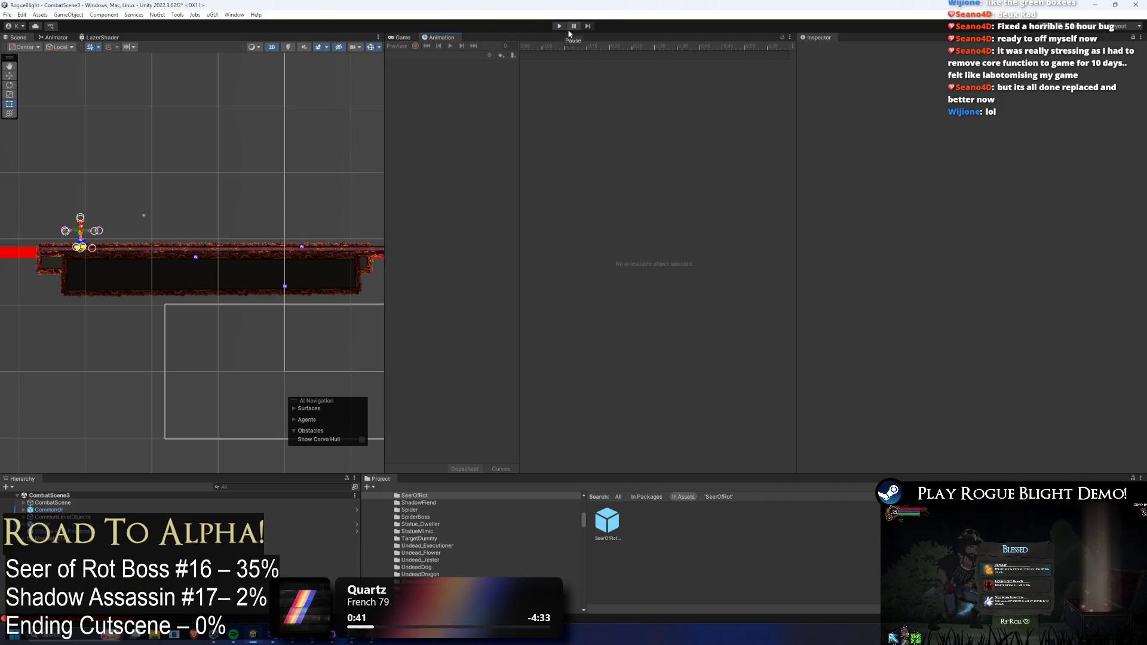
- Open the SeerOfRot prefab, select its root, and switch the Animation window to AR_switch_sides_seer
{"action": "double_click", "coordinate": [607, 521]}
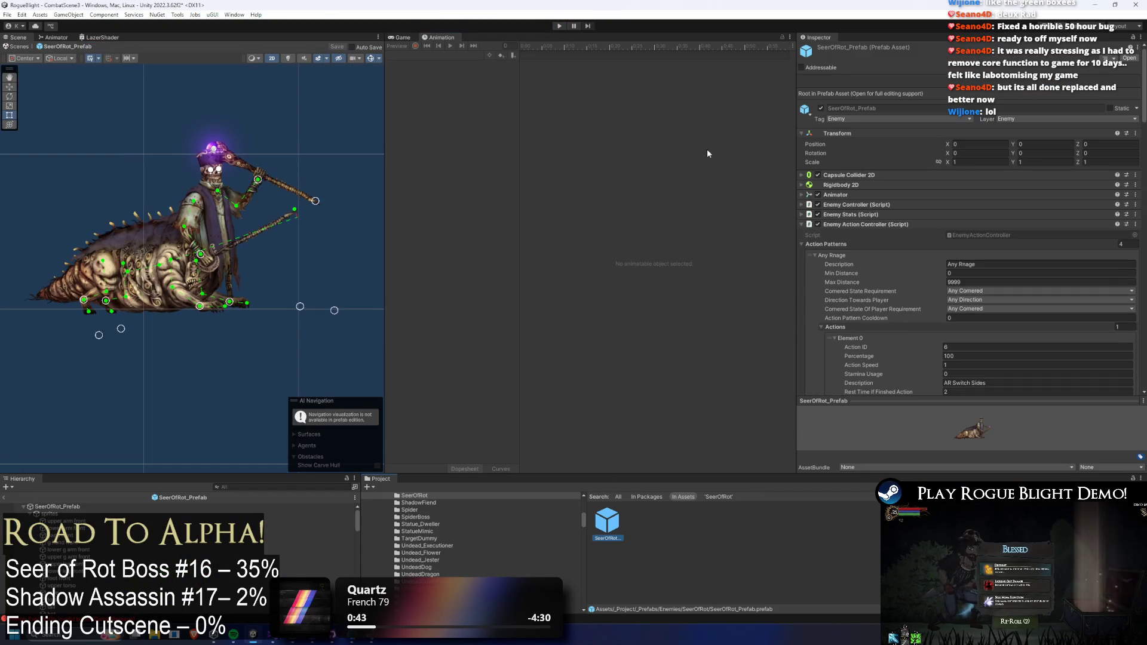
{"action": "left_click", "coordinate": [57, 507]}
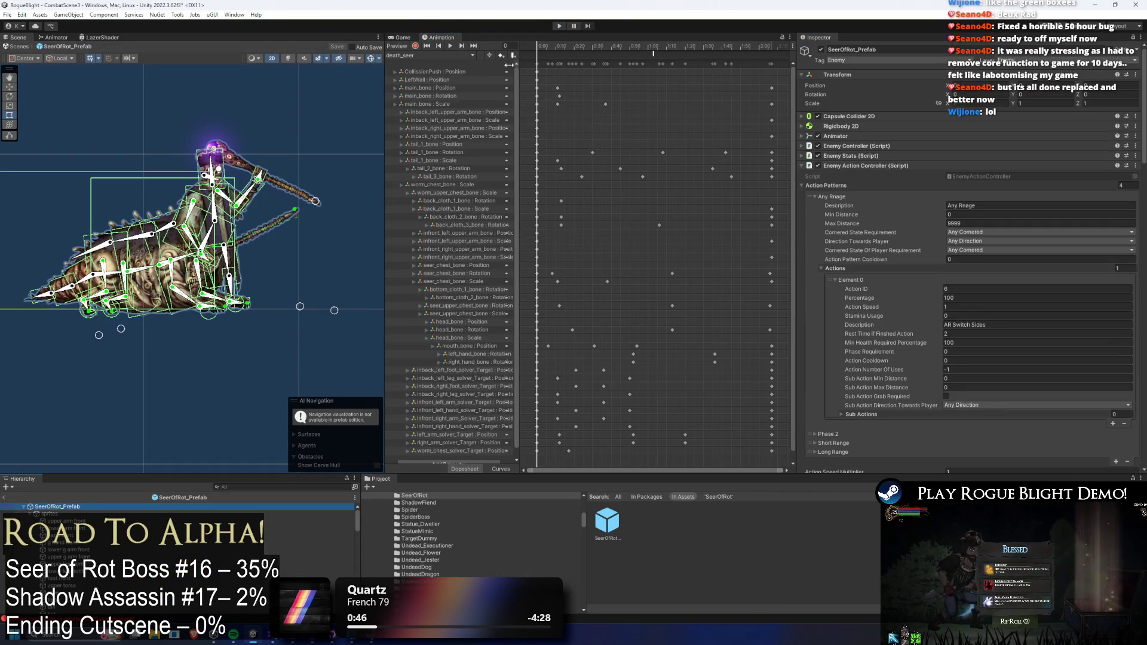
{"action": "left_click", "coordinate": [433, 56]}
{"action": "left_click", "coordinate": [446, 65]}
{"action": "left_click", "coordinate": [432, 56]}
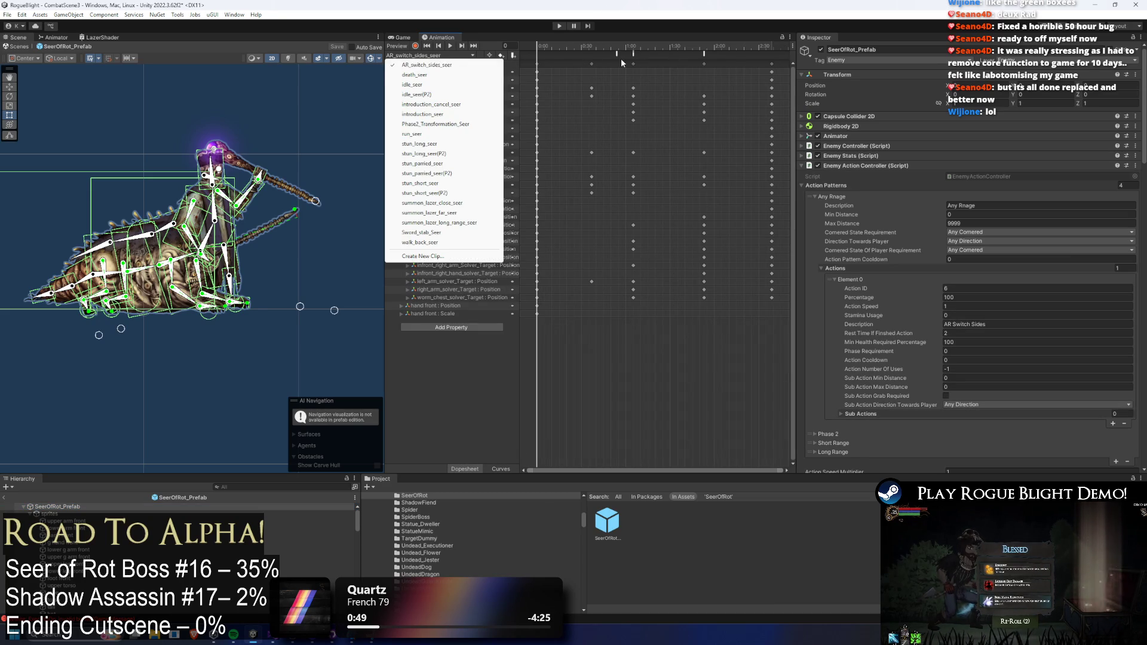
- Set the SetPositionOffsetY event's Float to 1.25 and start a playtest past the prefab warning
{"action": "left_click", "coordinate": [621, 57]}
{"action": "left_click", "coordinate": [912, 94]}
{"action": "type", "text": "1.5"}
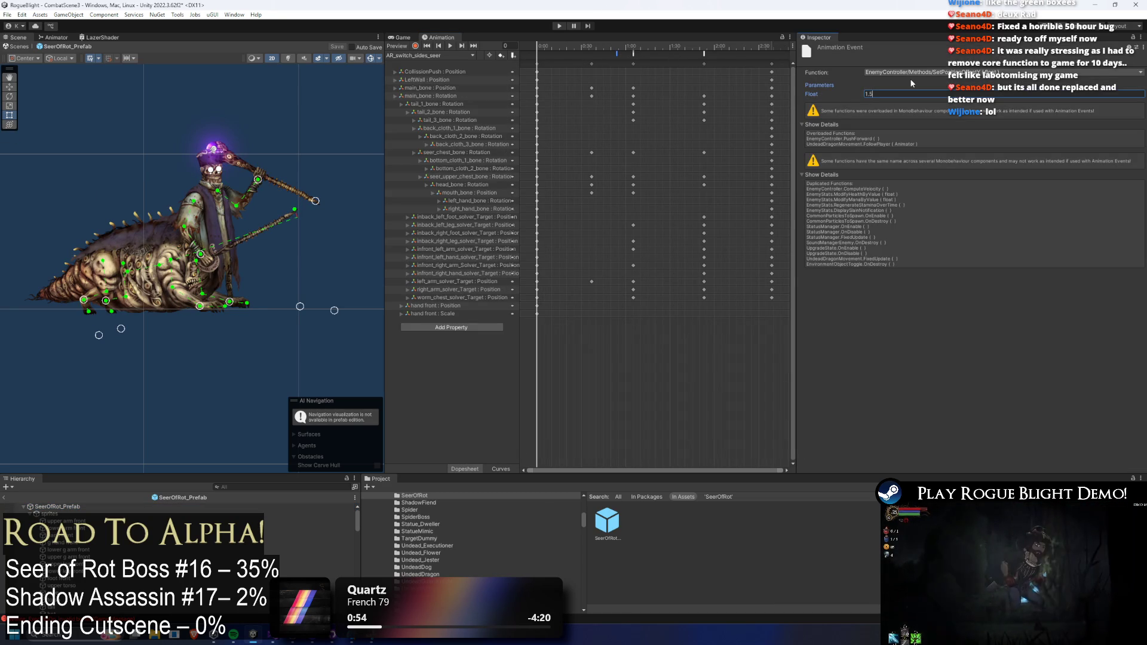
{"action": "left_click", "coordinate": [898, 95]}
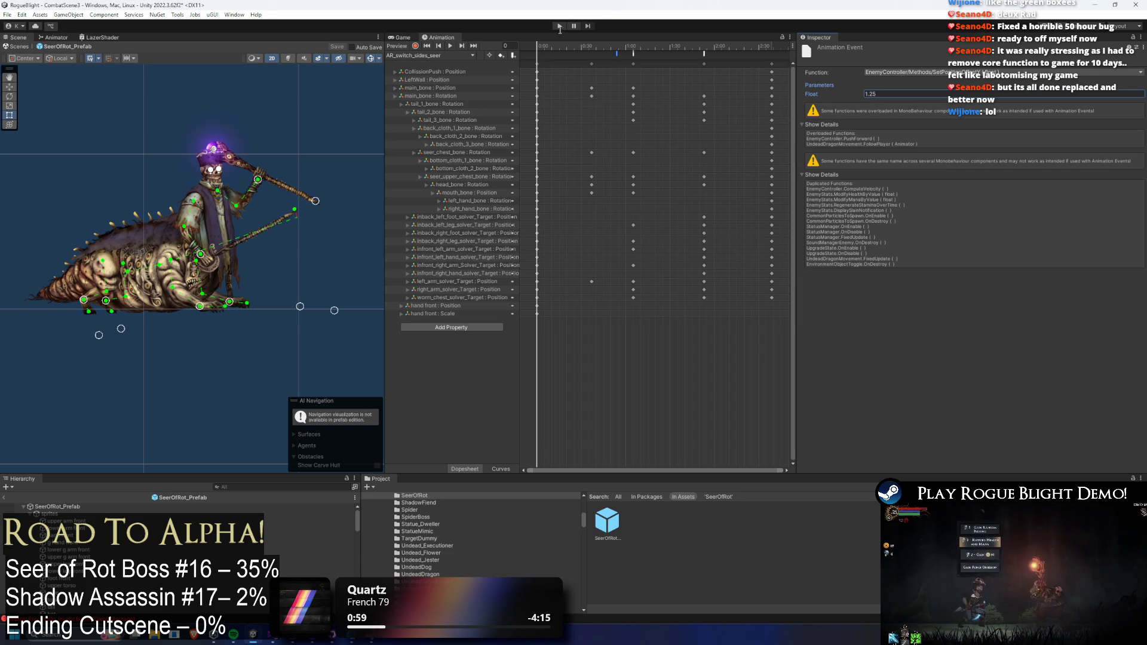
{"action": "left_click", "coordinate": [562, 26]}
{"action": "key", "text": "Escape"}
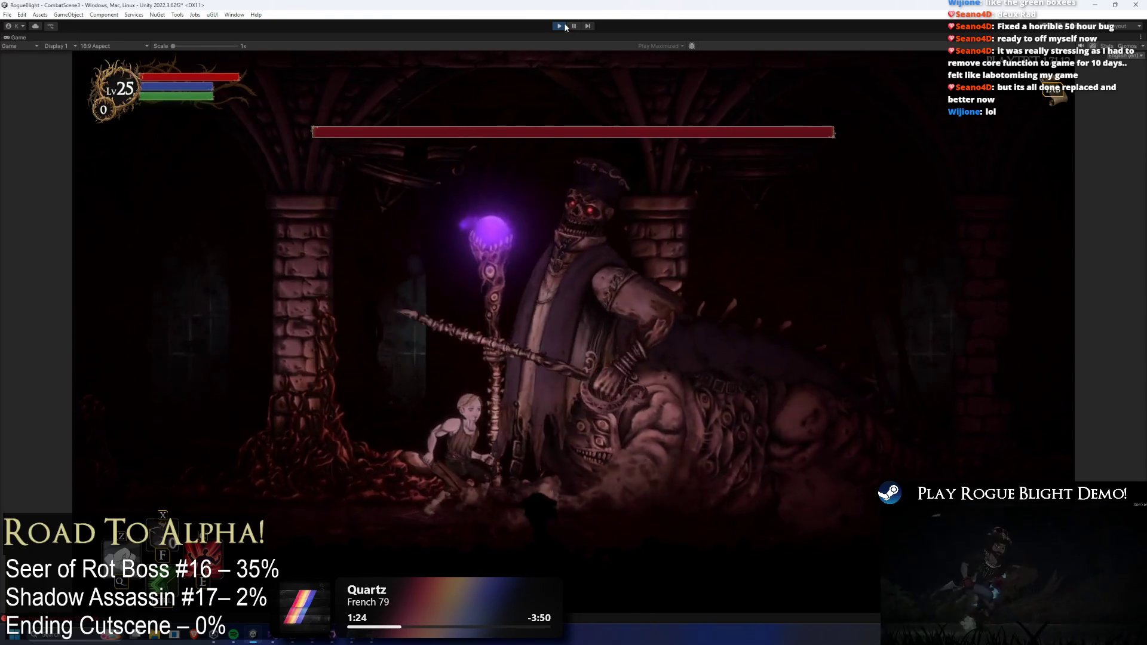
- Stop play mode after testing the Seer of Rot fight with the new offset
{"action": "left_click", "coordinate": [559, 26]}
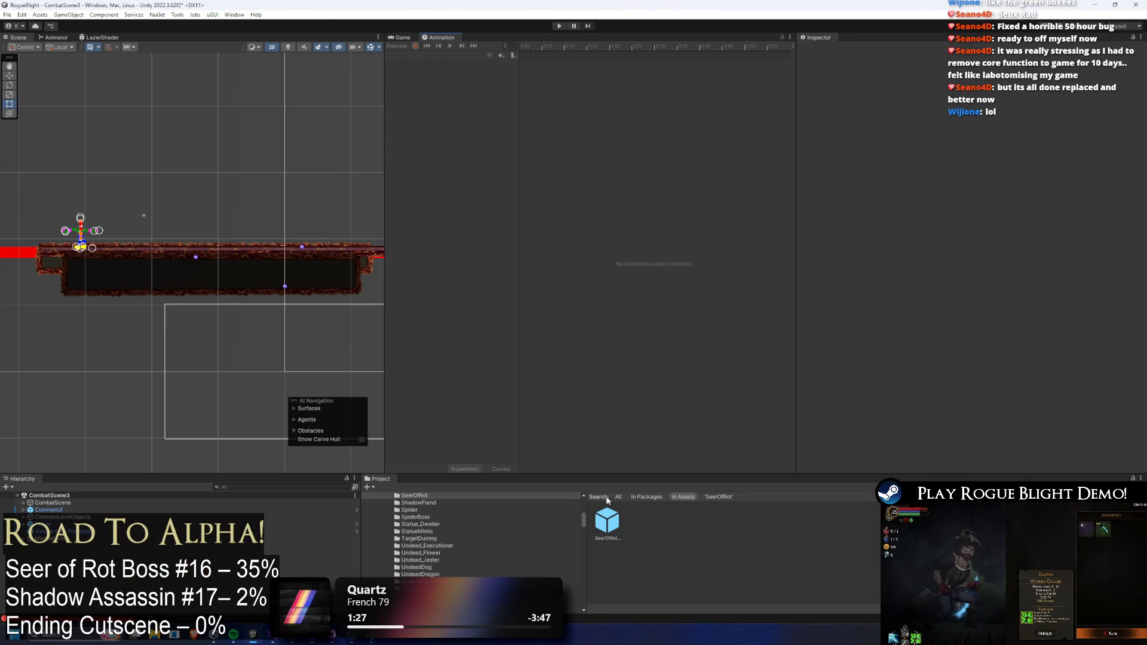
- Reopen SeerOfRot, set the AR_switch_sides_seer SetPositionOffsetY Float to 1, save, and play
{"action": "double_click", "coordinate": [607, 520]}
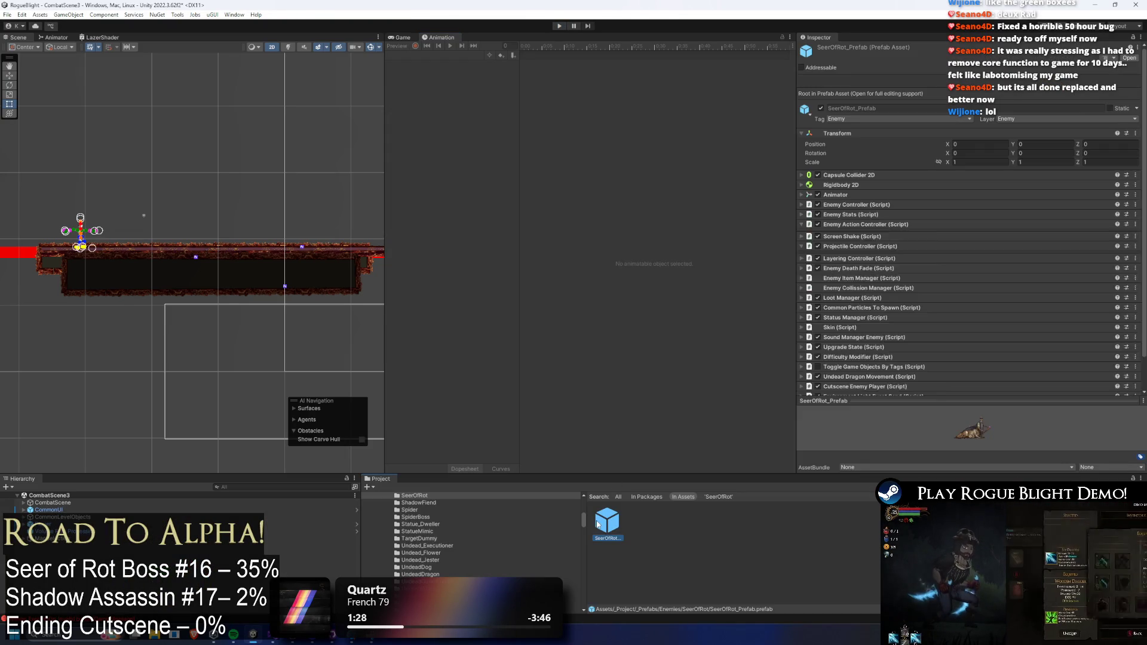
{"action": "left_click", "coordinate": [430, 55]}
{"action": "left_click", "coordinate": [424, 65]}
{"action": "left_click", "coordinate": [617, 54]}
{"action": "left_click", "coordinate": [897, 94]}
{"action": "type", "text": "1"}
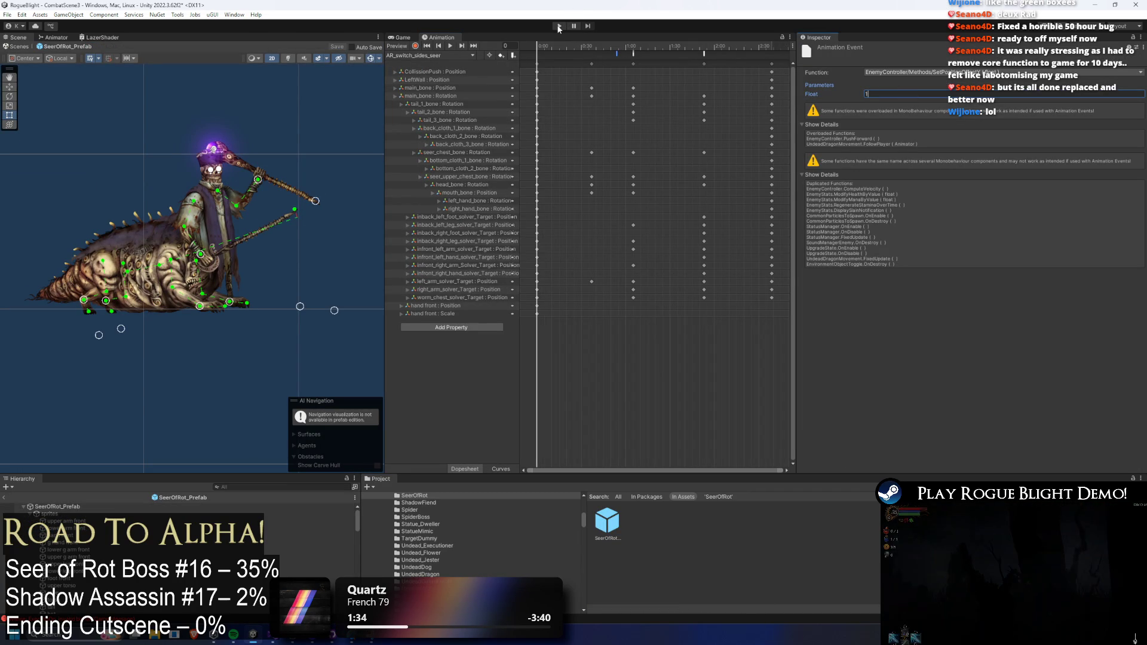
{"action": "key", "text": "ctrl+s"}
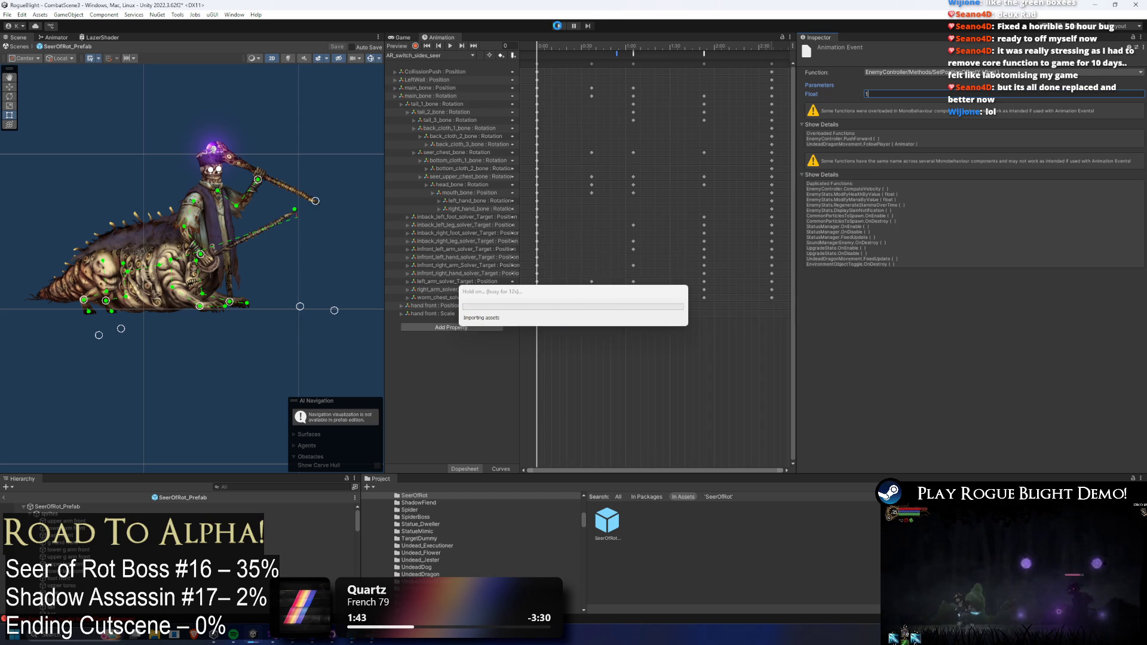
{"action": "key", "text": "Escape"}
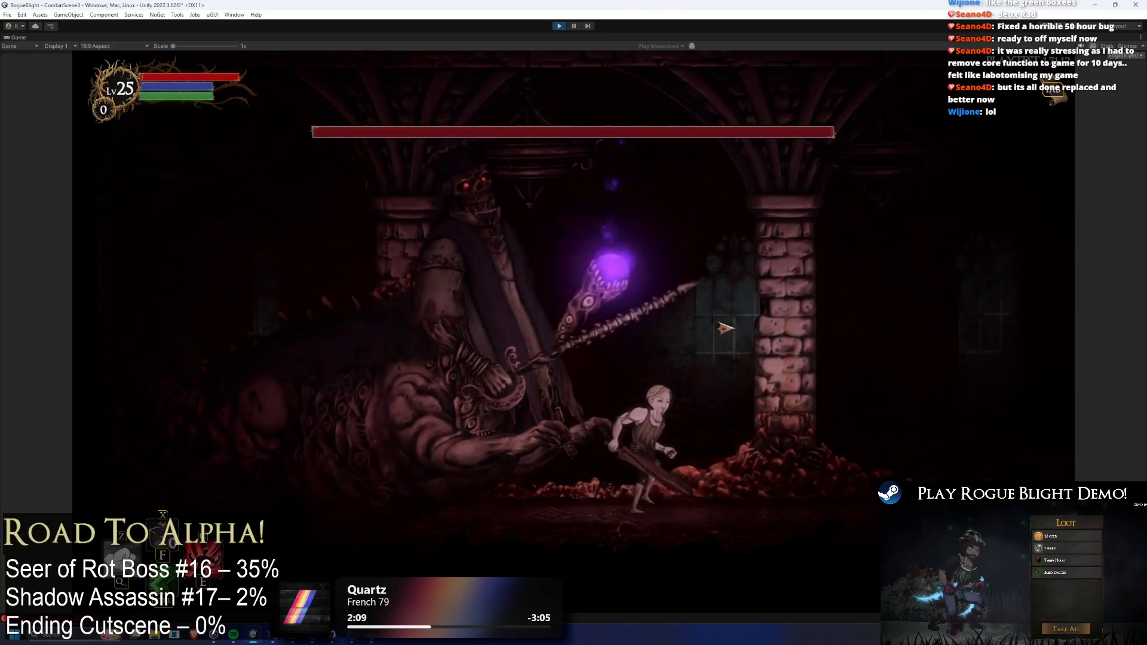
- Exit play mode with Ctrl+P after checking the boss's offset
{"action": "key", "text": "ctrl+p"}
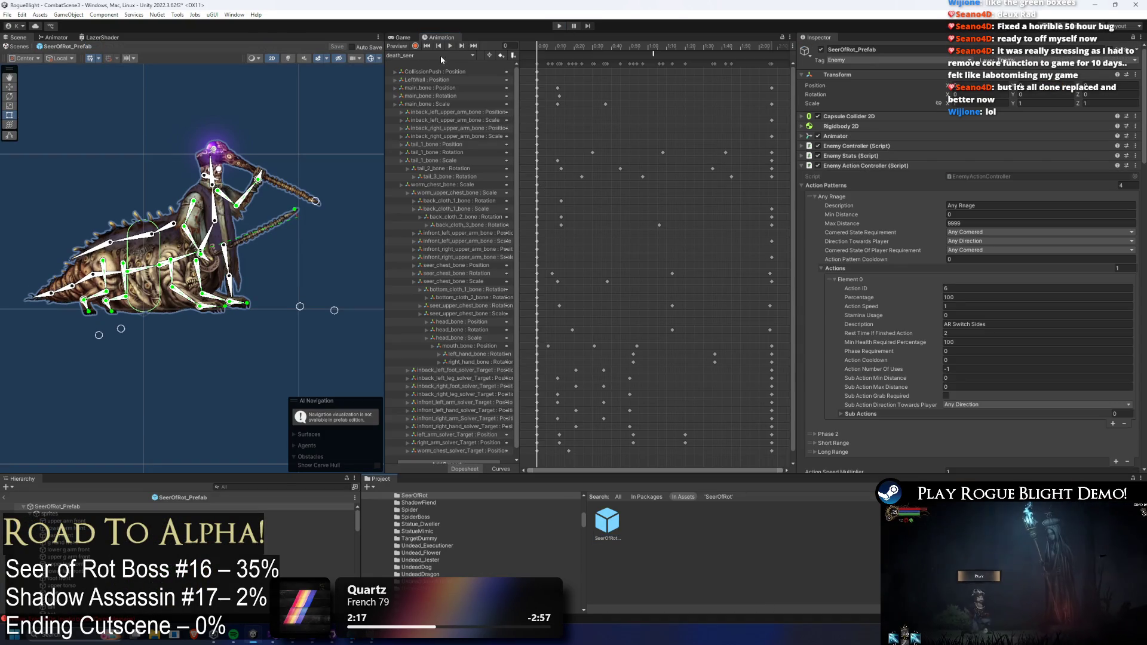
- Select the SetPositionOffsetY event in AR_switch_sides_seer, preview the pose at frame 69, and save the prefab
{"action": "left_click", "coordinate": [440, 55]}
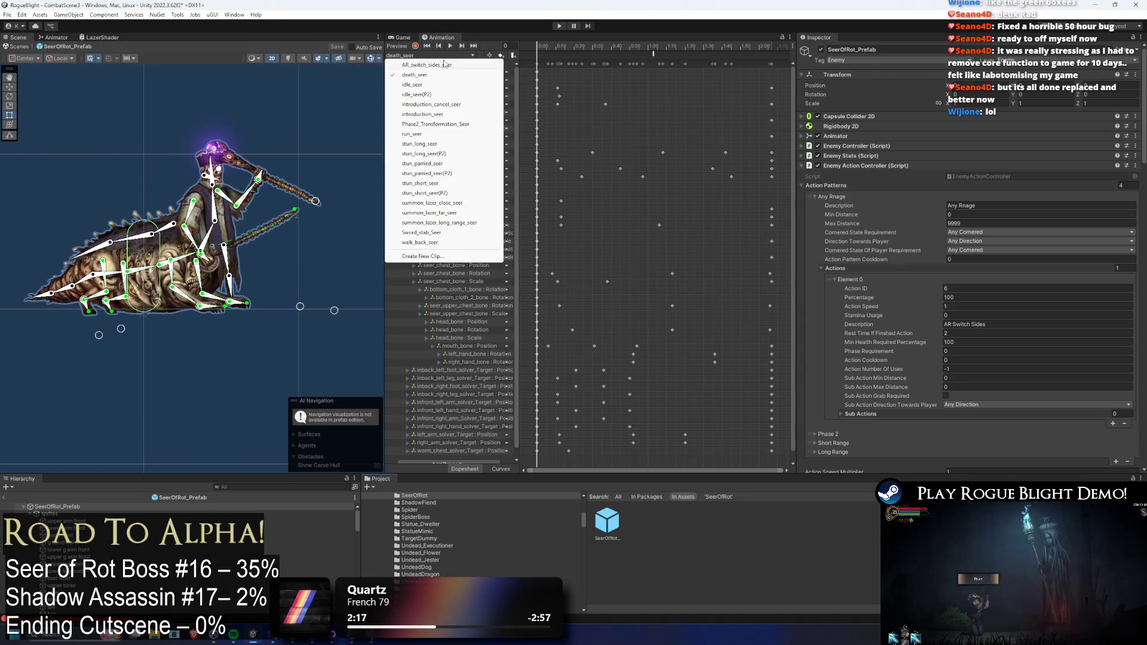
{"action": "left_click", "coordinate": [418, 77]}
{"action": "left_click", "coordinate": [617, 55]}
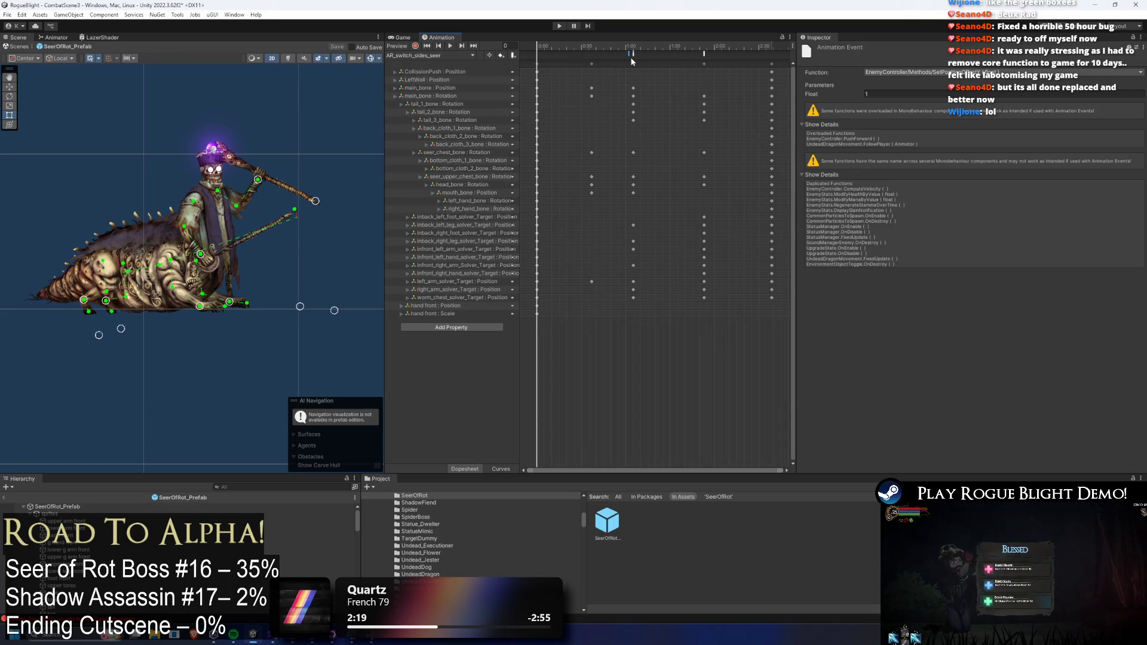
{"action": "left_click_drag", "start_coordinate": [630, 46], "coordinate": [645, 48]}
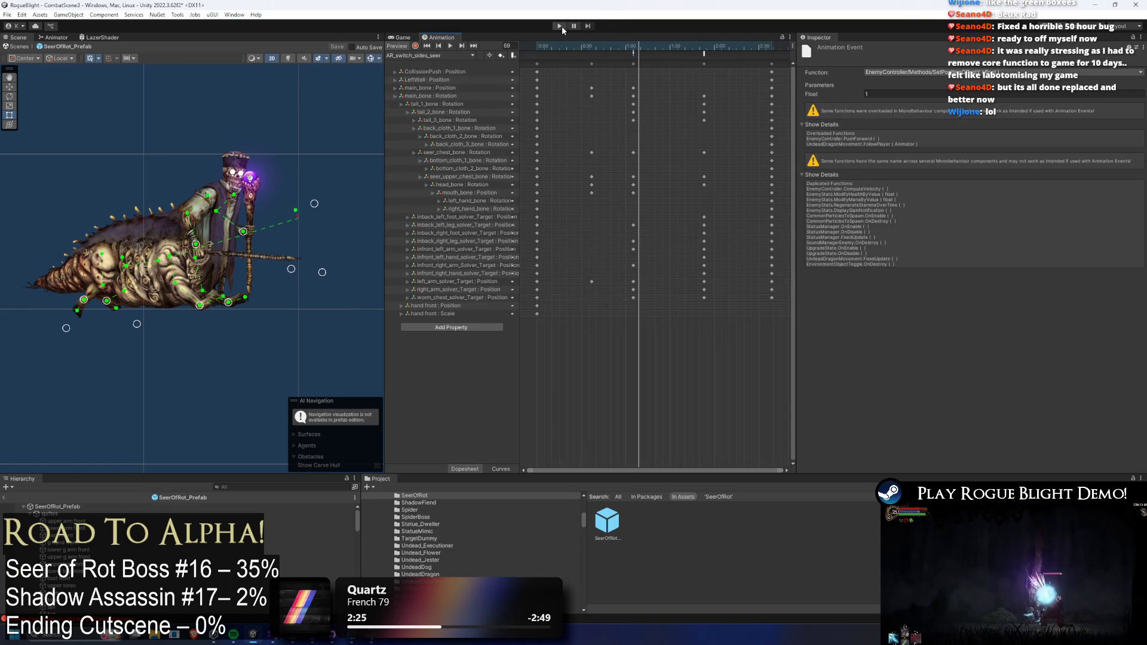
{"action": "key", "text": "ctrl+s"}
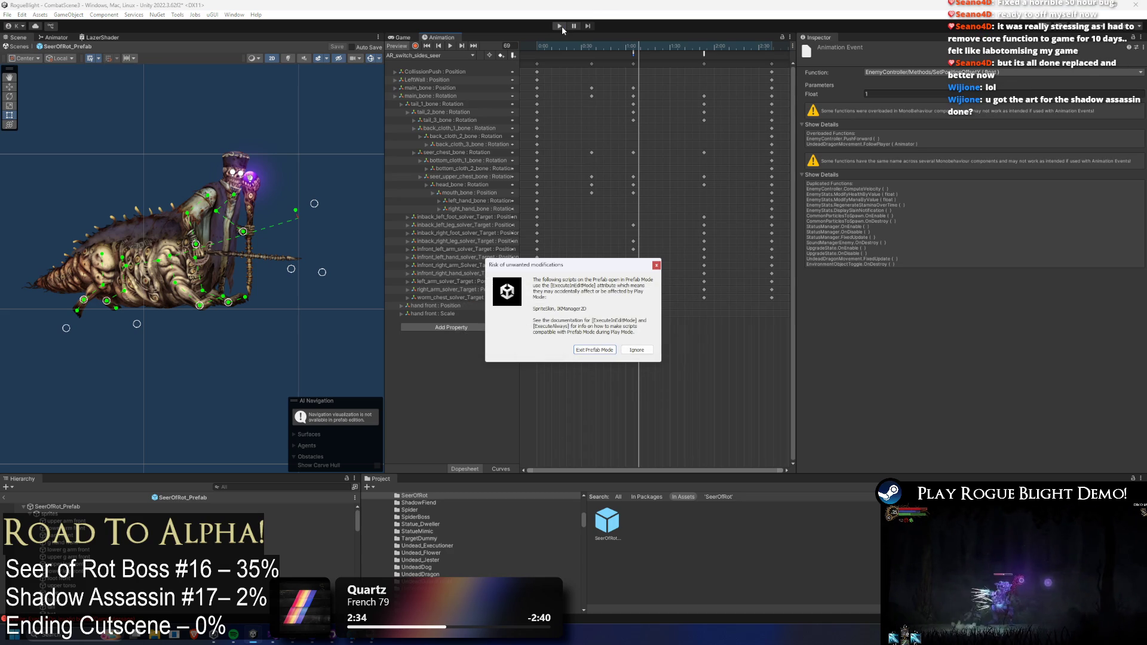
- Enter play mode, run back and forth hitting the Seer of Rot, then stop with Ctrl+P
{"action": "key", "text": "Return"}
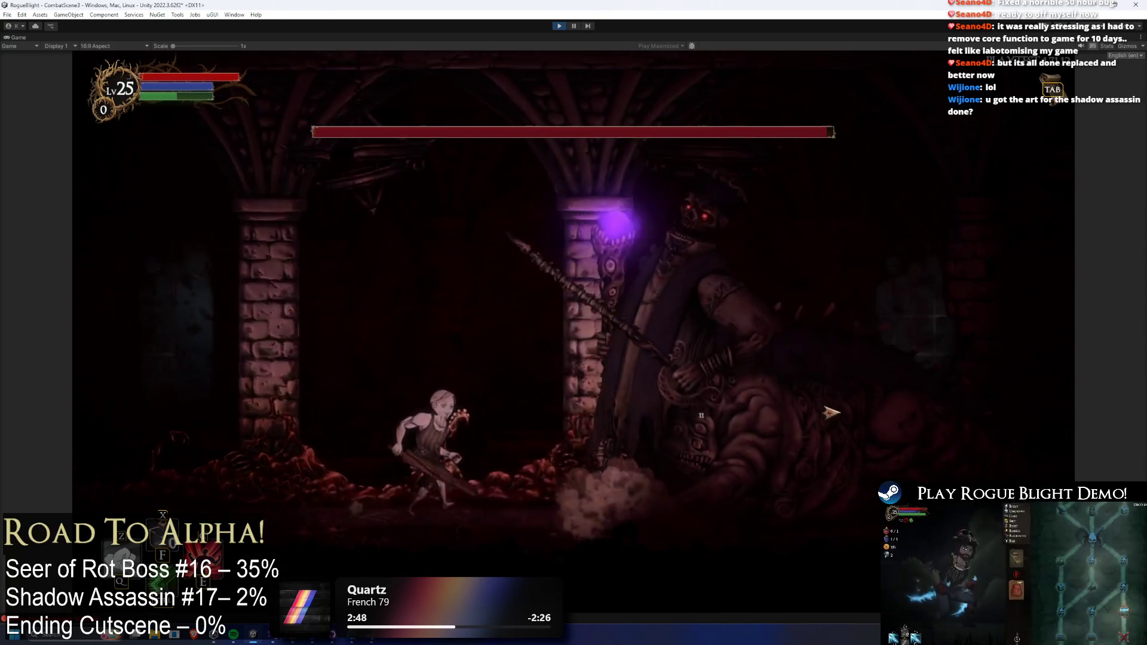
{"action": "key", "text": "d"}
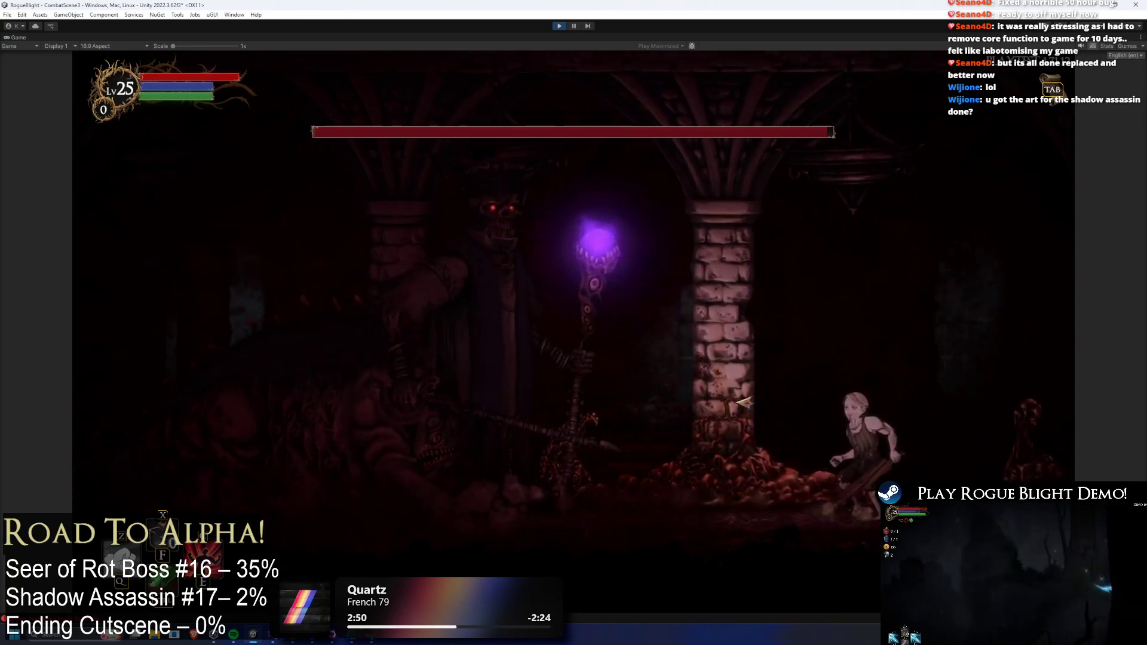
{"action": "left_click", "coordinate": [756, 328]}
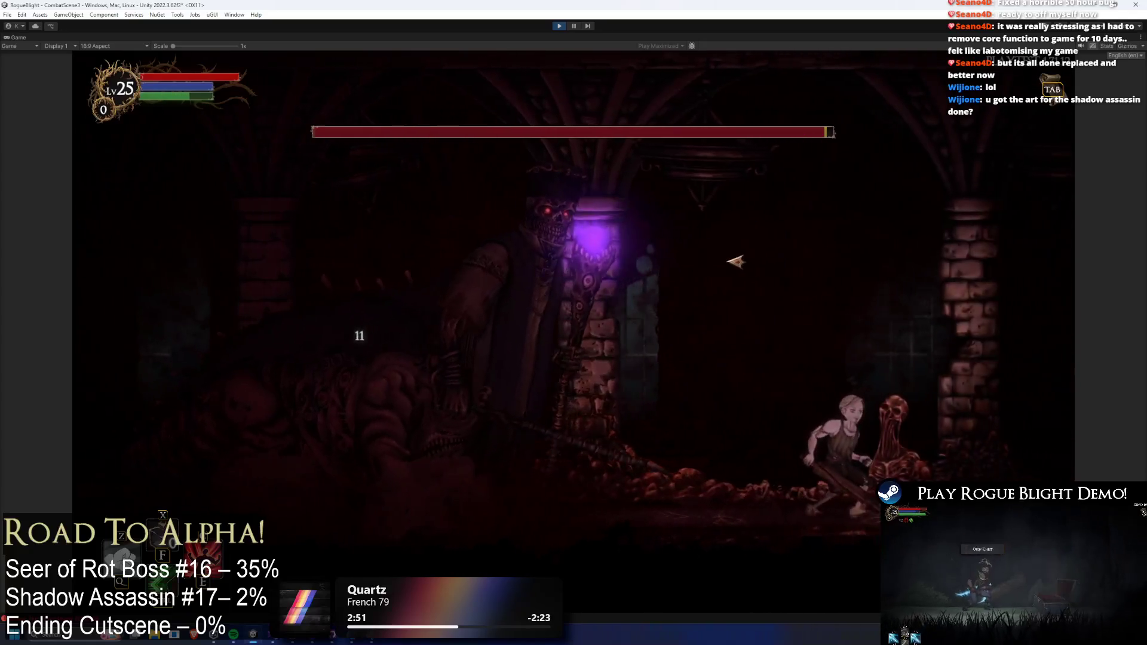
{"action": "key", "text": "a"}
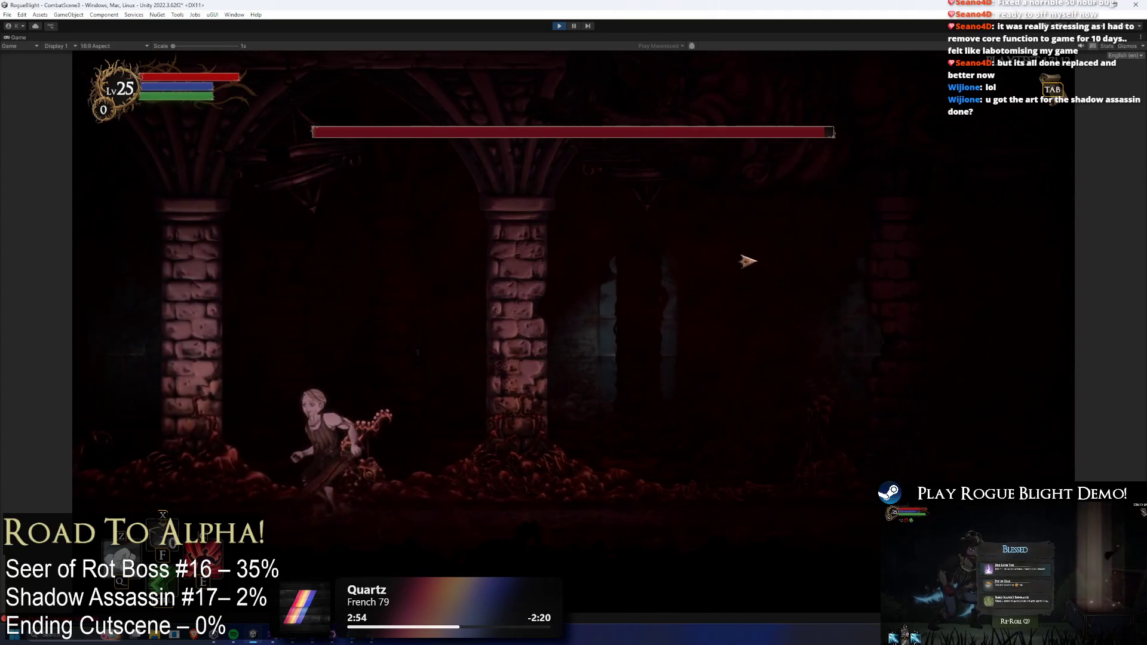
{"action": "key", "text": "d"}
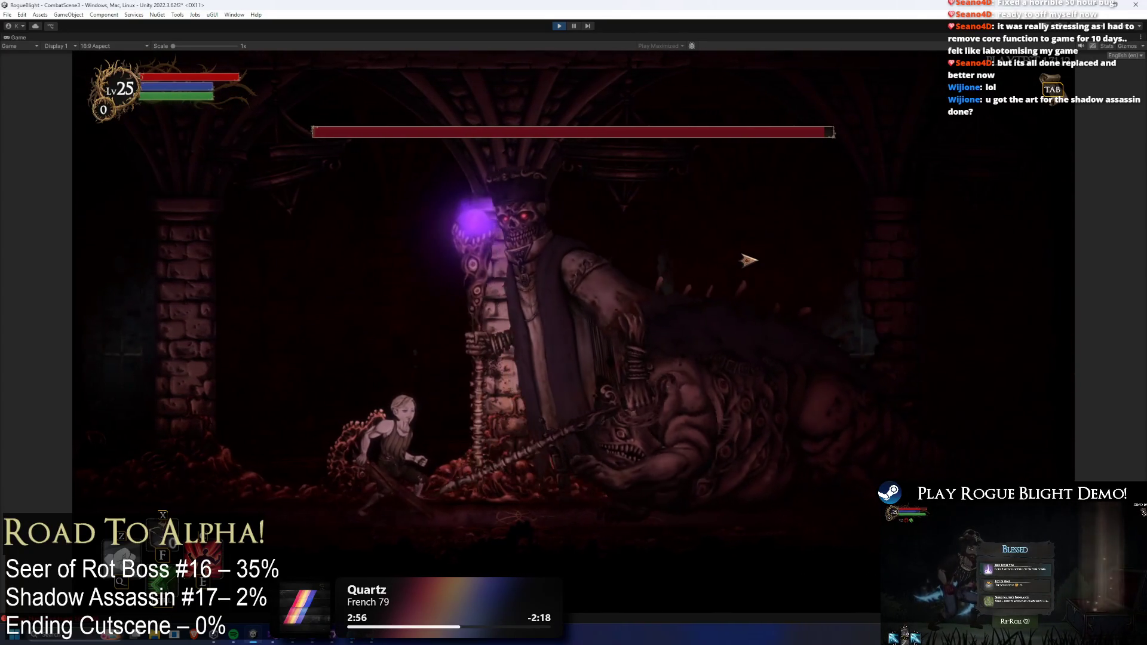
{"action": "key", "text": "a"}
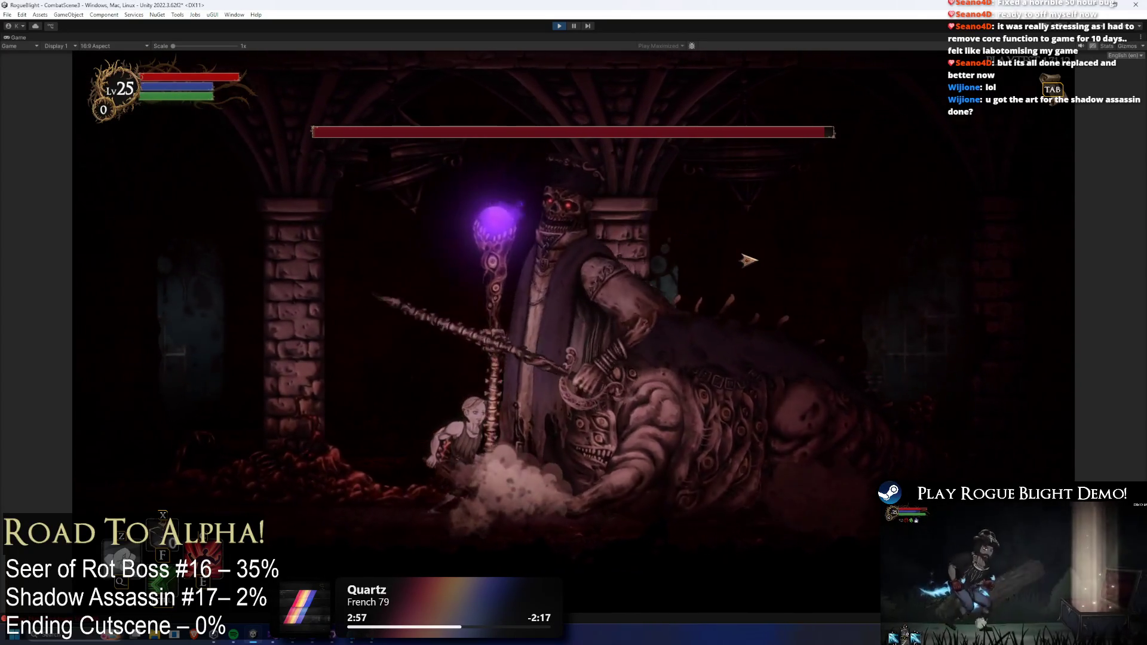
{"action": "key", "text": "d"}
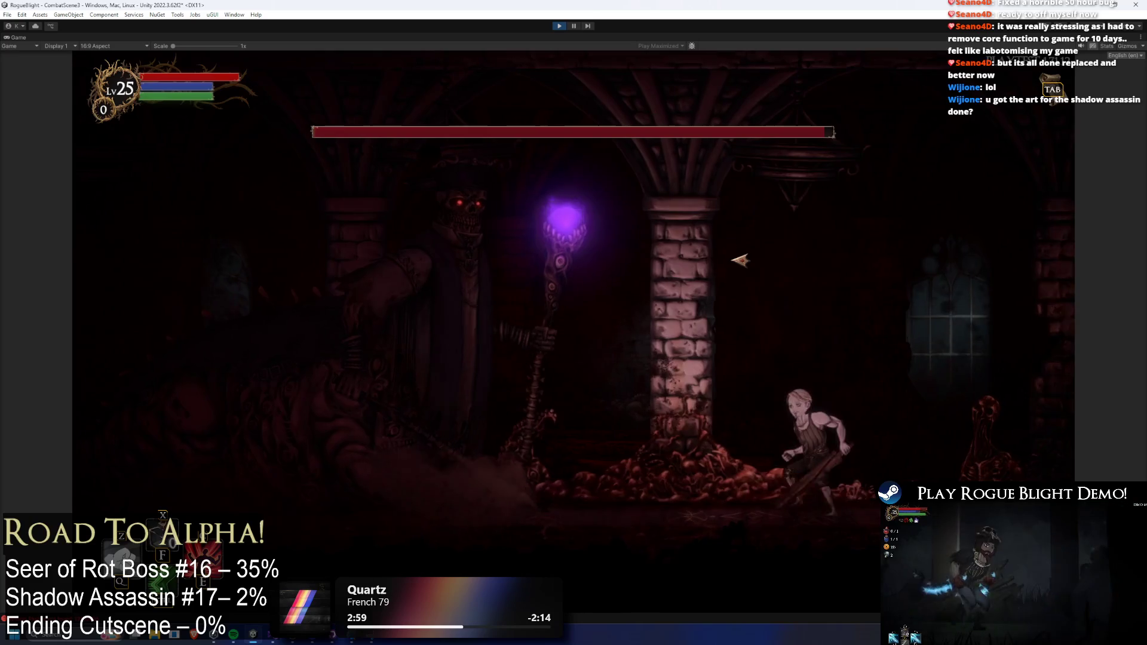
{"action": "key", "text": "a"}
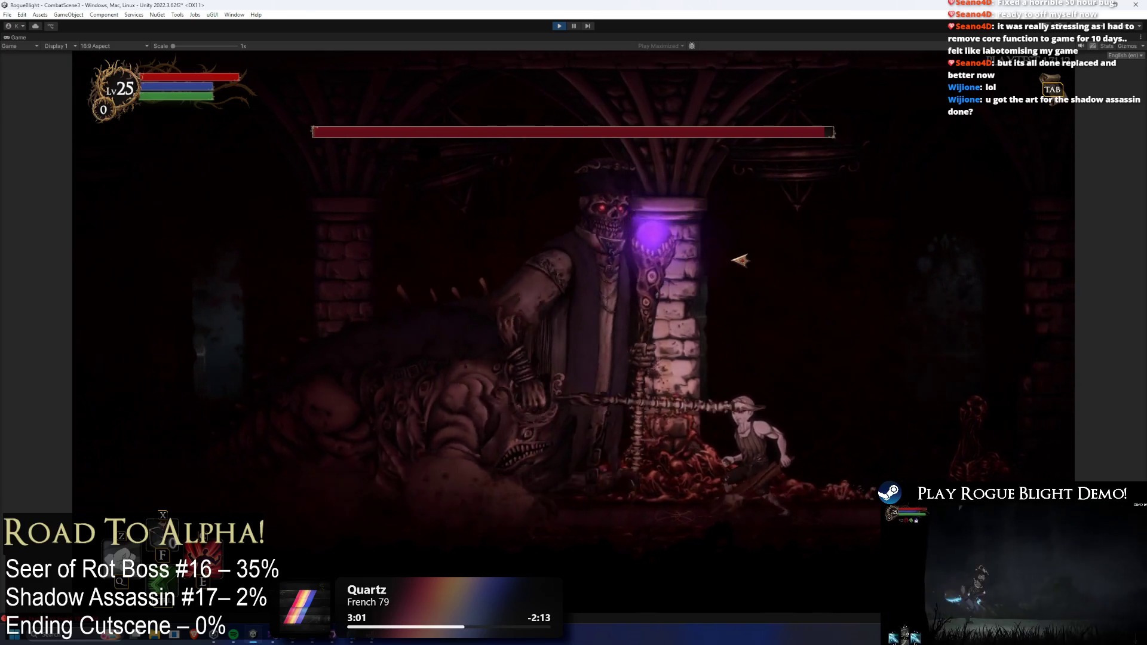
{"action": "key", "text": "a"}
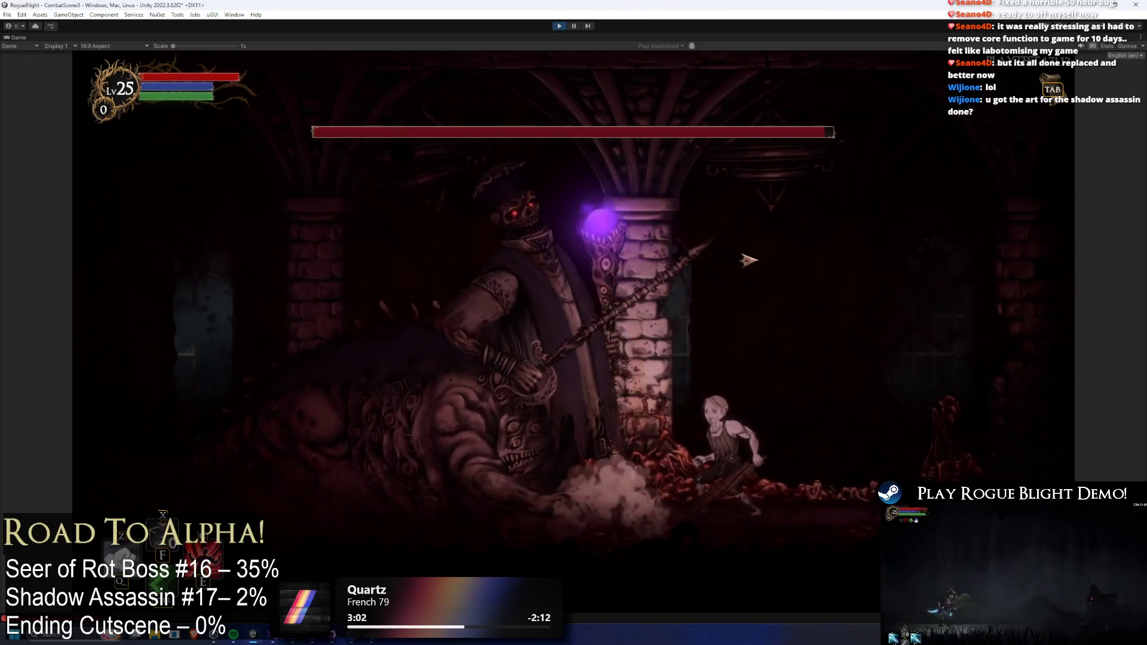
{"action": "key", "text": "a"}
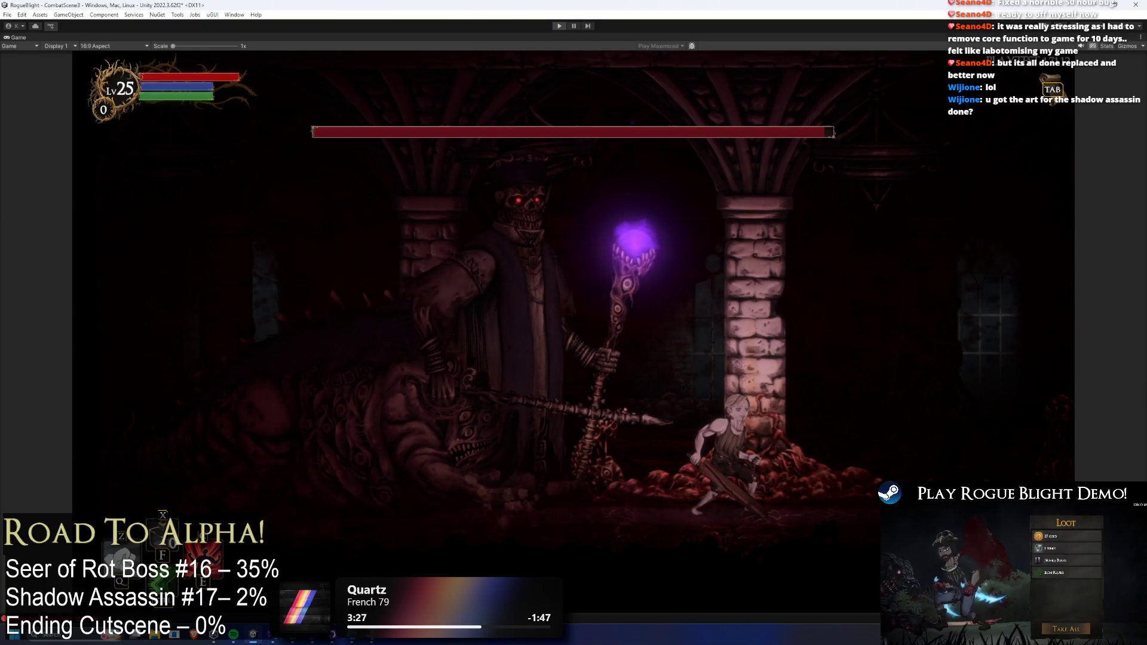
{"action": "key", "text": "ctrl+p"}
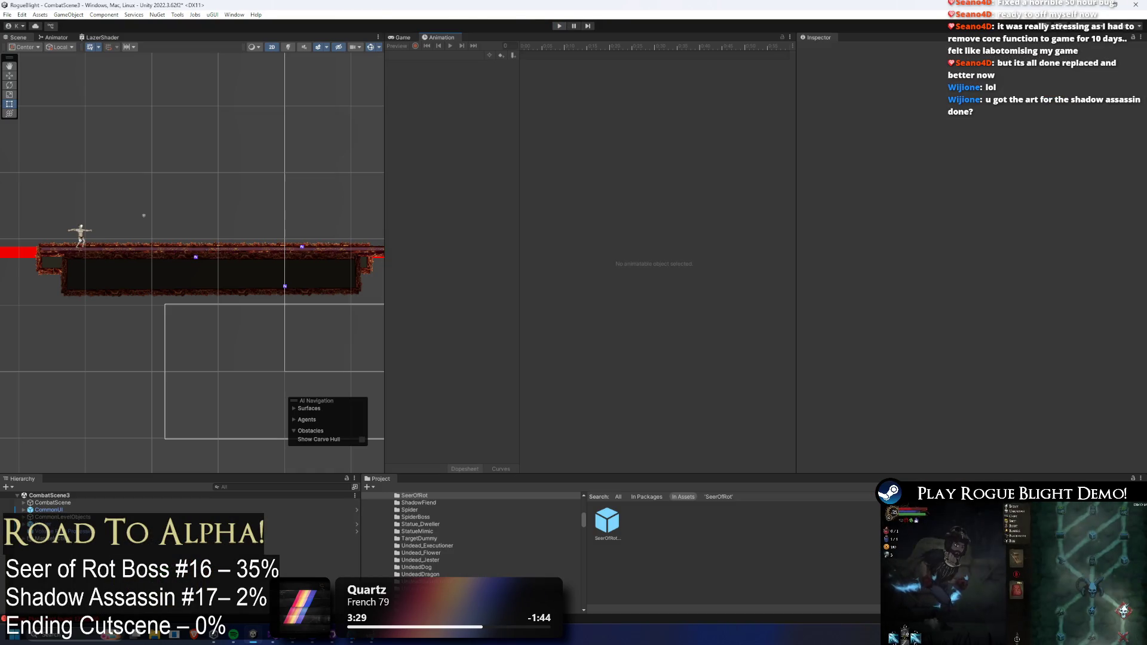
- Reopen the SeerOfRot prefab on the AR_switch_sides_seer clip and scrub to frame 57
{"action": "double_click", "coordinate": [607, 519]}
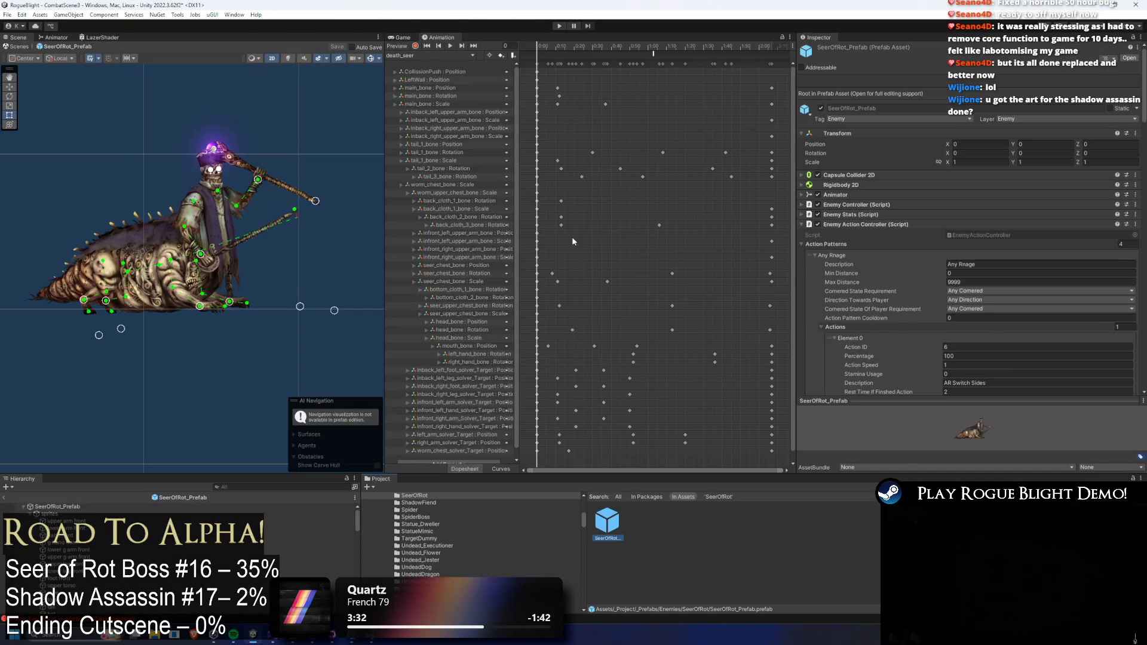
{"action": "left_click", "coordinate": [425, 55]}
{"action": "left_click", "coordinate": [437, 64]}
{"action": "mouse_move", "coordinate": [550, 45]}
{"action": "left_mouse_down"}
{"action": "mouse_move", "coordinate": [719, 47]}
{"action": "mouse_move", "coordinate": [622, 53]}
{"action": "mouse_move", "coordinate": [632, 48]}
{"action": "left_mouse_up"}
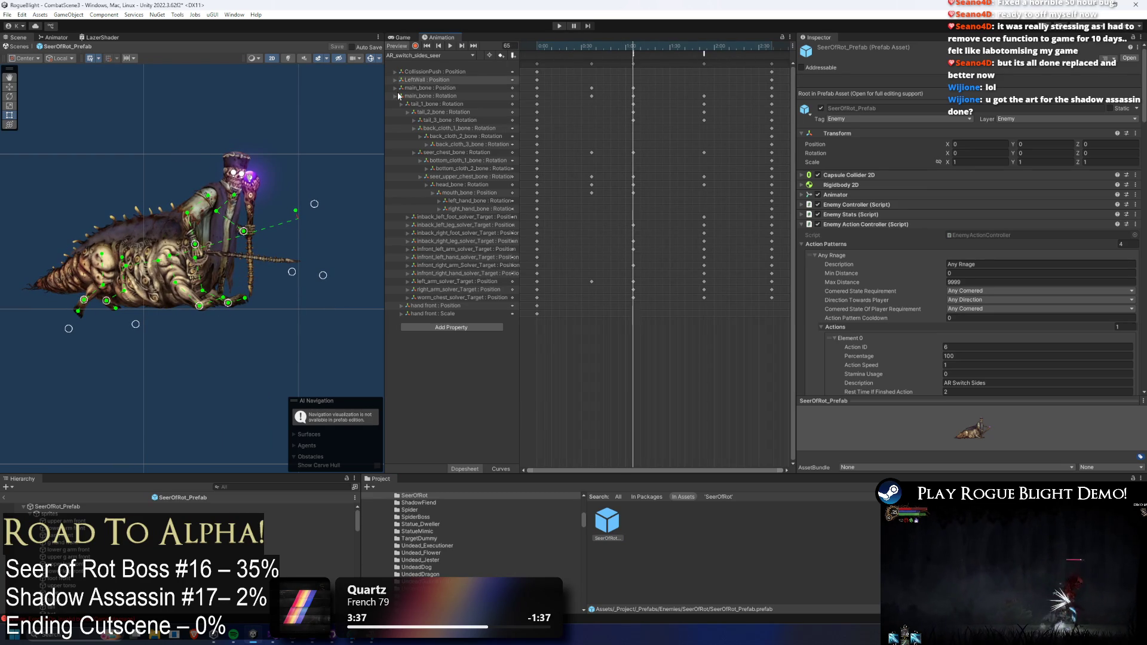
- Select the torso and other body sprites, turn on keyframe recording, and reopen their Color picker
{"action": "left_click", "coordinate": [137, 289]}
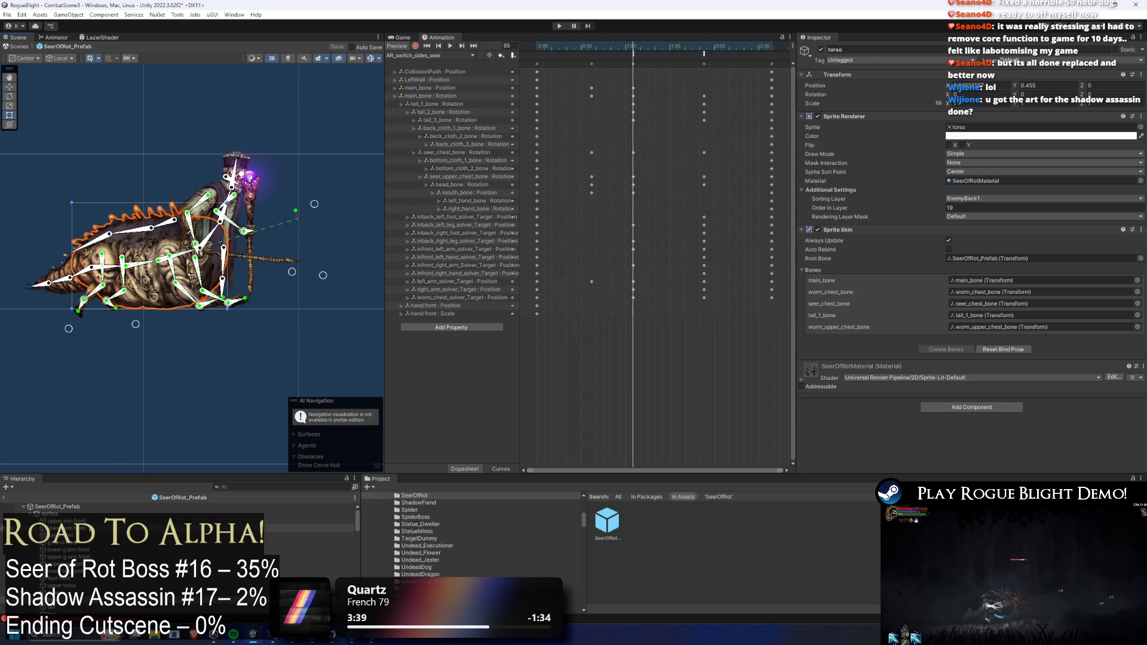
{"action": "left_click", "coordinate": [239, 173], "text": "shift"}
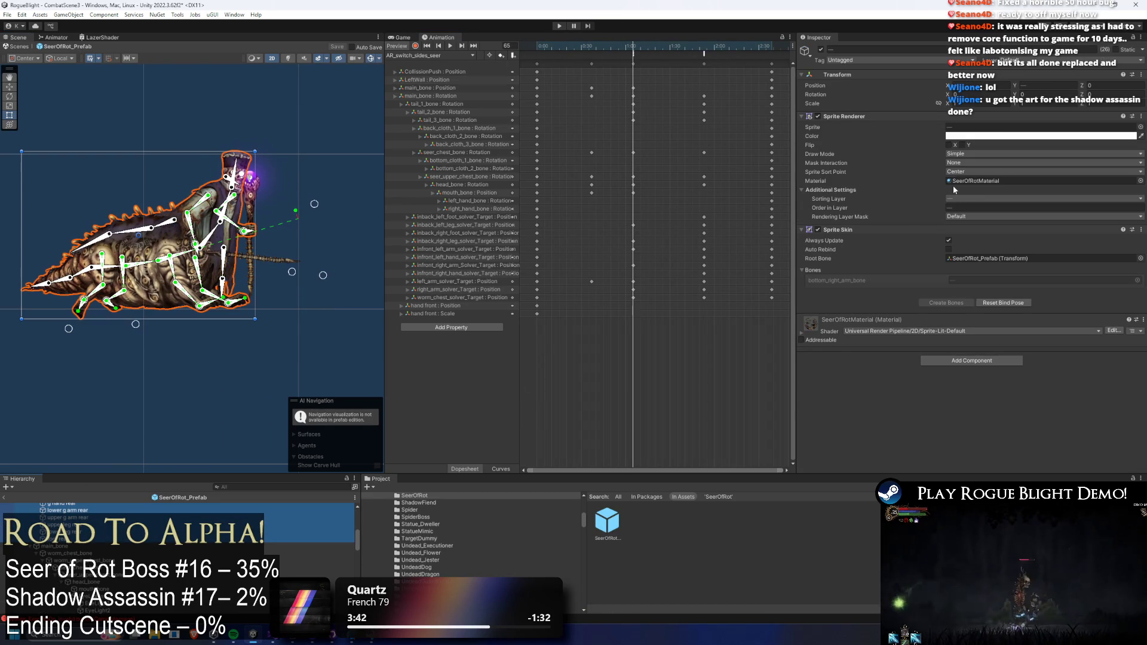
{"action": "left_click", "coordinate": [969, 139]}
{"action": "left_click_drag", "start_coordinate": [1015, 310], "coordinate": [905, 296]}
{"action": "left_click", "coordinate": [418, 46]}
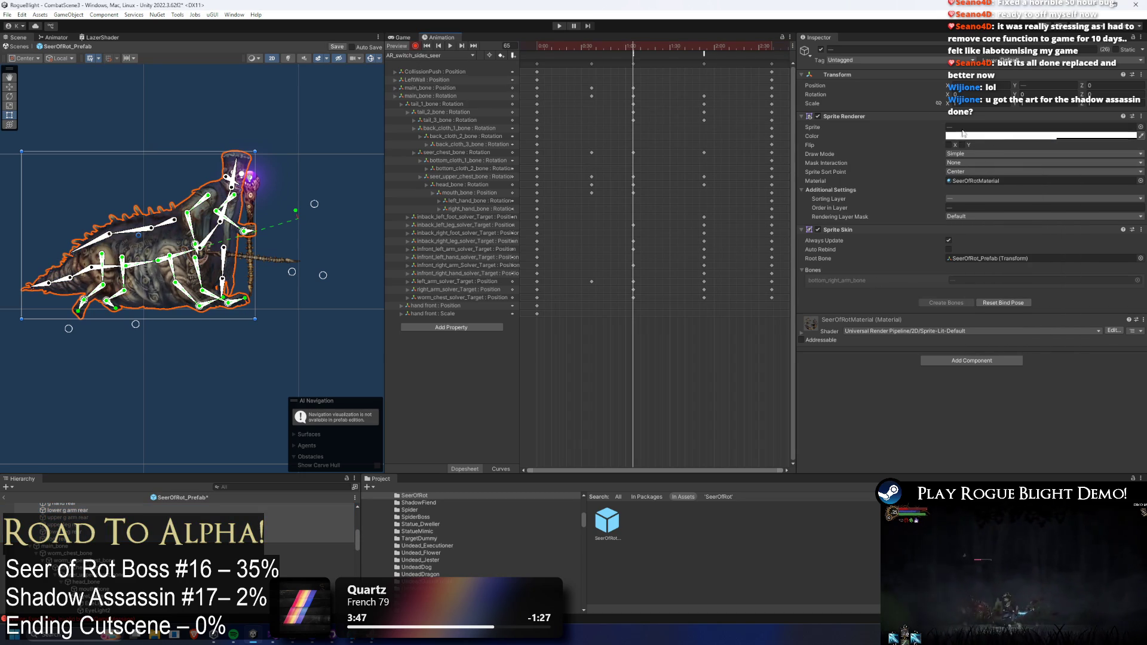
{"action": "key", "text": "ctrl+z"}
{"action": "left_click", "coordinate": [1012, 136]}
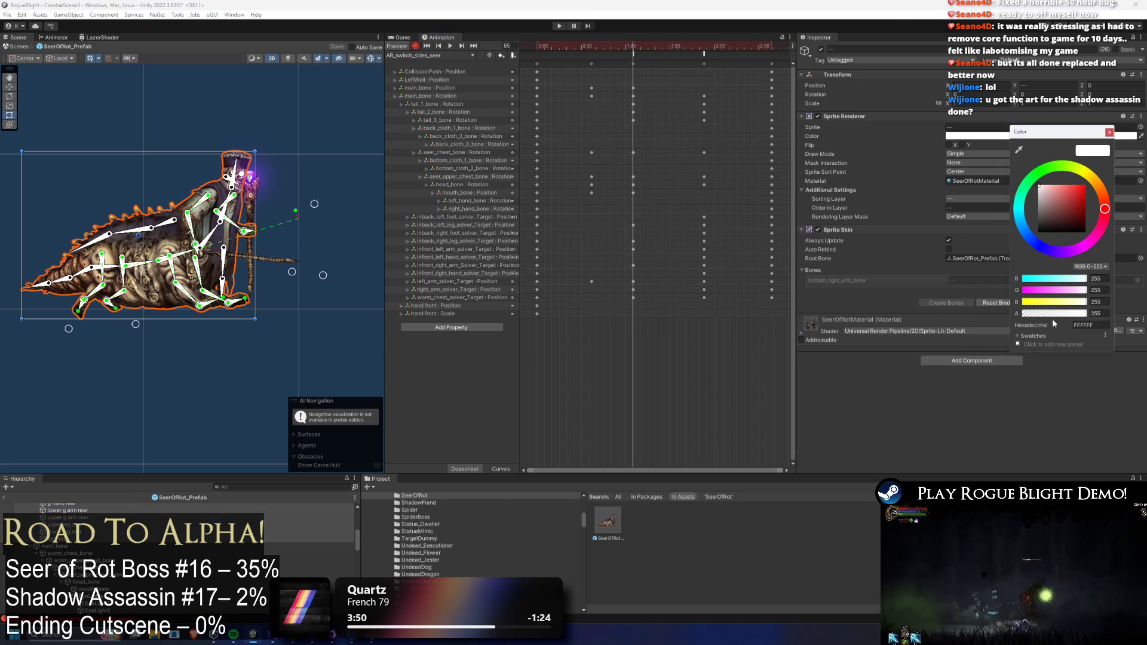
- Key the body sprites' alpha to zero, including at the clip's last frame
{"action": "left_click_drag", "start_coordinate": [1036, 314], "coordinate": [860, 282]}
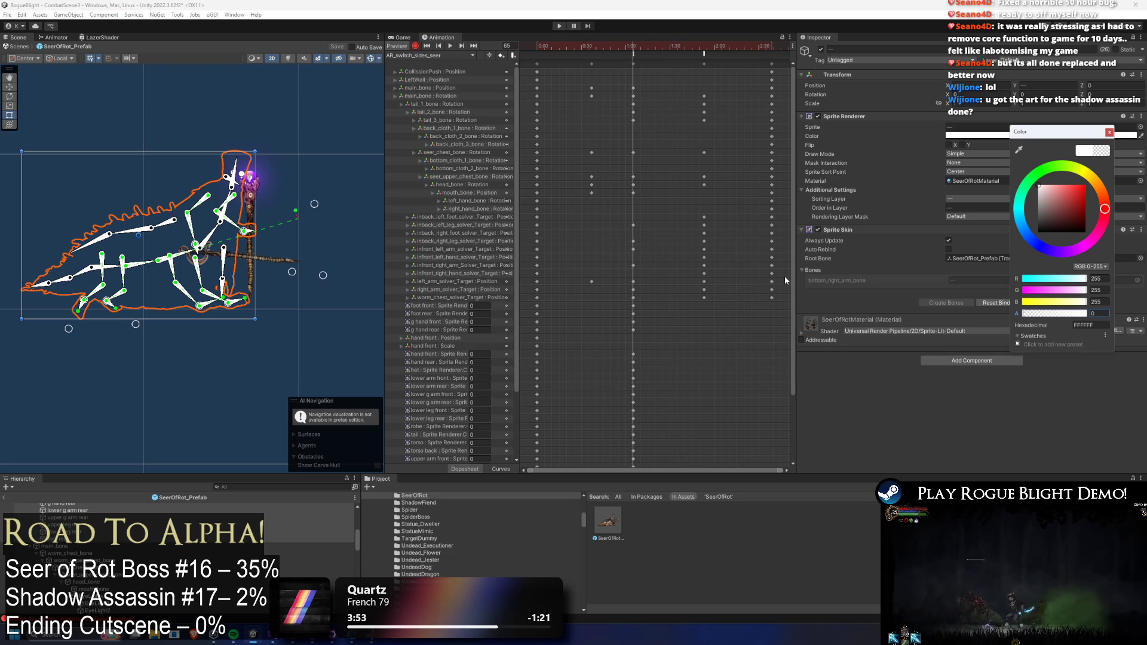
{"action": "left_click_drag", "start_coordinate": [694, 44], "coordinate": [705, 51]}
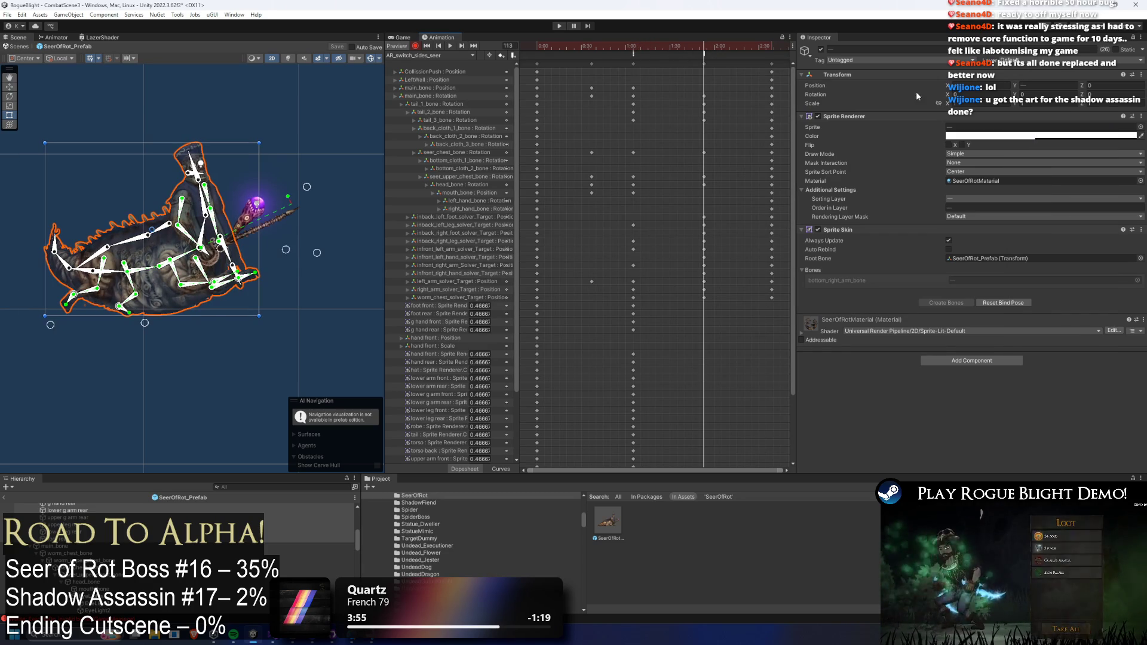
{"action": "left_click", "coordinate": [1012, 137]}
{"action": "left_click_drag", "start_coordinate": [1058, 312], "coordinate": [705, 333]}
{"action": "scroll", "coordinate": [781, 323], "scroll_direction": "down", "scroll_amount": 1}
{"action": "left_click_drag", "start_coordinate": [794, 323], "coordinate": [784, 405]}
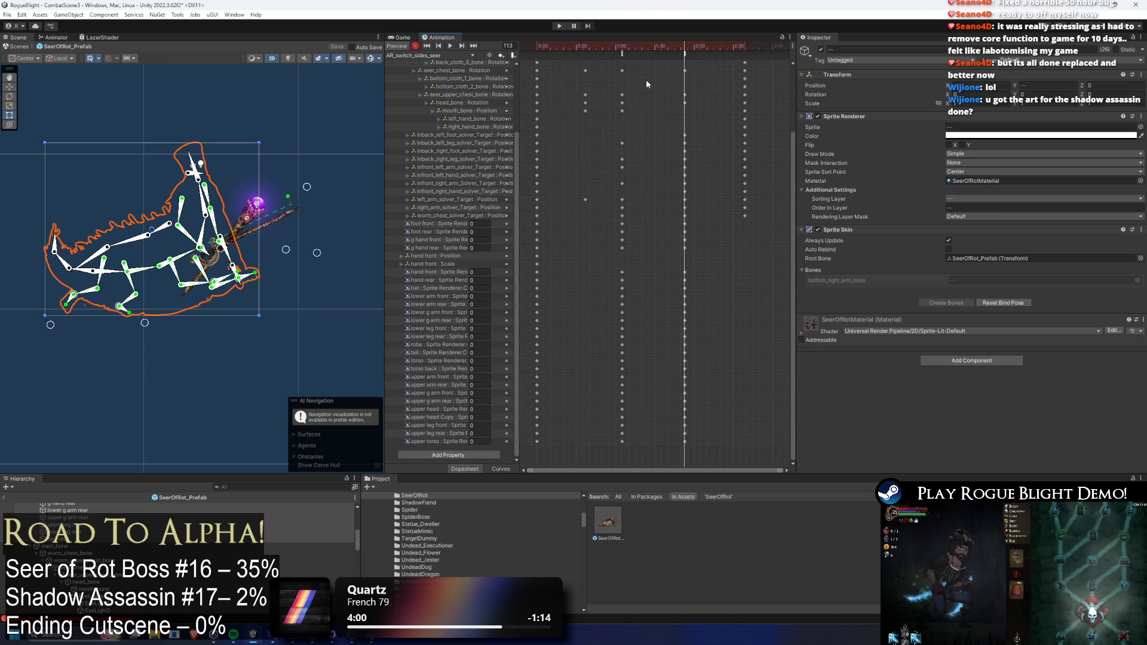
- Select every body sprite colour property and key them fully opaque at frame 64
{"action": "left_click", "coordinate": [446, 224]}
{"action": "left_click", "coordinate": [446, 243], "text": "shift"}
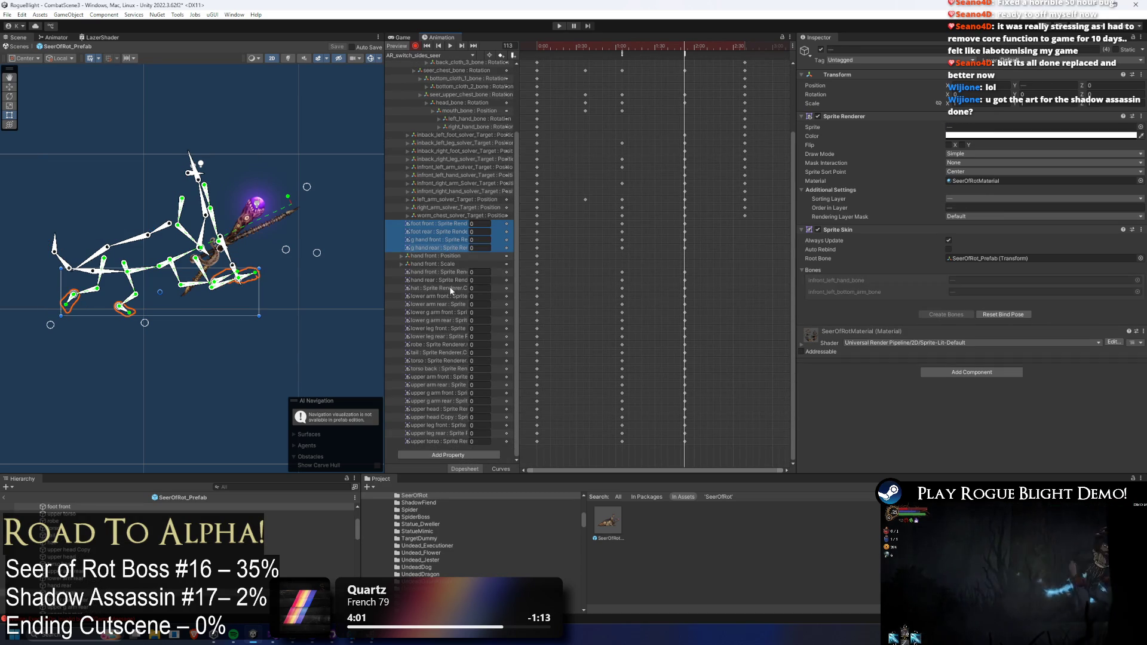
{"action": "left_click", "coordinate": [438, 442], "text": "shift"}
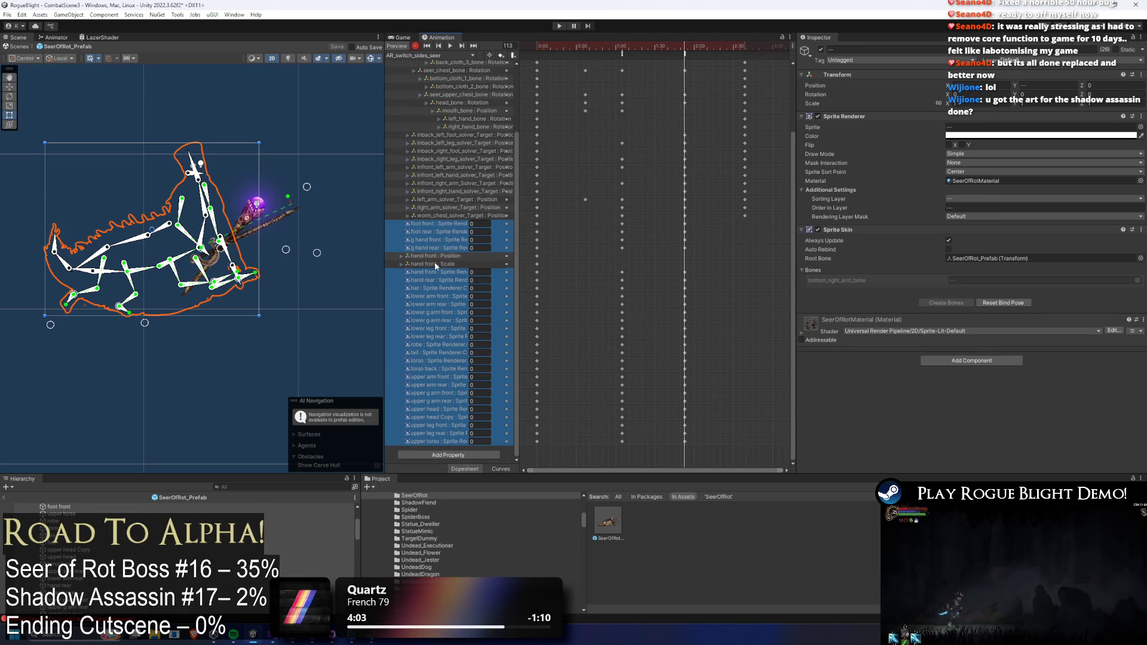
{"action": "left_click", "coordinate": [621, 47]}
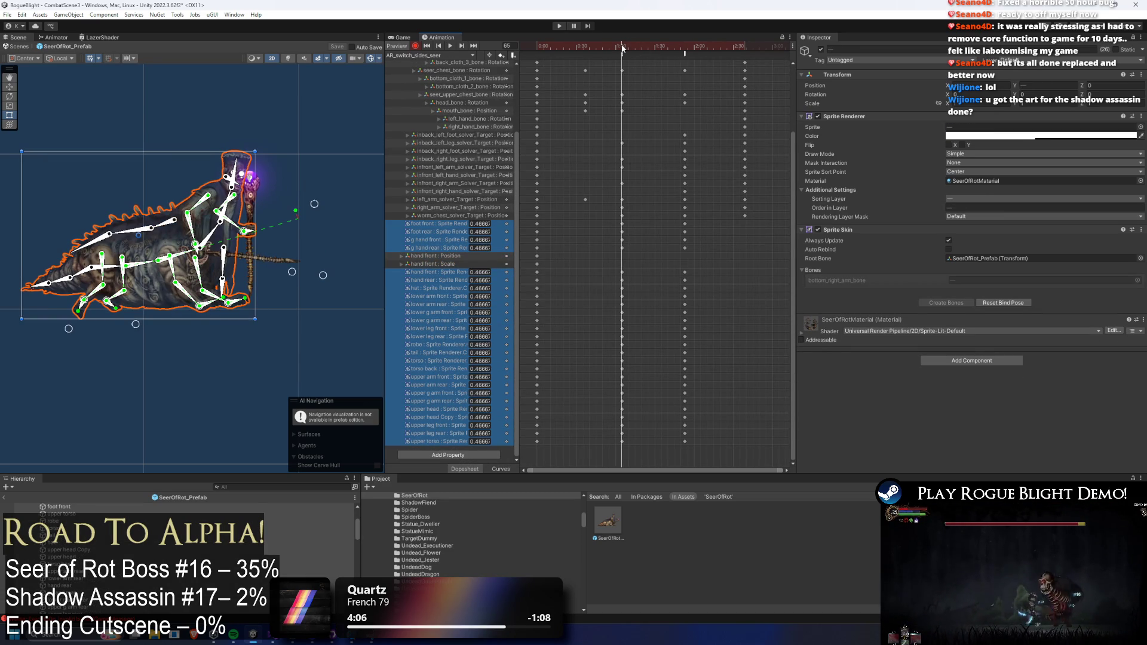
{"action": "left_click", "coordinate": [968, 137]}
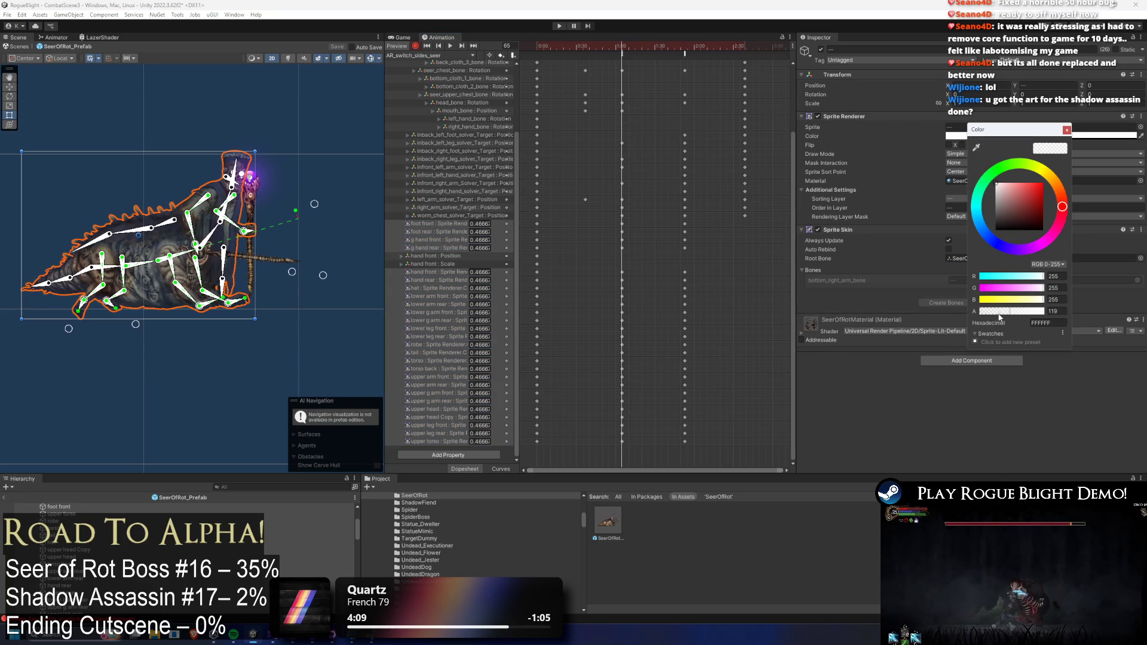
{"action": "left_click_drag", "start_coordinate": [1000, 315], "coordinate": [1114, 304]}
- Shift and tighten the body opacity keys so the fade completes around frame 68, then preview
{"action": "mouse_move", "coordinate": [618, 50]}
{"action": "left_mouse_down"}
{"action": "mouse_move", "coordinate": [665, 46]}
{"action": "mouse_move", "coordinate": [630, 49]}
{"action": "mouse_move", "coordinate": [646, 51]}
{"action": "left_mouse_up"}
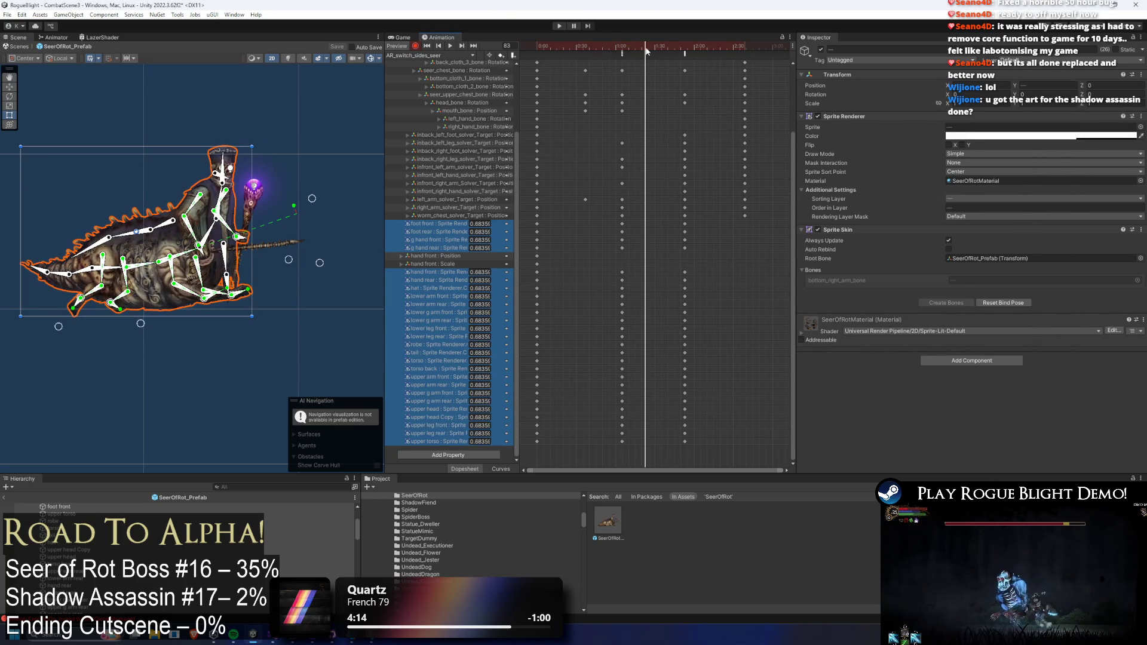
{"action": "mouse_move", "coordinate": [706, 453]}
{"action": "left_mouse_down"}
{"action": "mouse_move", "coordinate": [568, 258]}
{"action": "mouse_move", "coordinate": [569, 219]}
{"action": "left_mouse_up"}
{"action": "mouse_move", "coordinate": [688, 241]}
{"action": "left_mouse_down"}
{"action": "mouse_move", "coordinate": [616, 239]}
{"action": "mouse_move", "coordinate": [625, 241]}
{"action": "left_mouse_up"}
{"action": "left_click_drag", "start_coordinate": [620, 43], "coordinate": [627, 54]}
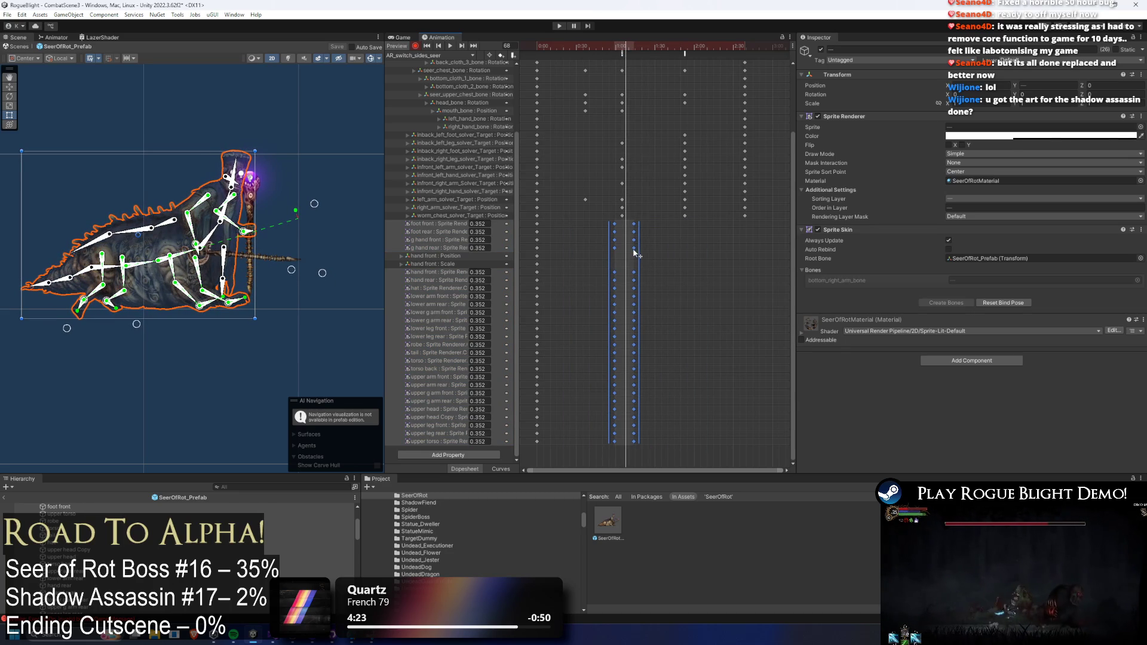
{"action": "left_click_drag", "start_coordinate": [623, 249], "coordinate": [596, 251]}
{"action": "key", "text": "space"}
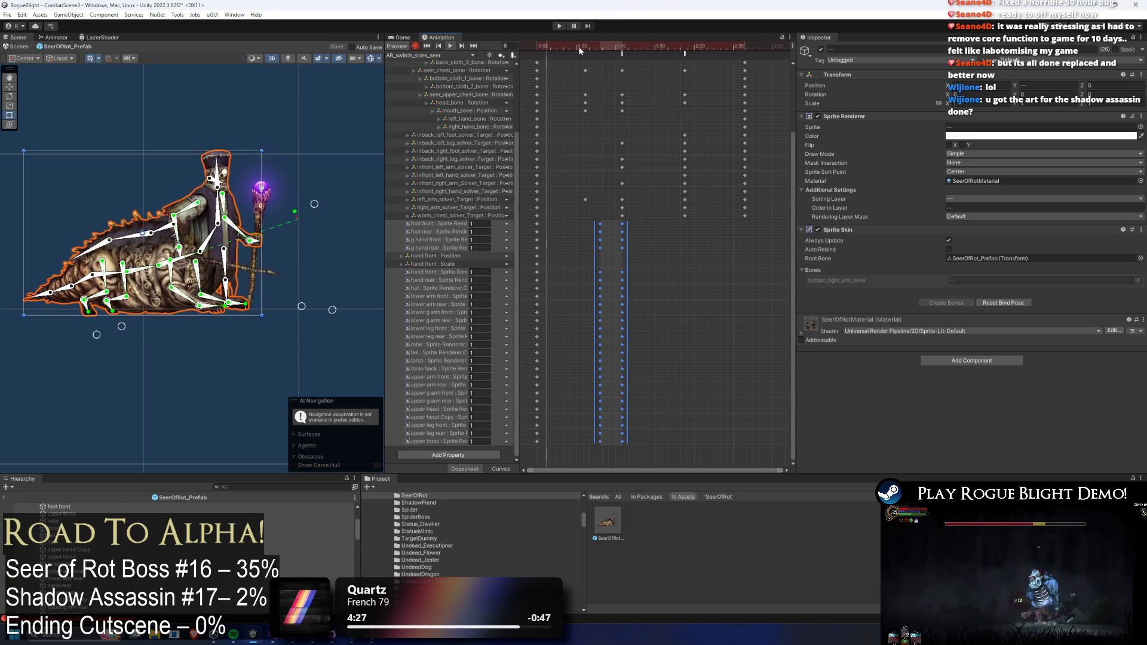
- Key the Seer_Sword and staff fully transparent at frame 65
{"action": "left_click", "coordinate": [622, 48]}
{"action": "left_click", "coordinate": [275, 260]}
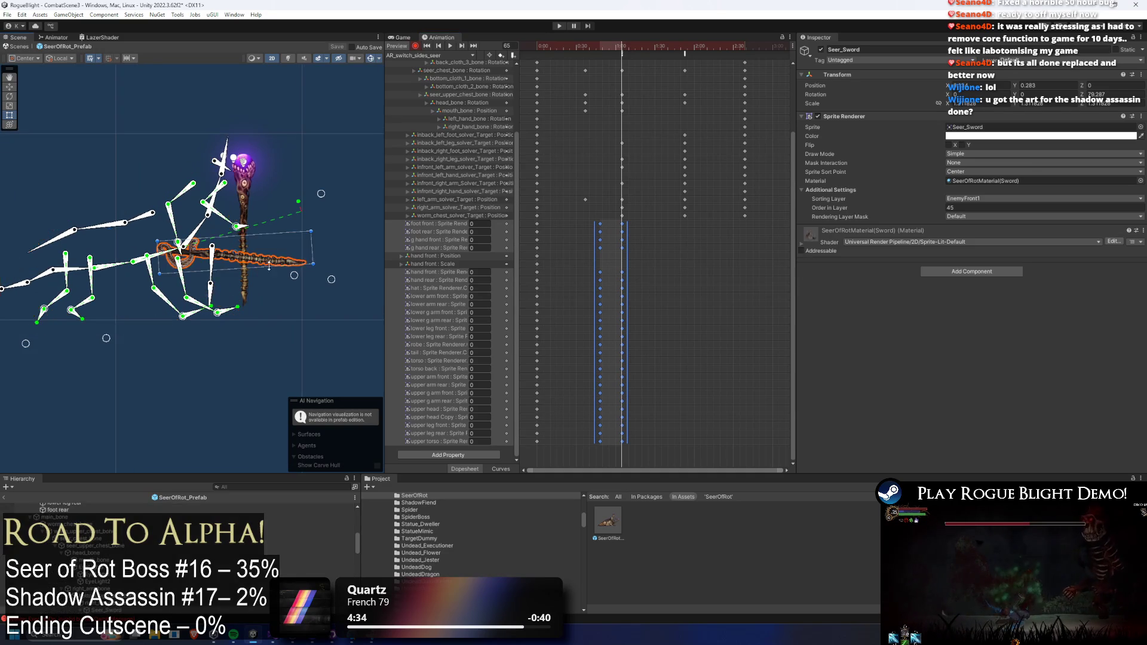
{"action": "scroll", "coordinate": [260, 250], "scroll_direction": "up", "scroll_amount": 2}
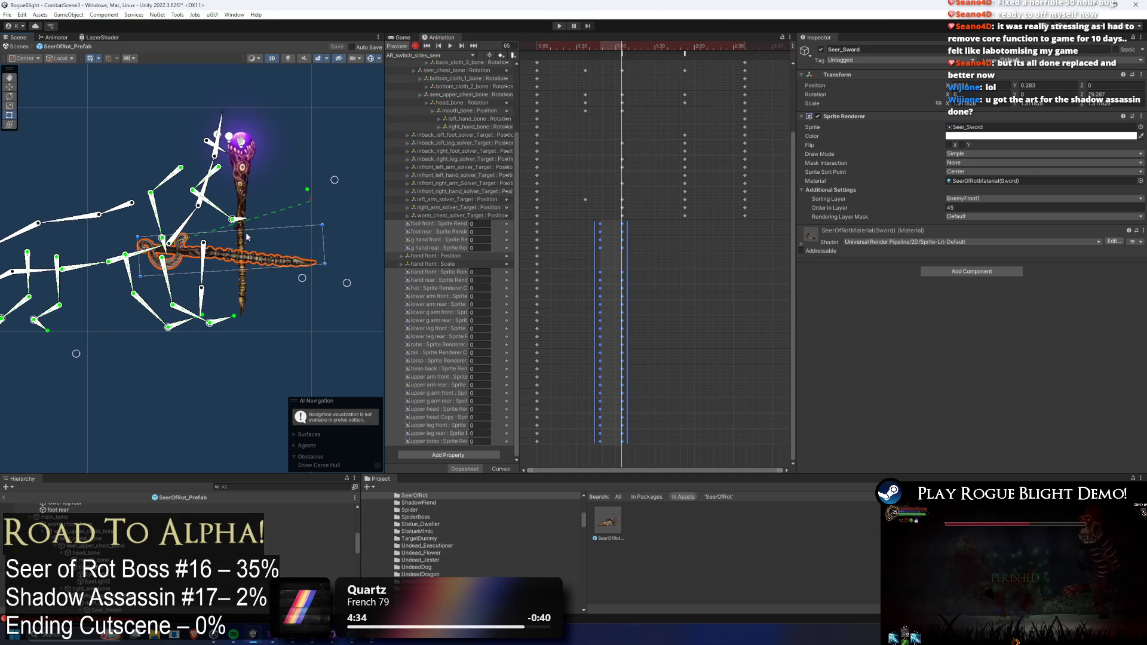
{"action": "left_click", "coordinate": [247, 170], "text": "shift"}
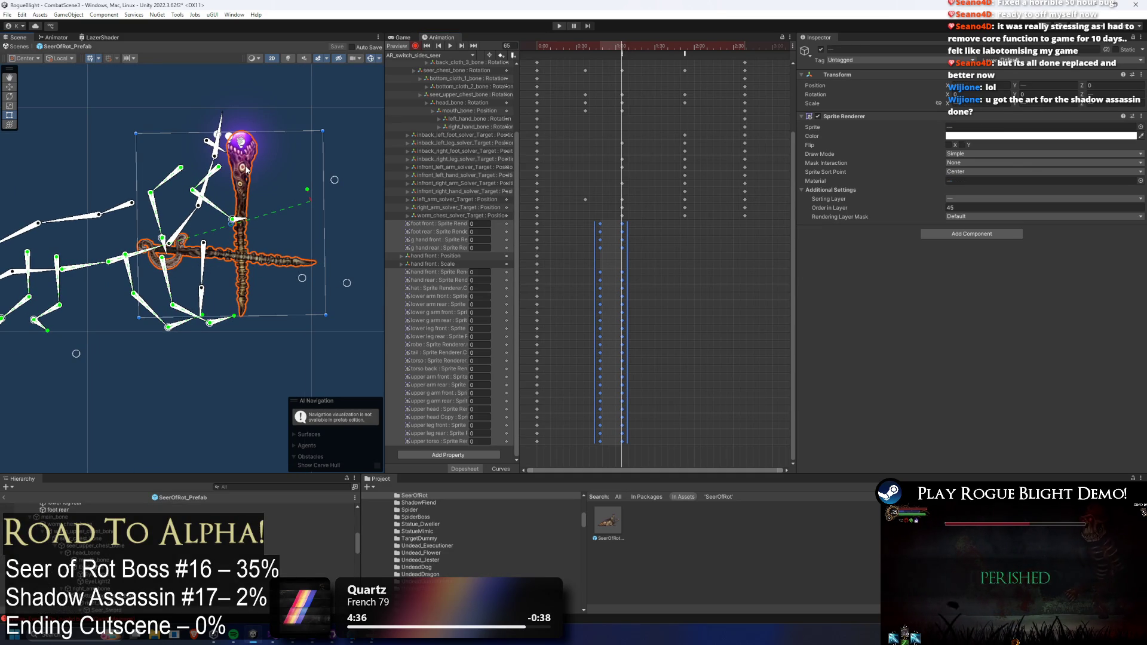
{"action": "left_click", "coordinate": [963, 137]}
{"action": "left_click_drag", "start_coordinate": [1015, 312], "coordinate": [819, 303]}
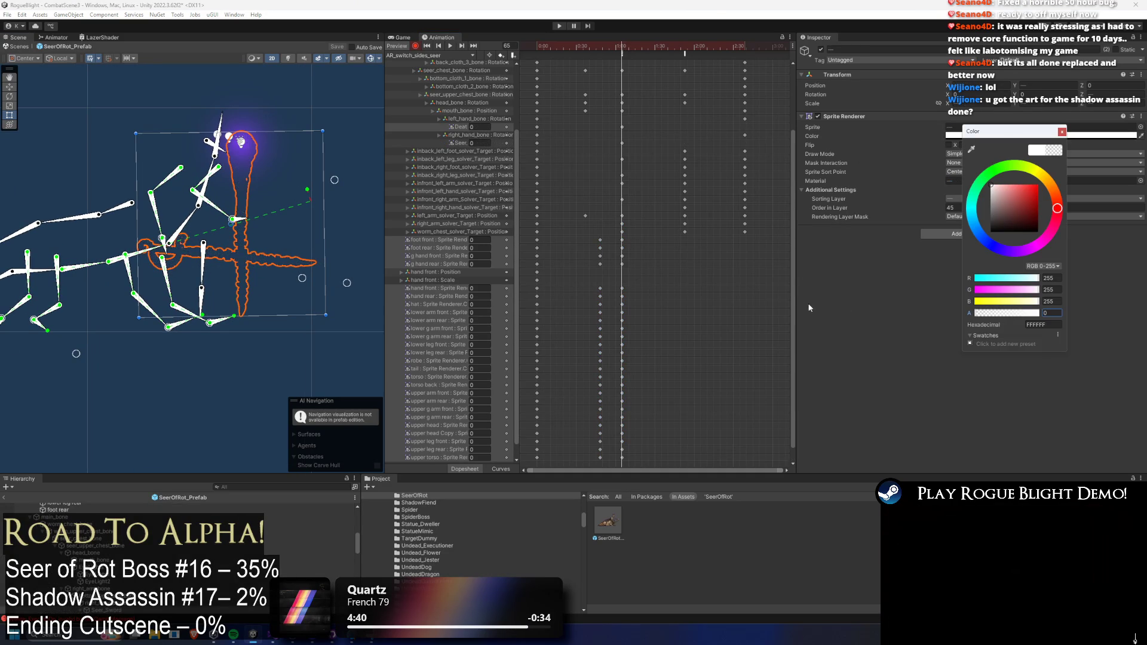
- Key the sword and staff fully opaque at frame 49 and scrub to check the fade-in
{"action": "mouse_move", "coordinate": [605, 47]}
{"action": "left_mouse_down"}
{"action": "mouse_move", "coordinate": [590, 46]}
{"action": "mouse_move", "coordinate": [602, 47]}
{"action": "left_mouse_up"}
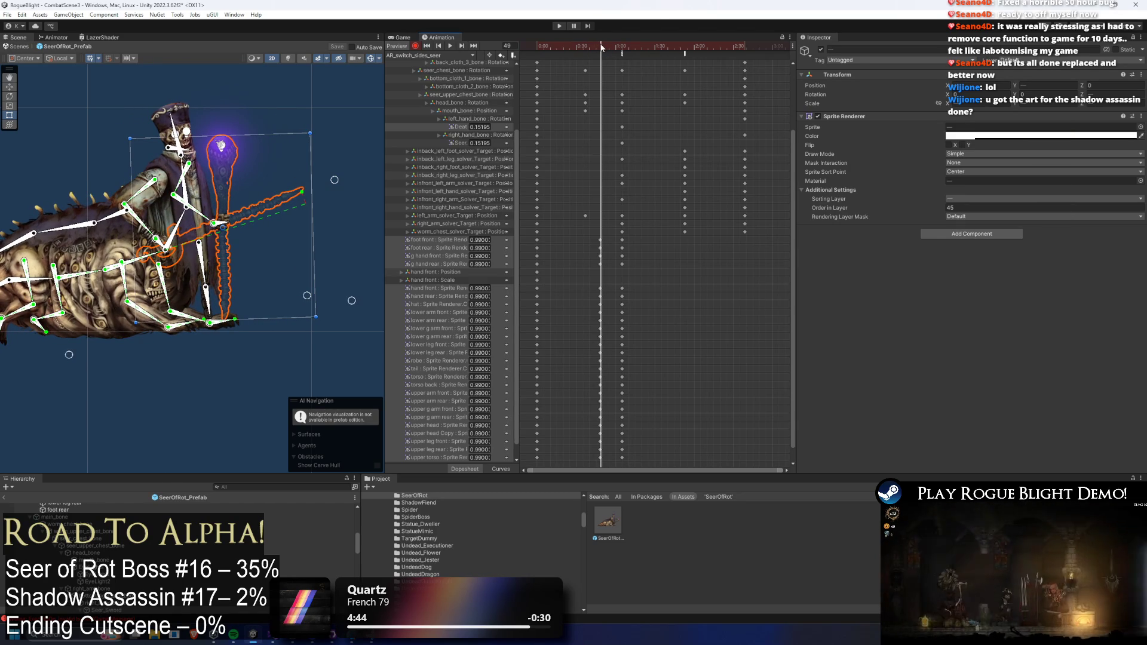
{"action": "left_click", "coordinate": [973, 136]}
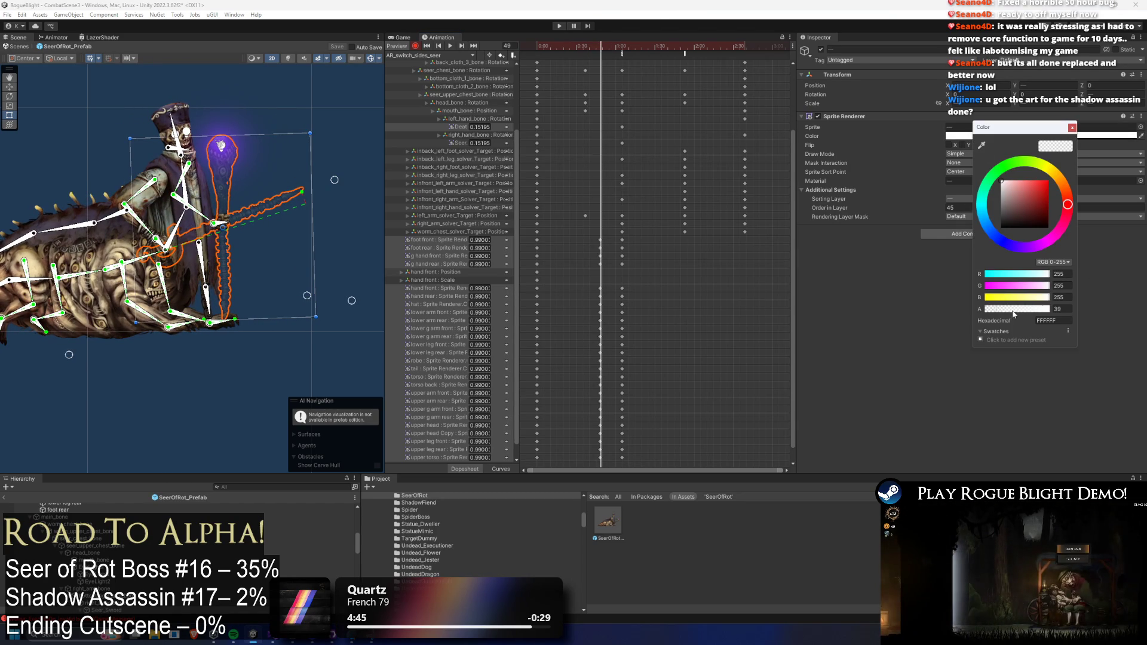
{"action": "left_click_drag", "start_coordinate": [1003, 310], "coordinate": [1051, 309]}
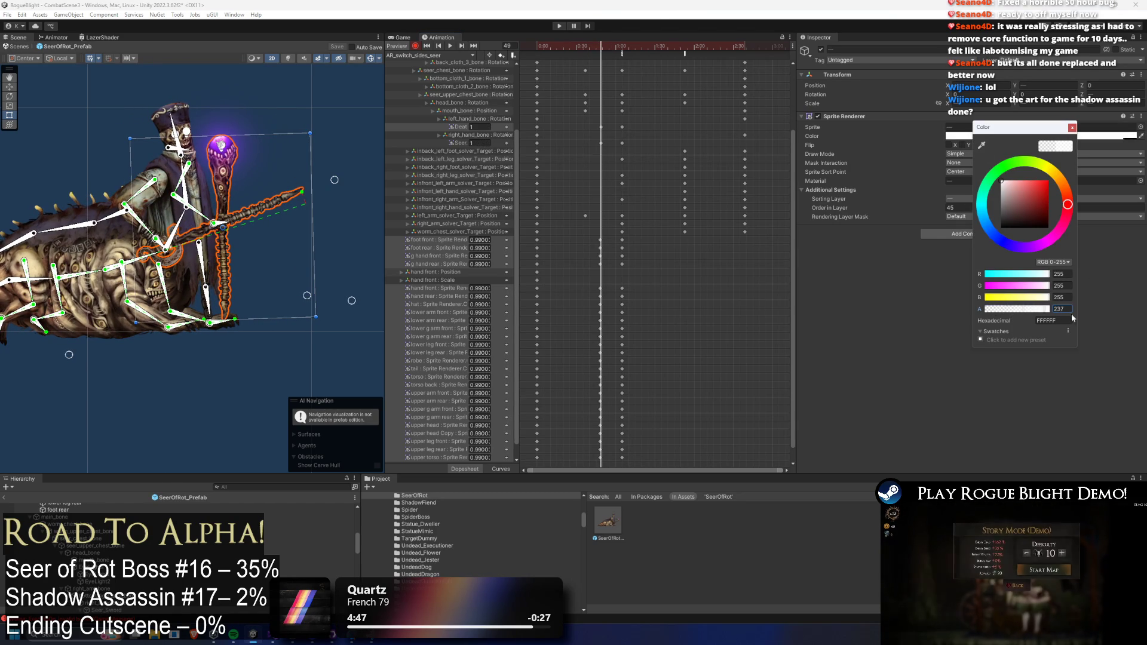
{"action": "scroll", "coordinate": [604, 72], "scroll_direction": "up", "scroll_amount": 4}
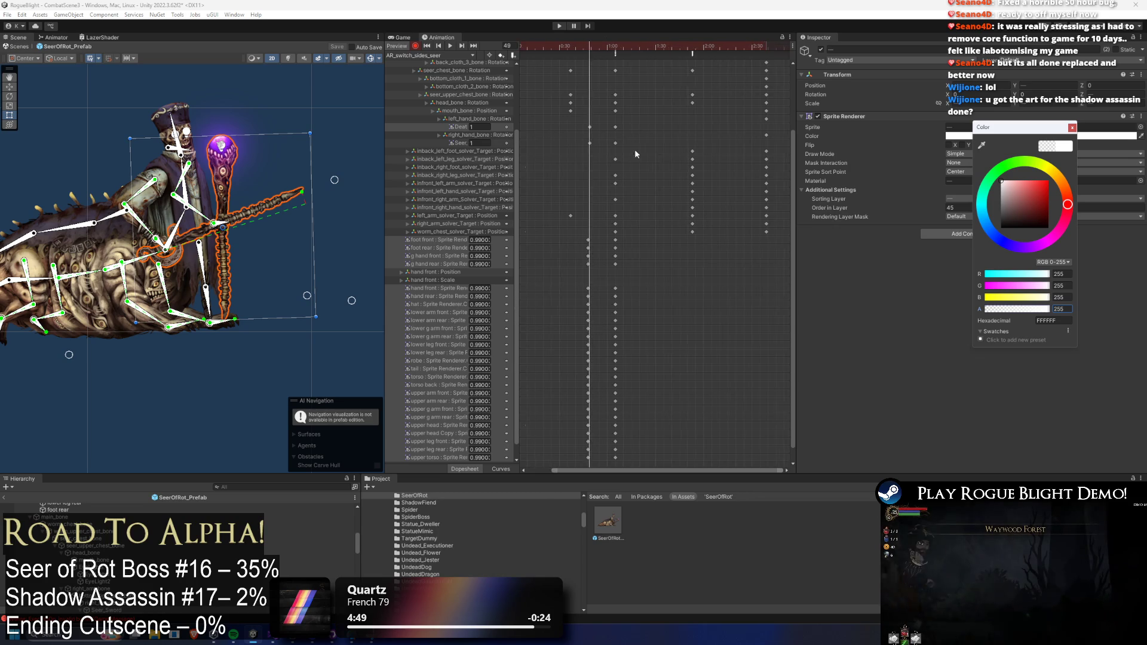
{"action": "scroll", "coordinate": [598, 133], "scroll_direction": "up", "scroll_amount": 1}
{"action": "left_click_drag", "start_coordinate": [597, 117], "coordinate": [600, 146]}
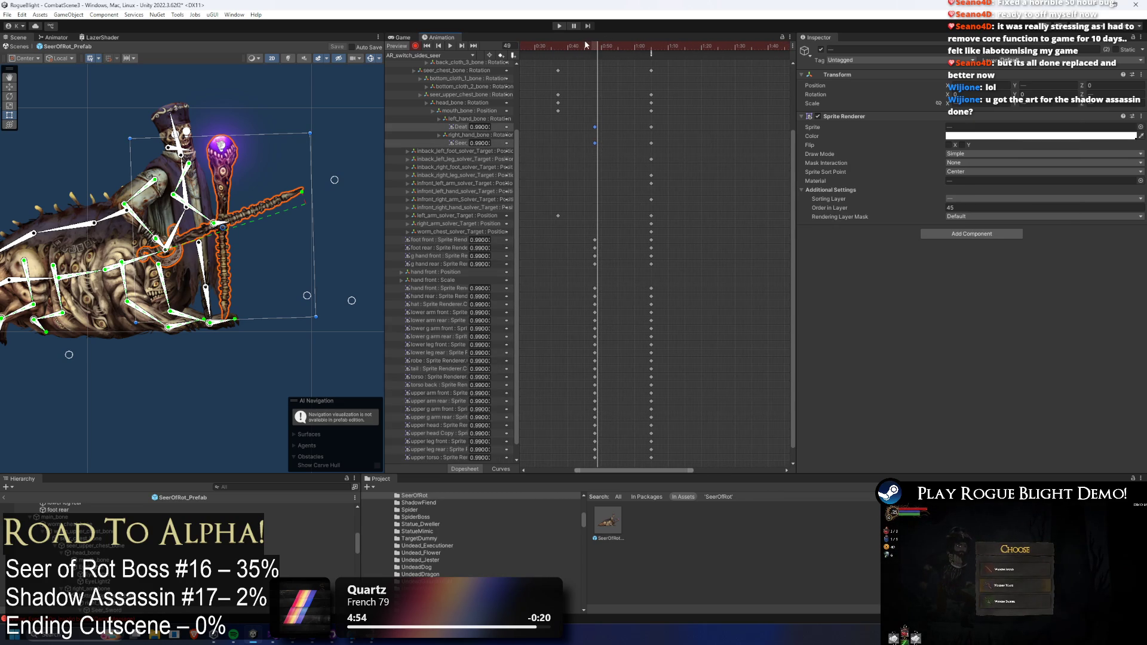
{"action": "mouse_move", "coordinate": [601, 45]}
{"action": "left_mouse_down"}
{"action": "mouse_move", "coordinate": [657, 45]}
{"action": "mouse_move", "coordinate": [588, 50]}
{"action": "mouse_move", "coordinate": [595, 44]}
{"action": "left_mouse_up"}
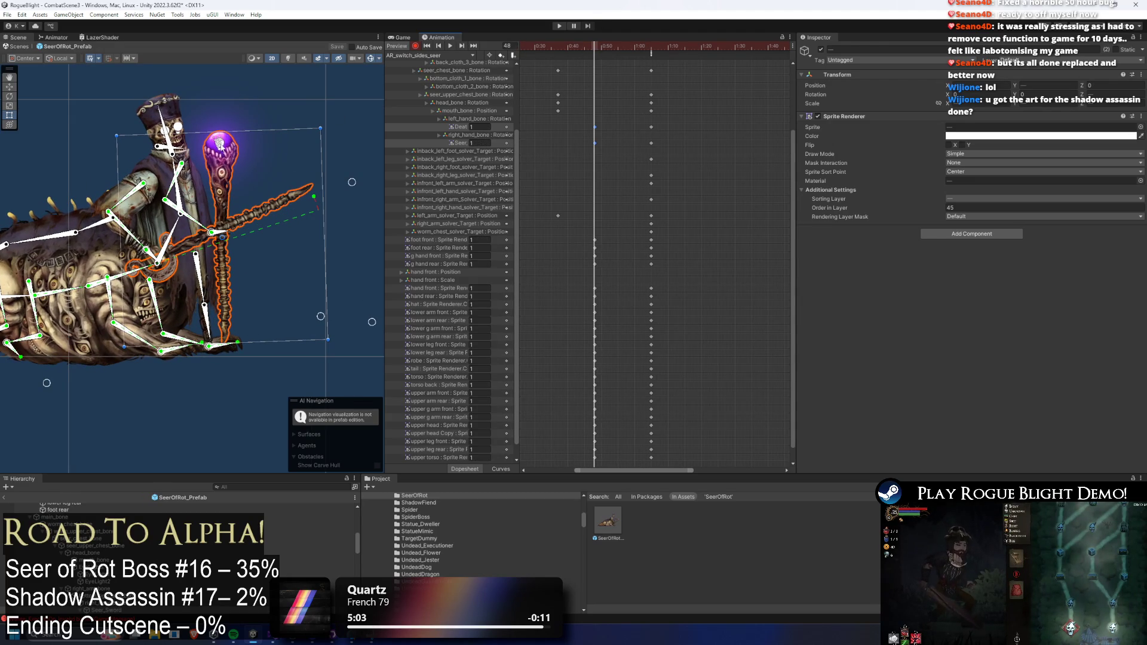
{"action": "left_click", "coordinate": [220, 143]}
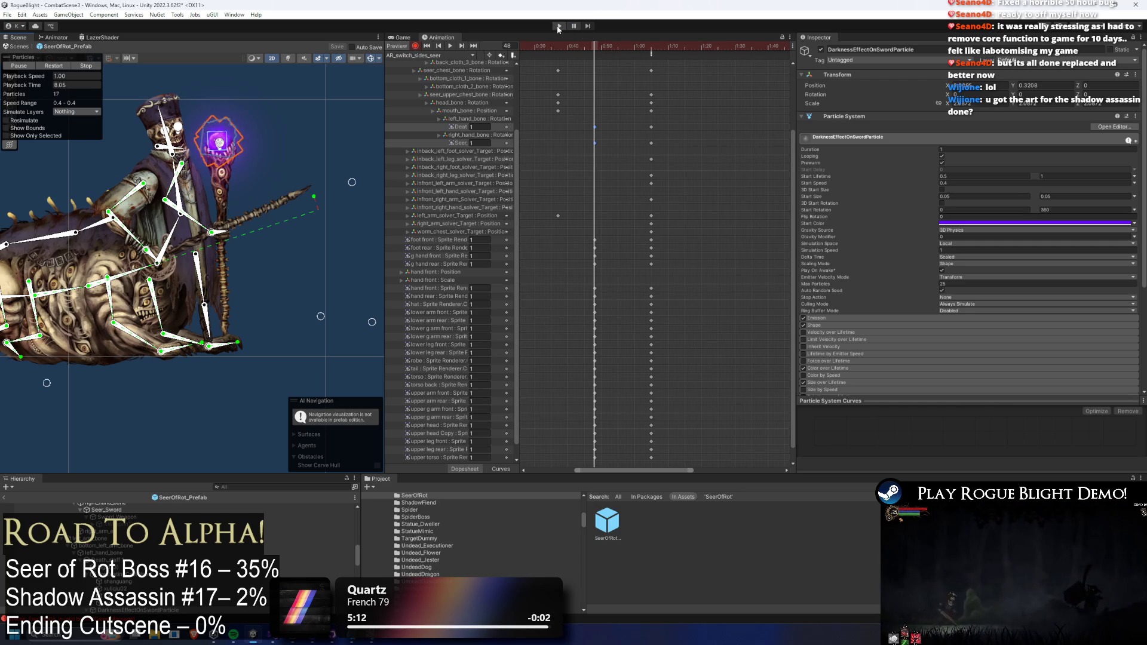
- Paste a column of body opacity keys at frame 87
{"action": "left_click_drag", "start_coordinate": [629, 52], "coordinate": [757, 49]}
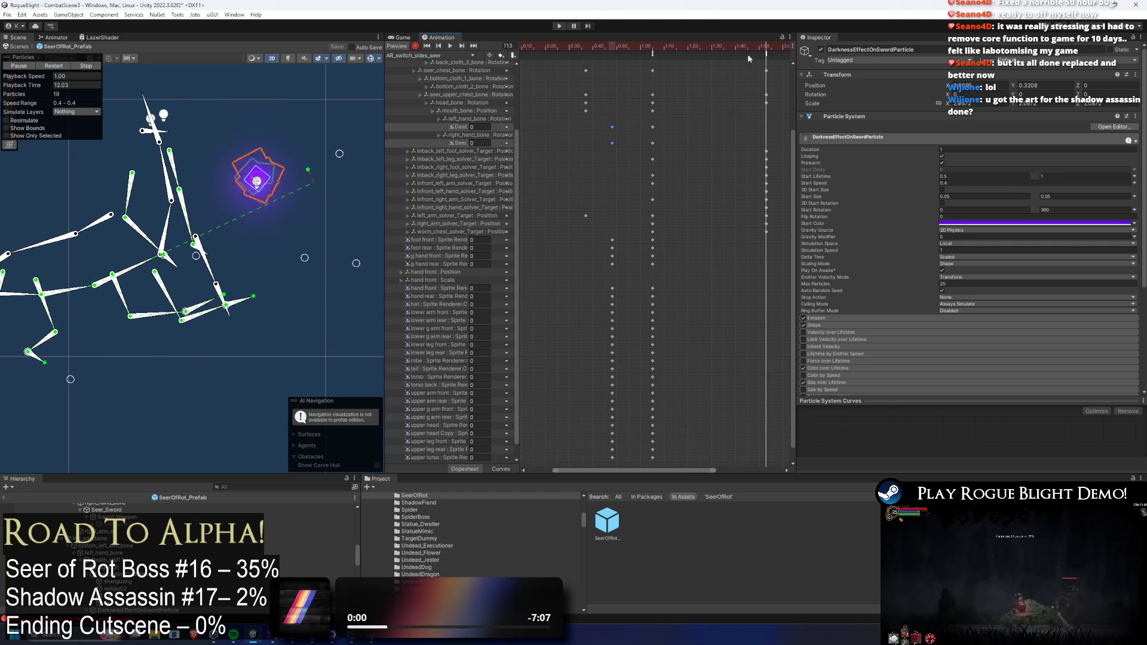
{"action": "left_click_drag", "start_coordinate": [629, 278], "coordinate": [582, 467]}
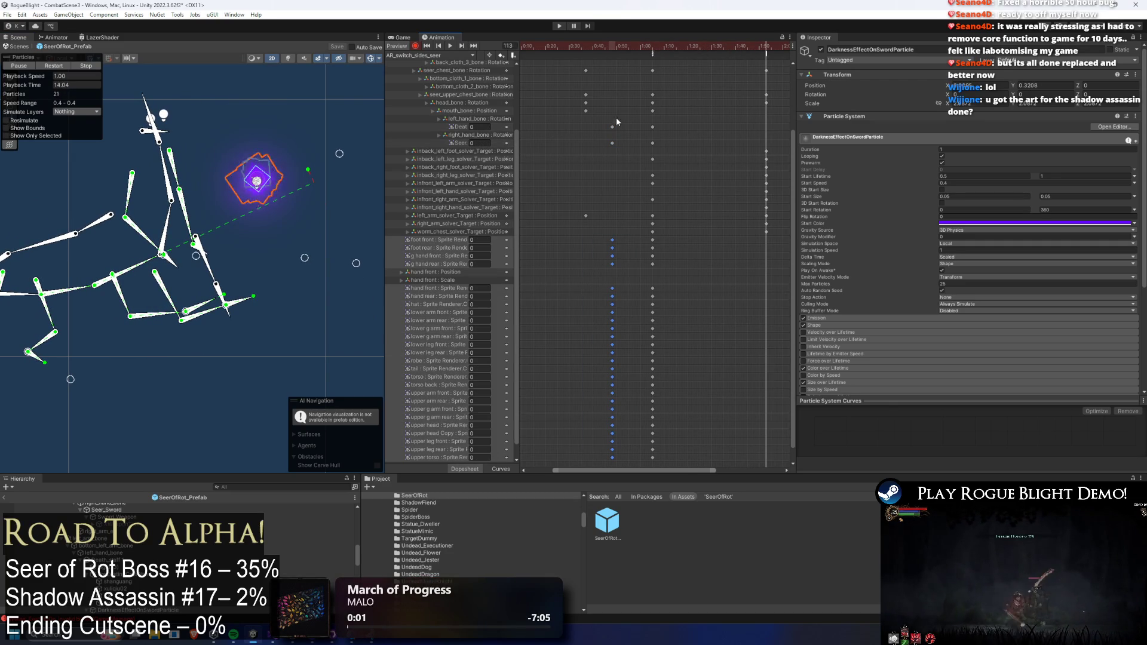
{"action": "left_click_drag", "start_coordinate": [758, 45], "coordinate": [679, 45]}
{"action": "key", "text": "ctrl+v"}
- Paste body opacity keys at frame 82, stretch them to lengthen the fade, then preview and start Play
{"action": "left_click_drag", "start_coordinate": [667, 235], "coordinate": [621, 469]}
{"action": "left_click_drag", "start_coordinate": [674, 55], "coordinate": [692, 55]}
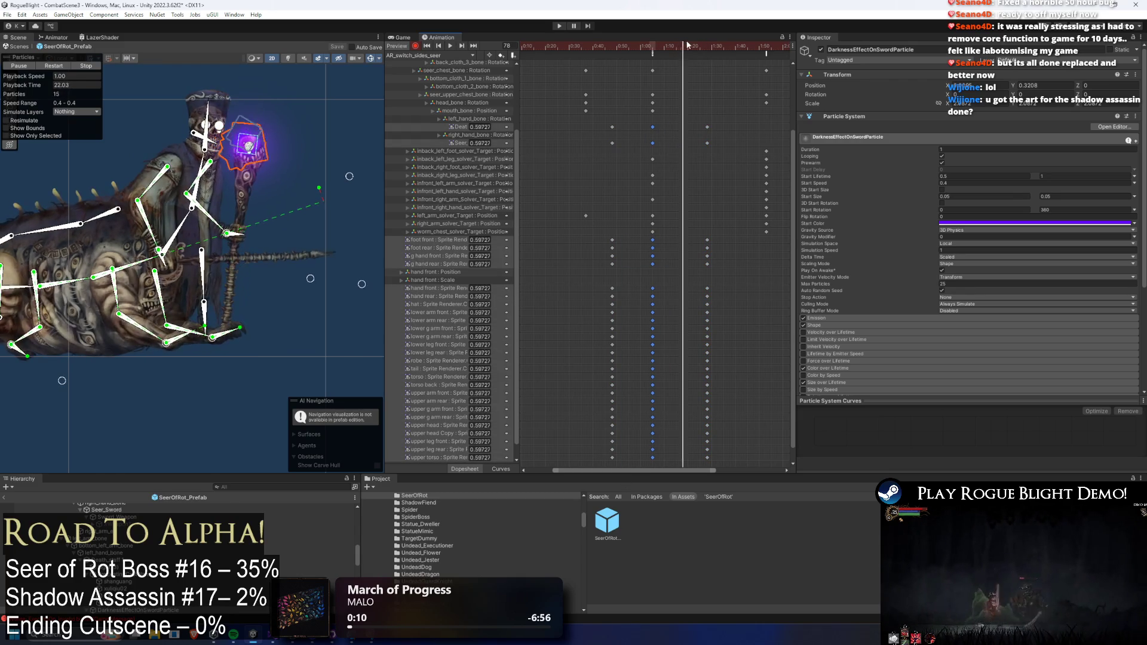
{"action": "key", "text": "ctrl+v"}
{"action": "left_click_drag", "start_coordinate": [730, 117], "coordinate": [674, 464]}
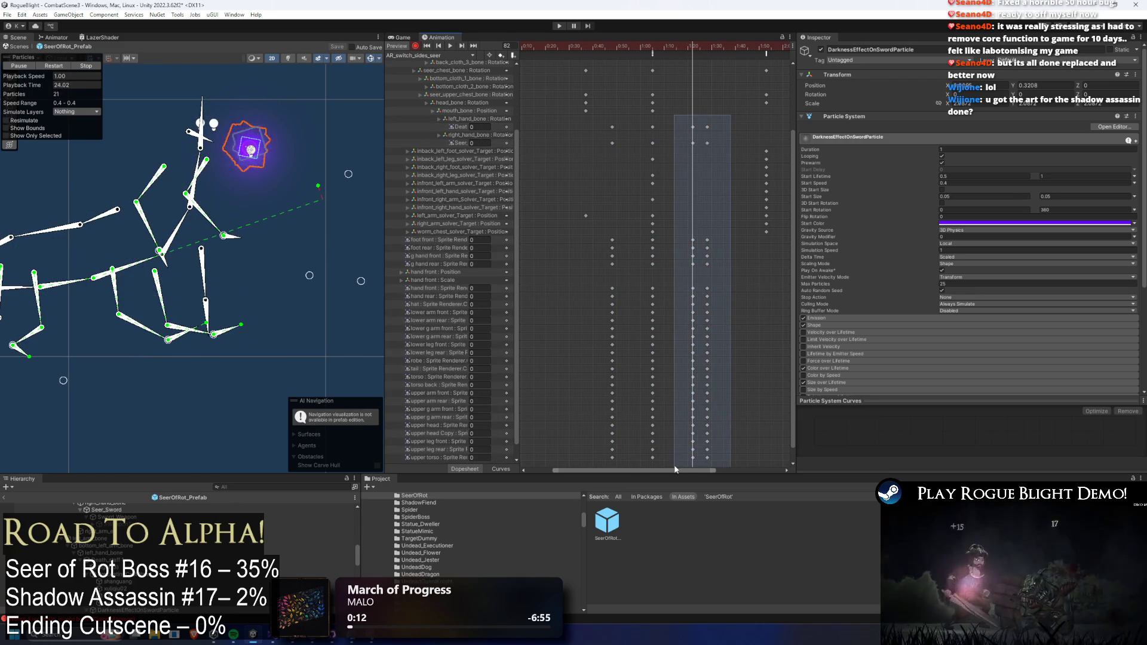
{"action": "left_click_drag", "start_coordinate": [711, 355], "coordinate": [771, 333]}
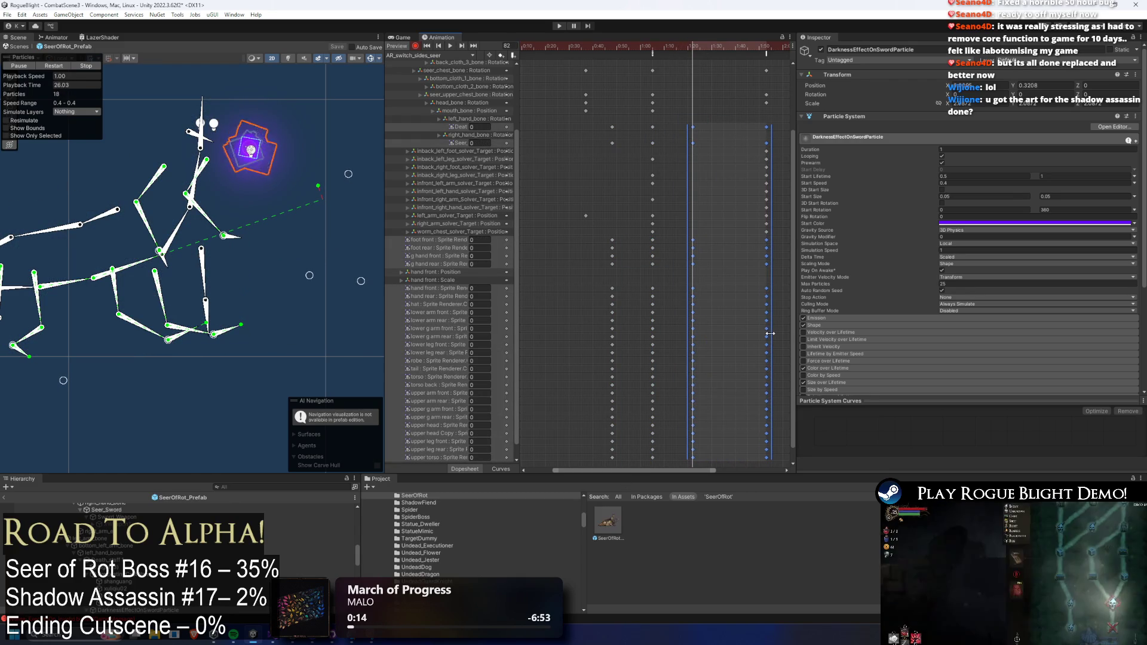
{"action": "key", "text": "space"}
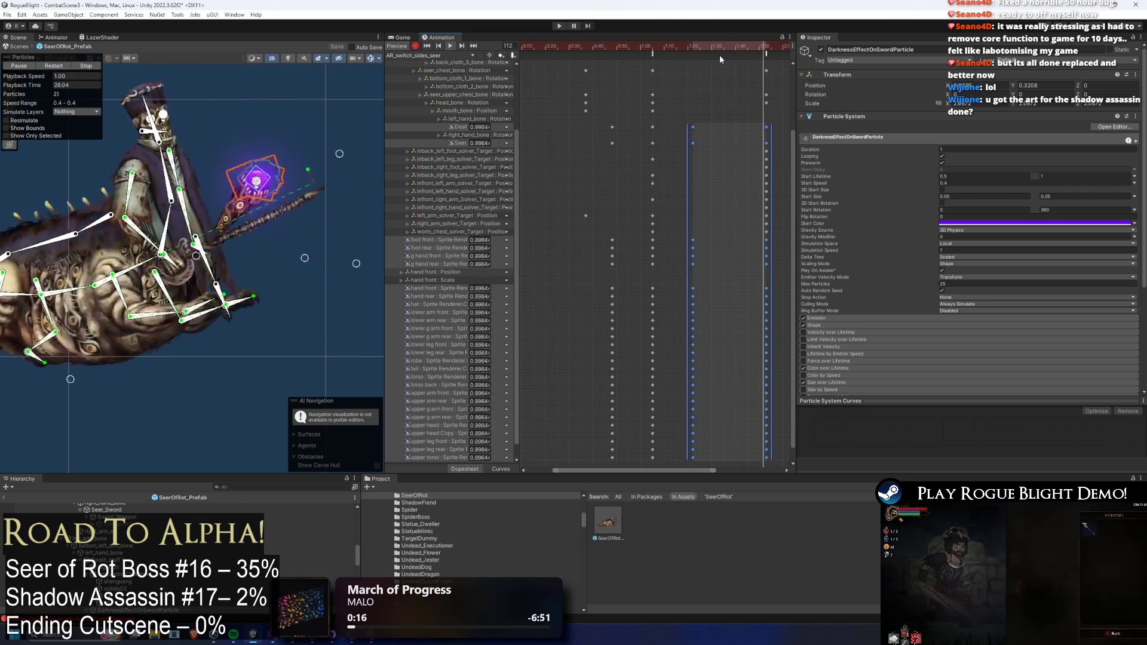
{"action": "left_click", "coordinate": [558, 26]}
- Play-test the Seer fight past the Prefab Mode warning, pausing and stepping one frame, then exit with Ctrl+P
{"action": "key", "text": "Return"}
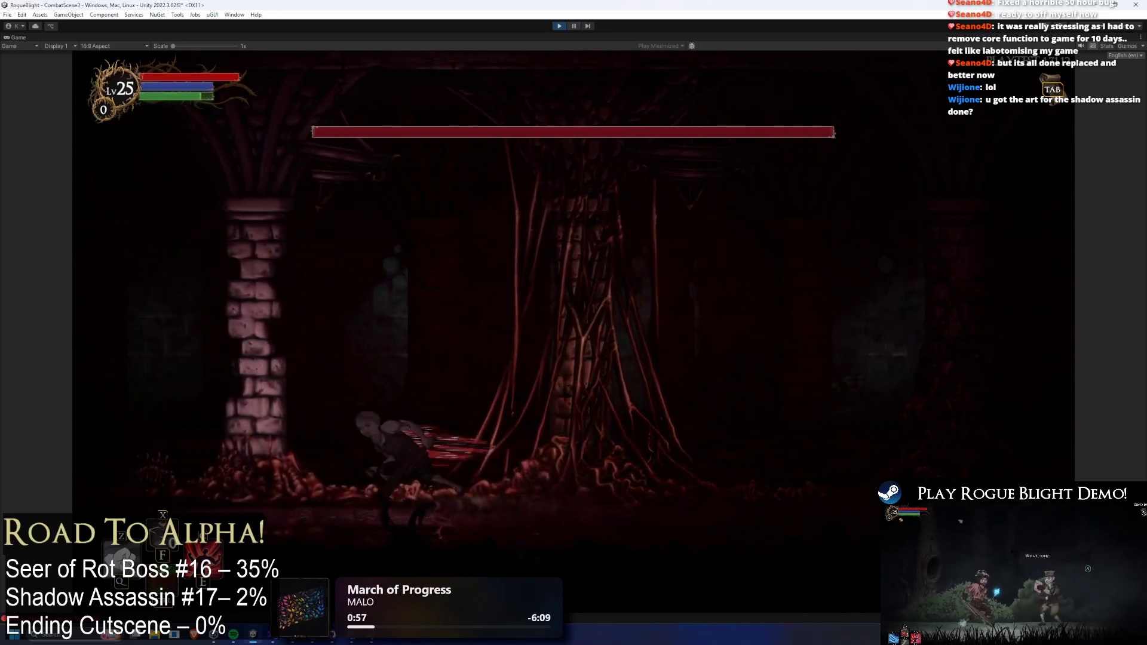
{"action": "left_click", "coordinate": [573, 25]}
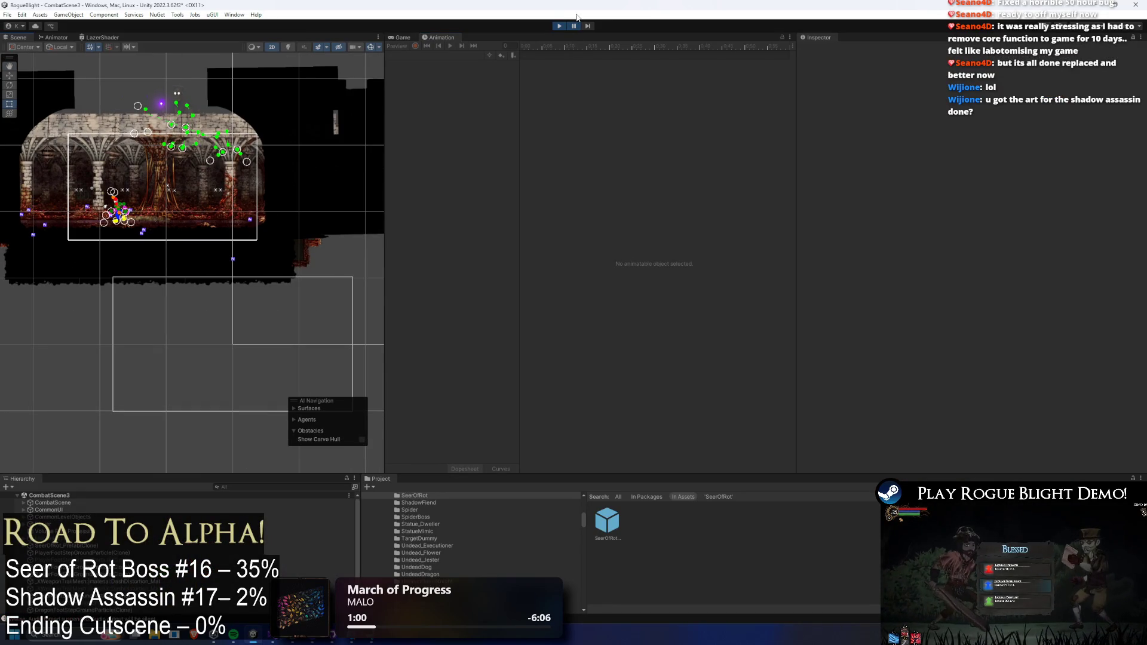
{"action": "left_click", "coordinate": [588, 27]}
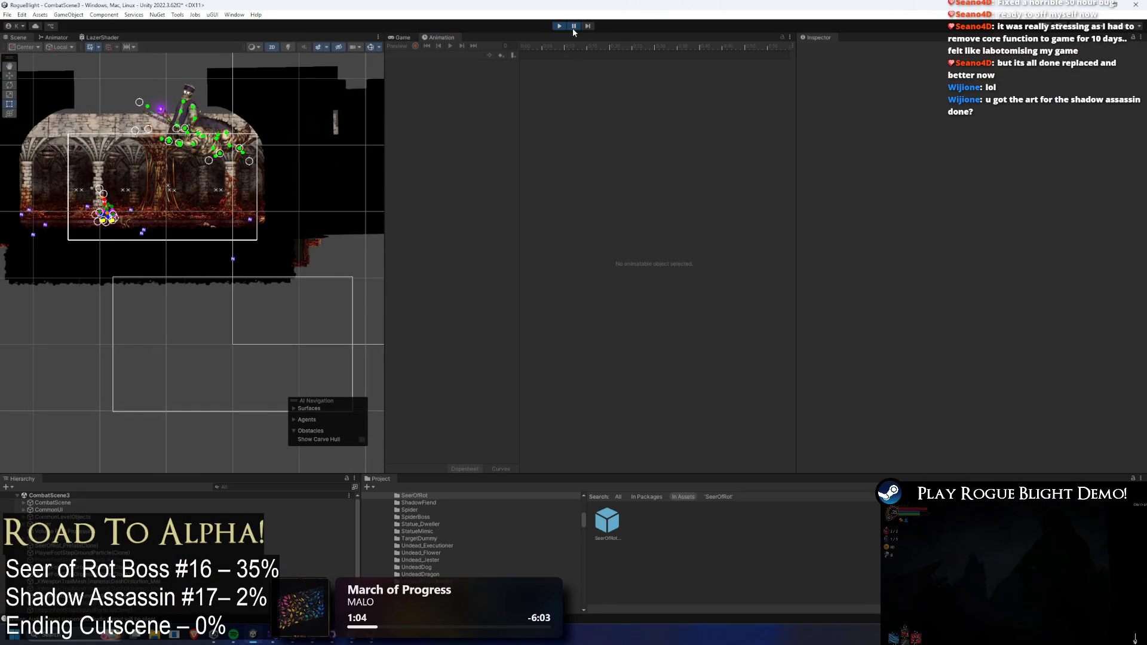
{"action": "left_click", "coordinate": [571, 28]}
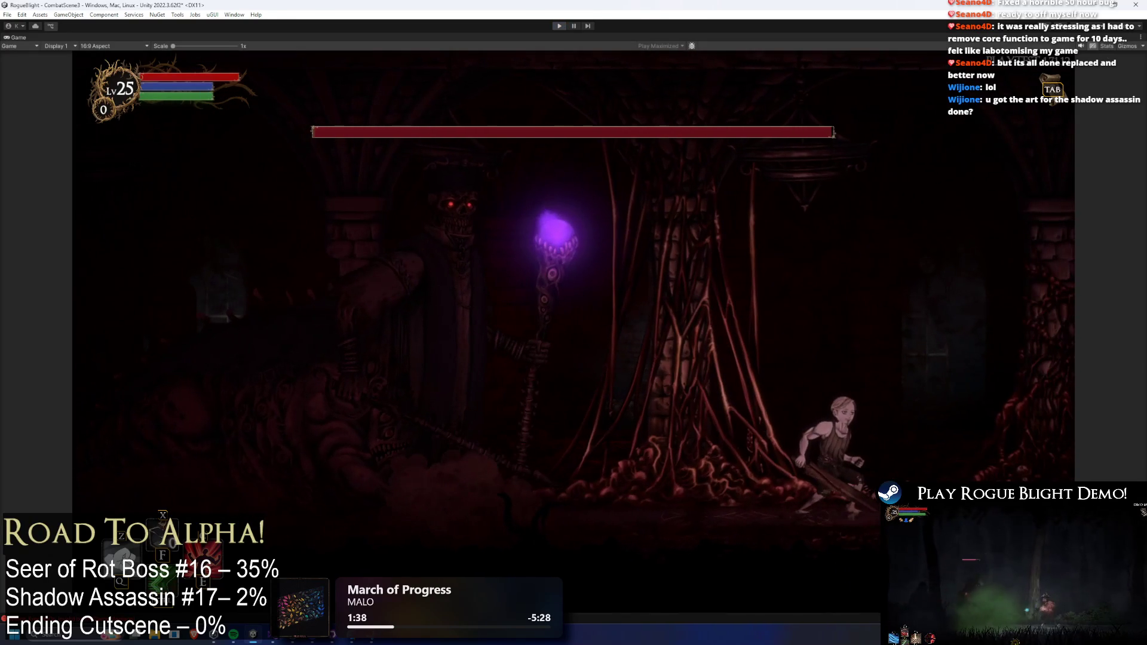
{"action": "key", "text": "ctrl+p"}
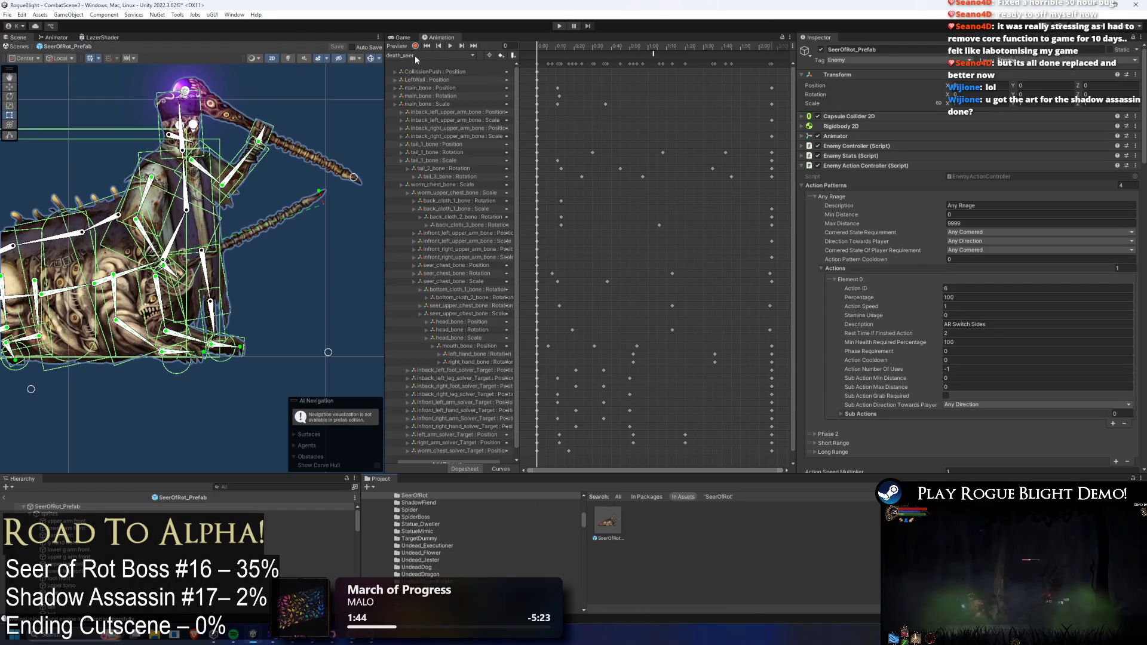
- Switch to AR_switch_sides_seer, inspect its SetPositionOffsetY event (Float 0.8), then enter Play mode
{"action": "left_click", "coordinate": [415, 55]}
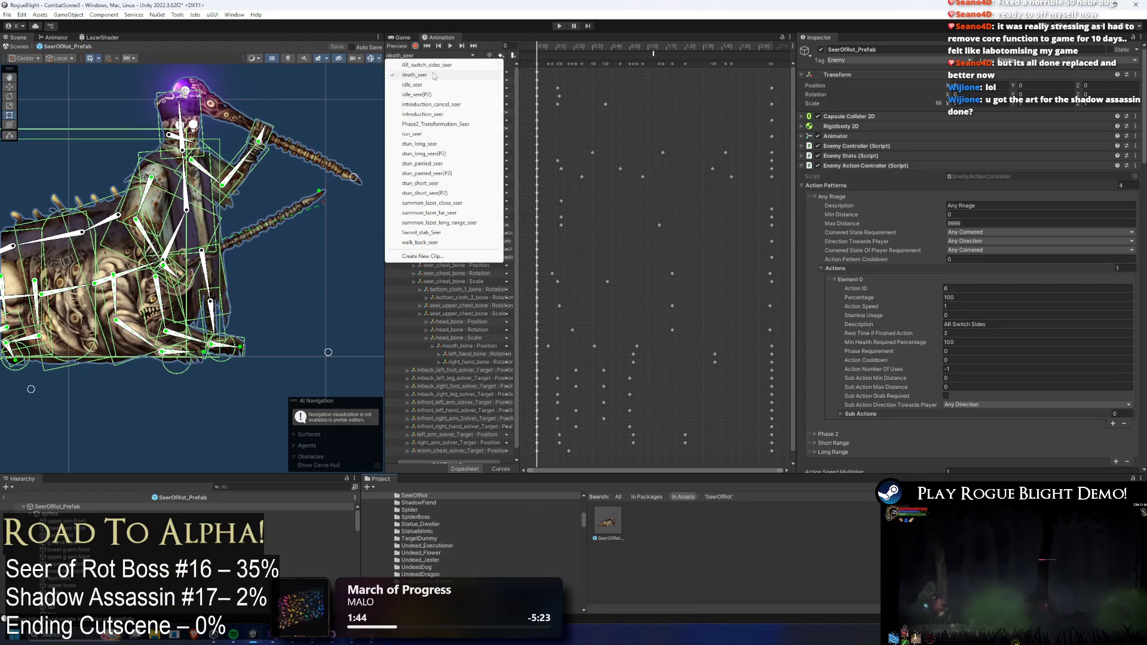
{"action": "left_click", "coordinate": [426, 65]}
{"action": "left_click", "coordinate": [633, 54]}
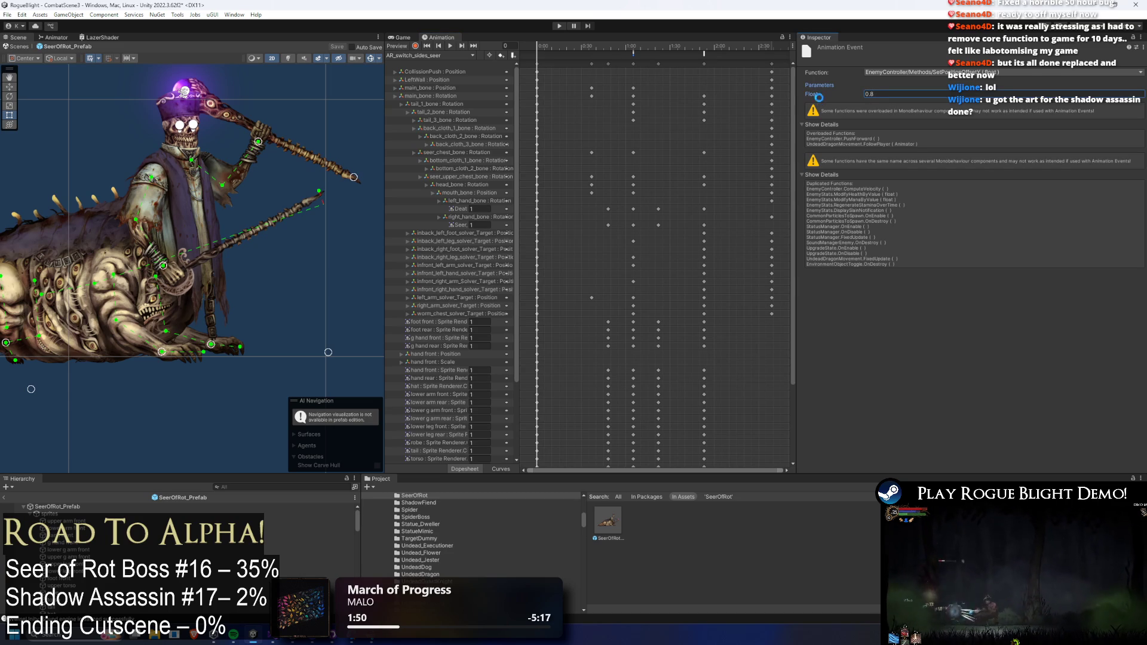
{"action": "left_click", "coordinate": [556, 26]}
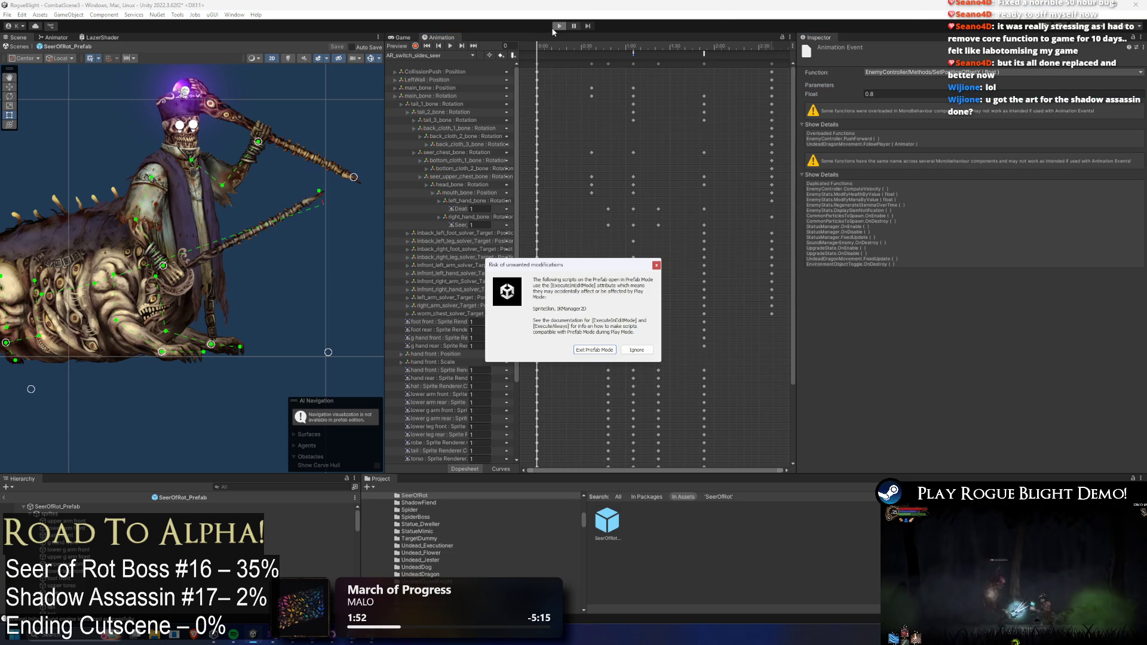
- Dismiss the modification warning, playtest the Seer fight with the 0.8 offset, then stop play
{"action": "key", "text": "Escape"}
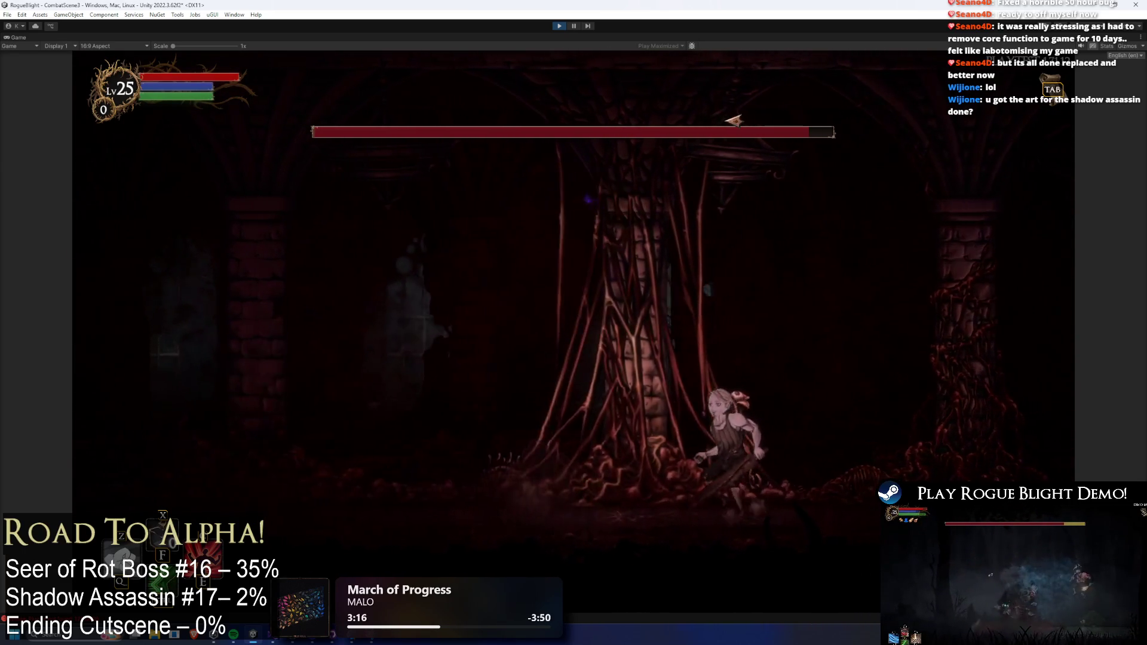
{"action": "left_click", "coordinate": [558, 27]}
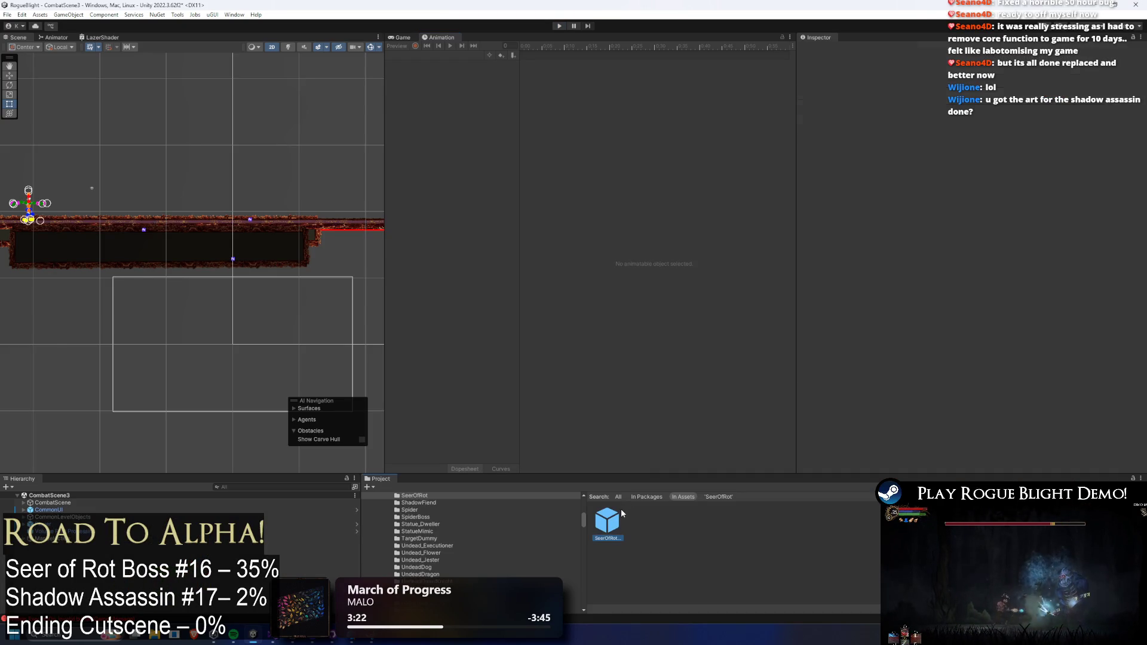
- Reopen the SeerOfRot prefab on AR_switch_sides_seer and rotate the chest bone near the ChangeSides event
{"action": "double_click", "coordinate": [621, 514]}
{"action": "left_click", "coordinate": [439, 55]}
{"action": "left_click", "coordinate": [457, 66]}
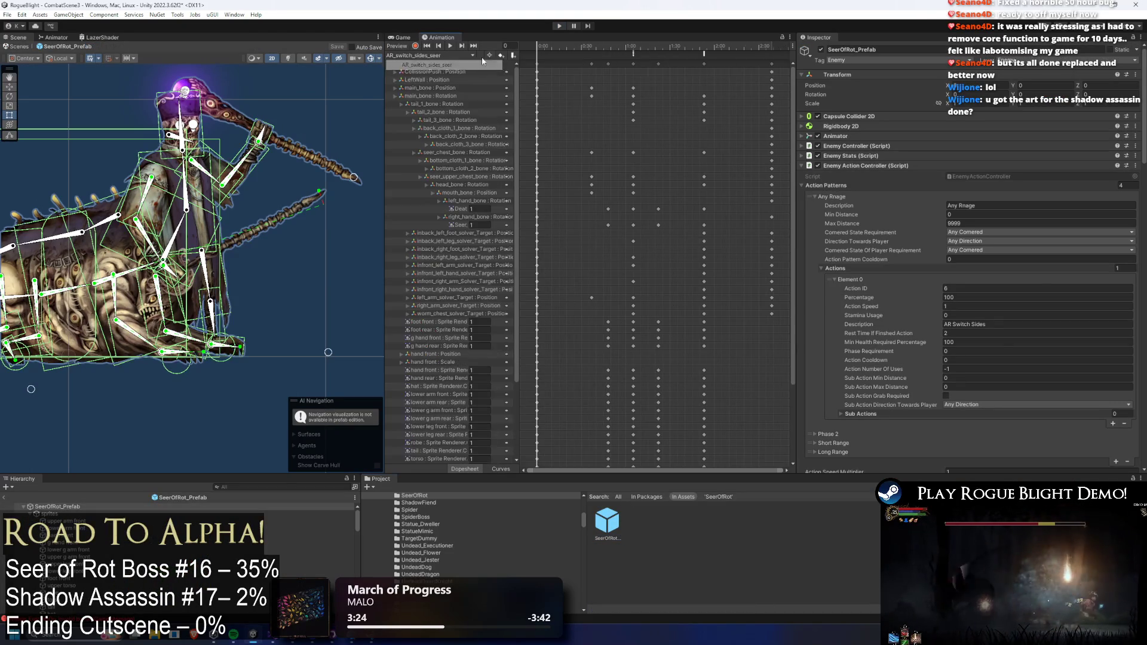
{"action": "left_click_drag", "start_coordinate": [574, 46], "coordinate": [632, 48]}
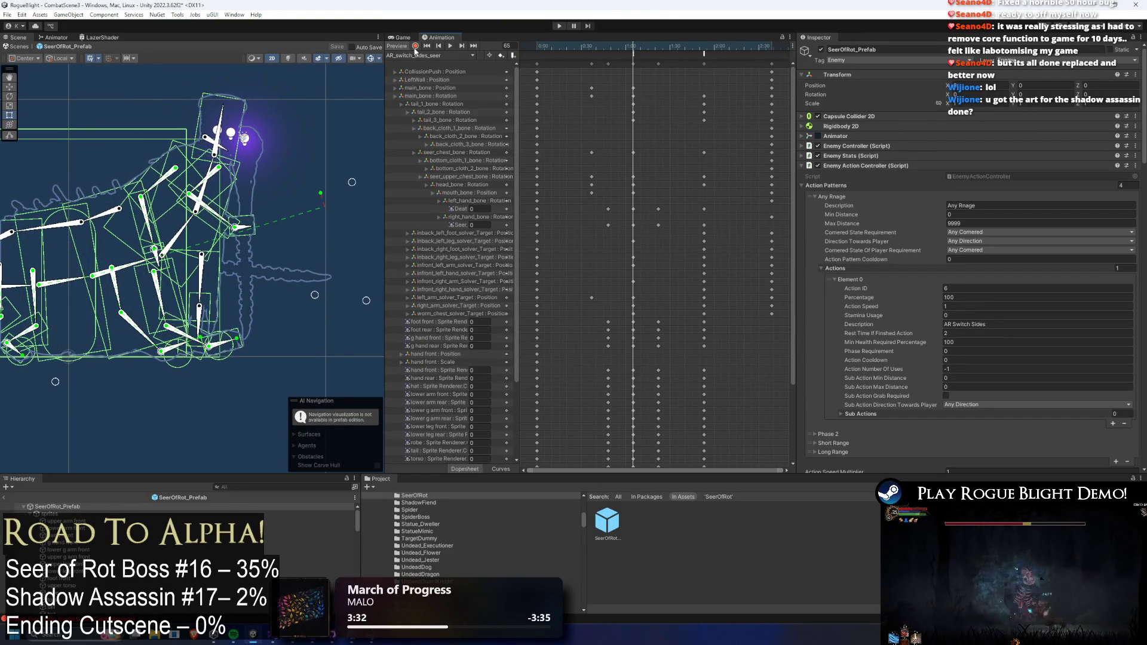
{"action": "scroll", "coordinate": [218, 179], "scroll_direction": "up", "scroll_amount": 2}
{"action": "left_click_drag", "start_coordinate": [197, 196], "coordinate": [255, 137]}
{"action": "left_click", "coordinate": [257, 137]}
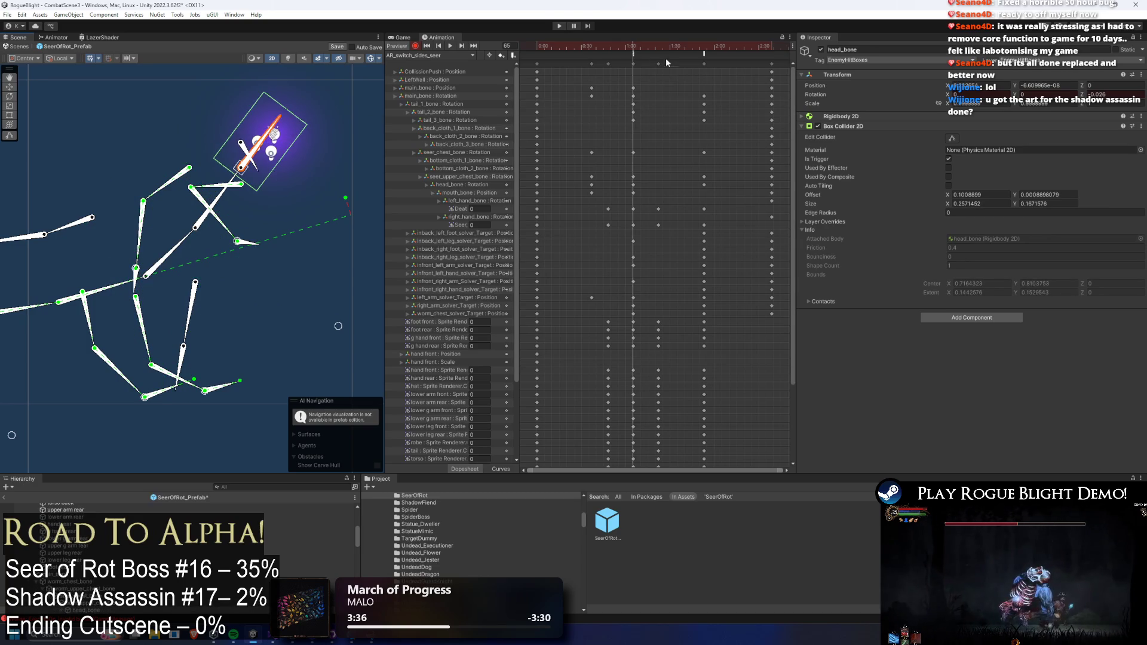
- Step the preview through frames 15, 50, 32 and 30, then play the clip
{"action": "left_click", "coordinate": [582, 48]}
{"action": "left_click", "coordinate": [440, 55]}
{"action": "left_click", "coordinate": [441, 66]}
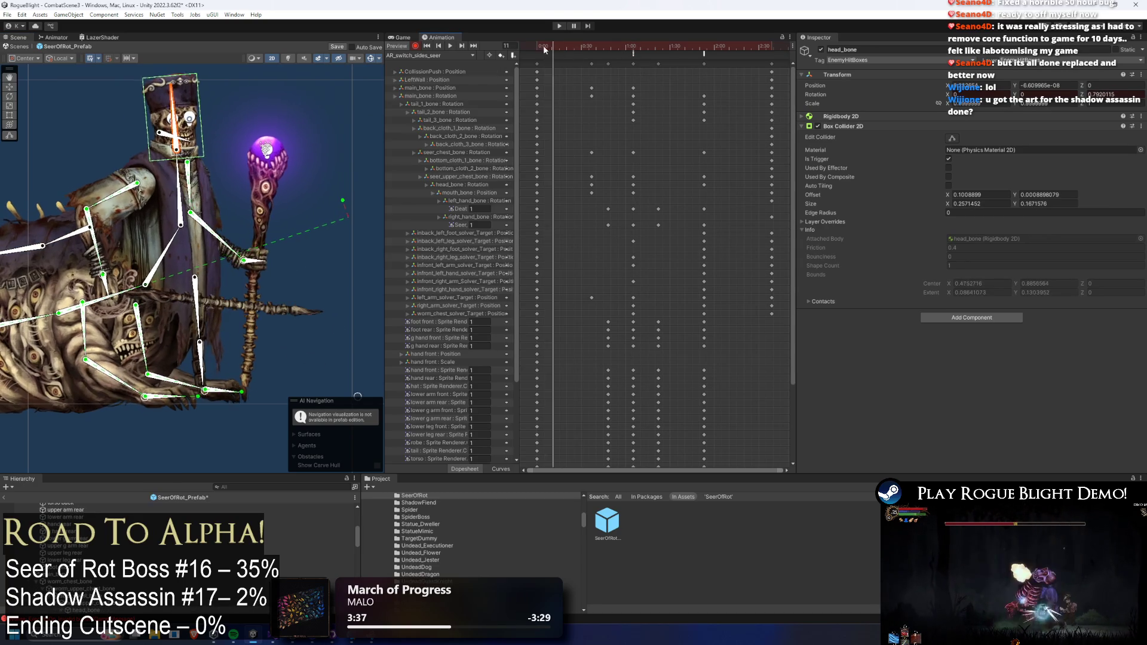
{"action": "left_click", "coordinate": [615, 48]}
{"action": "left_click", "coordinate": [585, 48]}
{"action": "left_click", "coordinate": [440, 55]}
{"action": "left_click", "coordinate": [580, 48]}
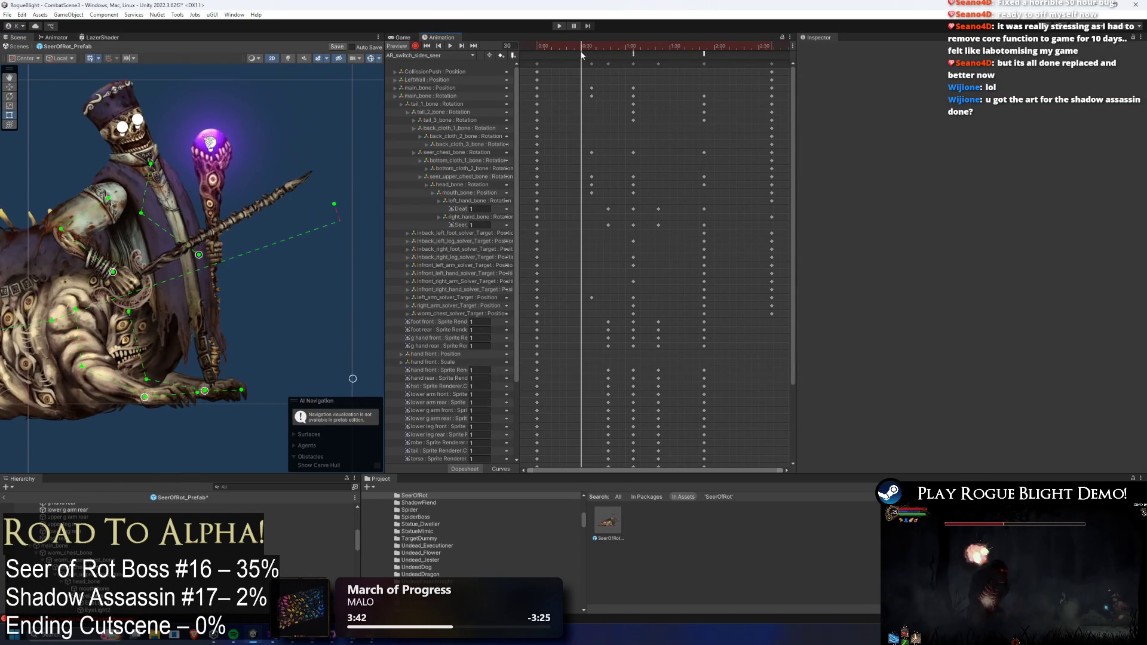
{"action": "left_click", "coordinate": [441, 55]}
{"action": "left_click", "coordinate": [449, 46]}
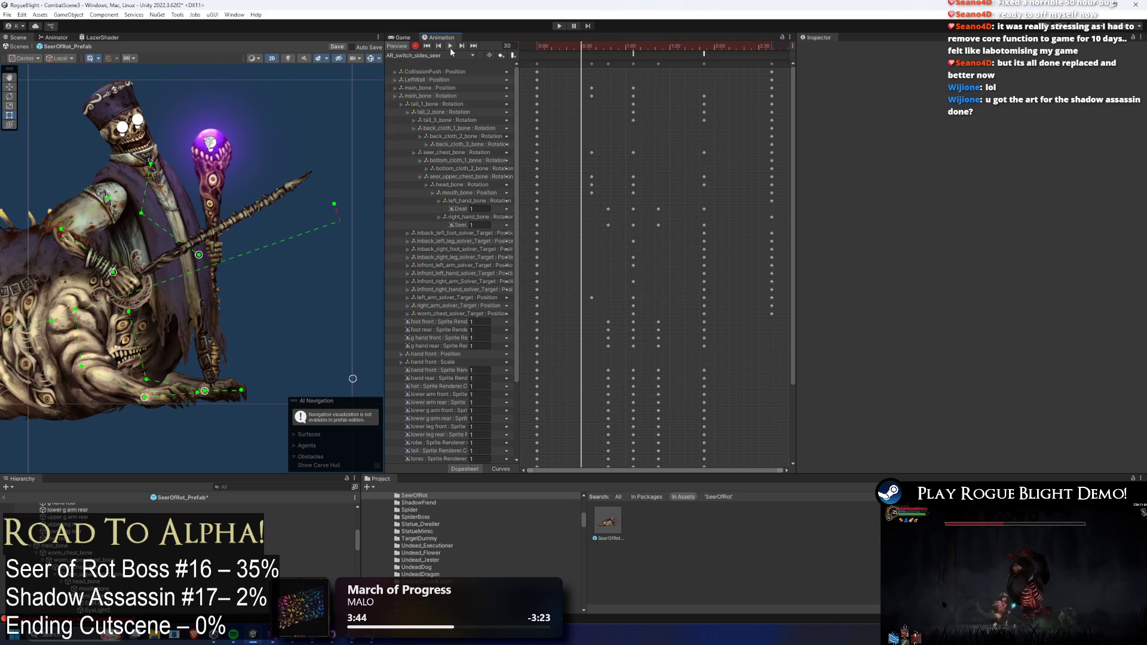
- Review left_arm_solver_Target keys from frame 65 to 113 and select the keys at frame 113
{"action": "scroll", "coordinate": [562, 90], "scroll_direction": "down", "scroll_amount": 2}
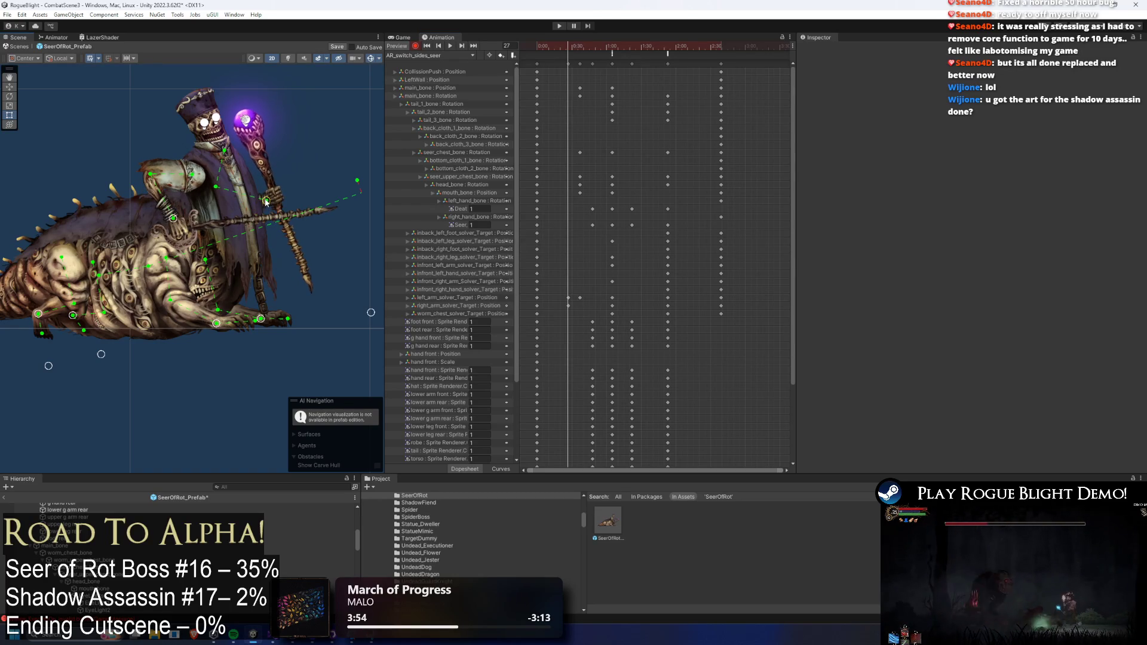
{"action": "left_click_drag", "start_coordinate": [585, 297], "coordinate": [572, 299]}
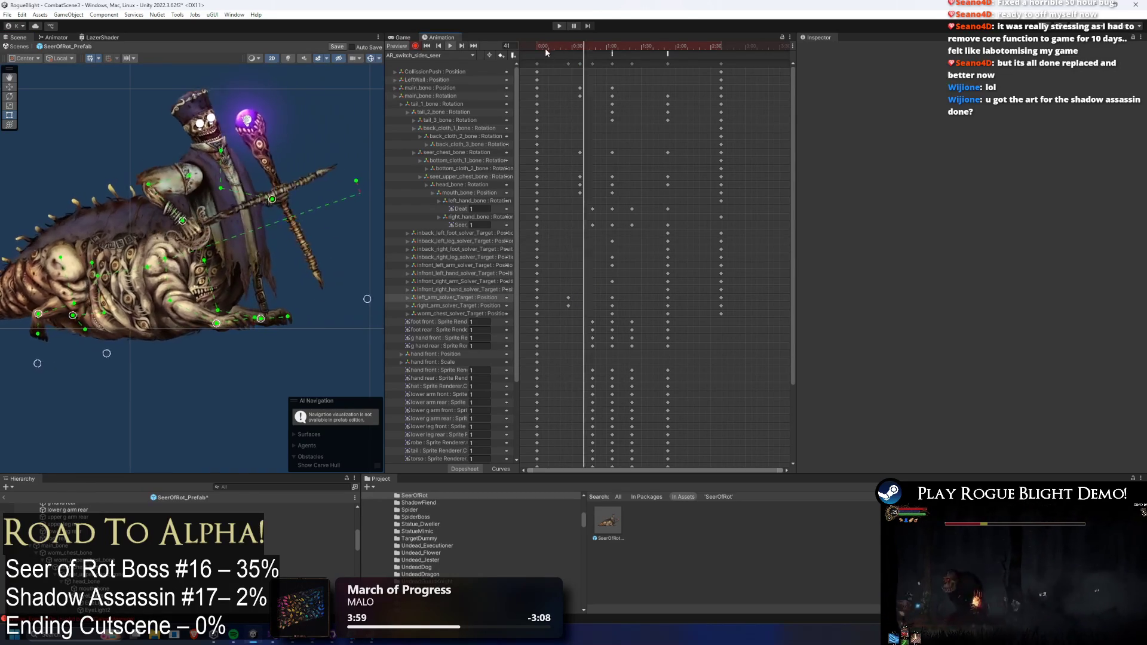
{"action": "left_click_drag", "start_coordinate": [612, 49], "coordinate": [613, 50]}
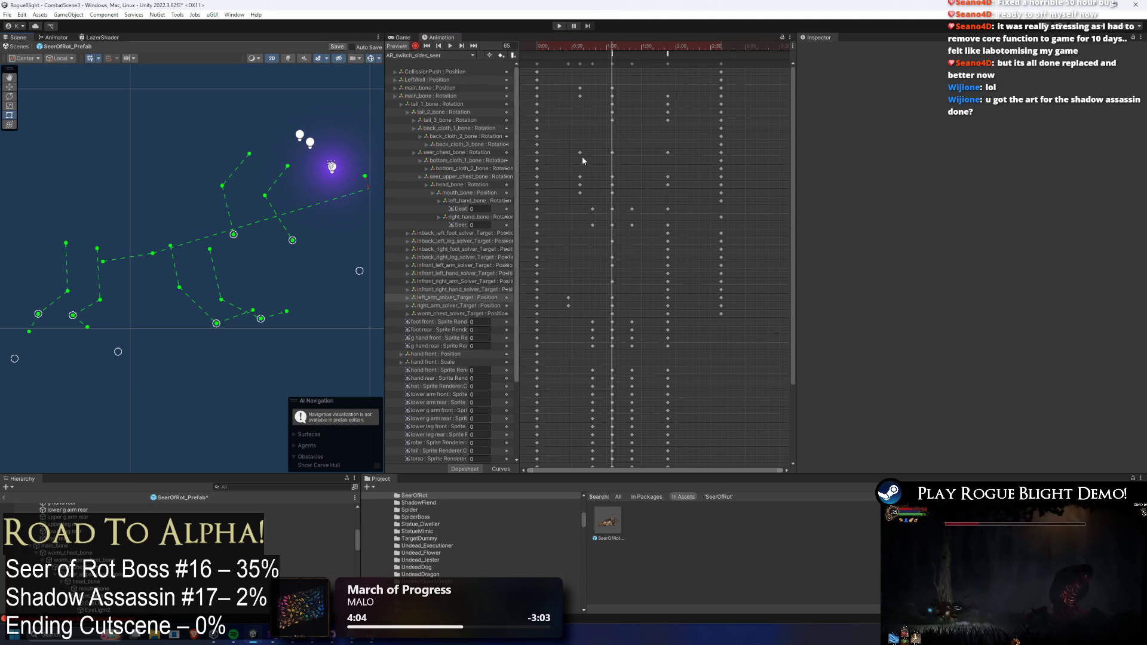
{"action": "key", "text": "space"}
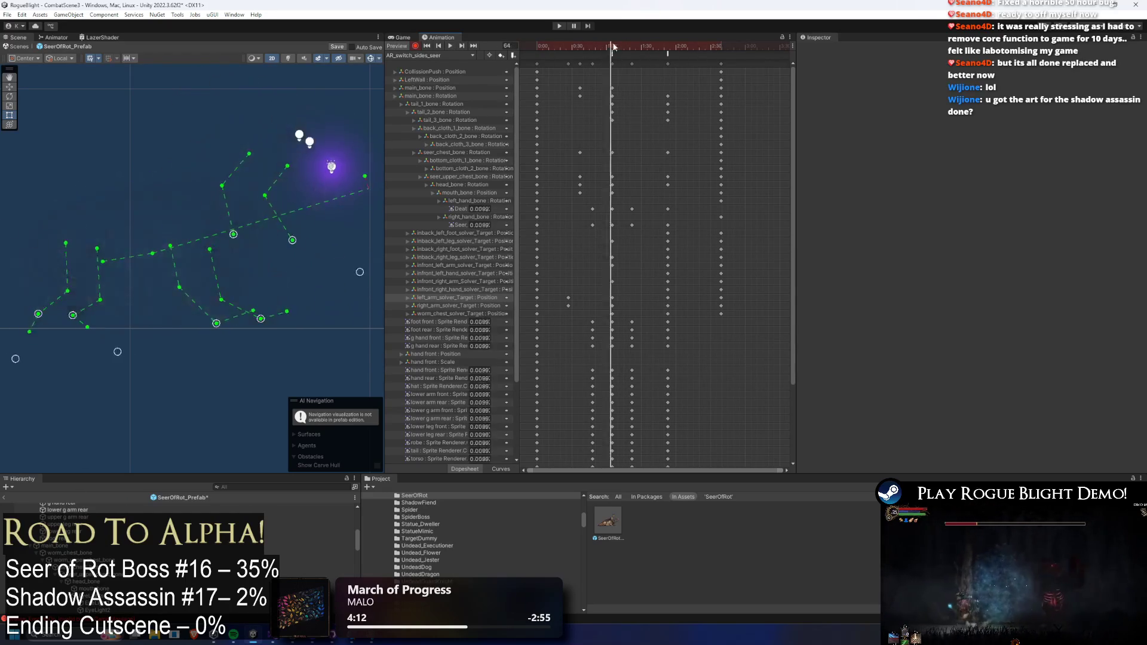
{"action": "left_click_drag", "start_coordinate": [652, 47], "coordinate": [669, 49]}
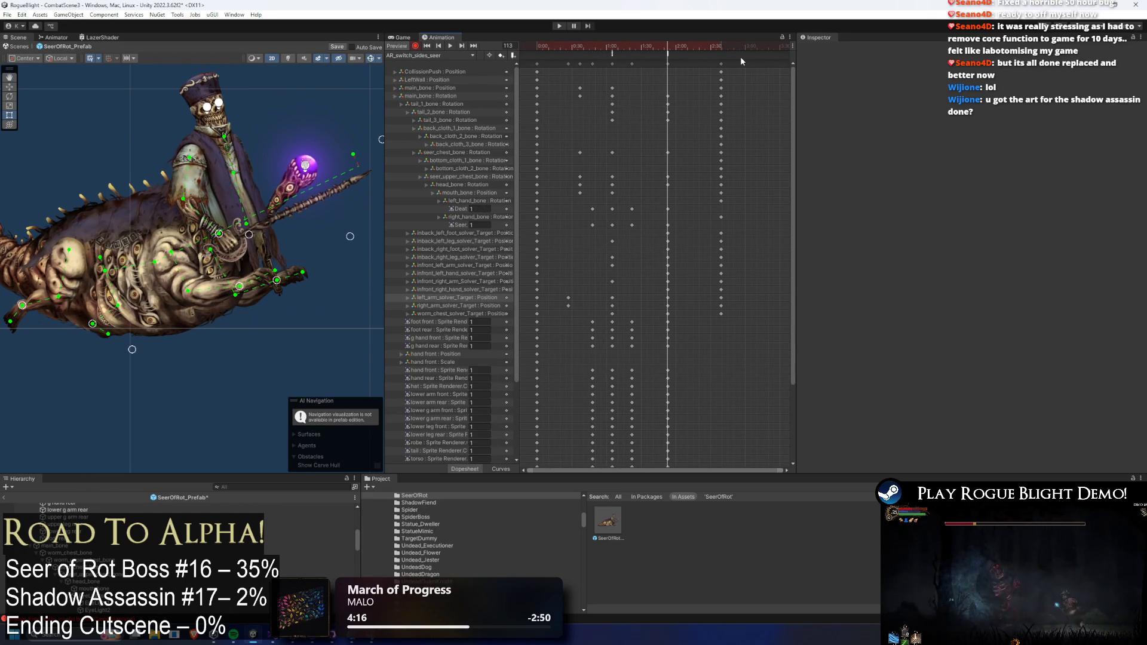
{"action": "left_click", "coordinate": [720, 71]}
- Shift the last keyframe column later in the dopesheet
{"action": "left_click_drag", "start_coordinate": [721, 63], "coordinate": [764, 64]}
{"action": "left_click", "coordinate": [667, 64]}
{"action": "left_click", "coordinate": [698, 48]}
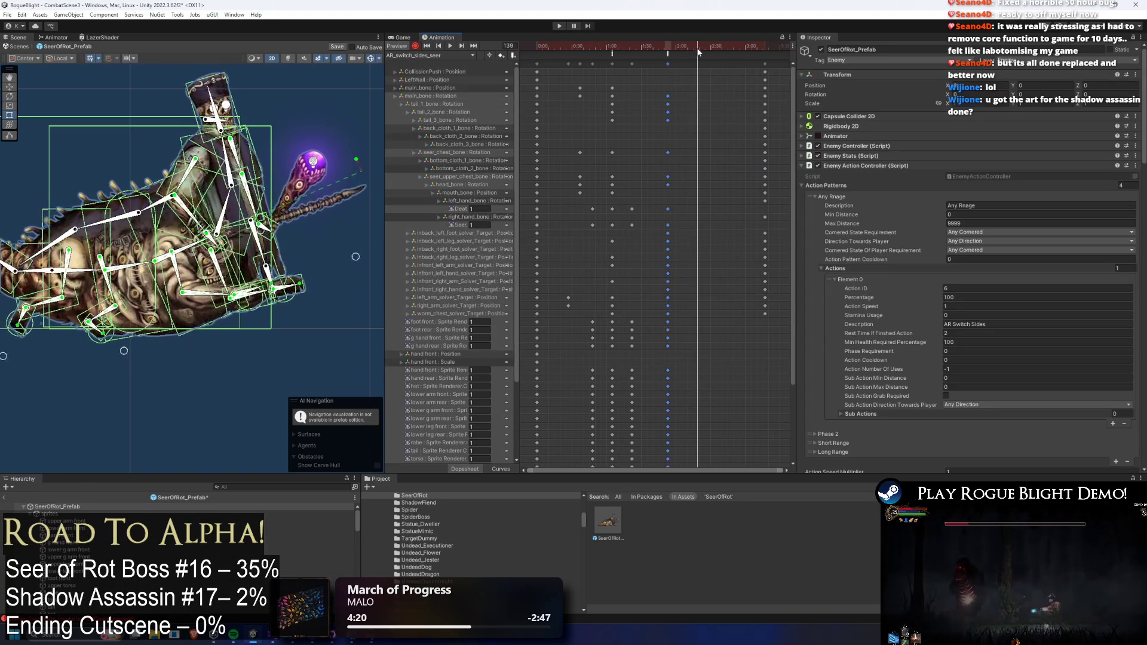
{"action": "left_click", "coordinate": [311, 322]}
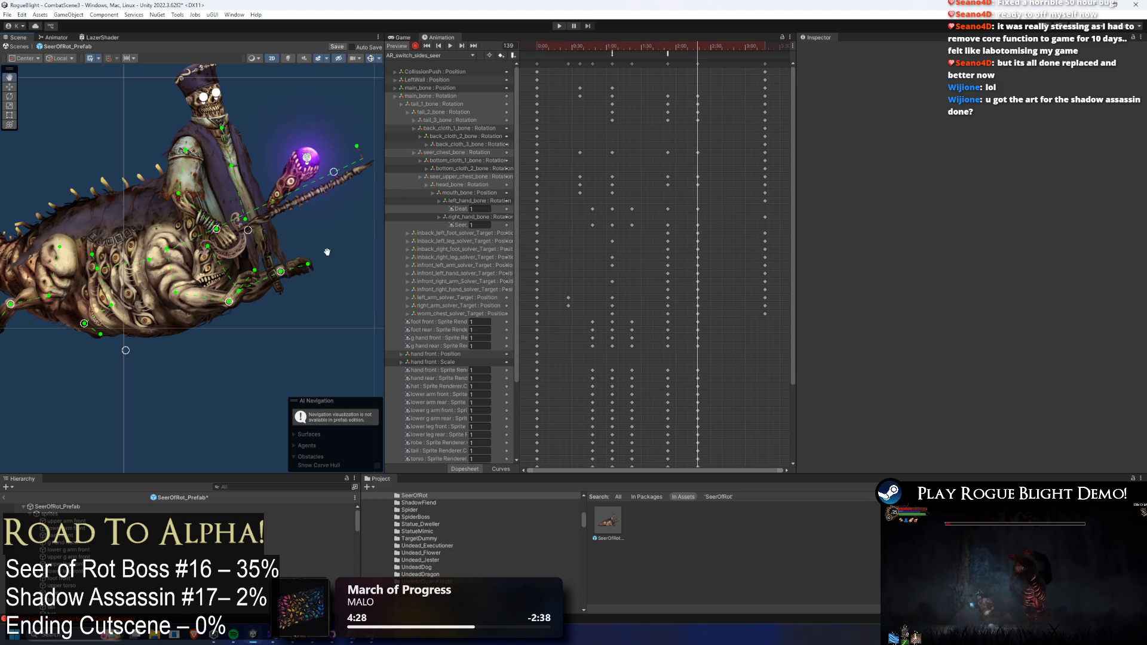
- Find main_bone in the Scene view and tilt the whole body slightly clockwise
{"action": "left_click_drag", "start_coordinate": [333, 257], "coordinate": [291, 242]}
{"action": "left_click", "coordinate": [196, 279]}
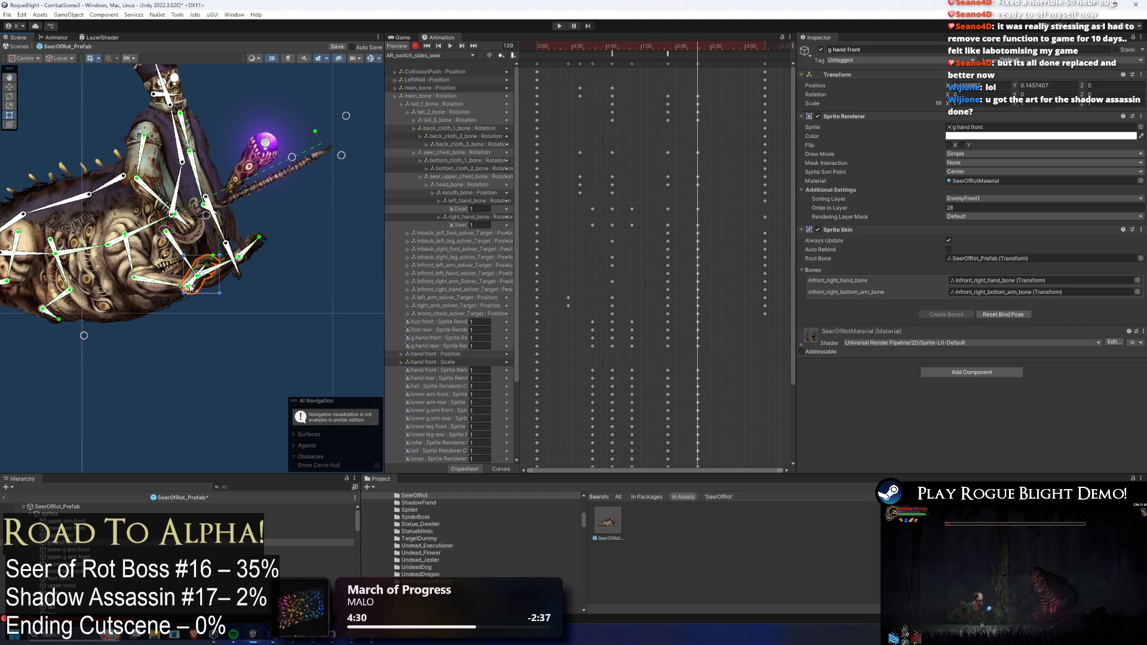
{"action": "left_click", "coordinate": [236, 311]}
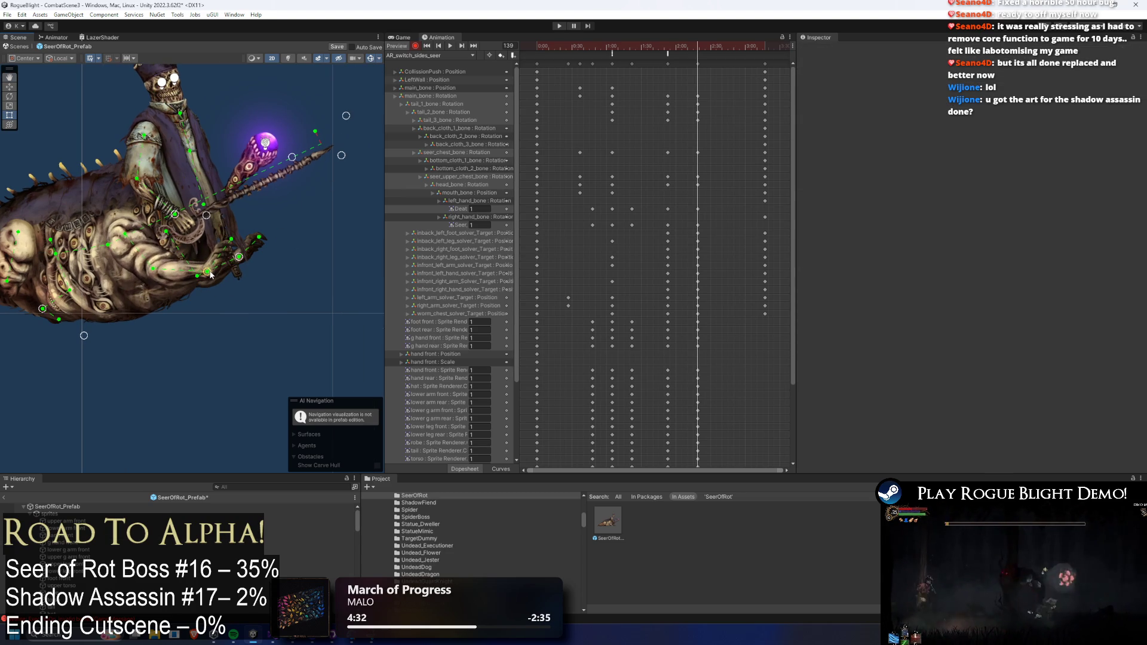
{"action": "left_click_drag", "start_coordinate": [210, 271], "coordinate": [312, 245]}
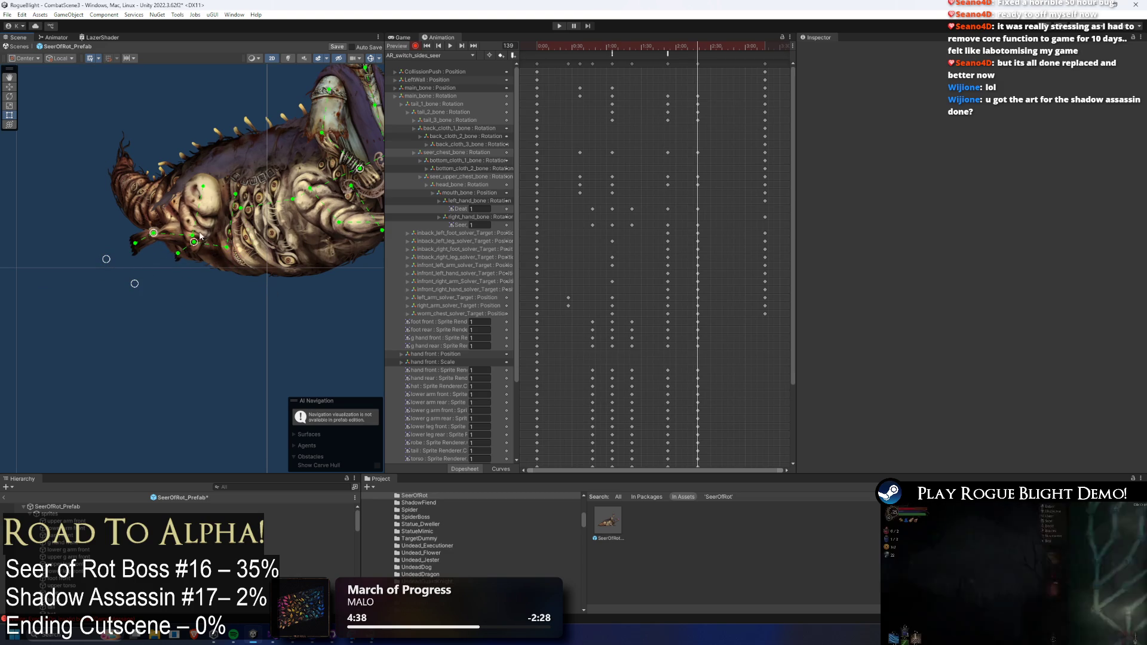
{"action": "left_click", "coordinate": [137, 173]}
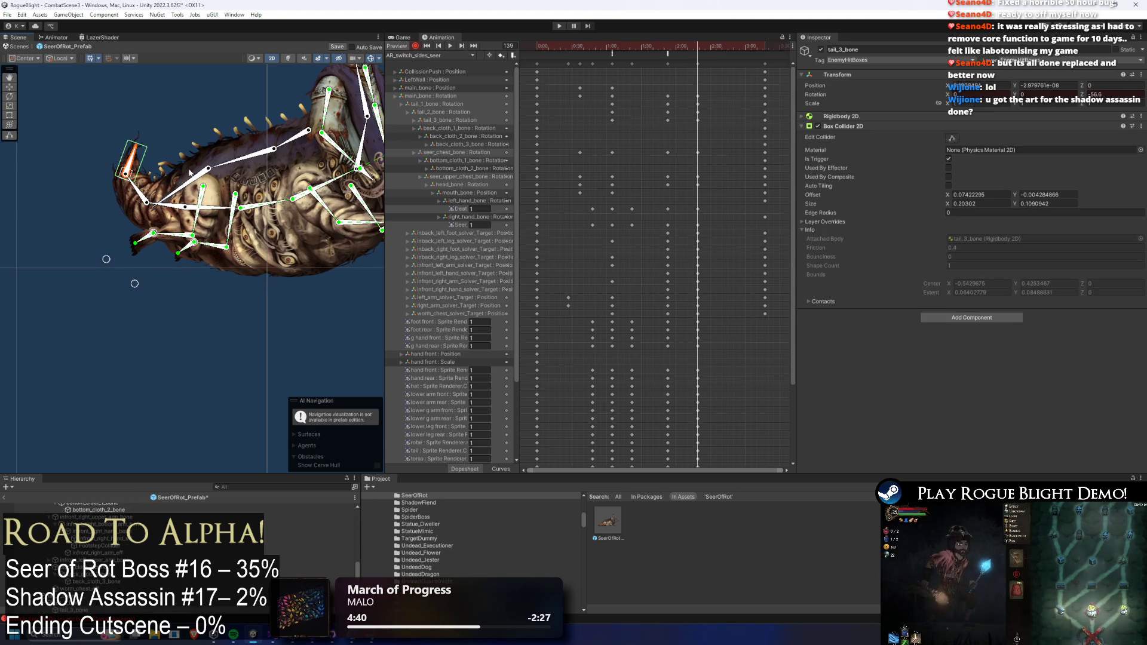
{"action": "left_click", "coordinate": [215, 210]}
{"action": "key", "text": "f"}
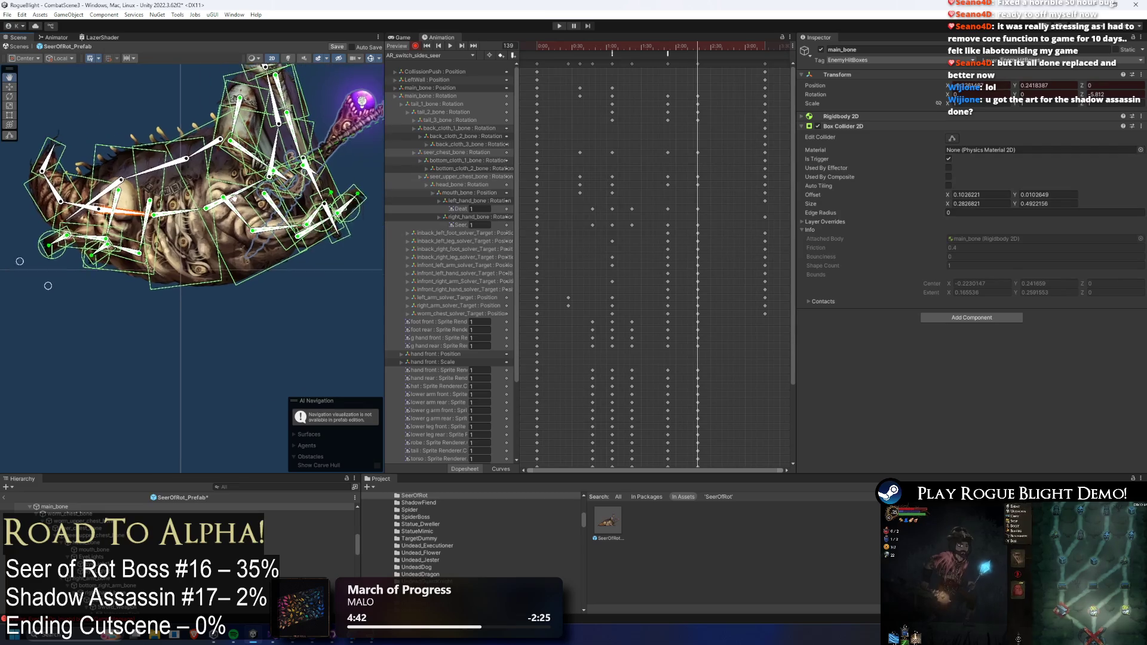
{"action": "left_click", "coordinate": [348, 201]}
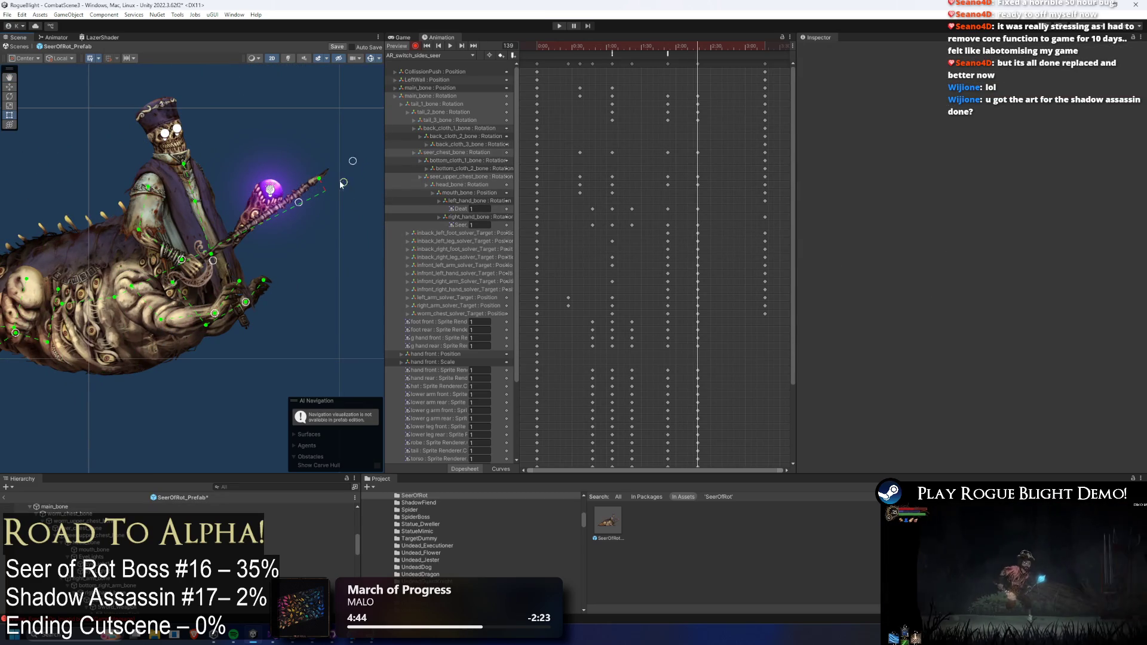
{"action": "left_click", "coordinate": [342, 184]}
{"action": "left_click_drag", "start_coordinate": [306, 162], "coordinate": [304, 164]}
- Preview to frame 113, move the selected body and tail keys earlier, and replay
{"action": "left_click", "coordinate": [655, 46]}
{"action": "key", "text": "space"}
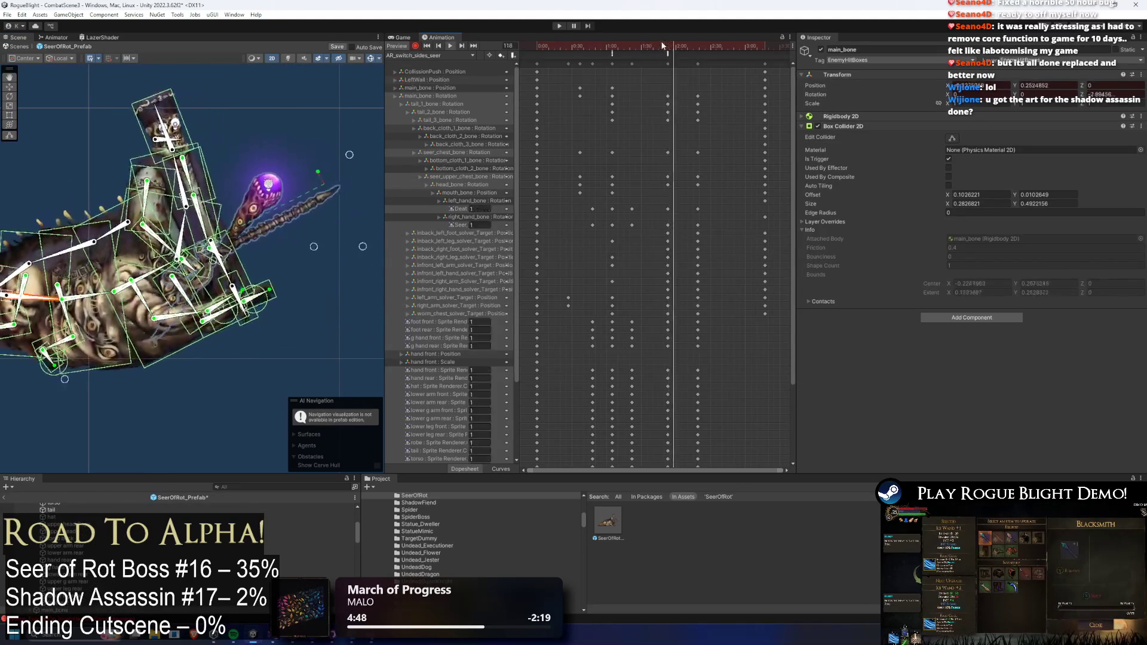
{"action": "left_click", "coordinate": [668, 48]}
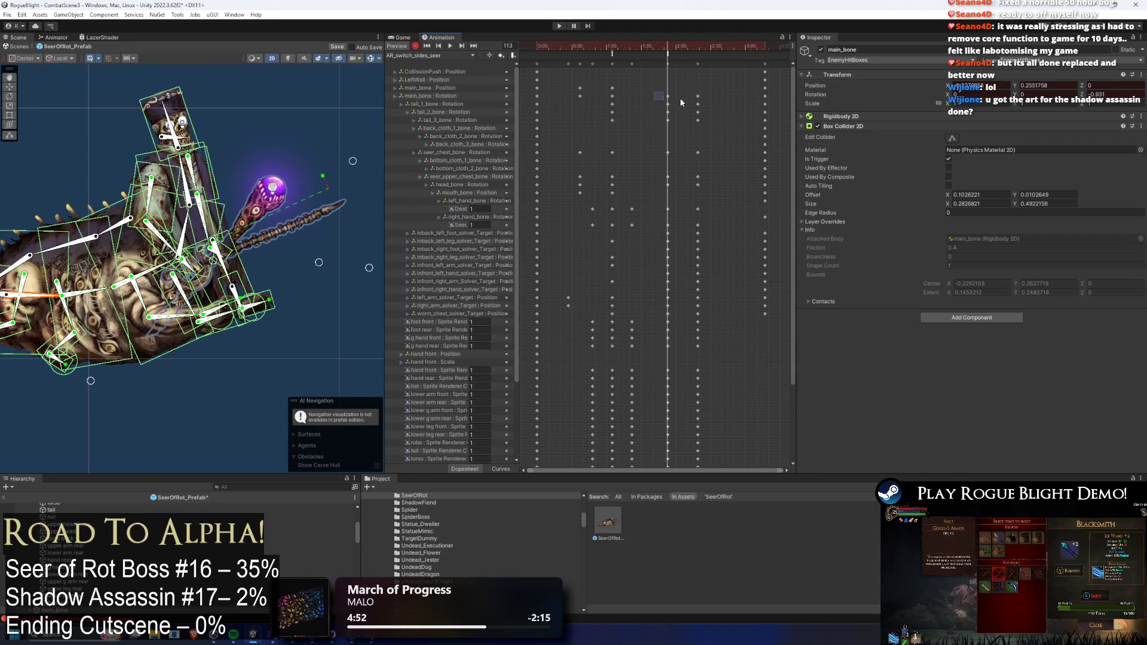
{"action": "left_click_drag", "start_coordinate": [683, 104], "coordinate": [688, 103]}
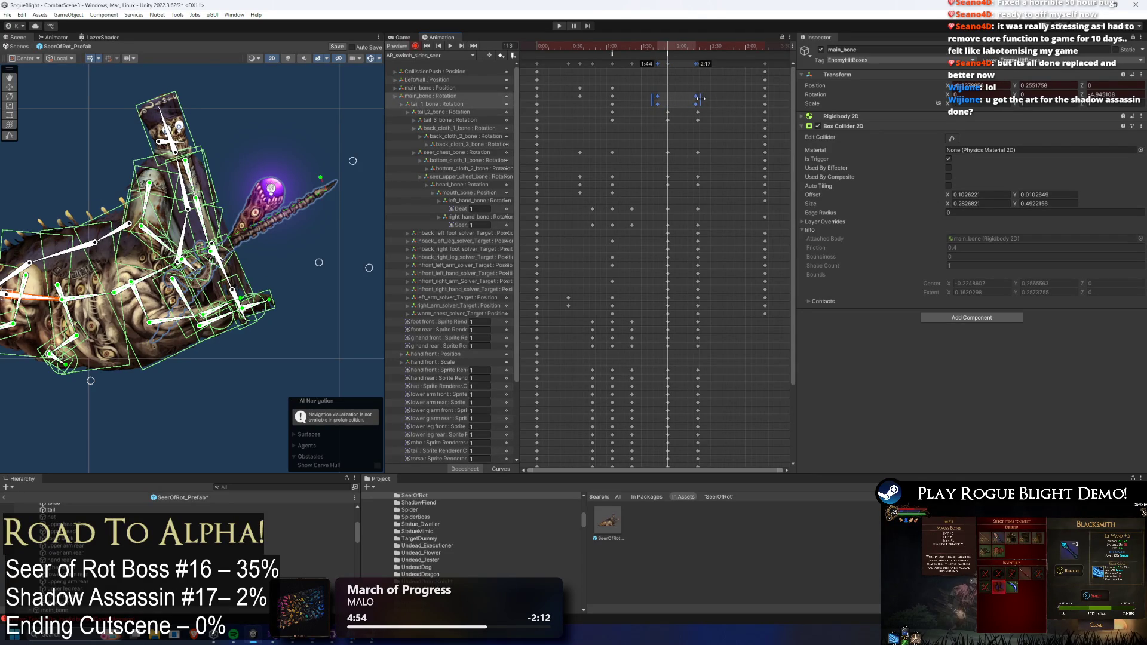
{"action": "key", "text": "space"}
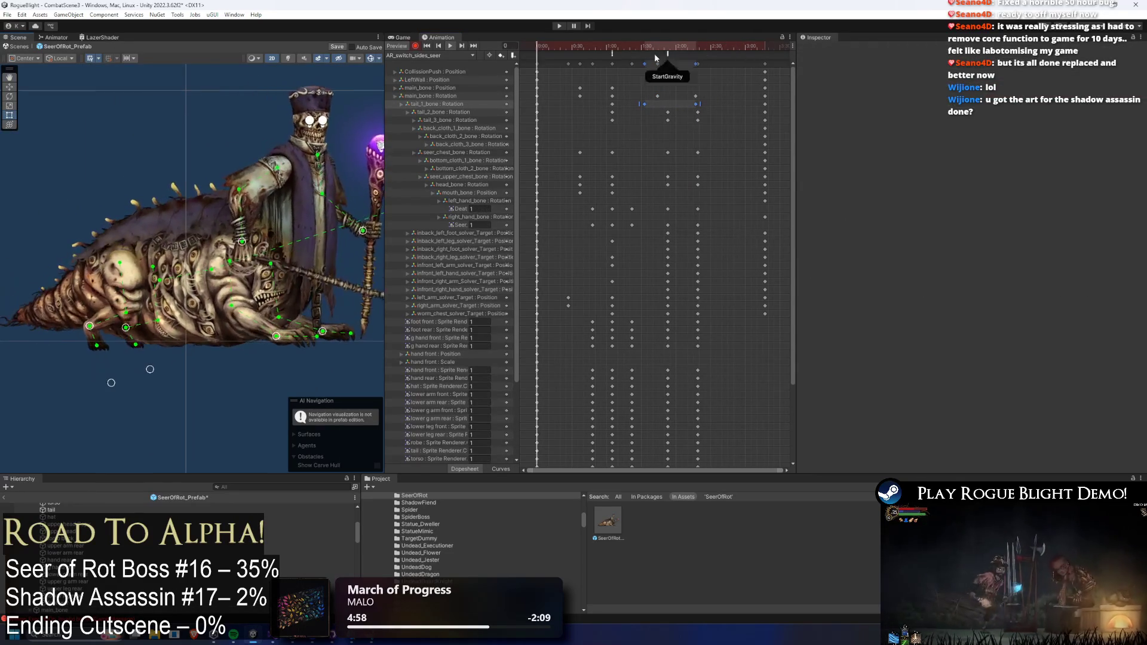
- Move the selected body keys and the tail_1_bone rotation key earlier
{"action": "left_click_drag", "start_coordinate": [678, 105], "coordinate": [671, 108]}
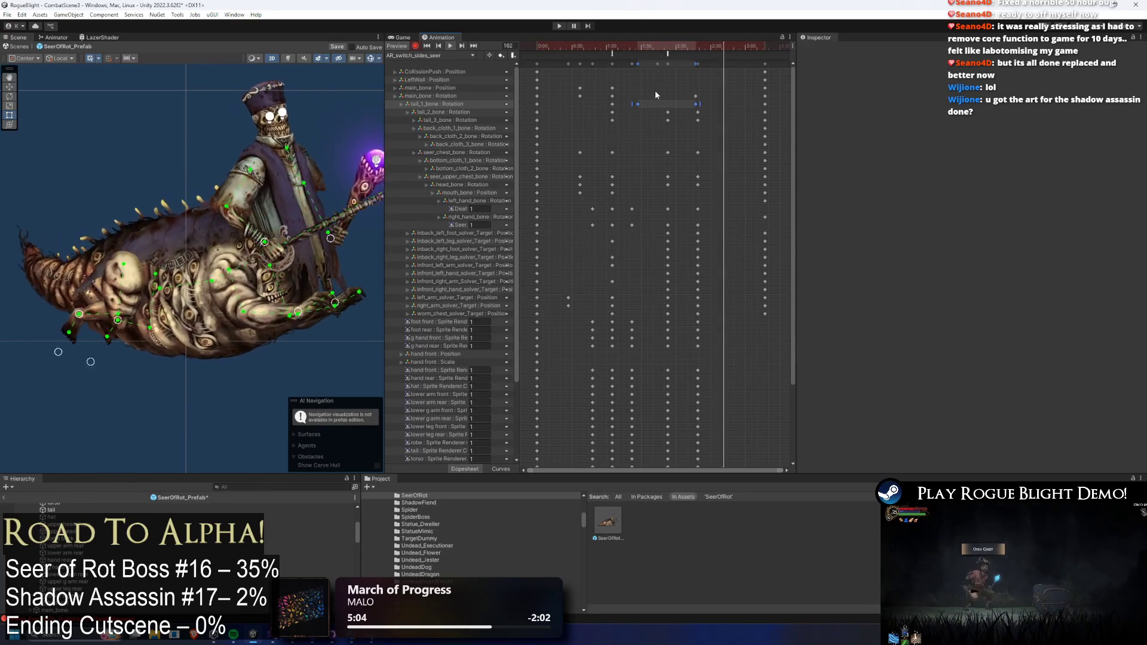
{"action": "mouse_move", "coordinate": [667, 48]}
{"action": "left_mouse_down"}
{"action": "mouse_move", "coordinate": [678, 49]}
{"action": "mouse_move", "coordinate": [670, 53]}
{"action": "left_mouse_up"}
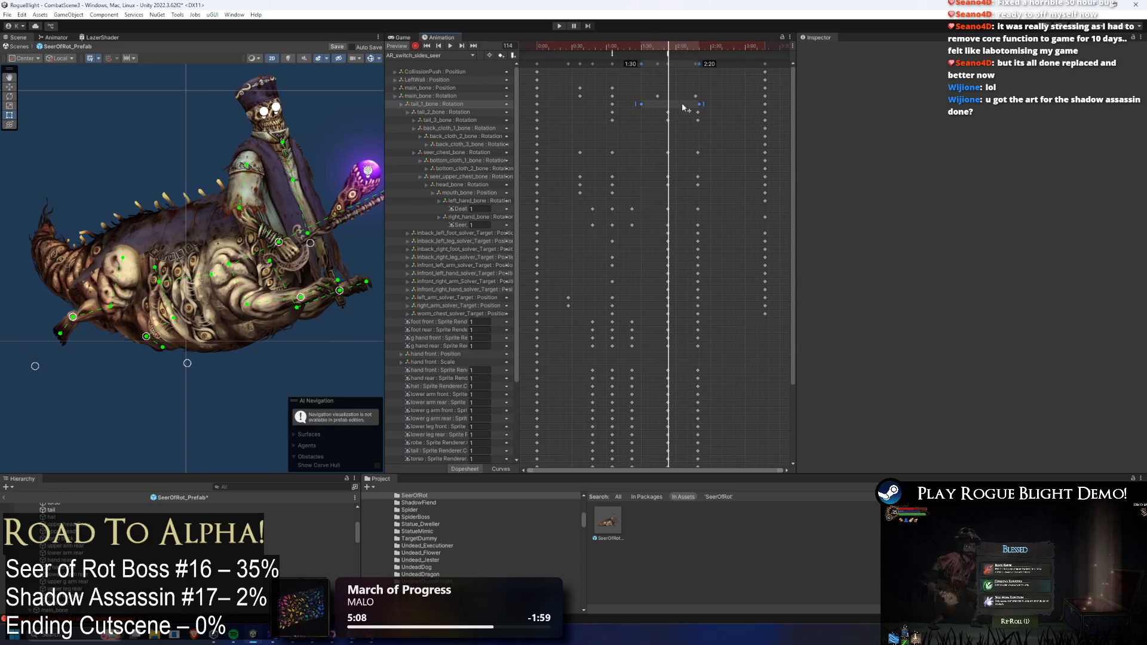
{"action": "left_click_drag", "start_coordinate": [730, 103], "coordinate": [733, 103]}
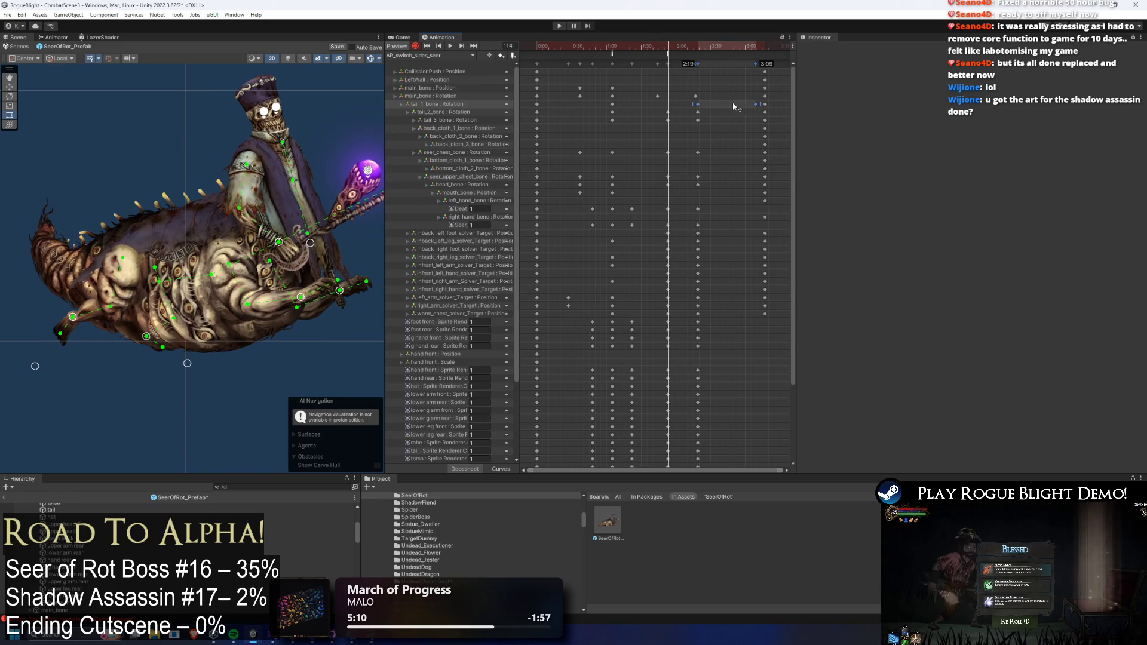
{"action": "left_click", "coordinate": [683, 51]}
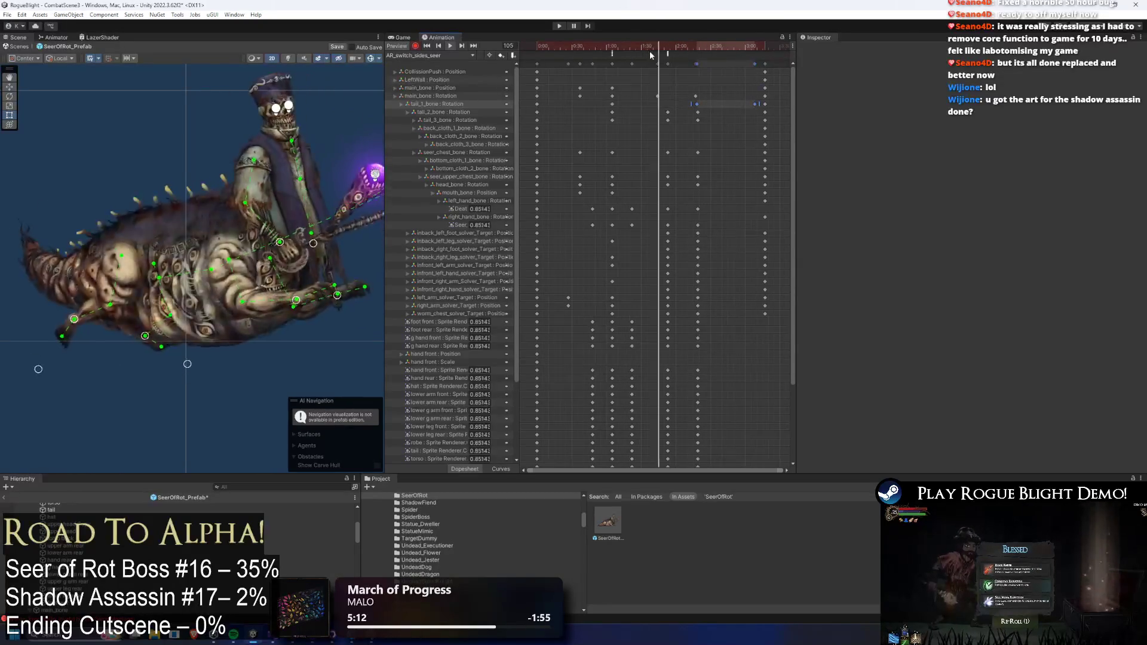
{"action": "left_click_drag", "start_coordinate": [754, 105], "coordinate": [683, 105]}
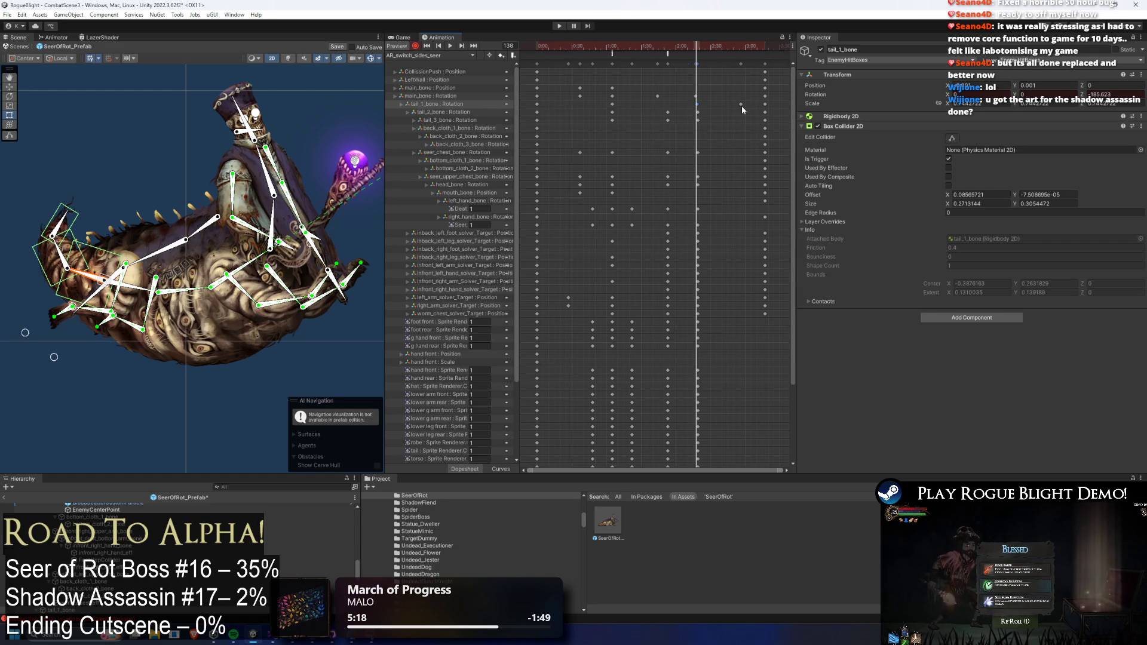
{"action": "key", "text": "ctrl+z"}
{"action": "key", "text": "ctrl+y"}
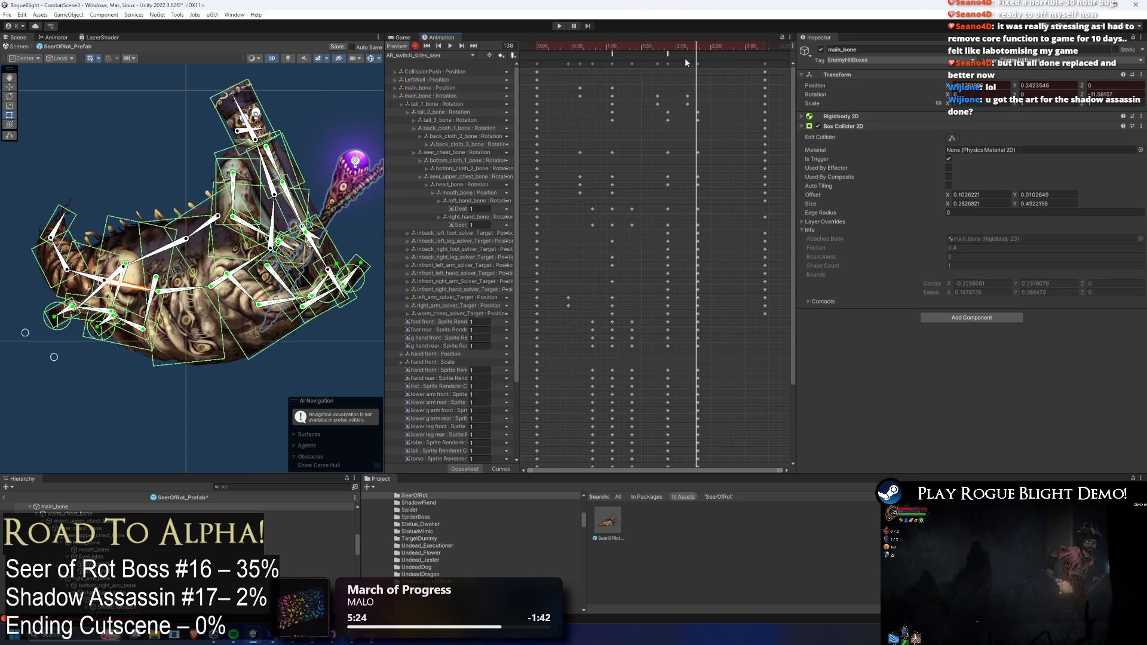
- Place the main_bone rotation key at 2:35 and preview up to frame 113
{"action": "left_click_drag", "start_coordinate": [650, 92], "coordinate": [726, 97]}
{"action": "mouse_move", "coordinate": [697, 45]}
{"action": "left_mouse_down"}
{"action": "mouse_move", "coordinate": [661, 45]}
{"action": "mouse_move", "coordinate": [708, 47]}
{"action": "left_mouse_up"}
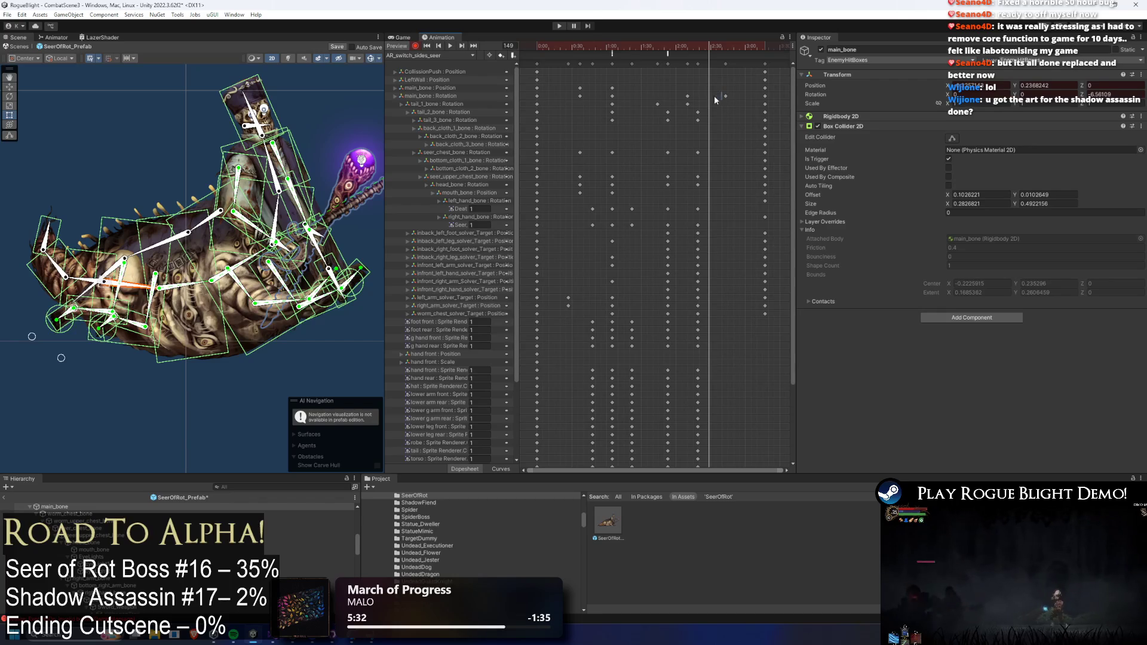
{"action": "key", "text": "ctrl+z"}
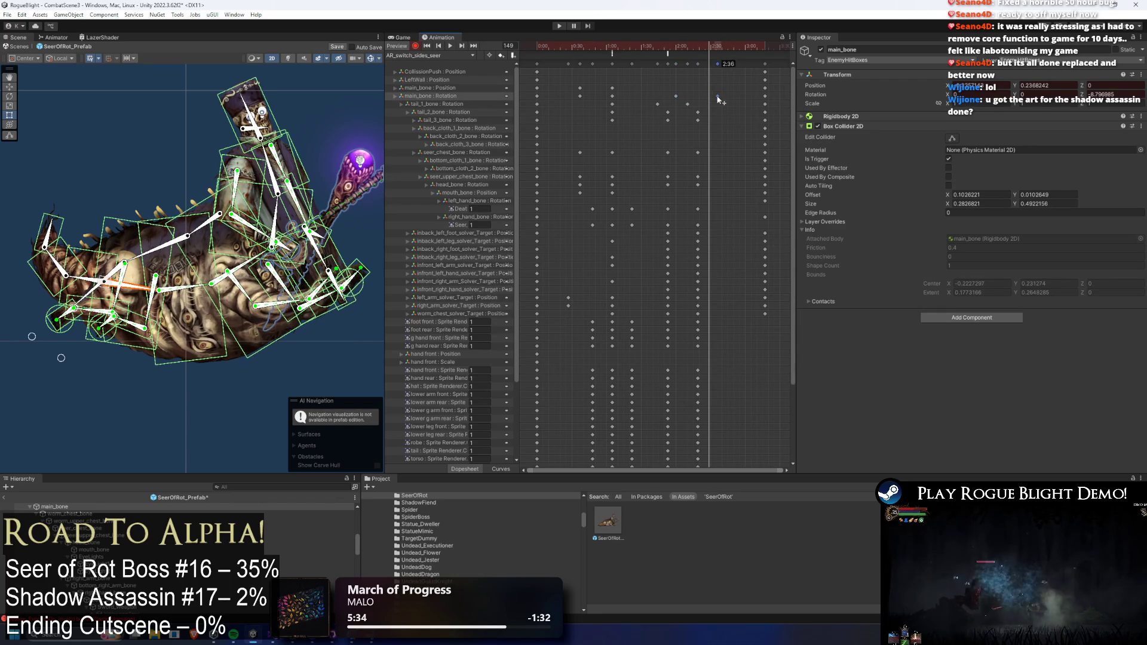
{"action": "left_click_drag", "start_coordinate": [717, 98], "coordinate": [718, 98]}
{"action": "left_click", "coordinate": [656, 48]}
{"action": "key", "text": "space"}
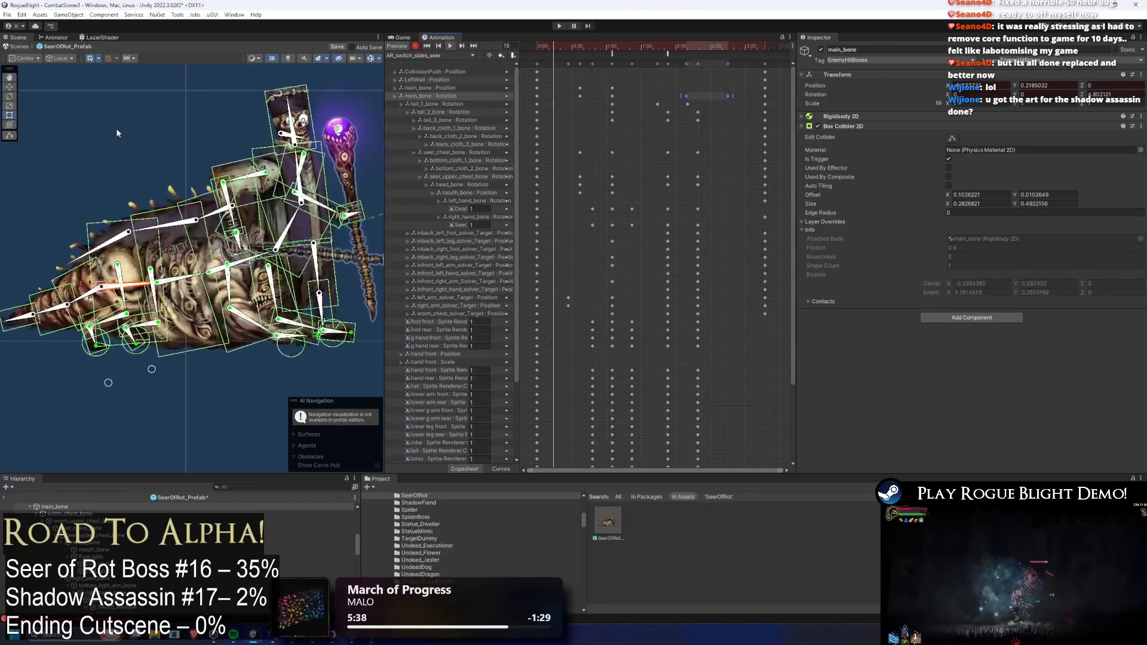
{"action": "left_click", "coordinate": [183, 154]}
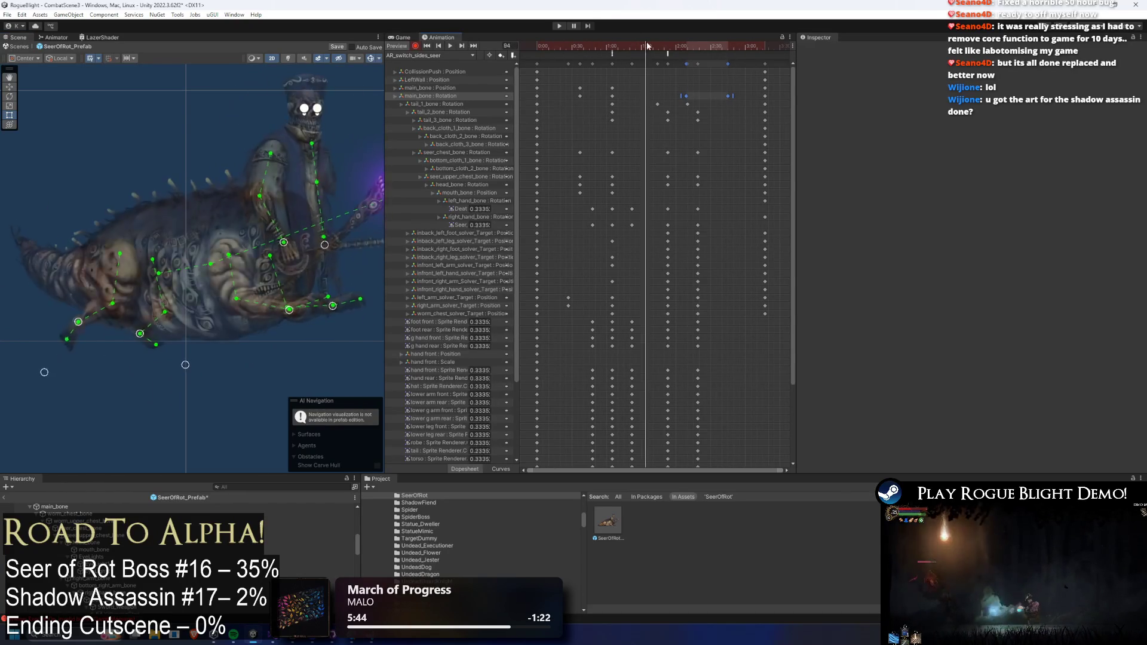
{"action": "left_click", "coordinate": [668, 46]}
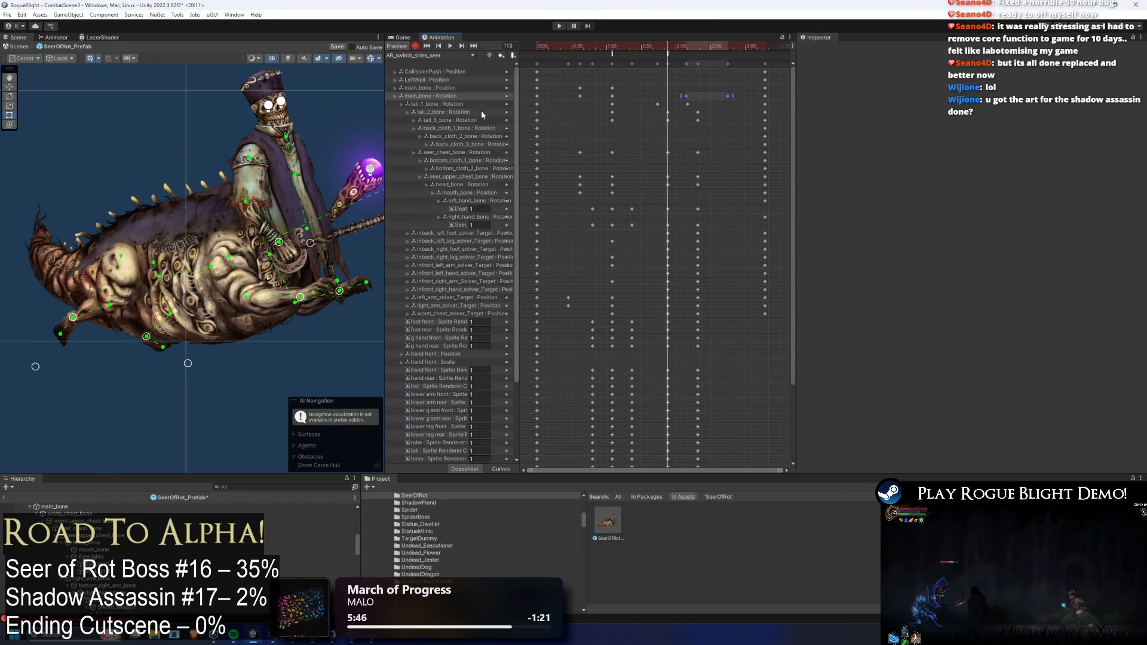
- Raise the seer's arm and staff, keying the pose at frame 139
{"action": "left_click_drag", "start_coordinate": [323, 192], "coordinate": [289, 171]}
{"action": "mouse_move", "coordinate": [283, 215]}
{"action": "left_mouse_down"}
{"action": "mouse_move", "coordinate": [277, 190]}
{"action": "mouse_move", "coordinate": [301, 162]}
{"action": "left_mouse_up"}
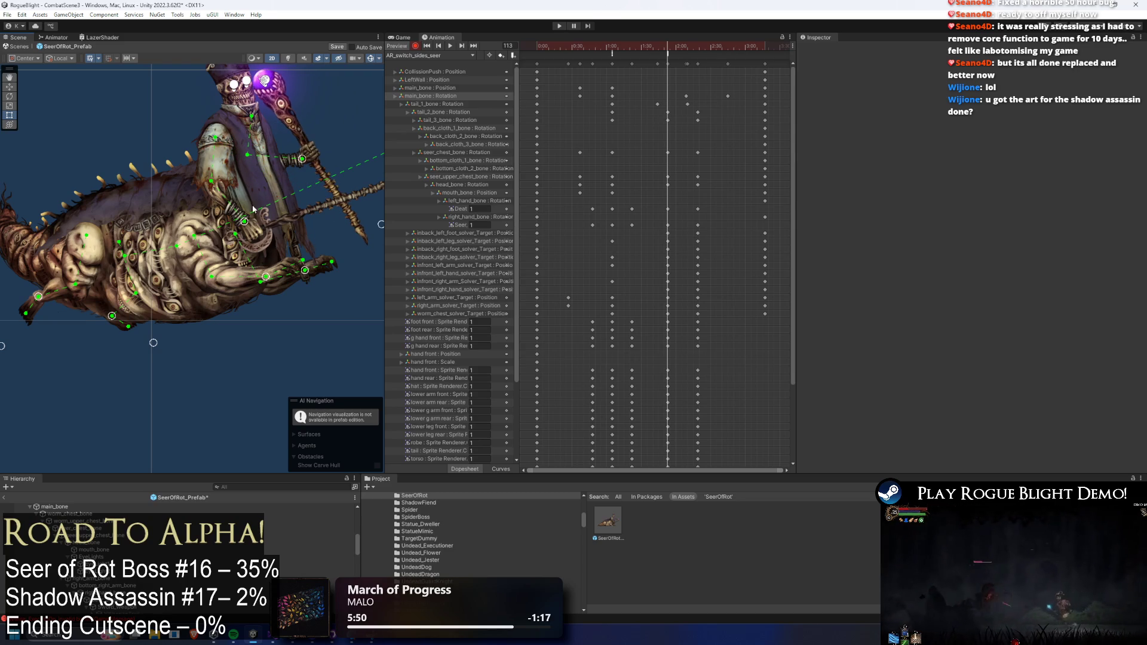
{"action": "left_click_drag", "start_coordinate": [258, 215], "coordinate": [291, 127]}
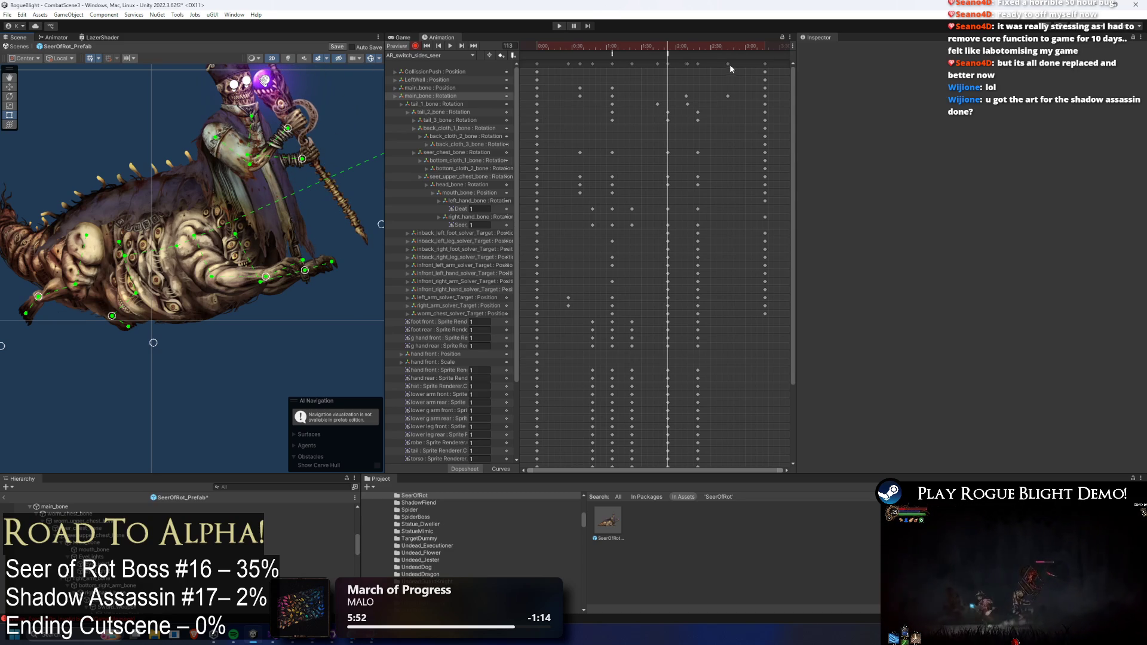
{"action": "mouse_move", "coordinate": [671, 48]}
{"action": "left_mouse_down"}
{"action": "mouse_move", "coordinate": [659, 46]}
{"action": "mouse_move", "coordinate": [699, 49]}
{"action": "left_mouse_up"}
{"action": "mouse_move", "coordinate": [247, 229]}
{"action": "left_mouse_down"}
{"action": "mouse_move", "coordinate": [294, 160]}
{"action": "mouse_move", "coordinate": [277, 137]}
{"action": "left_mouse_up"}
- Inspect the StartGravity event and select the key column near the clip end at frame 176
{"action": "mouse_move", "coordinate": [703, 52]}
{"action": "left_mouse_down"}
{"action": "mouse_move", "coordinate": [744, 49]}
{"action": "mouse_move", "coordinate": [732, 62]}
{"action": "mouse_move", "coordinate": [596, 48]}
{"action": "mouse_move", "coordinate": [668, 53]}
{"action": "left_mouse_up"}
{"action": "scroll", "coordinate": [703, 64], "scroll_direction": "right", "scroll_amount": 3}
{"action": "left_click", "coordinate": [598, 54]}
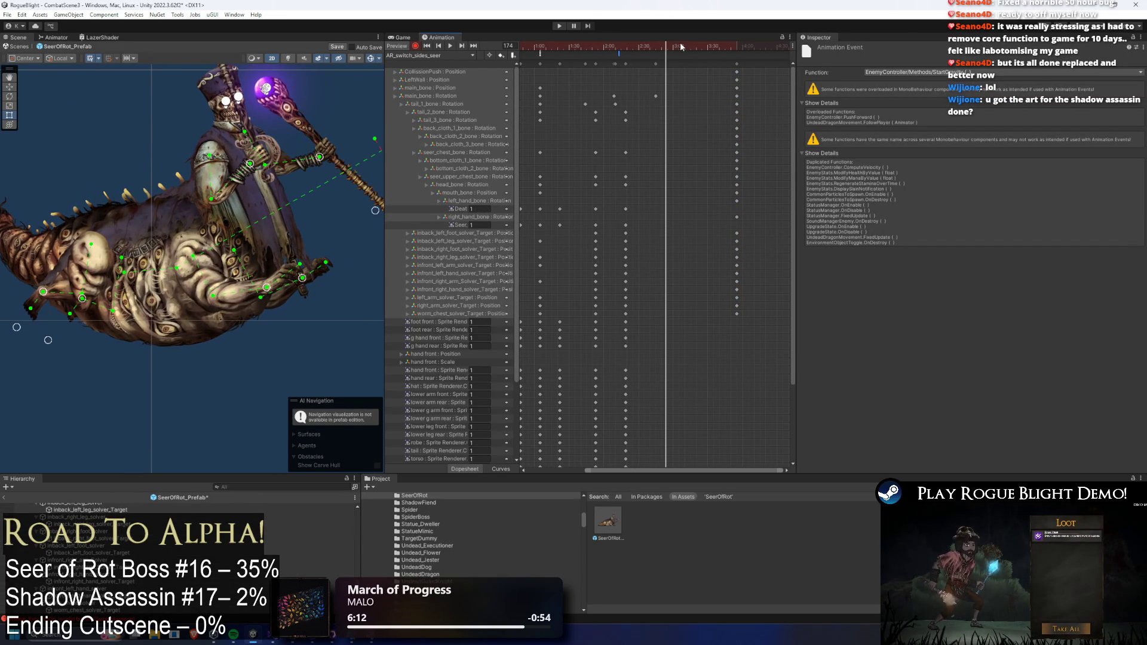
{"action": "left_click", "coordinate": [669, 49]}
{"action": "left_click", "coordinate": [736, 64]}
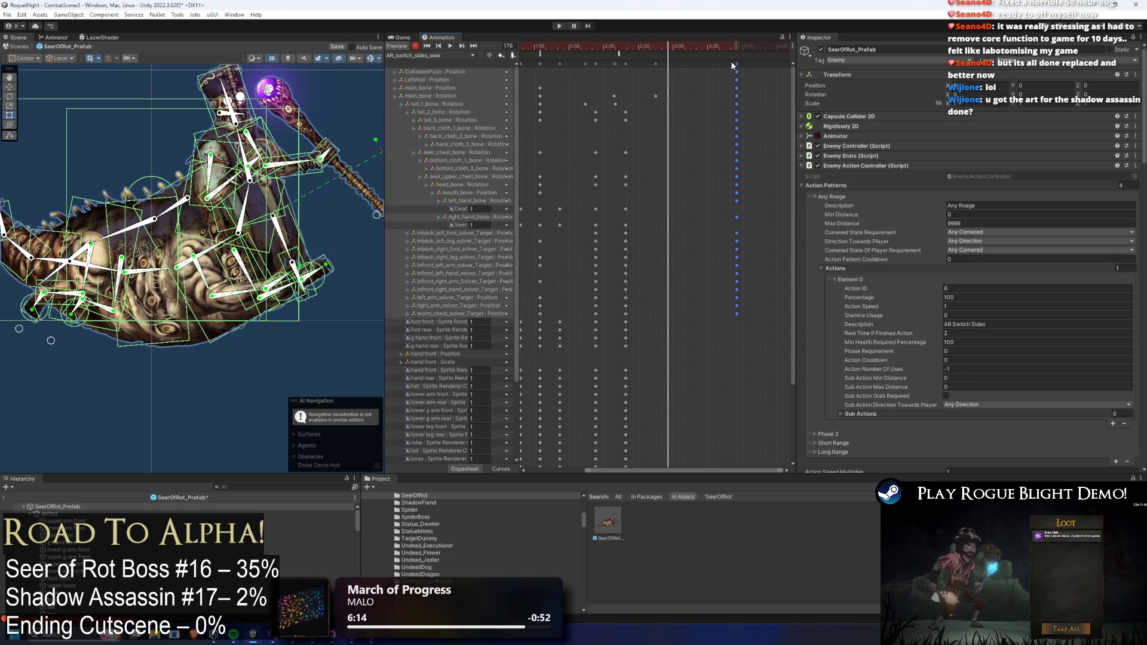
- Move the end key column earlier and key a lowered body, staff hand, chest and upper chest
{"action": "mouse_move", "coordinate": [738, 68]}
{"action": "left_mouse_down"}
{"action": "mouse_move", "coordinate": [670, 68]}
{"action": "mouse_move", "coordinate": [648, 50]}
{"action": "mouse_move", "coordinate": [666, 50]}
{"action": "mouse_move", "coordinate": [647, 64]}
{"action": "mouse_move", "coordinate": [639, 50]}
{"action": "mouse_move", "coordinate": [677, 45]}
{"action": "left_mouse_up"}
{"action": "left_click", "coordinate": [638, 50]}
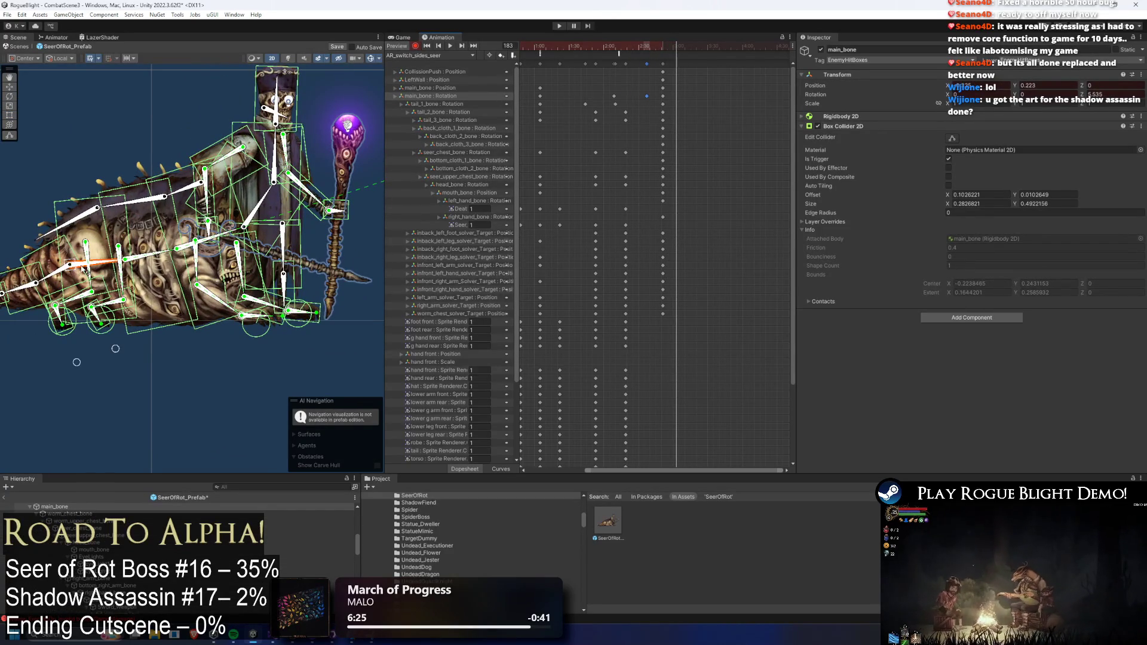
{"action": "scroll", "coordinate": [89, 268], "scroll_direction": "up", "scroll_amount": 2}
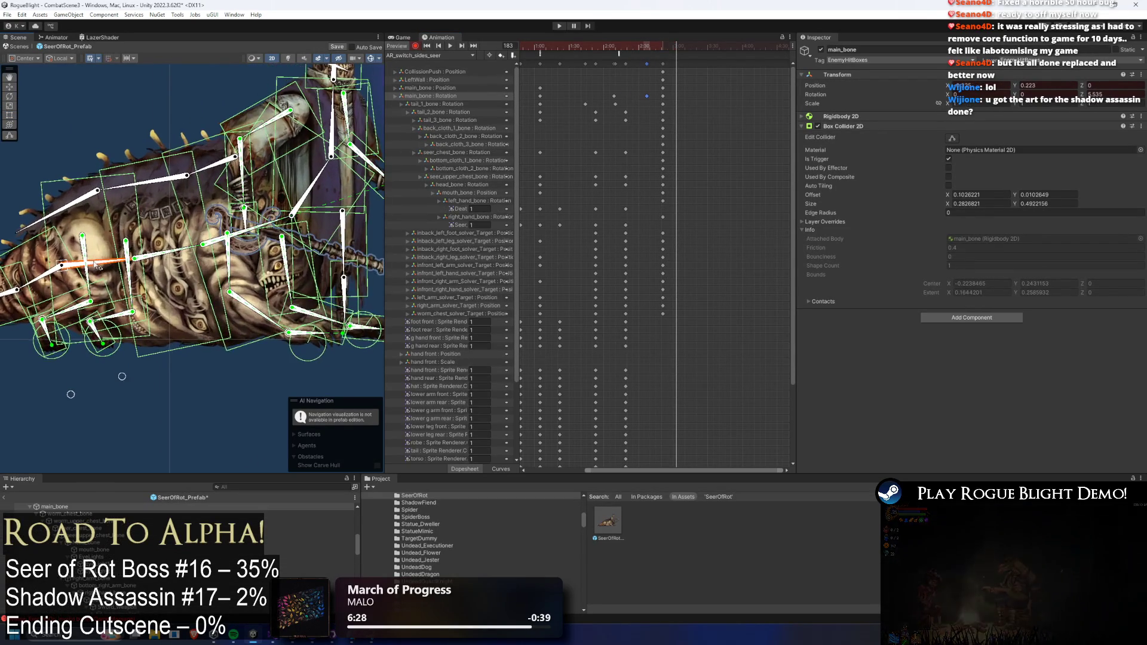
{"action": "left_click", "coordinate": [92, 243]}
{"action": "left_click", "coordinate": [122, 252]}
{"action": "scroll", "coordinate": [213, 214], "scroll_direction": "down", "scroll_amount": 1}
{"action": "mouse_move", "coordinate": [204, 179]}
{"action": "left_mouse_down"}
{"action": "mouse_move", "coordinate": [239, 141]}
{"action": "mouse_move", "coordinate": [211, 180]}
{"action": "left_mouse_up"}
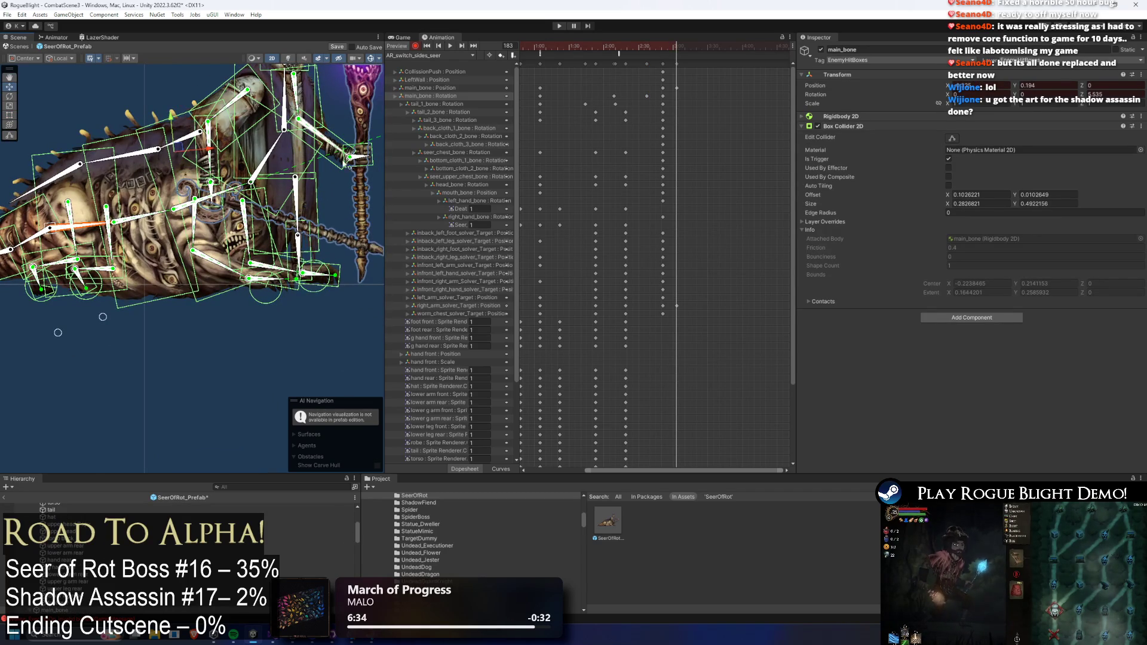
{"action": "left_click_drag", "start_coordinate": [353, 160], "coordinate": [352, 166]}
{"action": "left_click_drag", "start_coordinate": [273, 165], "coordinate": [298, 159]}
{"action": "left_click_drag", "start_coordinate": [311, 116], "coordinate": [320, 101]}
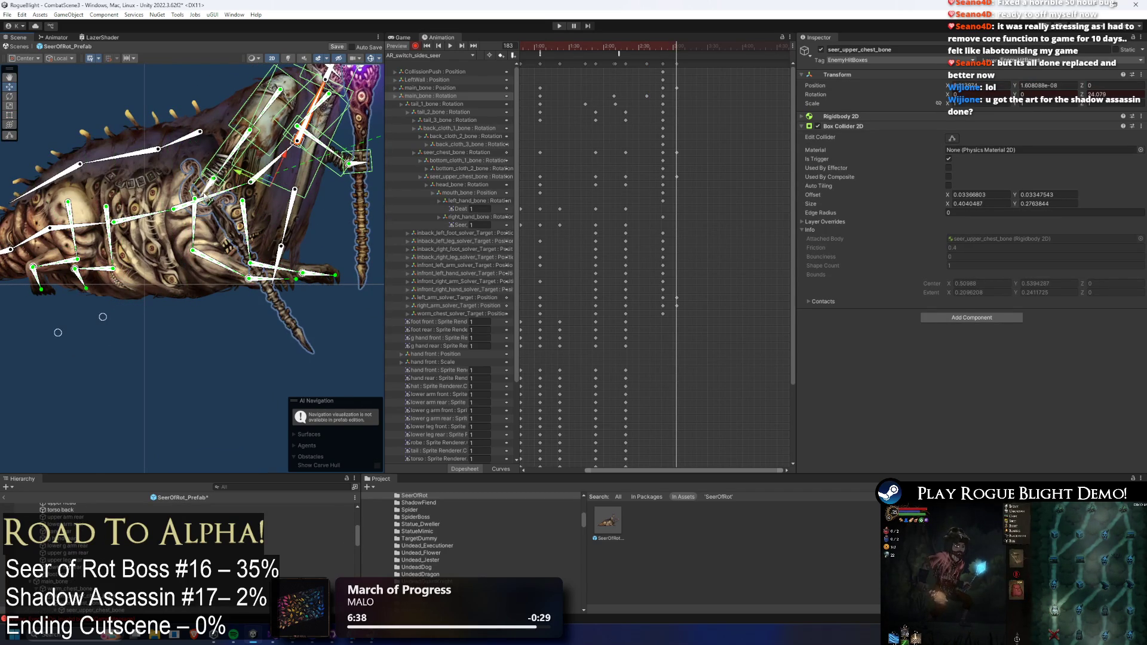
- Check the front leg, tail_1_bone and tail_3_bone, then select the SeerOfRot_Prefab root
{"action": "left_click", "coordinate": [216, 185]}
{"action": "scroll", "coordinate": [212, 185], "scroll_direction": "up", "scroll_amount": 5}
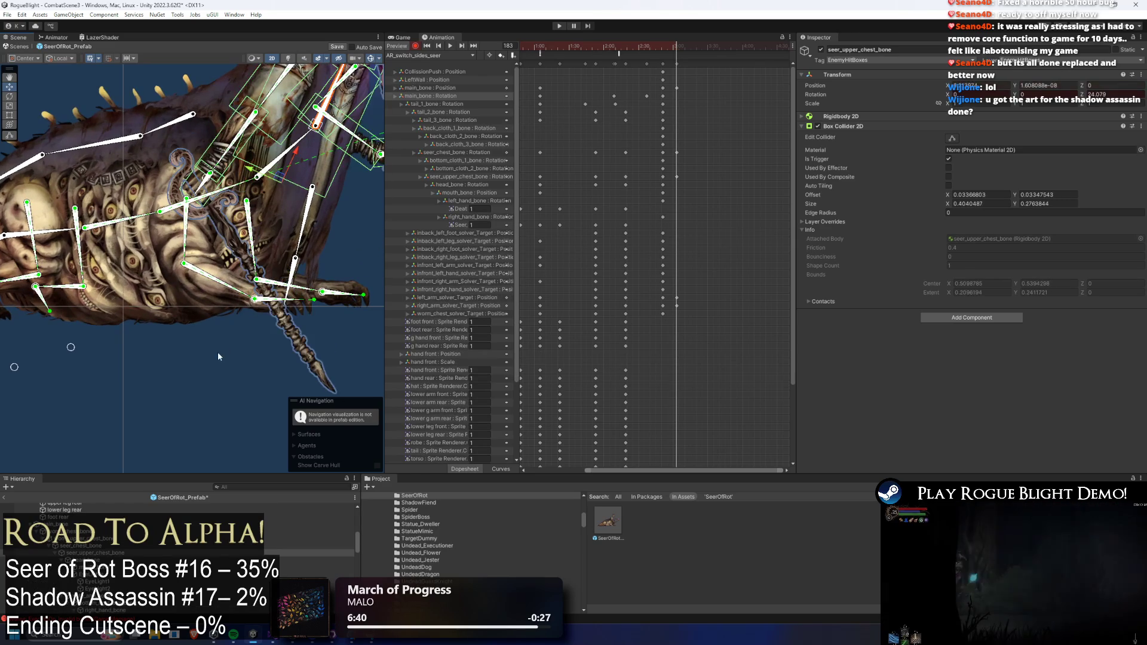
{"action": "scroll", "coordinate": [208, 186], "scroll_direction": "down", "scroll_amount": 3}
{"action": "scroll", "coordinate": [209, 187], "scroll_direction": "up", "scroll_amount": 3}
{"action": "left_click", "coordinate": [210, 189]}
{"action": "left_click", "coordinate": [148, 202]}
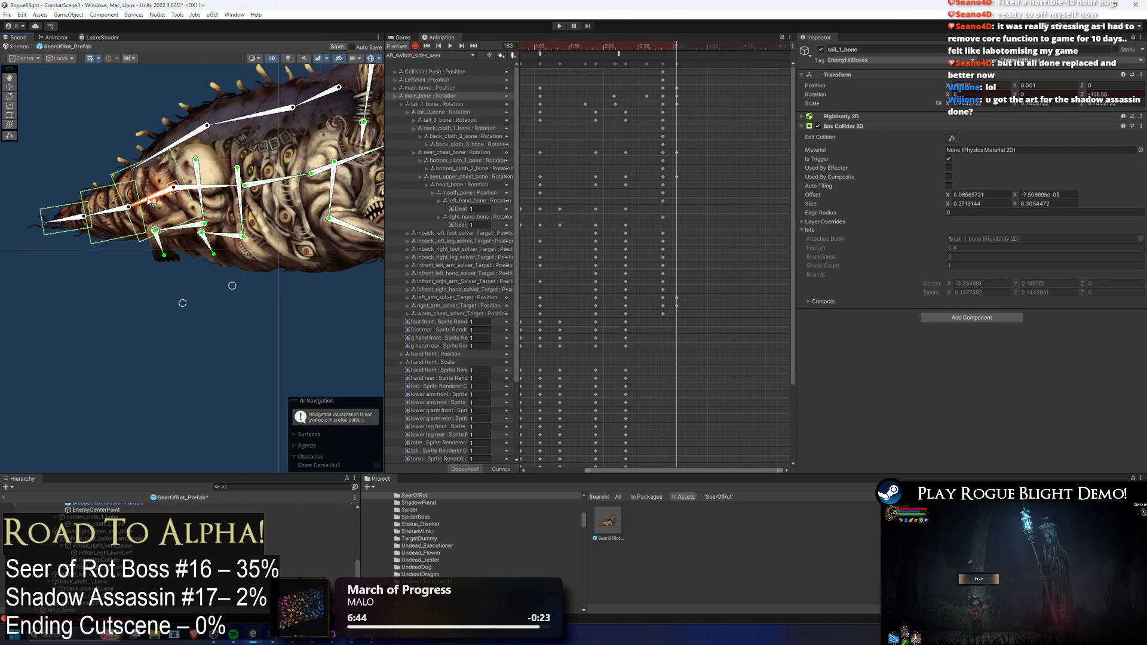
{"action": "left_click", "coordinate": [77, 238]}
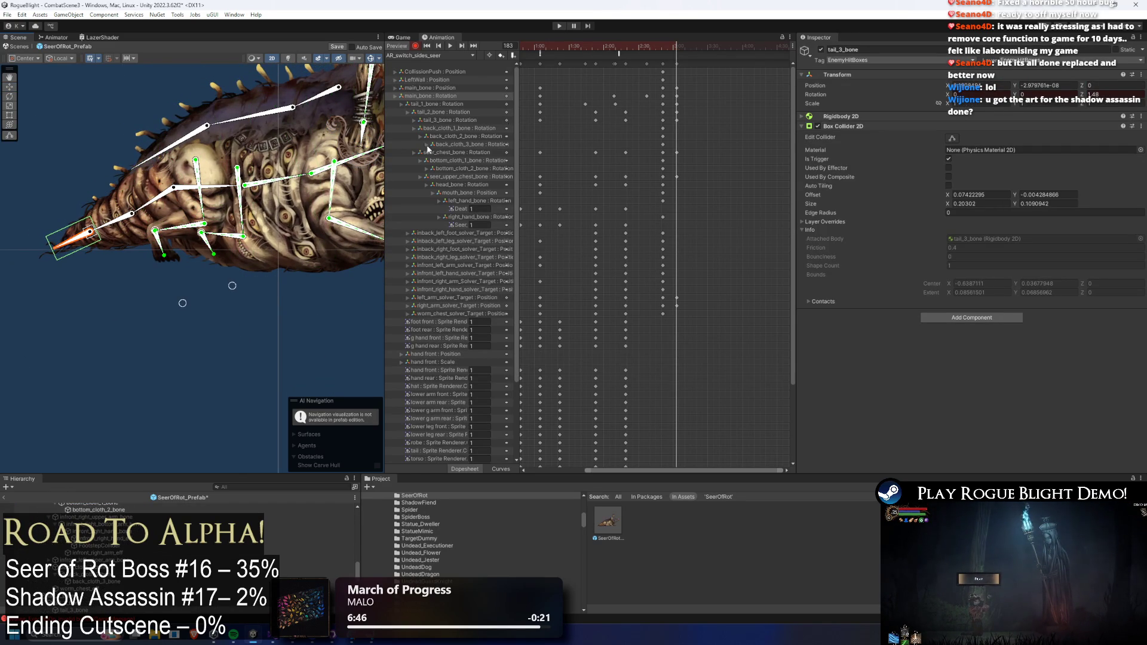
{"action": "left_click", "coordinate": [662, 65]}
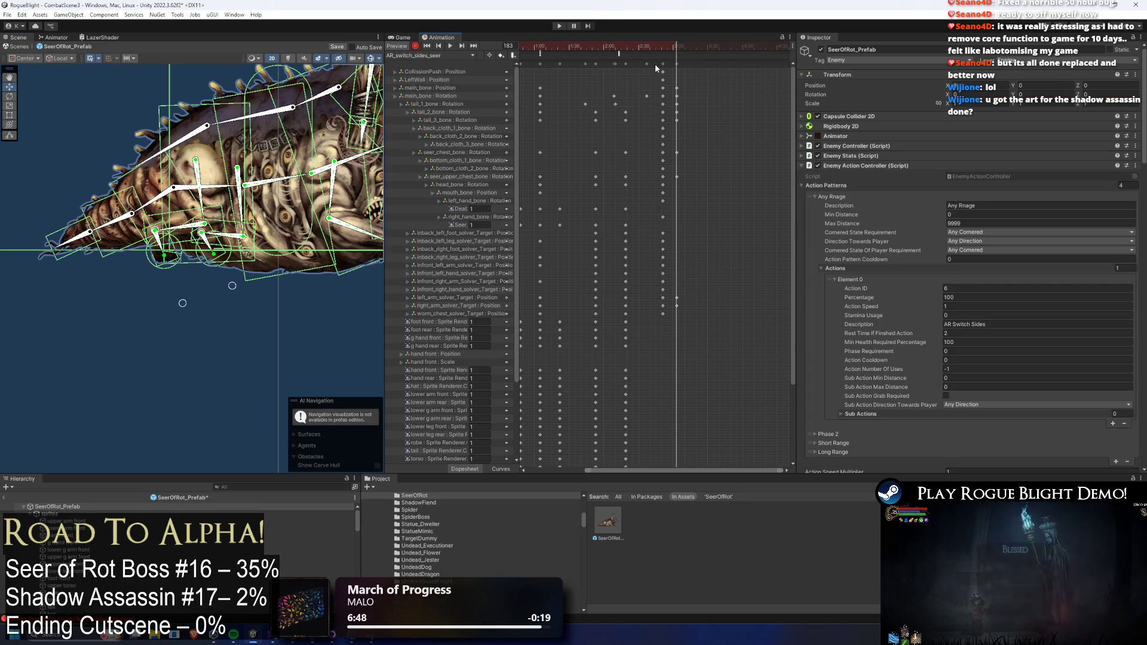
- Duplicate the full key column and move the copy earlier
{"action": "left_click", "coordinate": [663, 63]}
{"action": "key", "text": "ctrl+c"}
{"action": "key", "text": "ctrl+v"}
{"action": "key", "text": "space"}
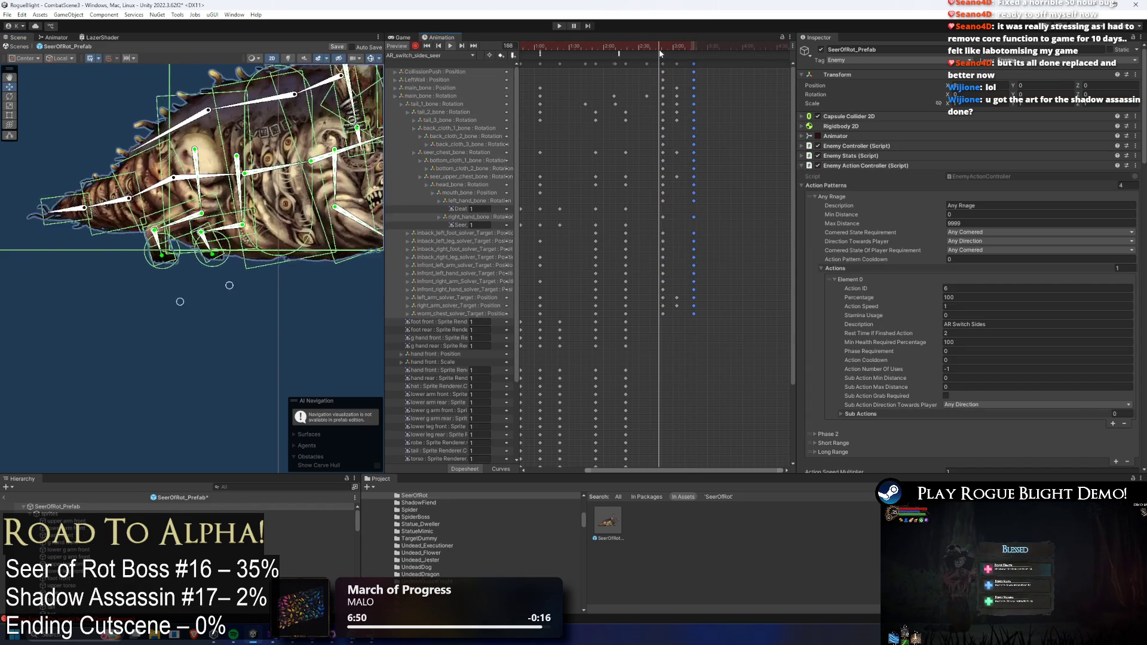
{"action": "left_click_drag", "start_coordinate": [686, 83], "coordinate": [649, 82]}
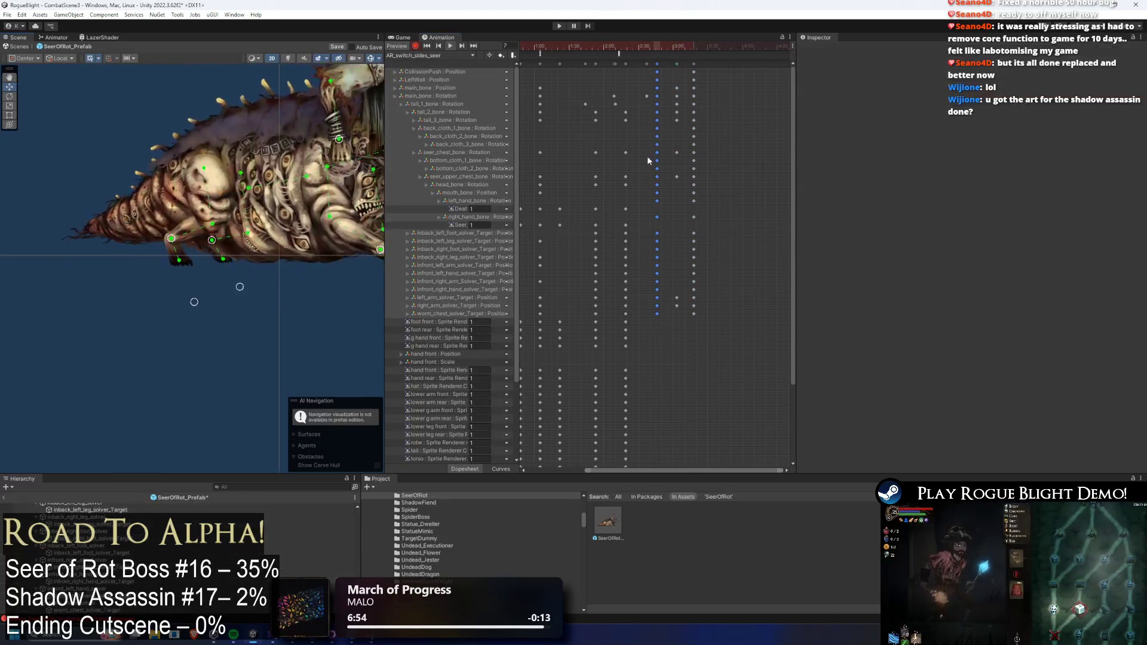
{"action": "left_click", "coordinate": [658, 67]}
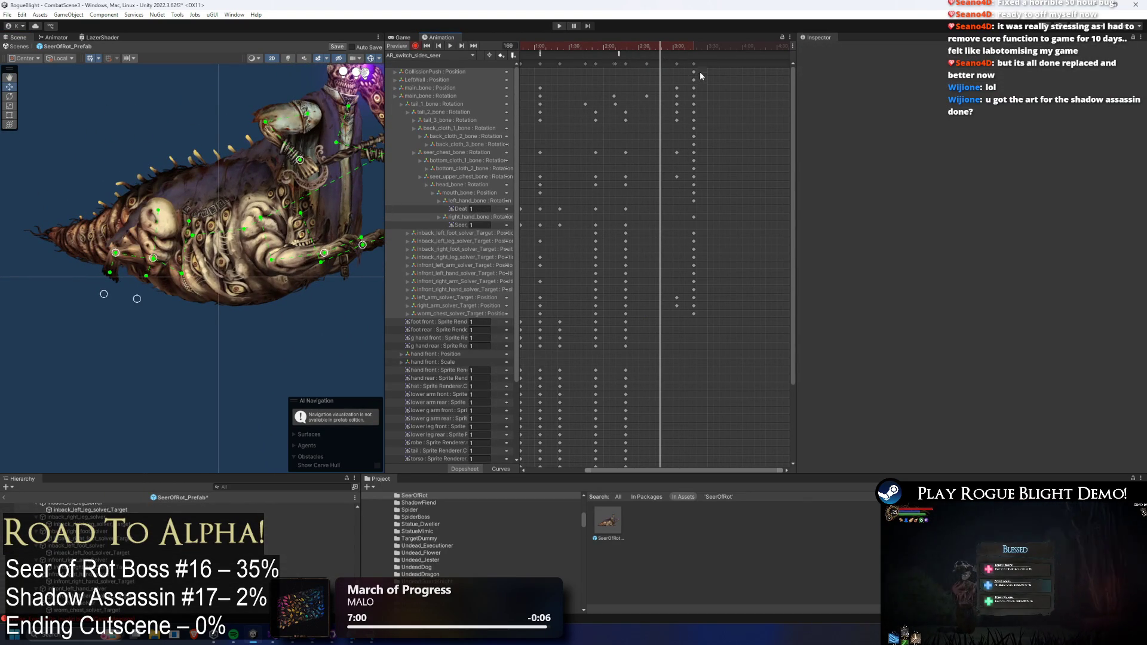
- Paste the CollisionPush, LeftWall, body and tail keys at the playhead
{"action": "left_click_drag", "start_coordinate": [687, 68], "coordinate": [697, 80]}
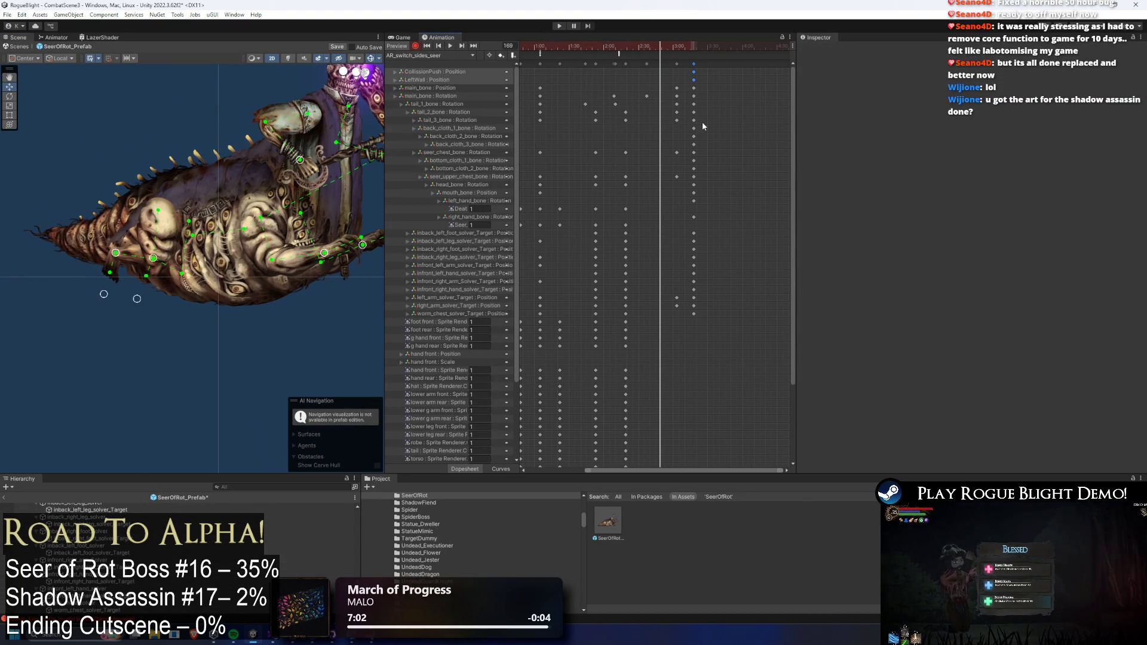
{"action": "left_click_drag", "start_coordinate": [693, 124], "coordinate": [694, 149]}
{"action": "key", "text": "ctrl+v"}
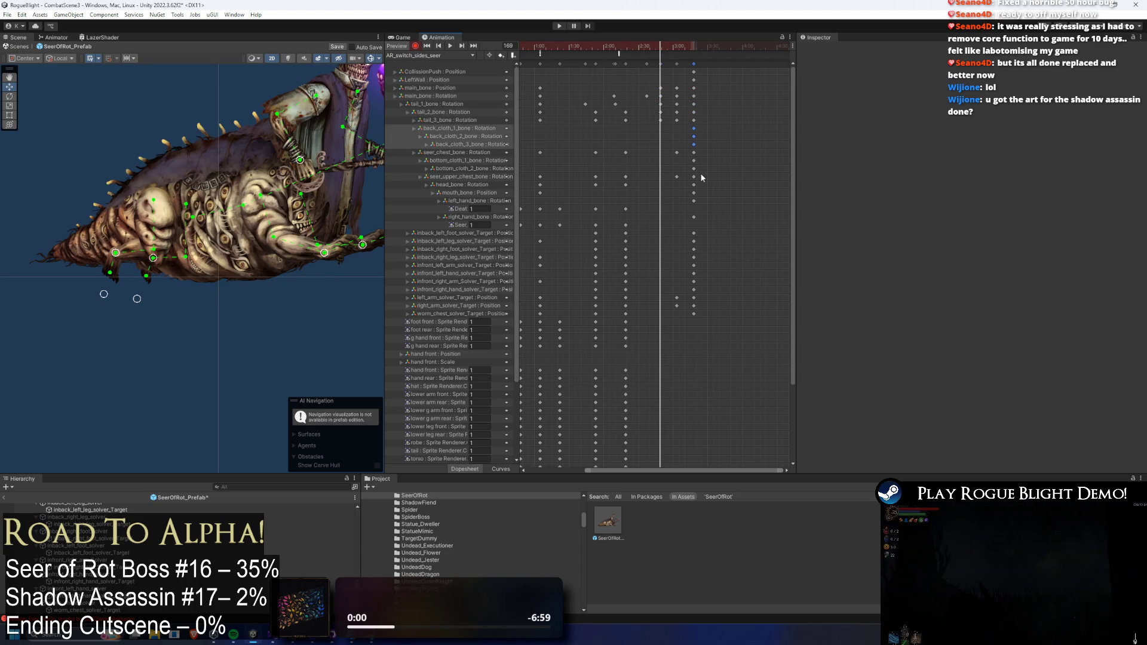
- Copy the chest, upper chest and arm solver target keys to the playhead and preview
{"action": "left_click", "coordinate": [694, 153]}
{"action": "key", "text": "ctrl+c"}
{"action": "key", "text": "ctrl+v"}
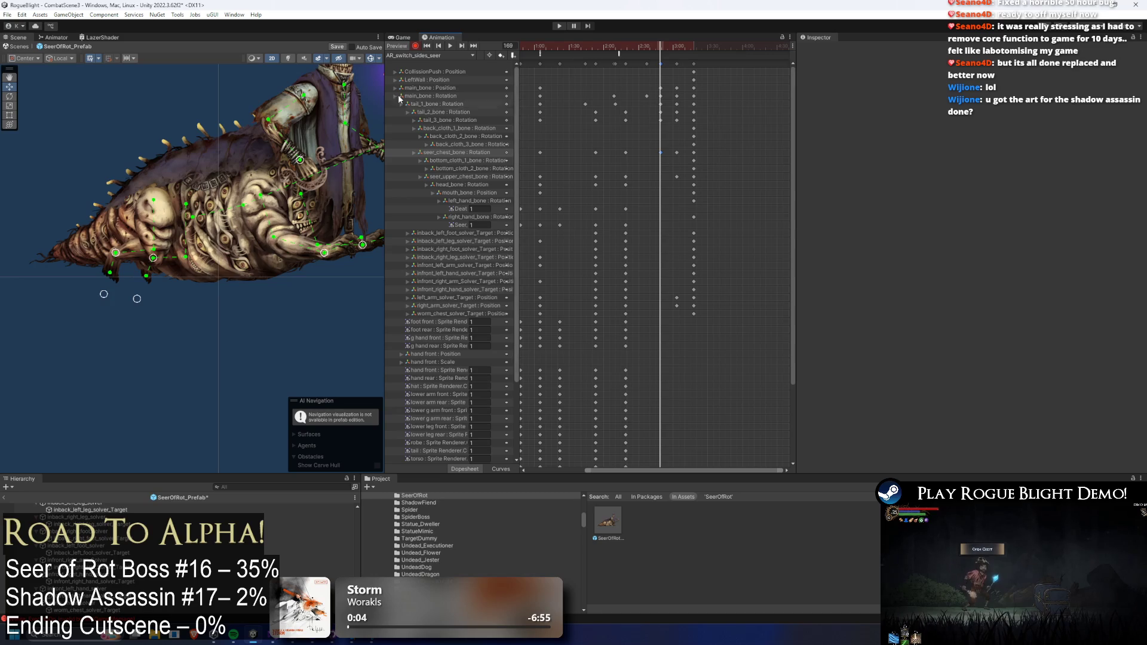
{"action": "left_click", "coordinate": [317, 160]}
{"action": "left_click", "coordinate": [315, 180]}
{"action": "left_click", "coordinate": [677, 177]}
{"action": "key", "text": "ctrl+c"}
{"action": "key", "text": "ctrl+v"}
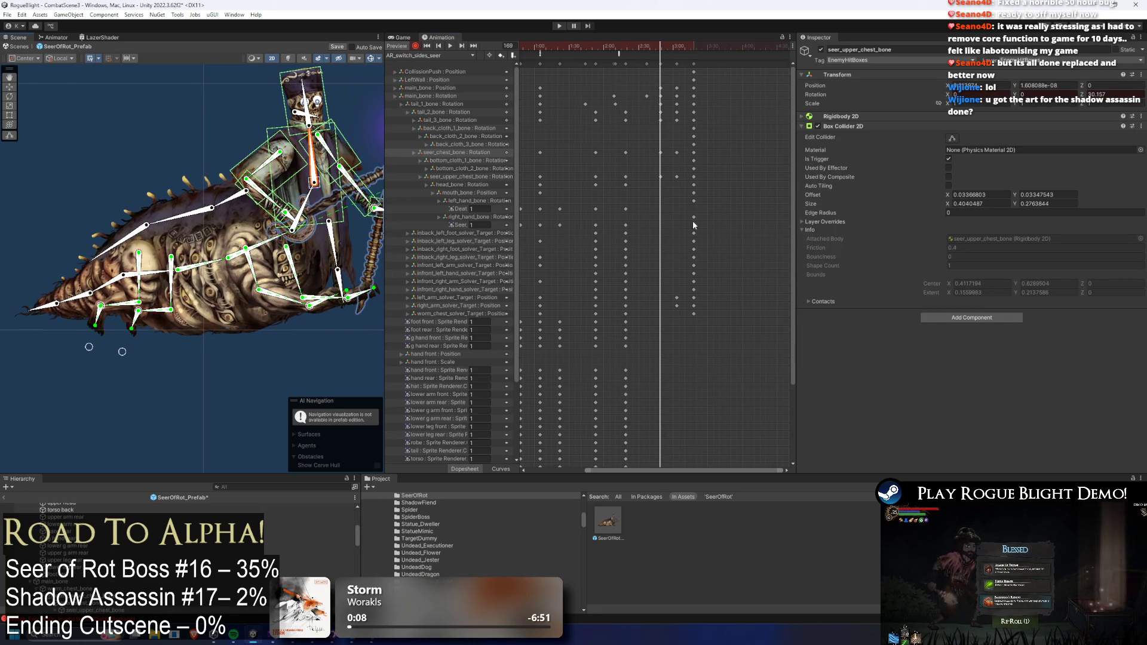
{"action": "mouse_move", "coordinate": [686, 221]}
{"action": "left_mouse_down"}
{"action": "mouse_move", "coordinate": [702, 257]}
{"action": "mouse_move", "coordinate": [700, 294]}
{"action": "left_mouse_up"}
{"action": "key", "text": "ctrl+c"}
{"action": "key", "text": "ctrl+v"}
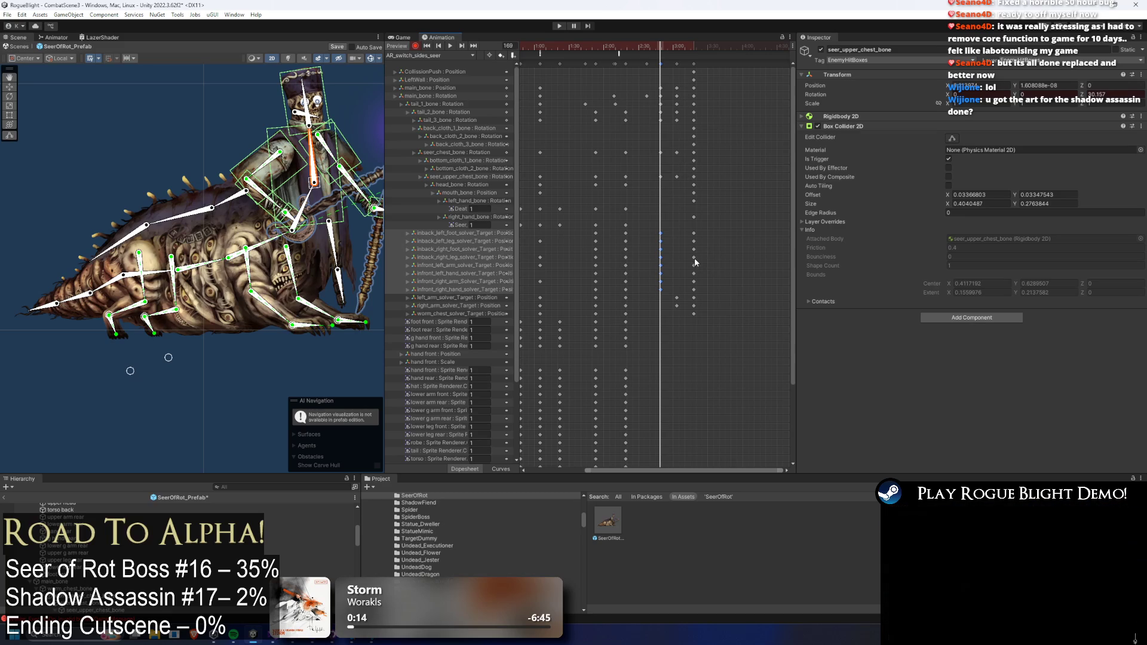
{"action": "key", "text": "space"}
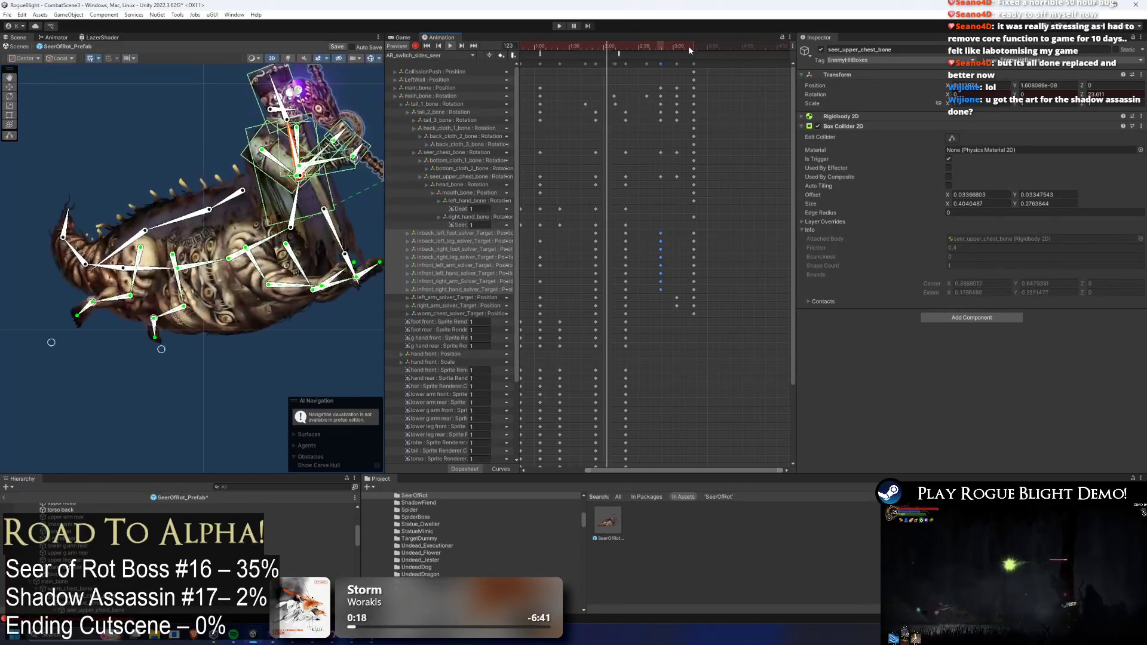
- Scrub to frame 180 and drag the main_bone Position key later in the timeline
{"action": "left_click_drag", "start_coordinate": [666, 47], "coordinate": [673, 47]}
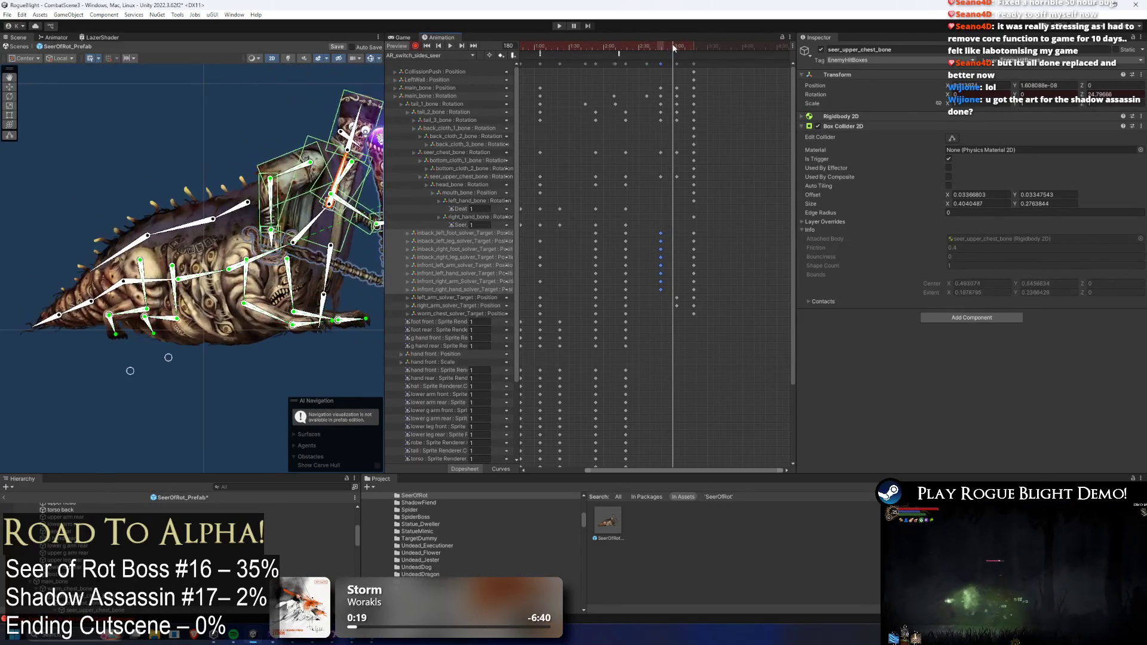
{"action": "left_click", "coordinate": [442, 87]}
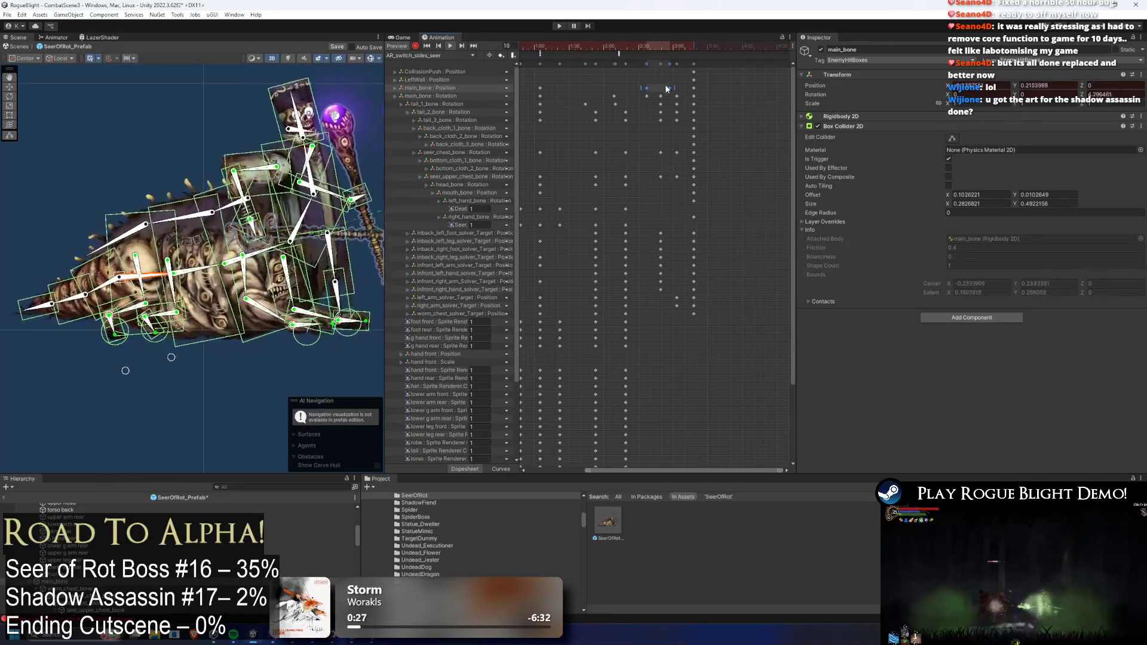
{"action": "left_click_drag", "start_coordinate": [630, 91], "coordinate": [680, 102]}
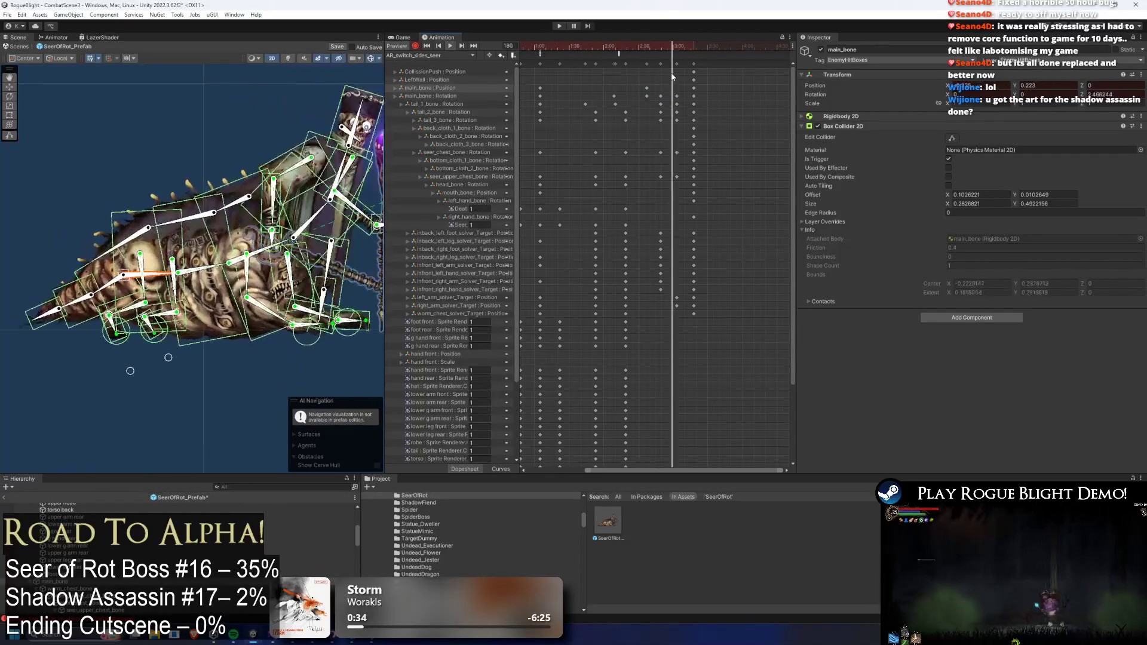
{"action": "left_click_drag", "start_coordinate": [647, 88], "coordinate": [676, 88]}
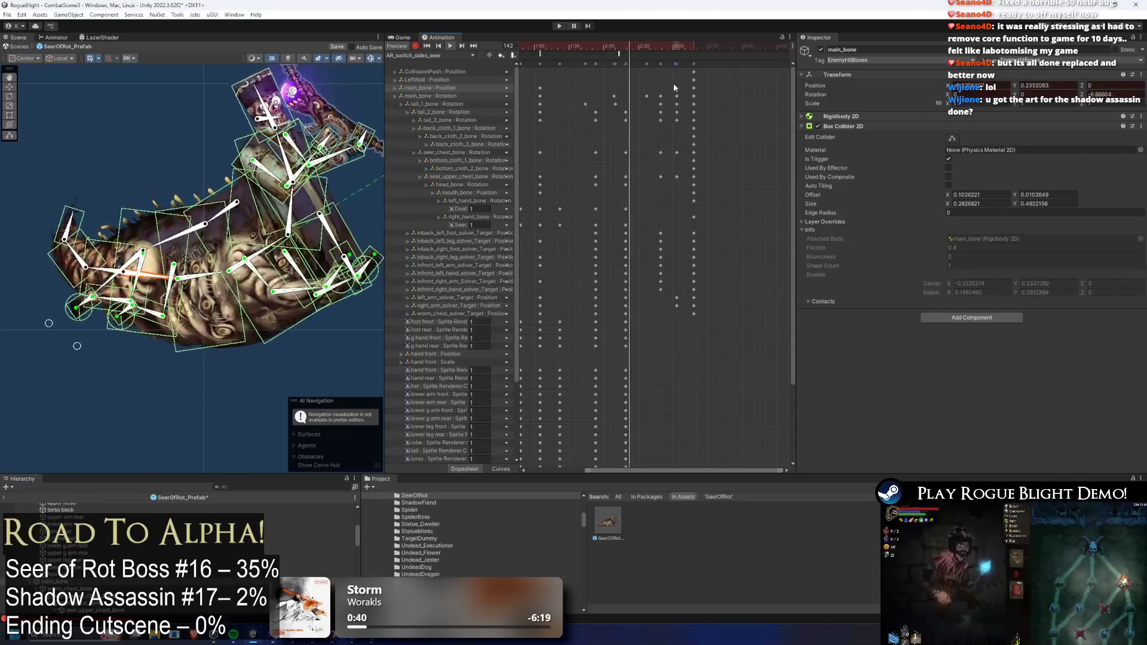
{"action": "scroll", "coordinate": [177, 97], "scroll_direction": "up", "scroll_amount": 3}
- Tilt the Seer's head further by rotating head_bone in the Scene view
{"action": "left_click", "coordinate": [177, 94]}
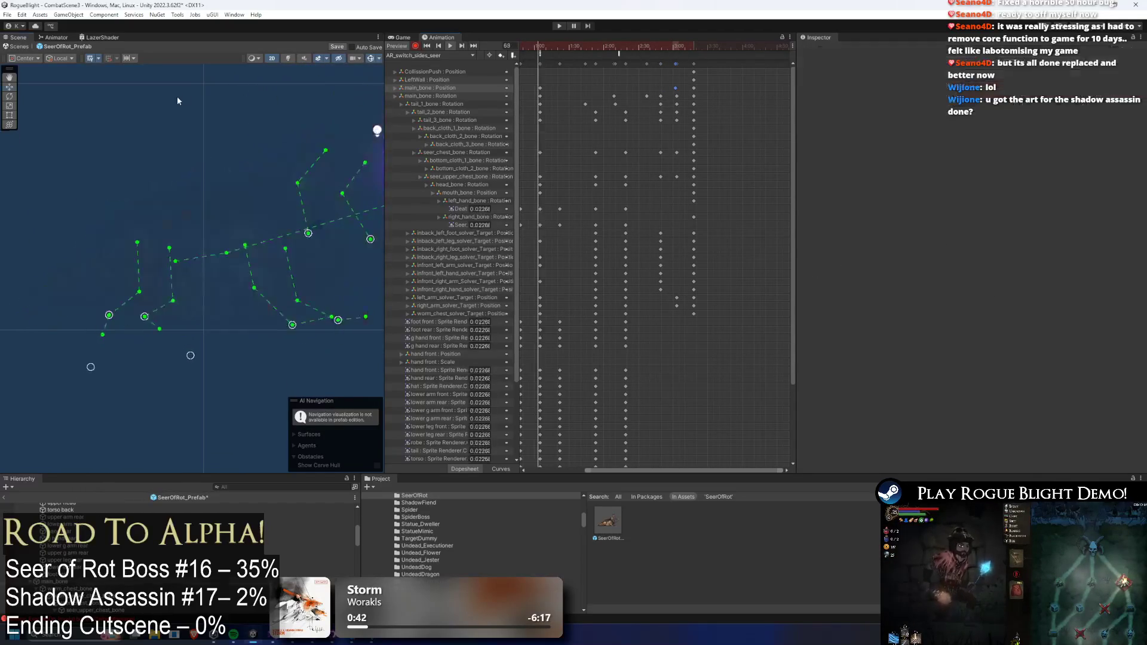
{"action": "mouse_move", "coordinate": [616, 46]}
{"action": "left_mouse_down"}
{"action": "mouse_move", "coordinate": [690, 48]}
{"action": "mouse_move", "coordinate": [660, 50]}
{"action": "mouse_move", "coordinate": [688, 52]}
{"action": "mouse_move", "coordinate": [677, 55]}
{"action": "left_mouse_up"}
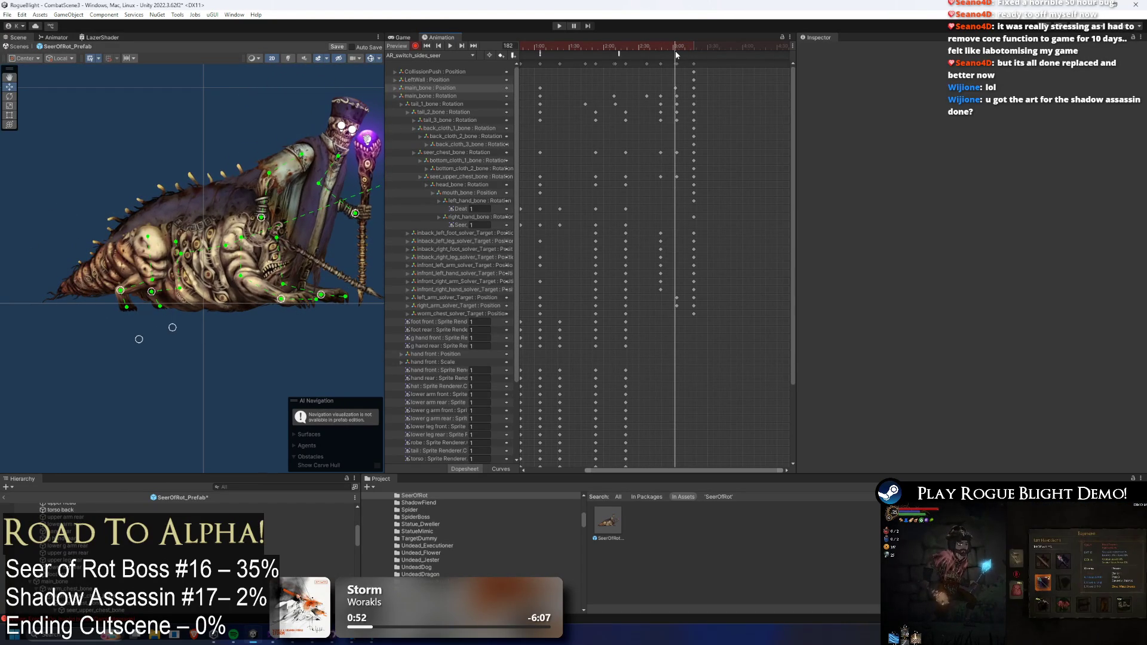
{"action": "left_click", "coordinate": [357, 118]}
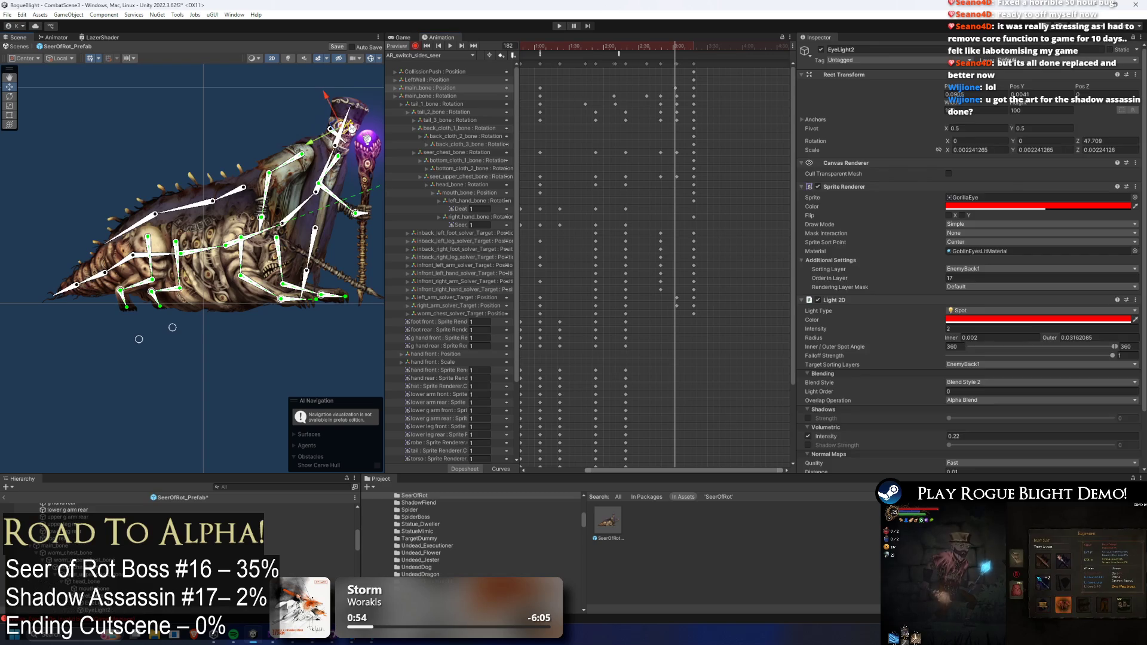
{"action": "left_click_drag", "start_coordinate": [356, 118], "coordinate": [632, 181]}
{"action": "left_click_drag", "start_coordinate": [503, 106], "coordinate": [324, 162]}
- Retime the chest bone keys, add an earlier head_bone keyframe, and preview the clip
{"action": "left_click", "coordinate": [335, 163]}
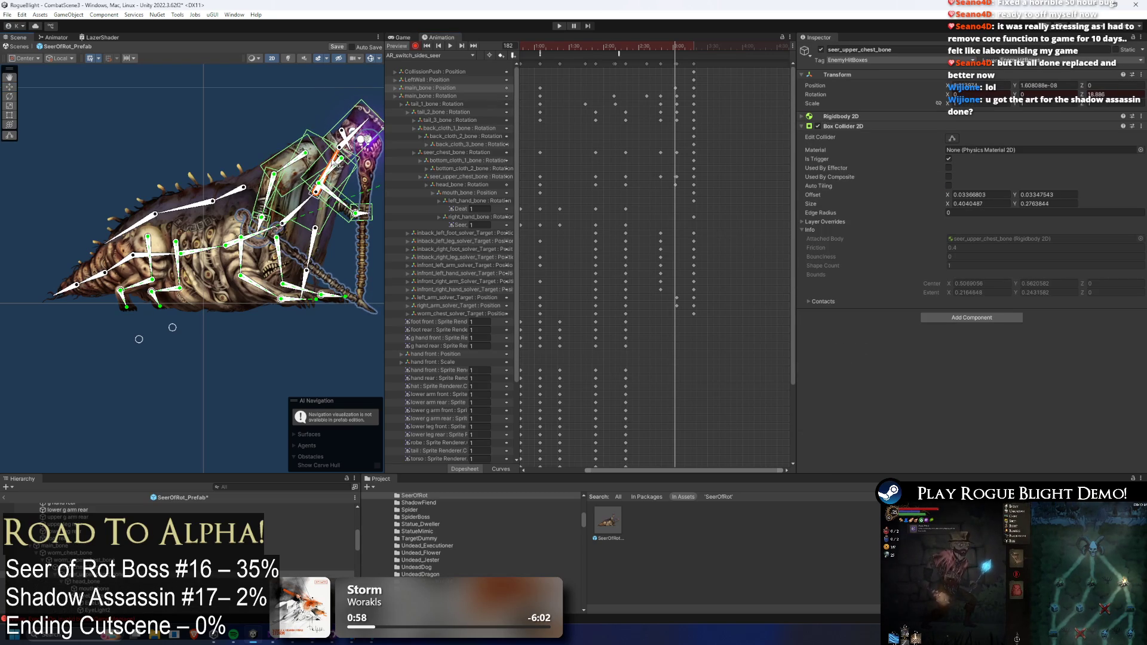
{"action": "scroll", "coordinate": [685, 175], "scroll_direction": "up", "scroll_amount": 2}
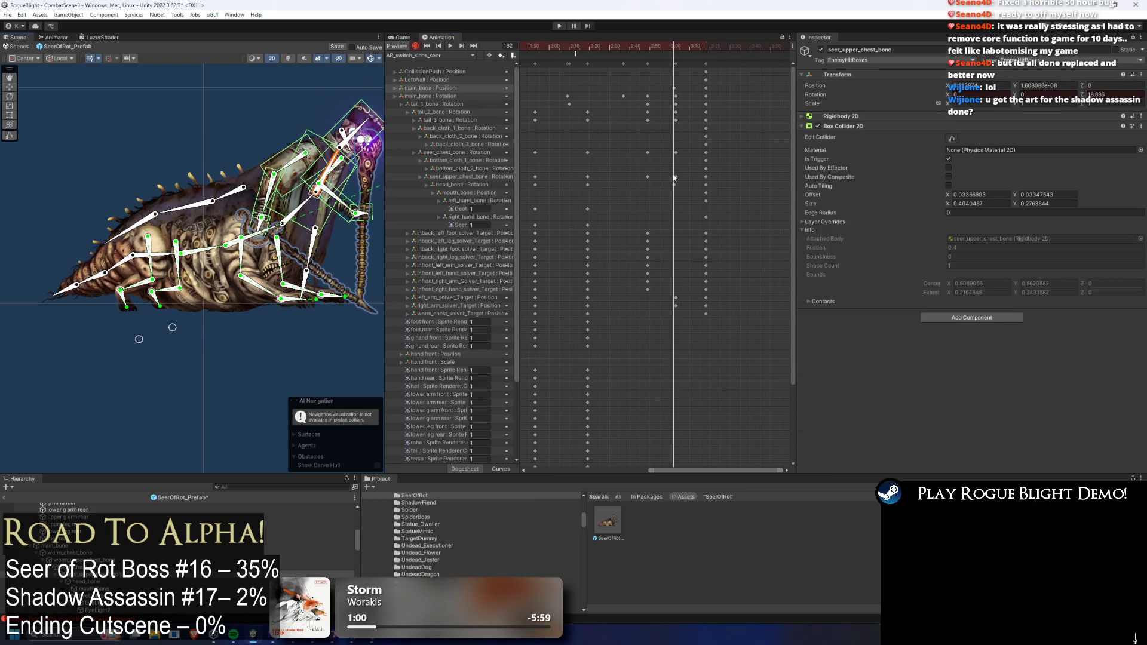
{"action": "mouse_move", "coordinate": [683, 147]}
{"action": "left_mouse_down"}
{"action": "mouse_move", "coordinate": [645, 180]}
{"action": "mouse_move", "coordinate": [633, 173]}
{"action": "mouse_move", "coordinate": [680, 184]}
{"action": "left_mouse_up"}
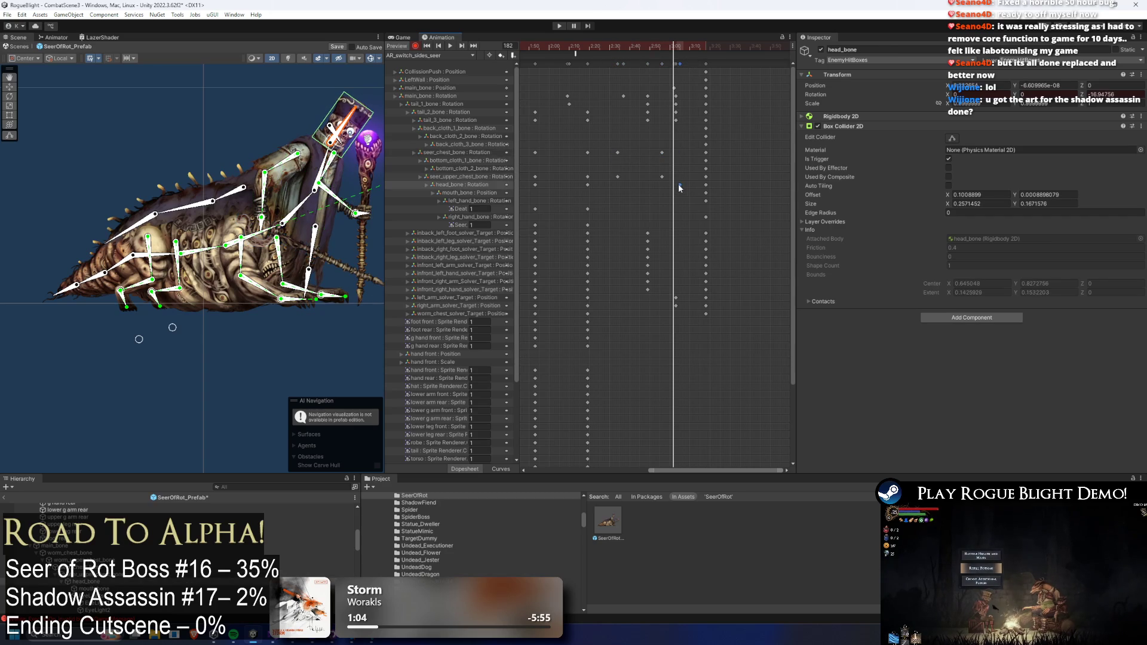
{"action": "double_click", "coordinate": [587, 184]}
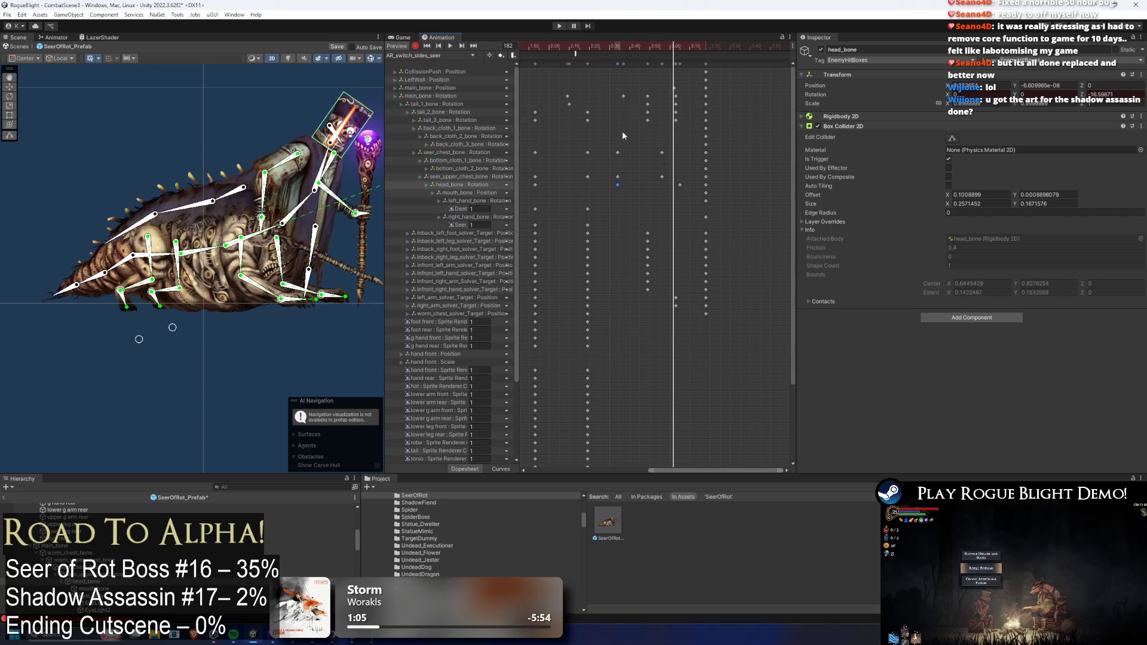
{"action": "key", "text": "space"}
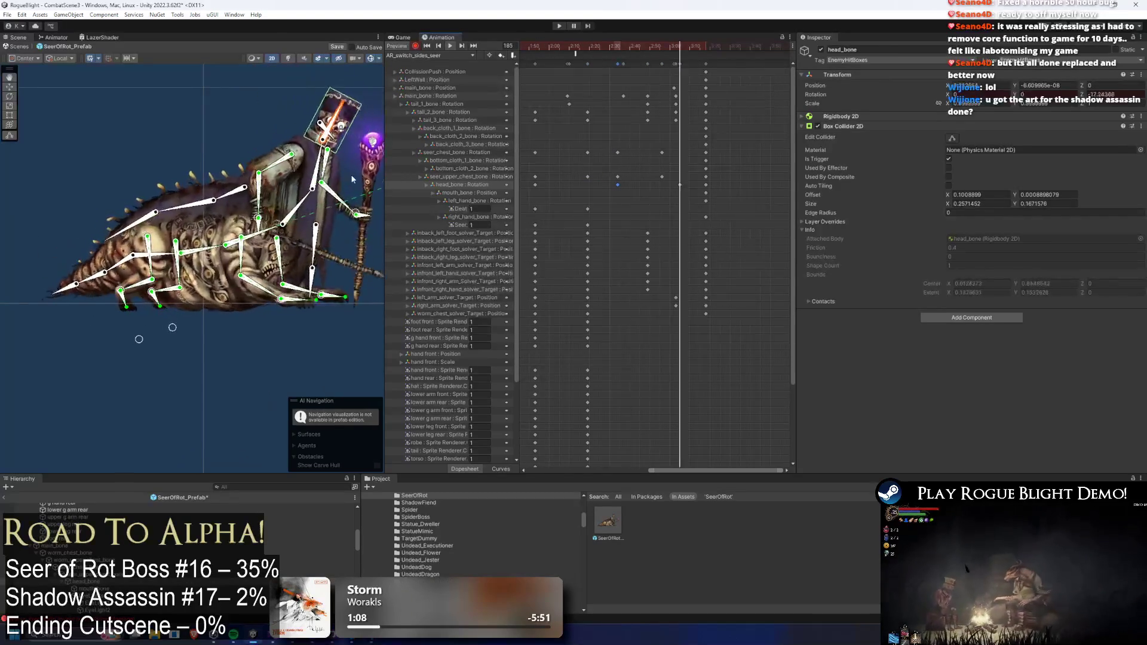
{"action": "left_click", "coordinate": [170, 137]}
{"action": "scroll", "coordinate": [622, 100], "scroll_direction": "down", "scroll_amount": 2}
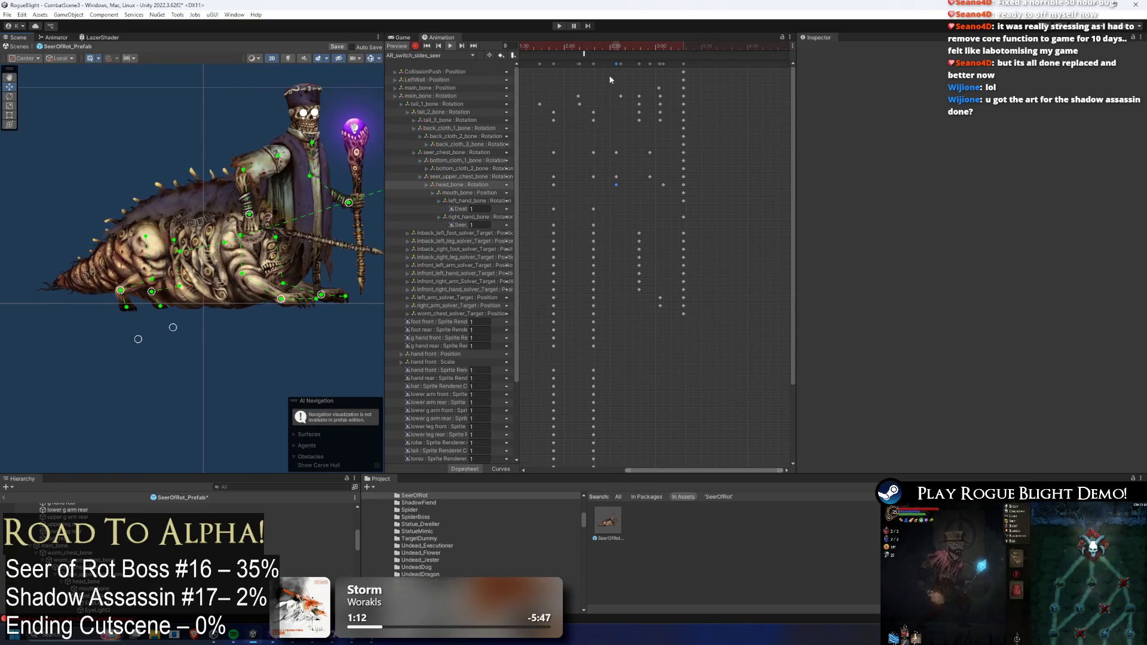
{"action": "scroll", "coordinate": [648, 73], "scroll_direction": "down", "scroll_amount": 2}
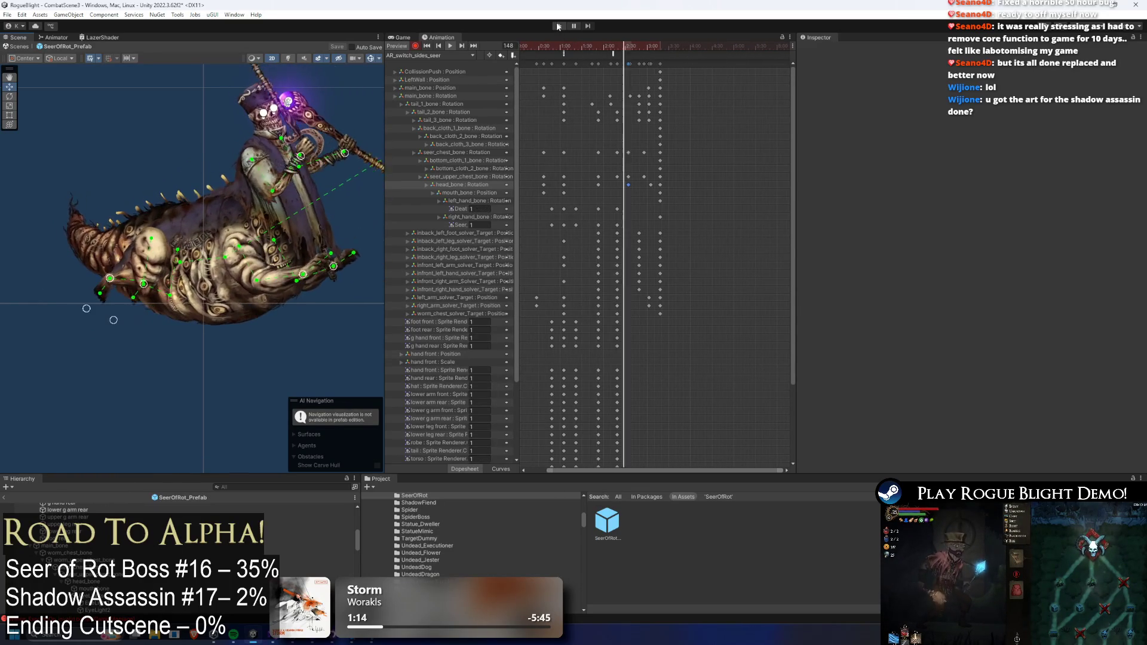
- Playtest the Seer of Rot fight despite the modifications warning, then exit Play Mode with Ctrl+P
{"action": "left_click", "coordinate": [559, 26]}
{"action": "key", "text": "Return"}
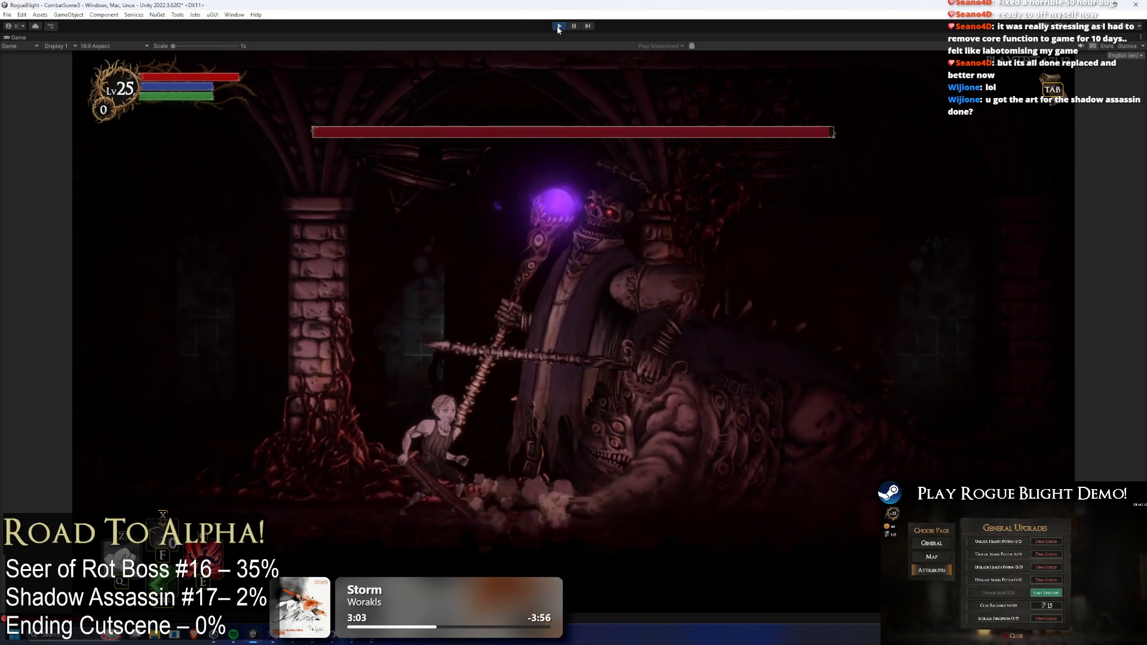
{"action": "key", "text": "ctrl+p"}
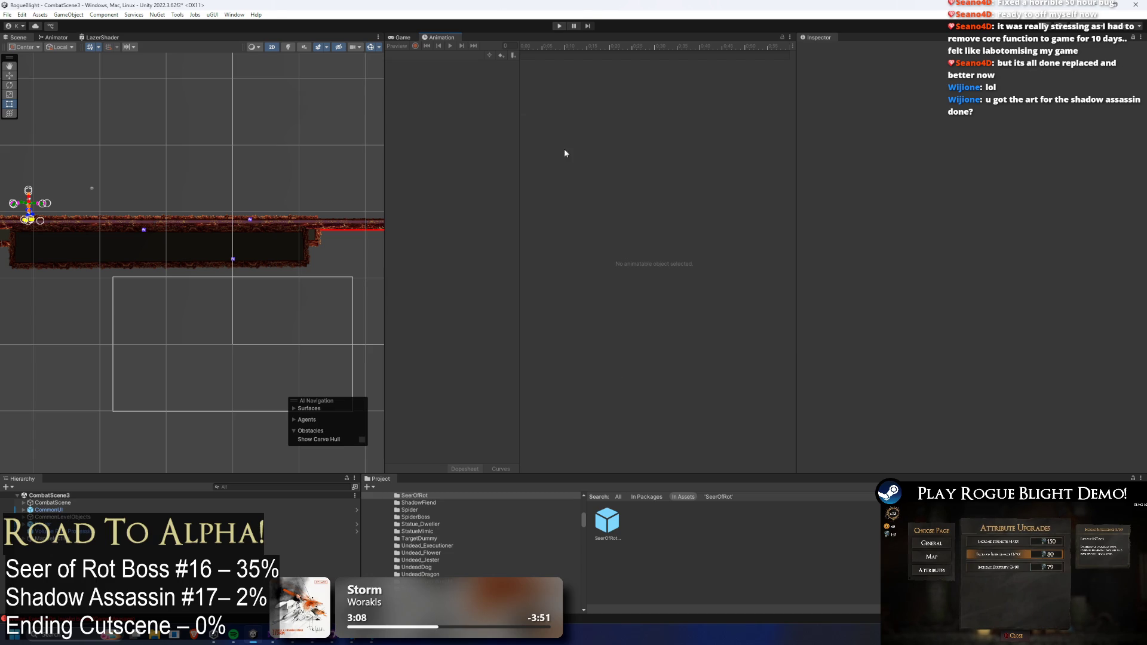
- Open the SeerOfRot prefab with bone colliders shown and copy the Sword_Weapon object
{"action": "double_click", "coordinate": [609, 530]}
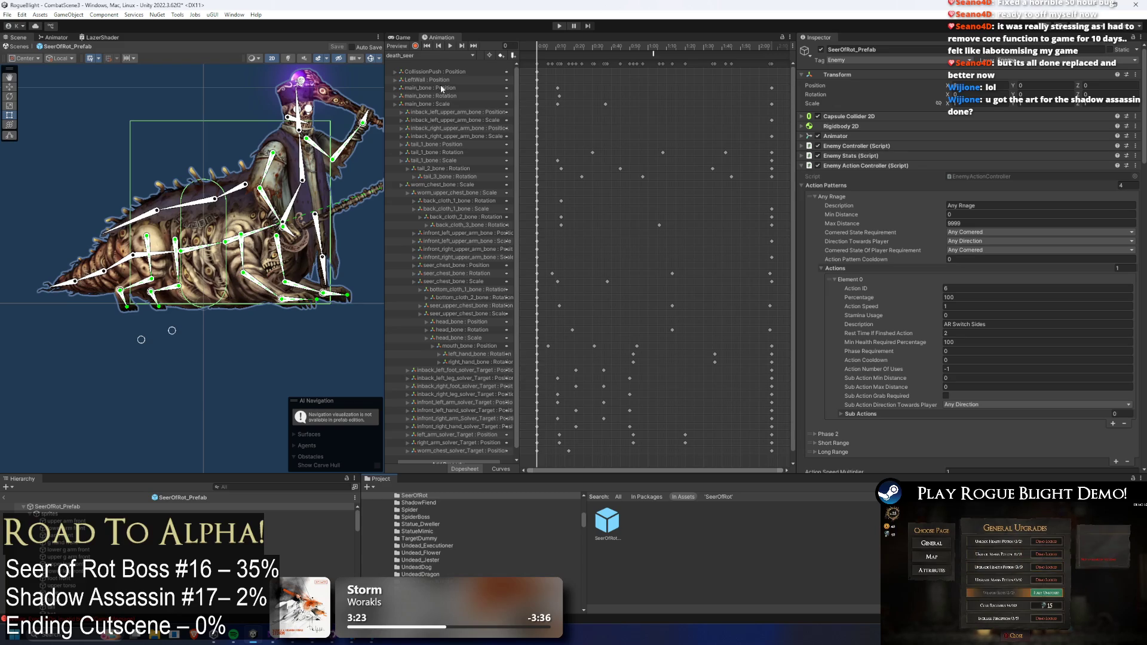
{"action": "left_click", "coordinate": [619, 512]}
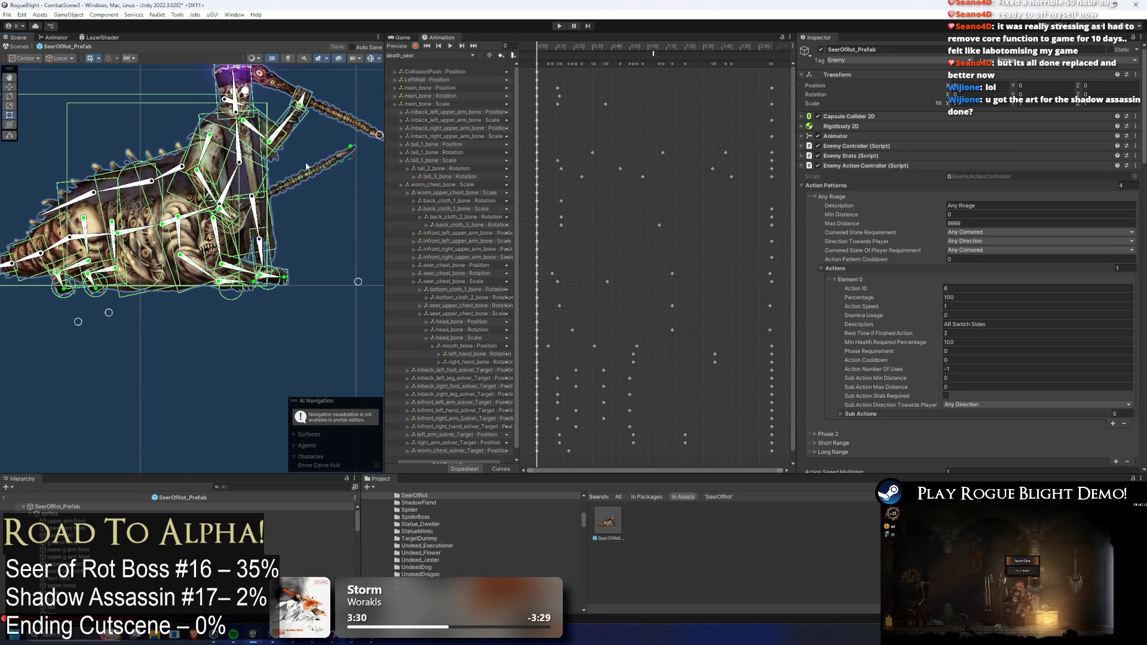
{"action": "left_click", "coordinate": [306, 191]}
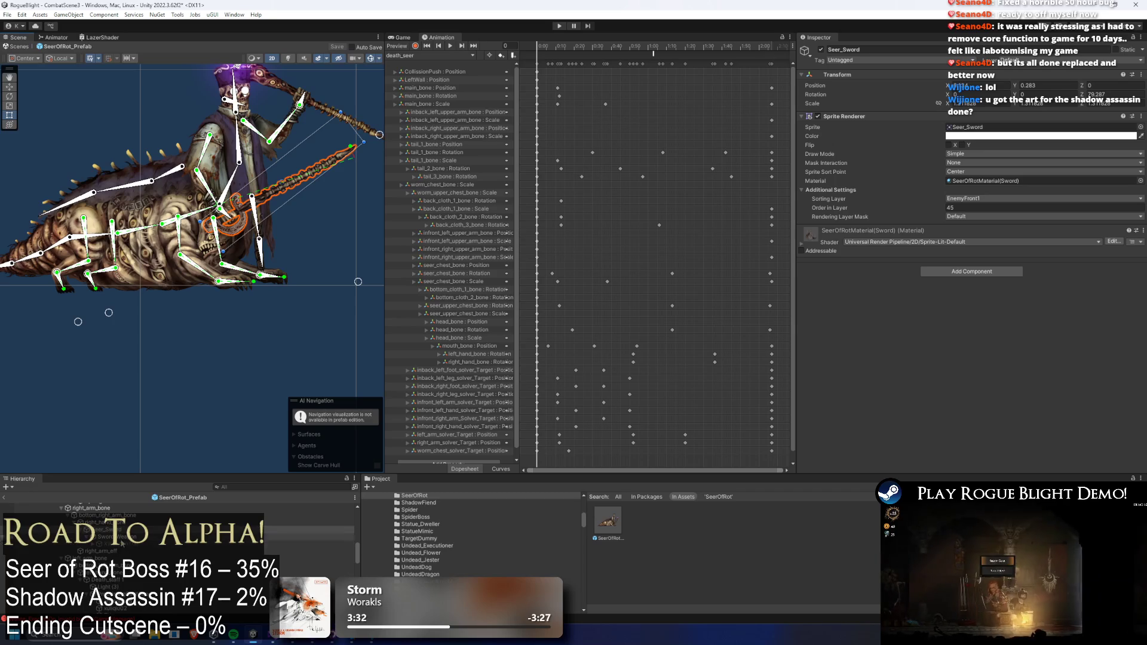
{"action": "right_click", "coordinate": [117, 536]}
{"action": "left_click", "coordinate": [156, 188]}
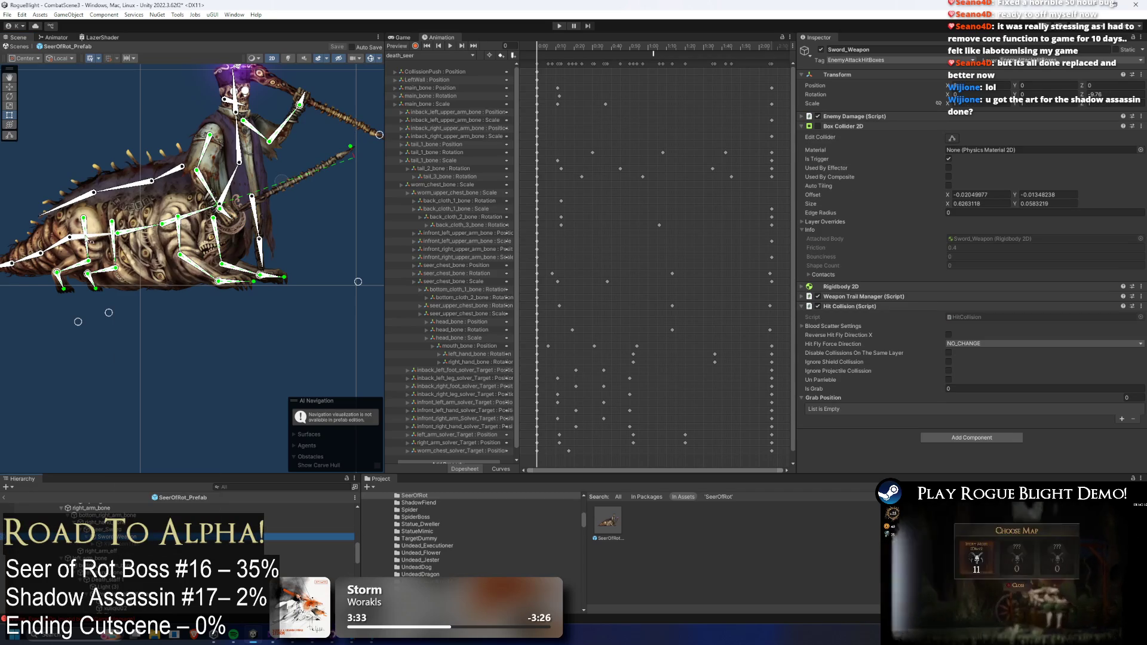
- Select main_bone and load the AR_switch_sides_seer clip in the Animation window
{"action": "left_click", "coordinate": [85, 235]}
{"action": "left_click", "coordinate": [99, 240]}
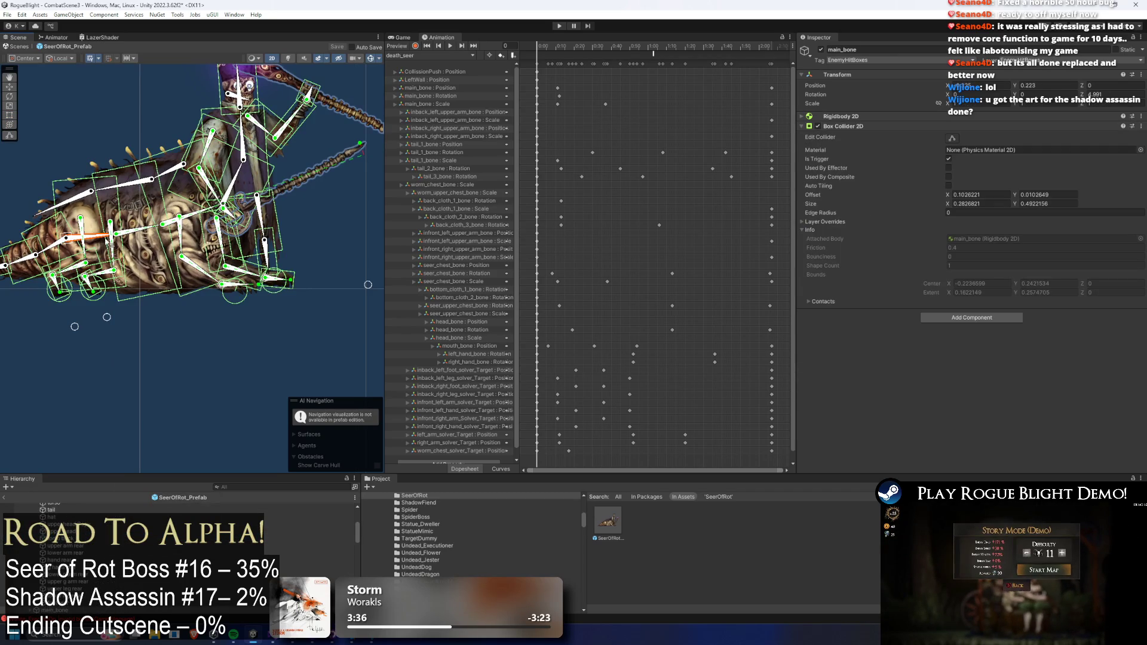
{"action": "left_click", "coordinate": [430, 55]}
{"action": "left_click", "coordinate": [467, 65]}
{"action": "left_click", "coordinate": [595, 46]}
- Paste the Sword_Weapon copy under main_bone and rename it Chest_Weapon
{"action": "mouse_move", "coordinate": [598, 47]}
{"action": "left_mouse_down"}
{"action": "mouse_move", "coordinate": [699, 49]}
{"action": "mouse_move", "coordinate": [691, 52]}
{"action": "left_mouse_up"}
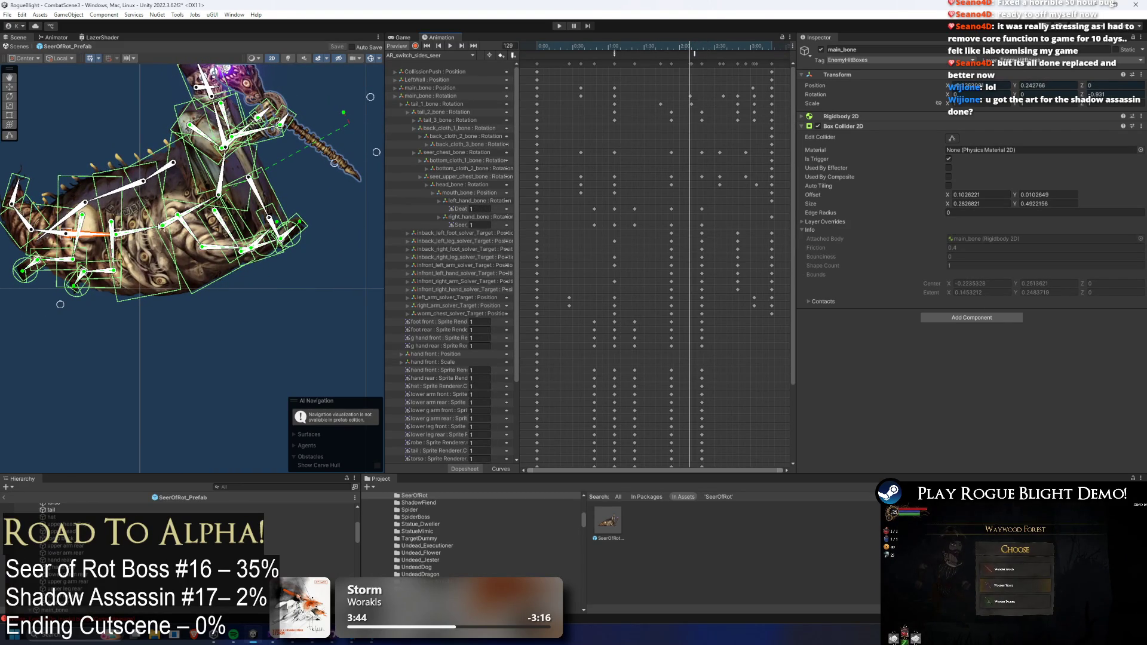
{"action": "scroll", "coordinate": [86, 589], "scroll_direction": "down", "scroll_amount": 2}
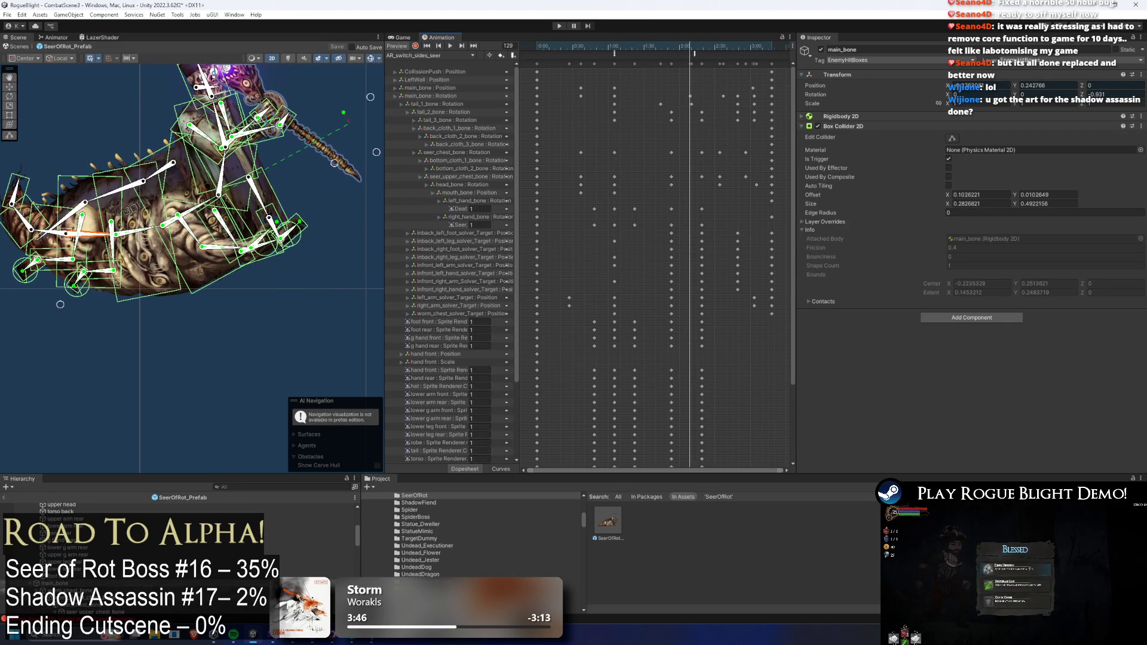
{"action": "right_click", "coordinate": [72, 593]}
{"action": "left_click", "coordinate": [129, 236]}
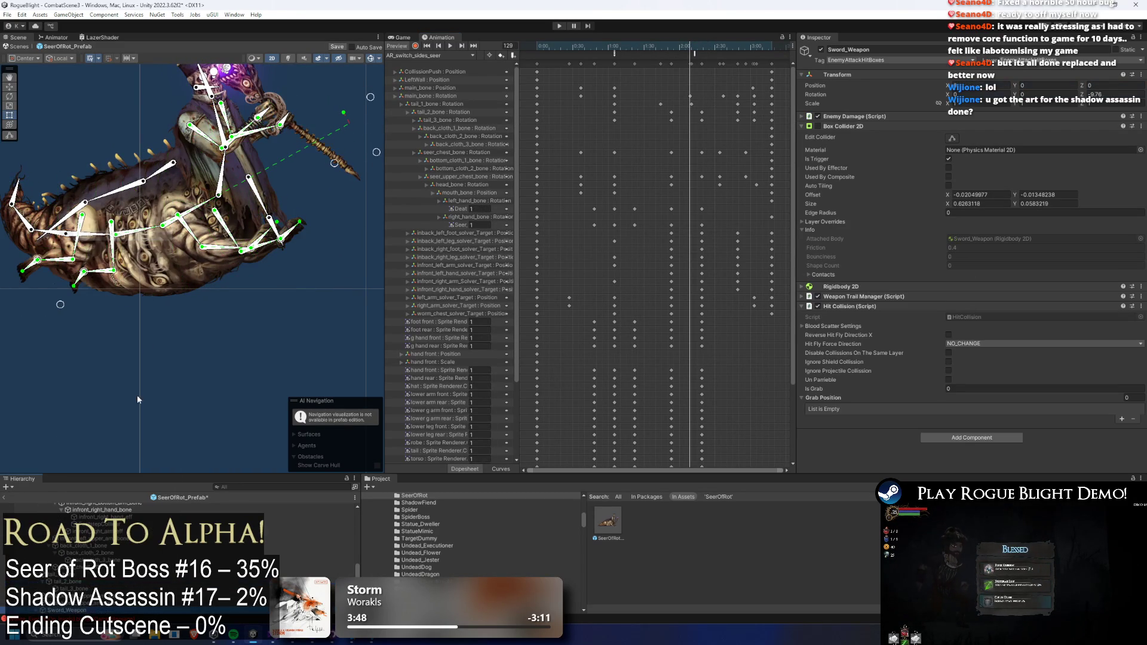
{"action": "right_click", "coordinate": [75, 616]}
{"action": "left_click", "coordinate": [115, 288]}
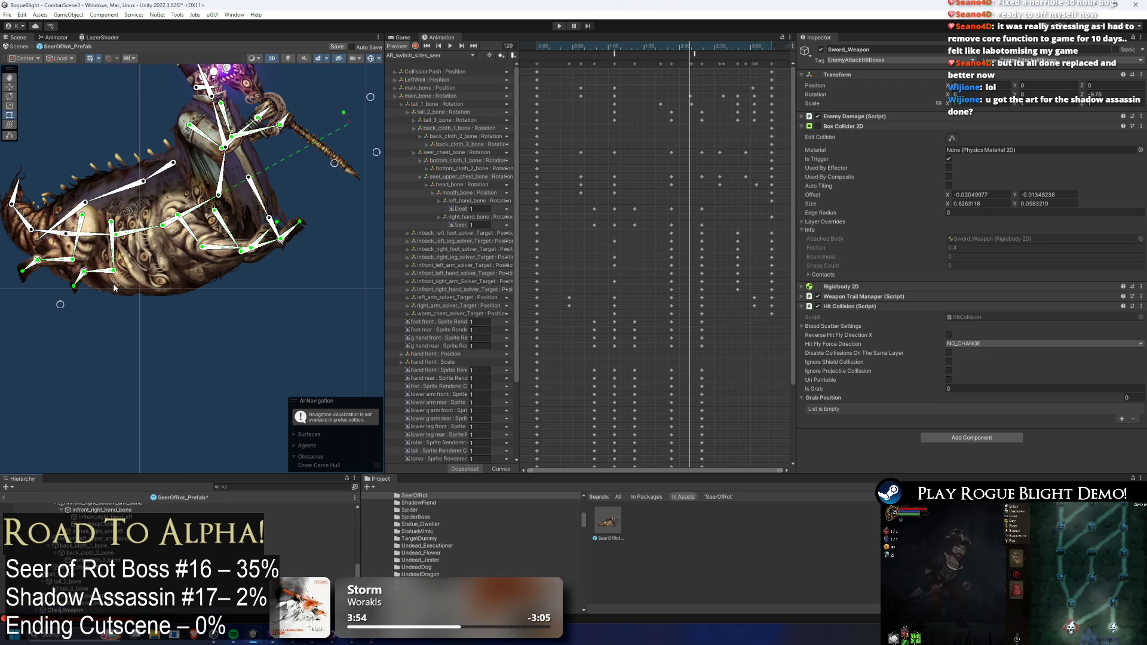
- Stretch the Chest_Weapon Box Collider 2D over the Seer's body and adjust its values
{"action": "left_click", "coordinate": [952, 138]}
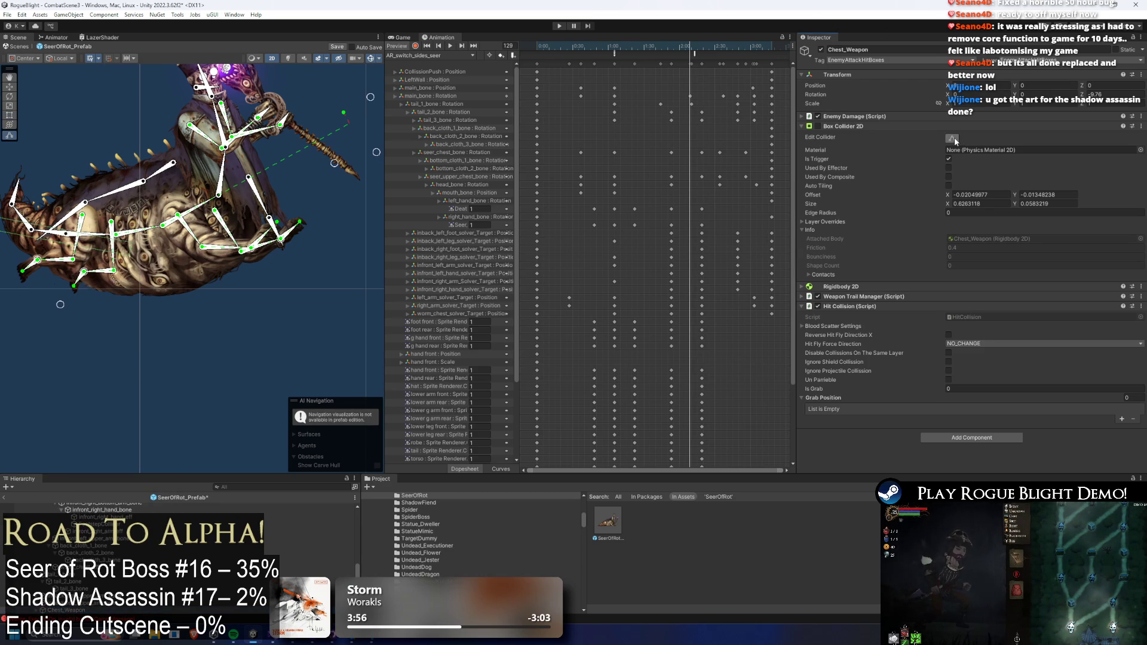
{"action": "mouse_move", "coordinate": [60, 244]}
{"action": "left_mouse_down"}
{"action": "mouse_move", "coordinate": [136, 248]}
{"action": "mouse_move", "coordinate": [112, 325]}
{"action": "left_mouse_up"}
{"action": "scroll", "coordinate": [172, 250], "scroll_direction": "up", "scroll_amount": 1}
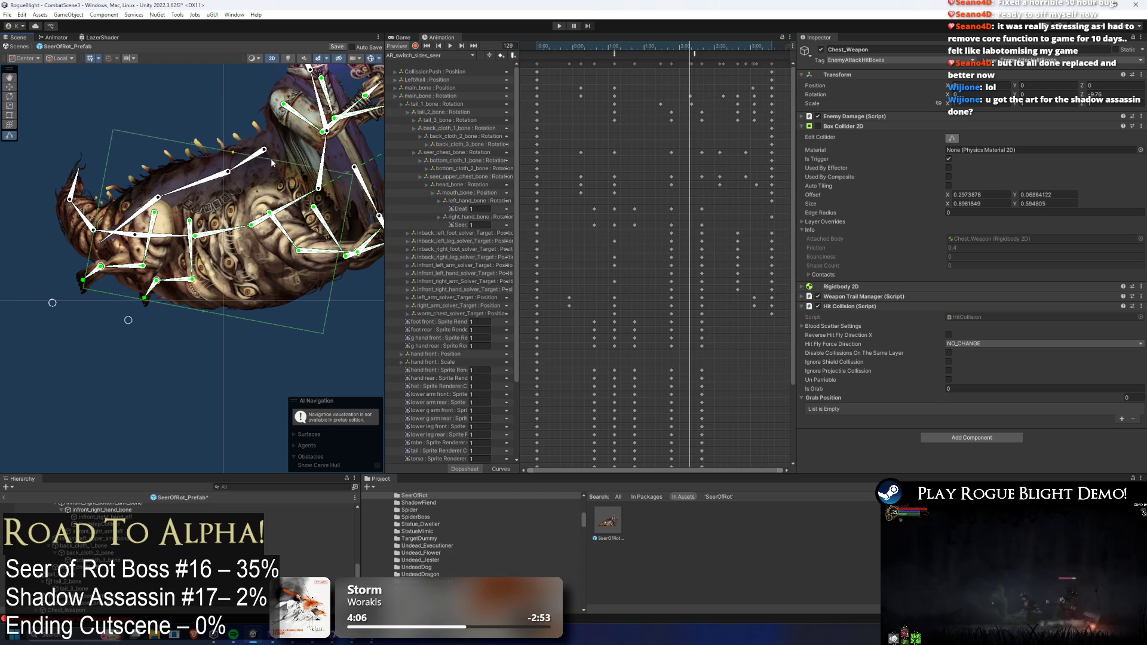
{"action": "scroll", "coordinate": [333, 278], "scroll_direction": "up", "scroll_amount": 1}
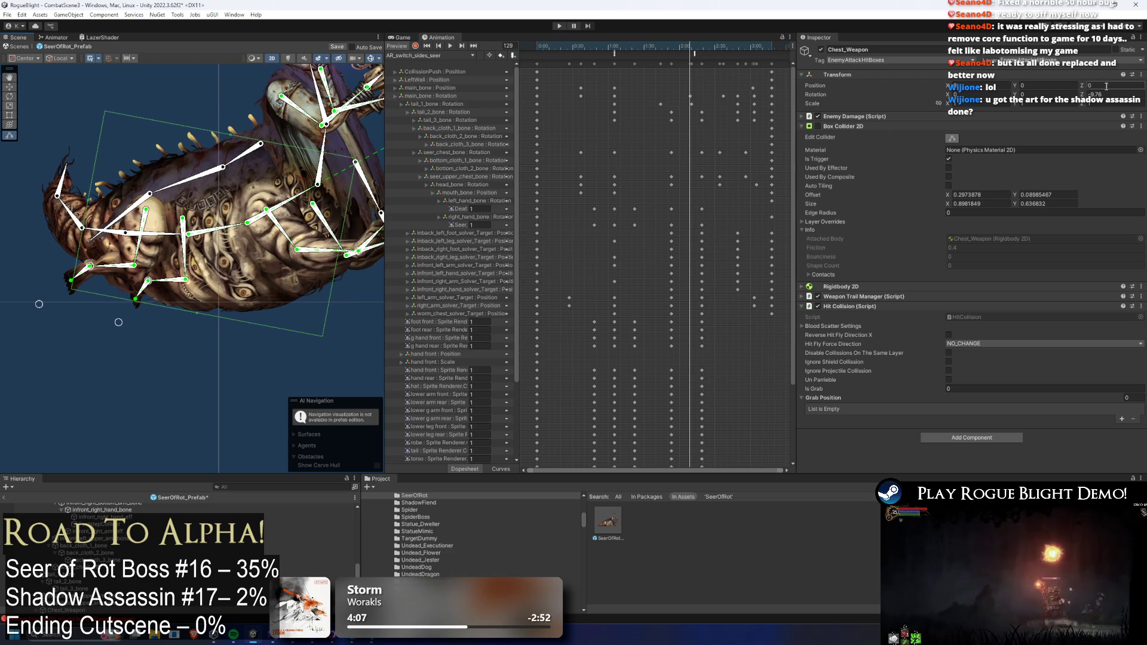
{"action": "type", "text": "0"}
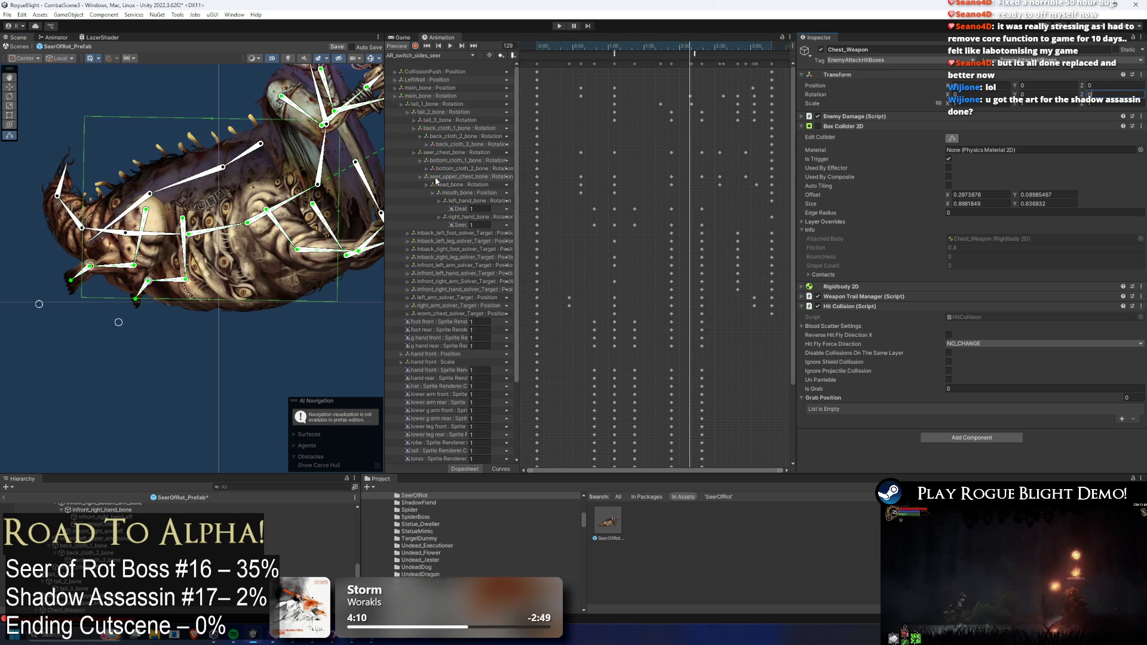
{"action": "scroll", "coordinate": [144, 193], "scroll_direction": "up", "scroll_amount": 1}
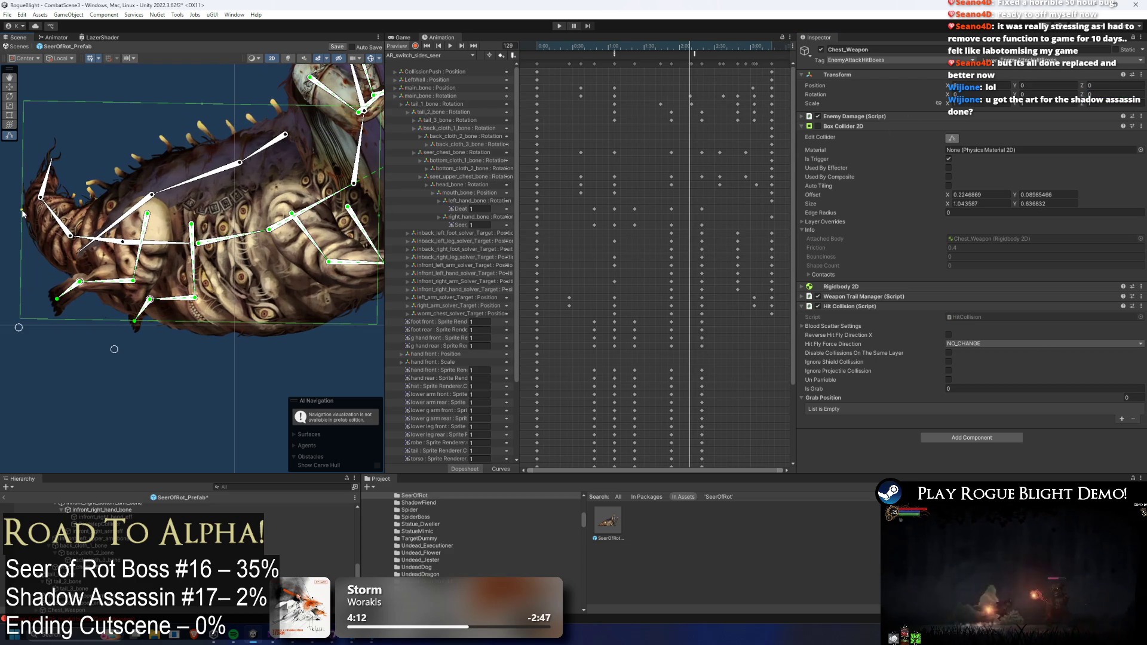
{"action": "scroll", "coordinate": [140, 213], "scroll_direction": "down", "scroll_amount": 1}
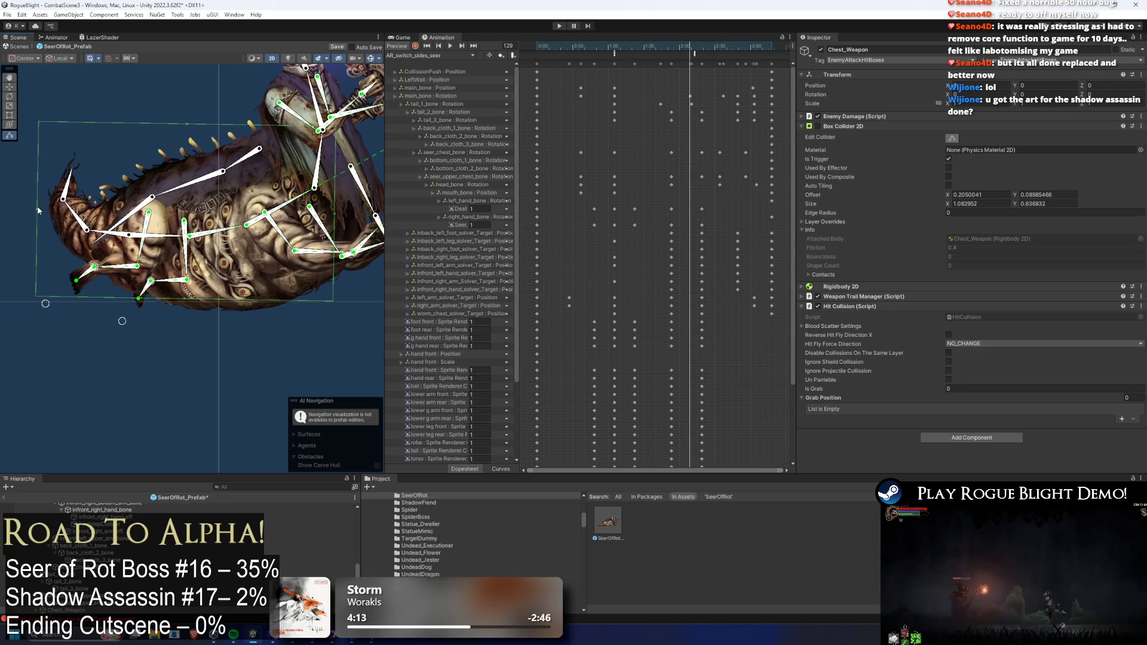
{"action": "scroll", "coordinate": [251, 191], "scroll_direction": "right", "scroll_amount": 2}
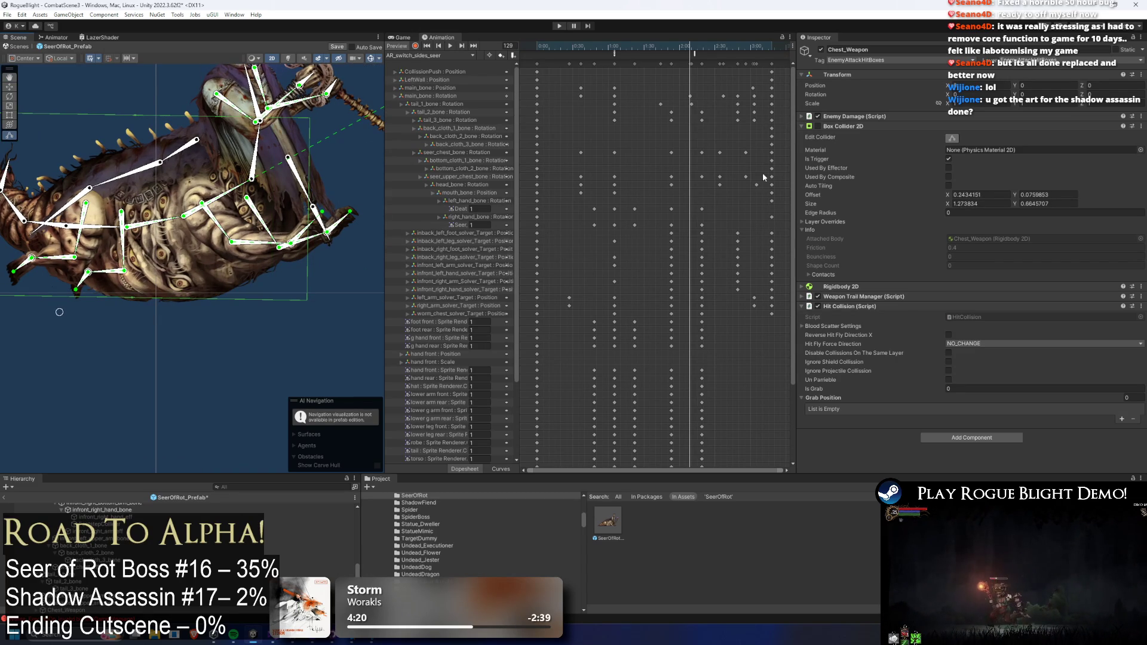
- Scrub frames 131–183 to confirm the 1.46403 × 0.6643707 hitbox covers the body
{"action": "mouse_move", "coordinate": [683, 46]}
{"action": "left_mouse_down"}
{"action": "mouse_move", "coordinate": [750, 52]}
{"action": "mouse_move", "coordinate": [687, 55]}
{"action": "left_mouse_up"}
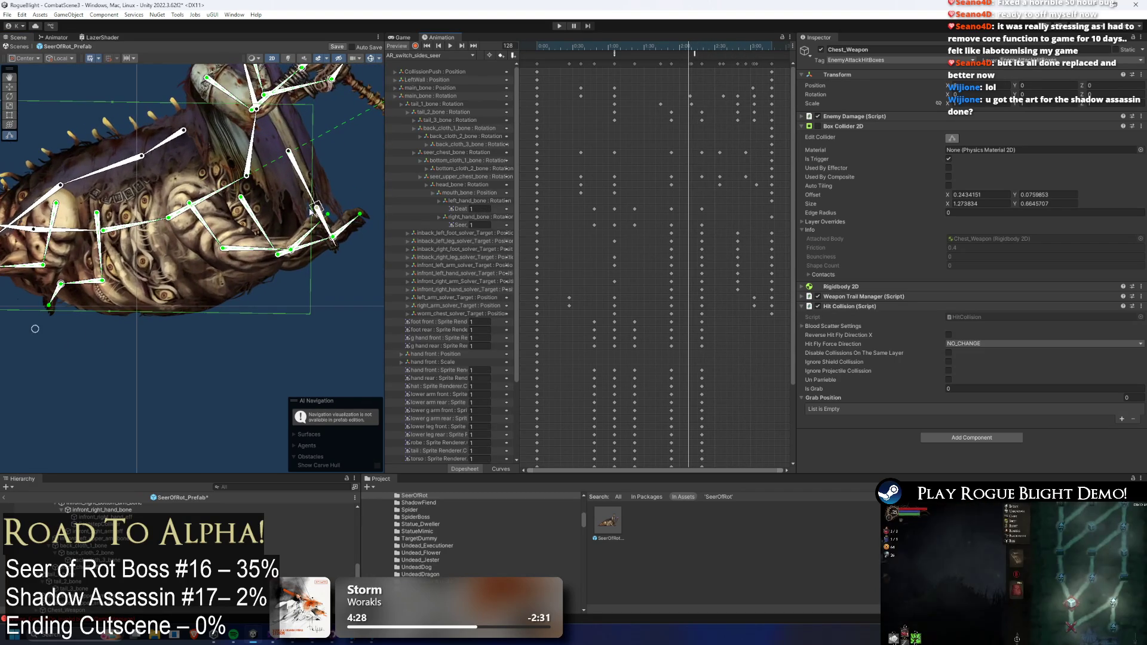
{"action": "scroll", "coordinate": [325, 209], "scroll_direction": "up", "scroll_amount": 5}
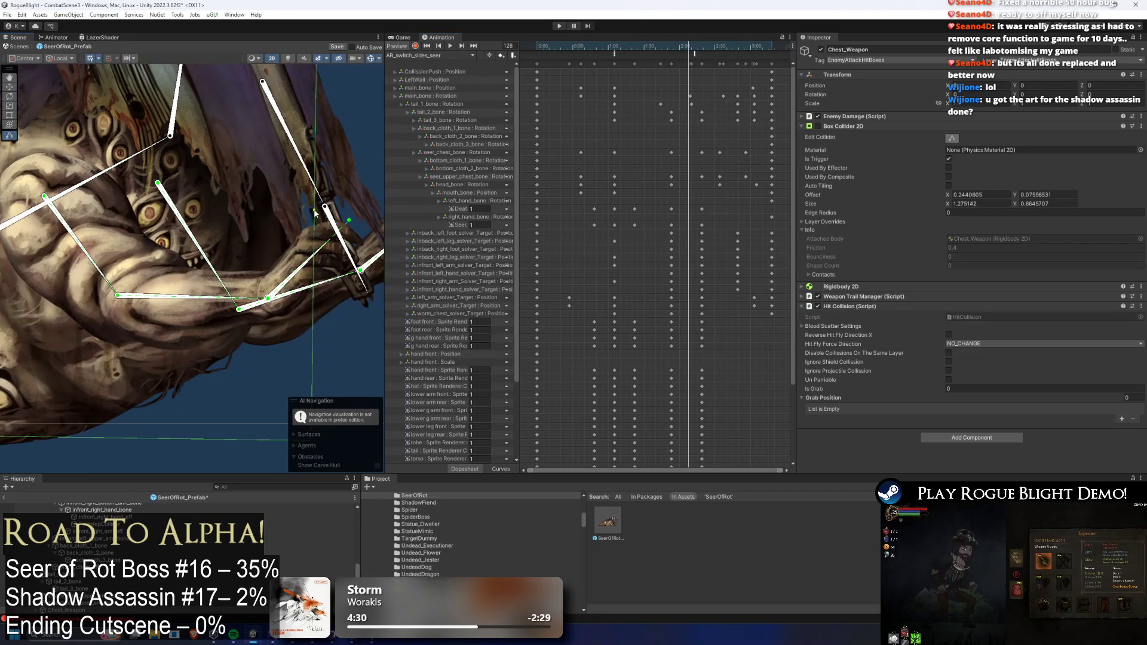
{"action": "scroll", "coordinate": [336, 215], "scroll_direction": "down", "scroll_amount": 5}
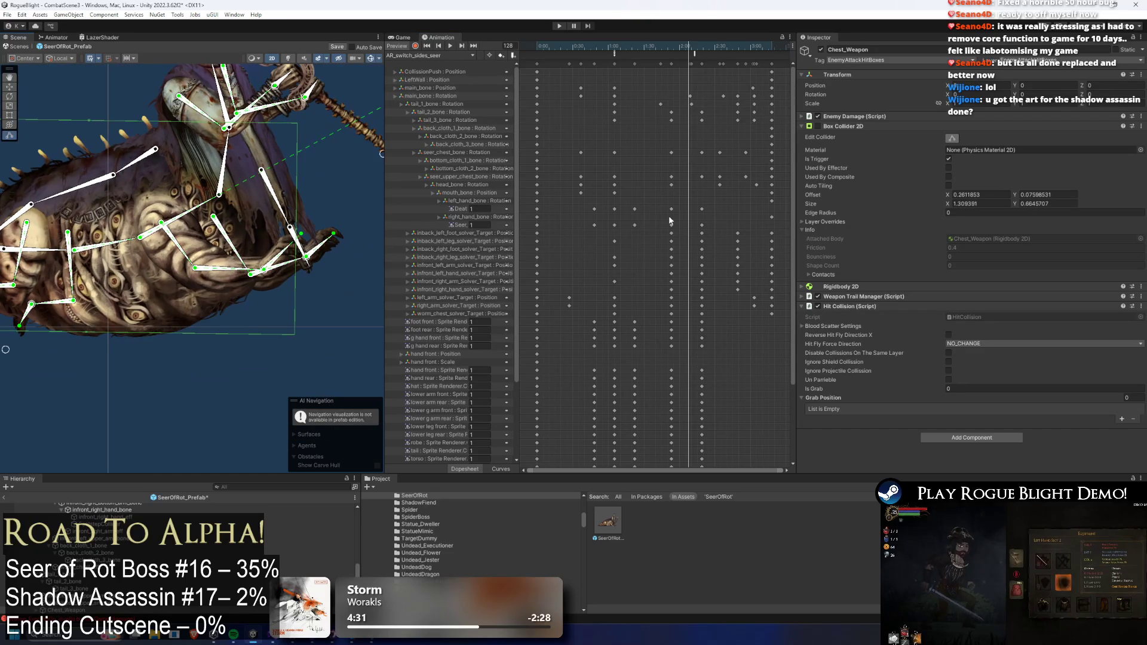
{"action": "scroll", "coordinate": [220, 221], "scroll_direction": "down", "scroll_amount": 2}
{"action": "scroll", "coordinate": [212, 222], "scroll_direction": "down", "scroll_amount": 2}
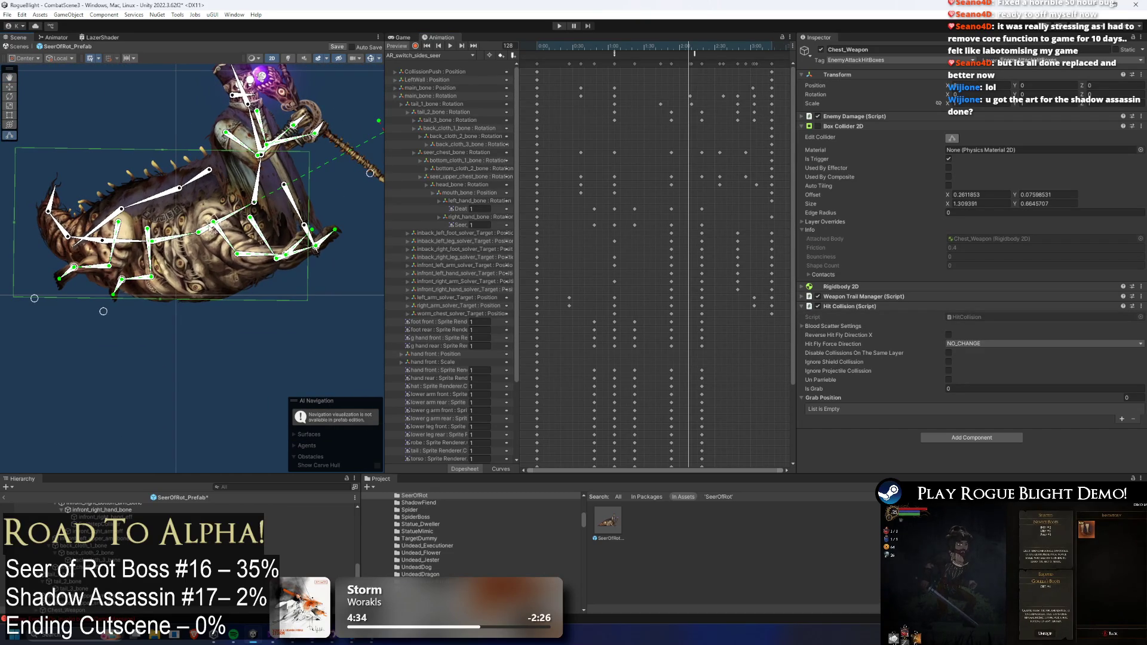
{"action": "mouse_move", "coordinate": [690, 52]}
{"action": "left_mouse_down"}
{"action": "mouse_move", "coordinate": [759, 56]}
{"action": "mouse_move", "coordinate": [739, 62]}
{"action": "left_mouse_up"}
{"action": "mouse_move", "coordinate": [715, 62]}
{"action": "left_mouse_down"}
{"action": "mouse_move", "coordinate": [690, 62]}
{"action": "mouse_move", "coordinate": [756, 63]}
{"action": "mouse_move", "coordinate": [679, 67]}
{"action": "mouse_move", "coordinate": [649, 82]}
{"action": "mouse_move", "coordinate": [748, 73]}
{"action": "left_mouse_up"}
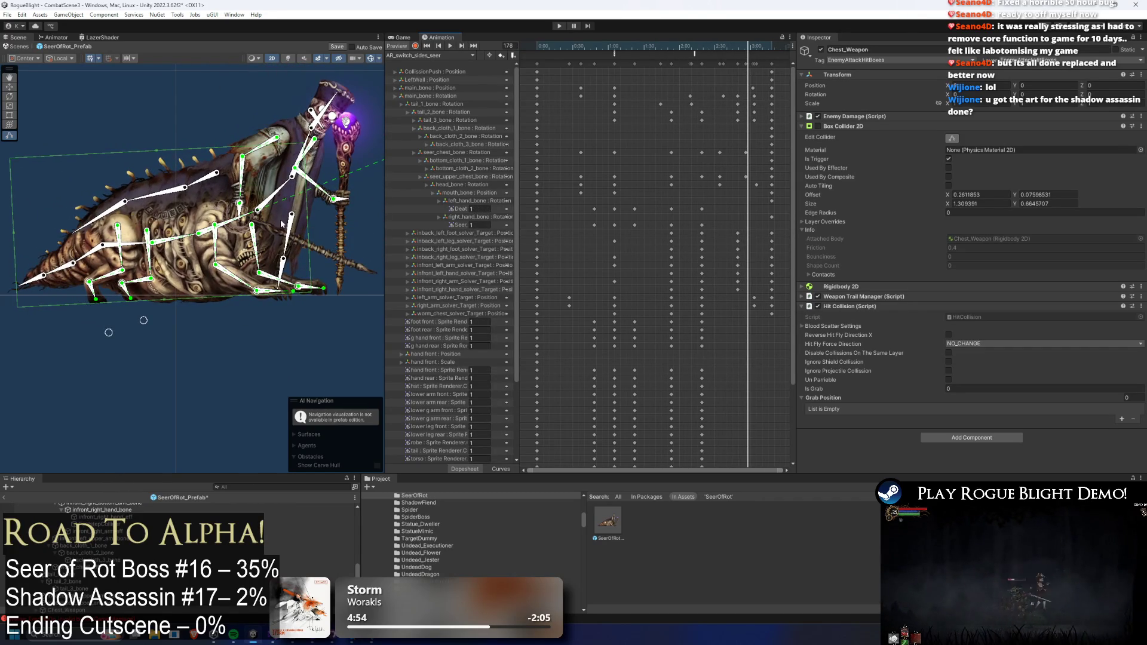
{"action": "scroll", "coordinate": [308, 223], "scroll_direction": "up", "scroll_amount": 2}
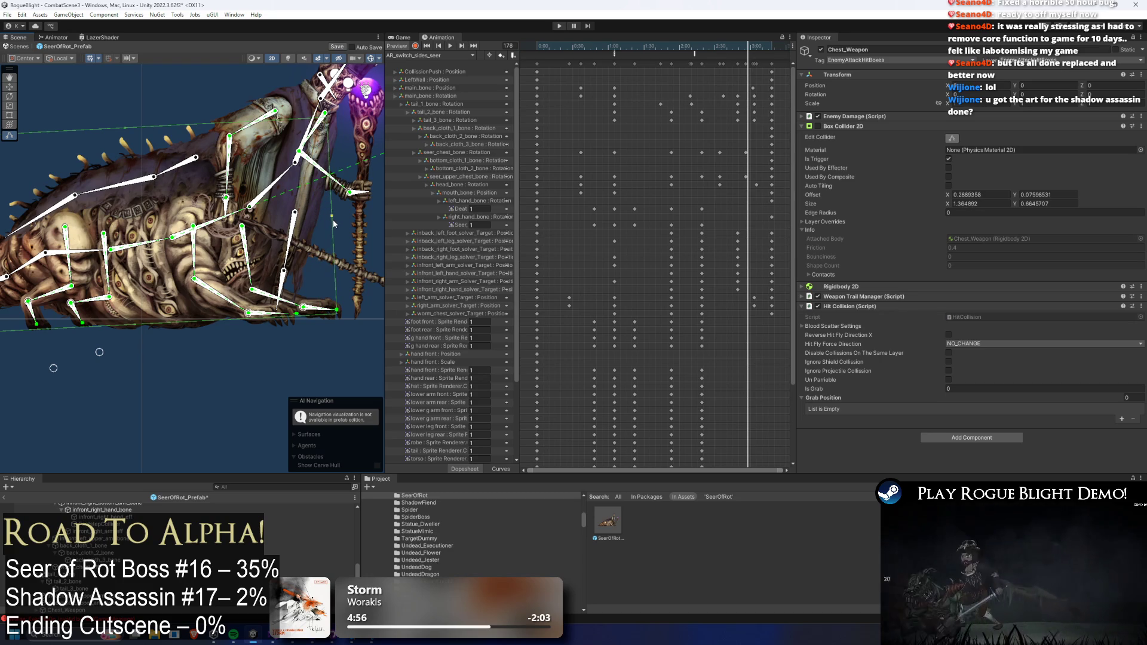
{"action": "mouse_move", "coordinate": [743, 49]}
{"action": "left_mouse_down"}
{"action": "mouse_move", "coordinate": [727, 52]}
{"action": "mouse_move", "coordinate": [754, 51]}
{"action": "left_mouse_up"}
{"action": "scroll", "coordinate": [27, 265], "scroll_direction": "down", "scroll_amount": 1}
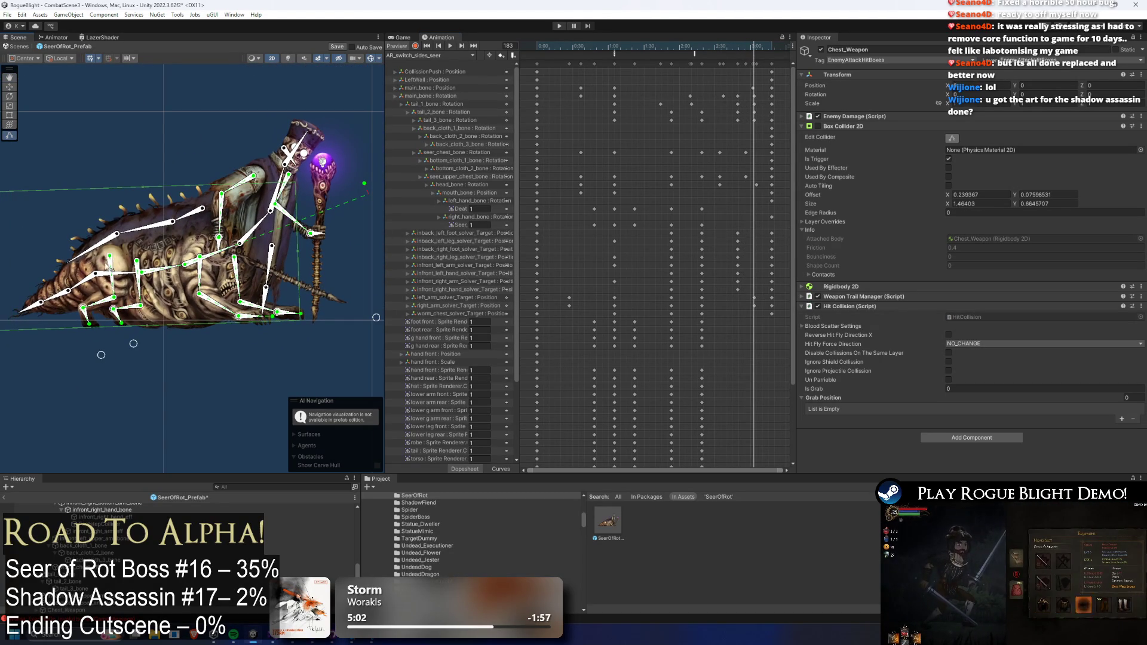
{"action": "scroll", "coordinate": [107, 268], "scroll_direction": "down", "scroll_amount": 2}
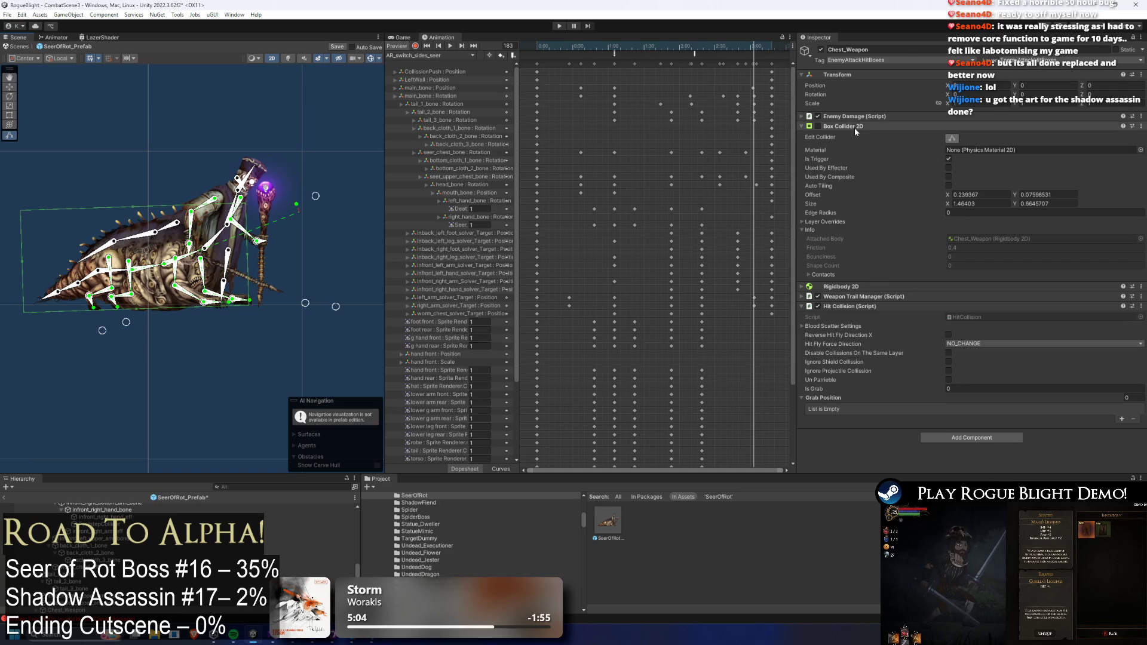
{"action": "right_click", "coordinate": [861, 297]}
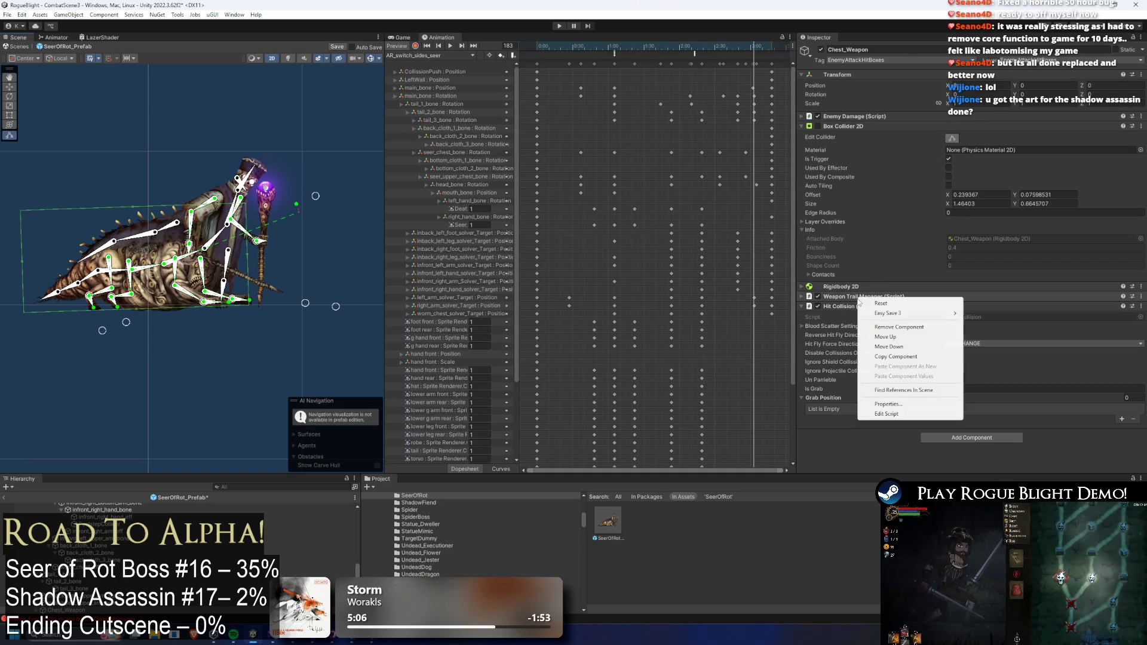
- Remove the Weapon Trail Manager and set Enemy Damage elements to 45/50 and 100/100
{"action": "left_click", "coordinate": [903, 326]}
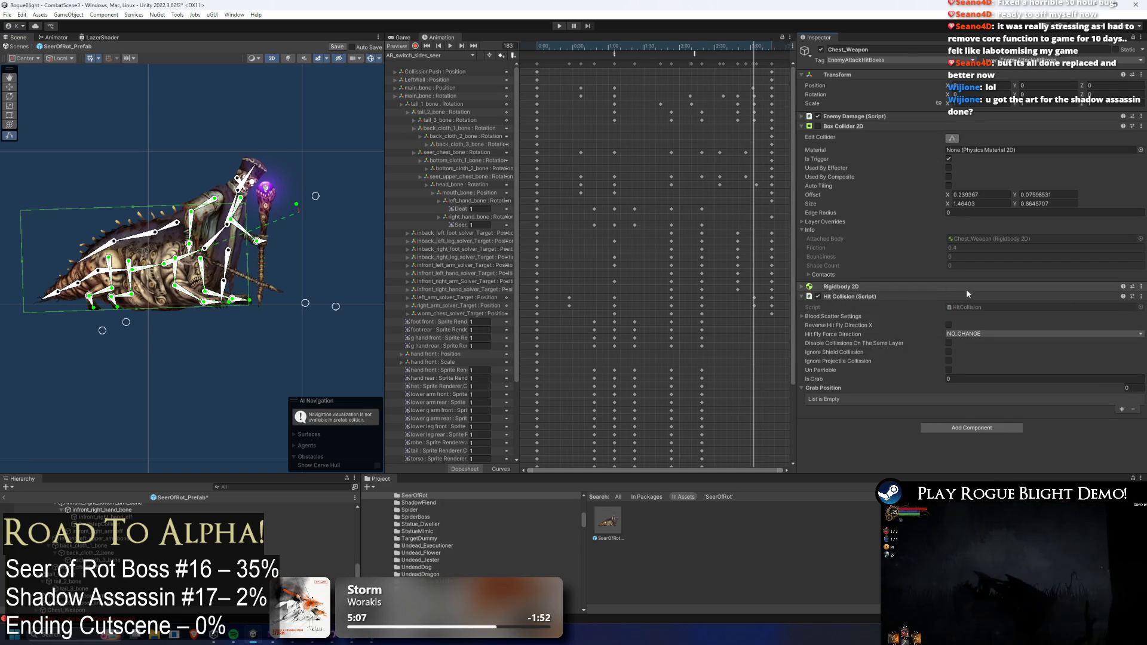
{"action": "left_click", "coordinate": [863, 116]}
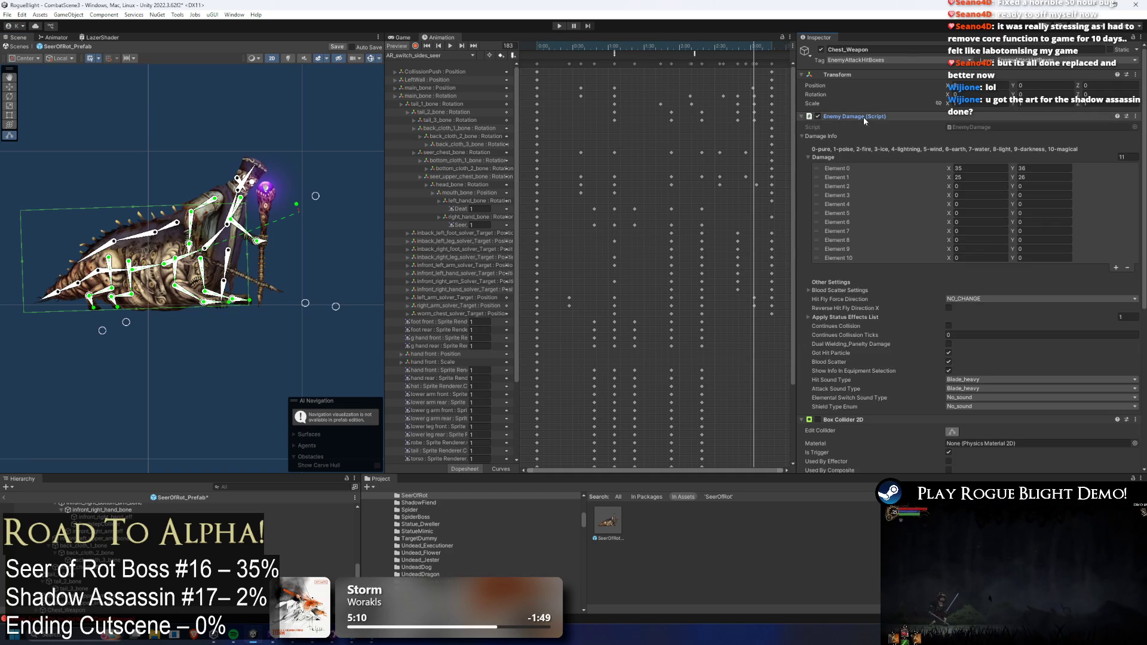
{"action": "left_click", "coordinate": [999, 168]}
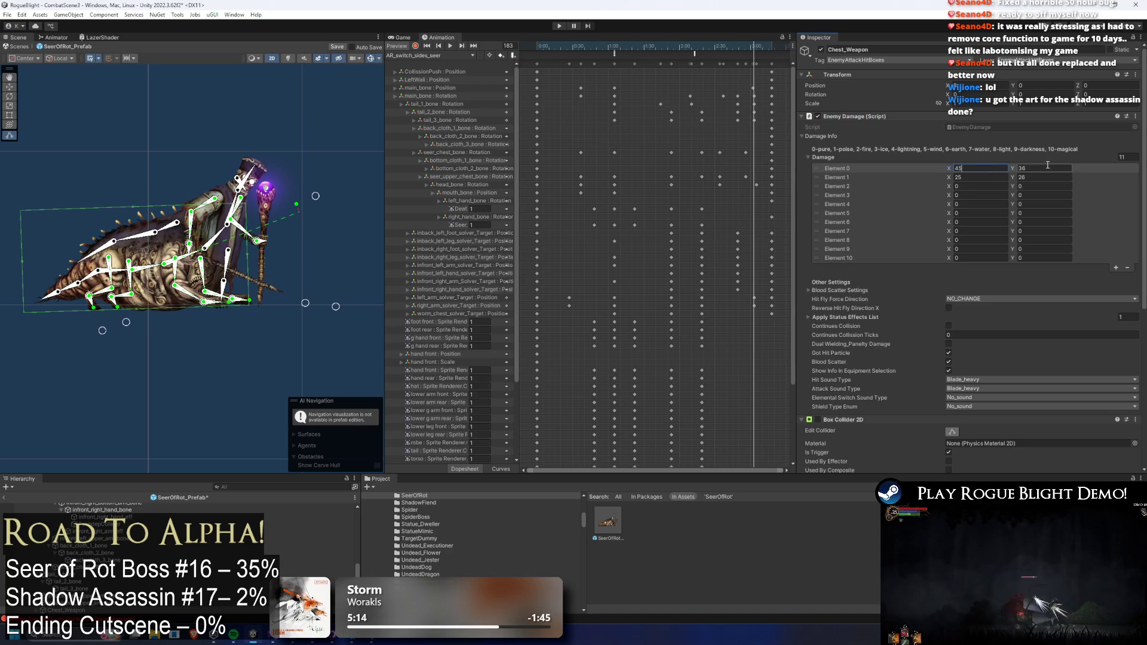
{"action": "left_click", "coordinate": [1048, 167]}
{"action": "left_click", "coordinate": [975, 177]}
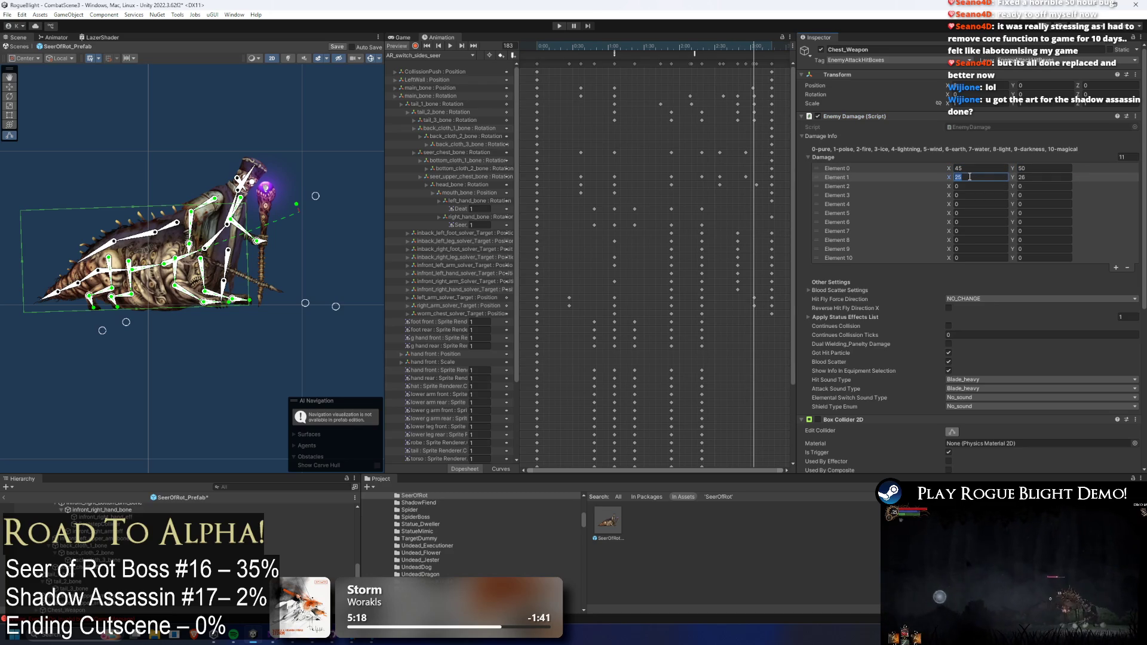
{"action": "type", "text": "100"}
{"action": "key", "text": "Tab"}
{"action": "type", "text": "10"}
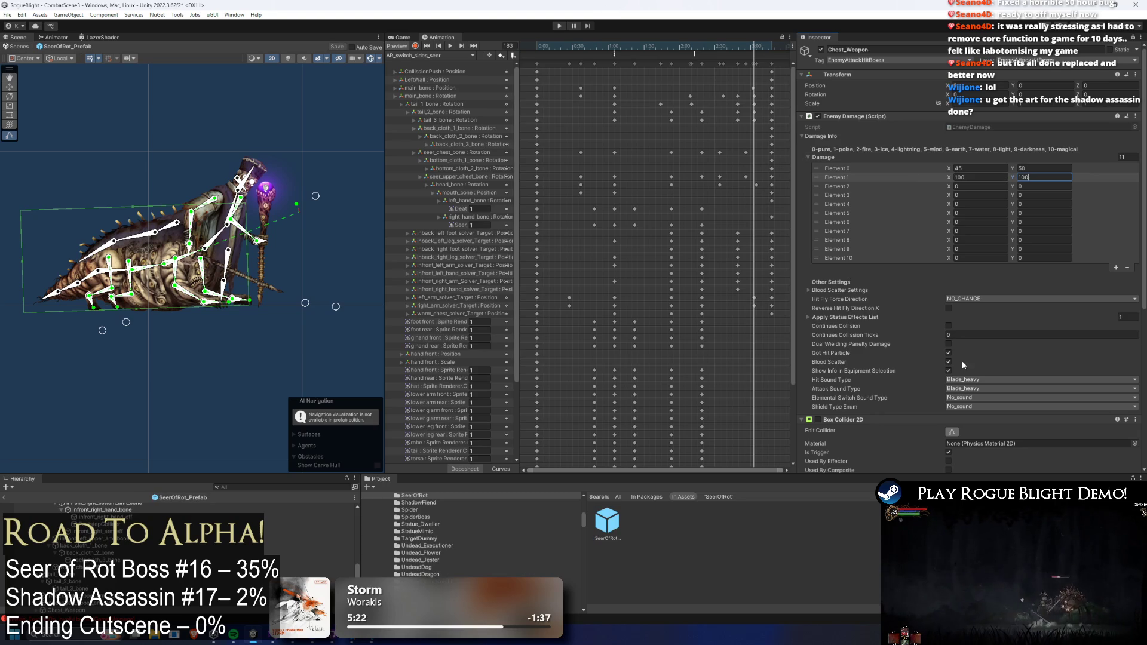
- Set both Hit and Attack Sound Type to Wood and save the prefab
{"action": "left_click", "coordinate": [968, 381]}
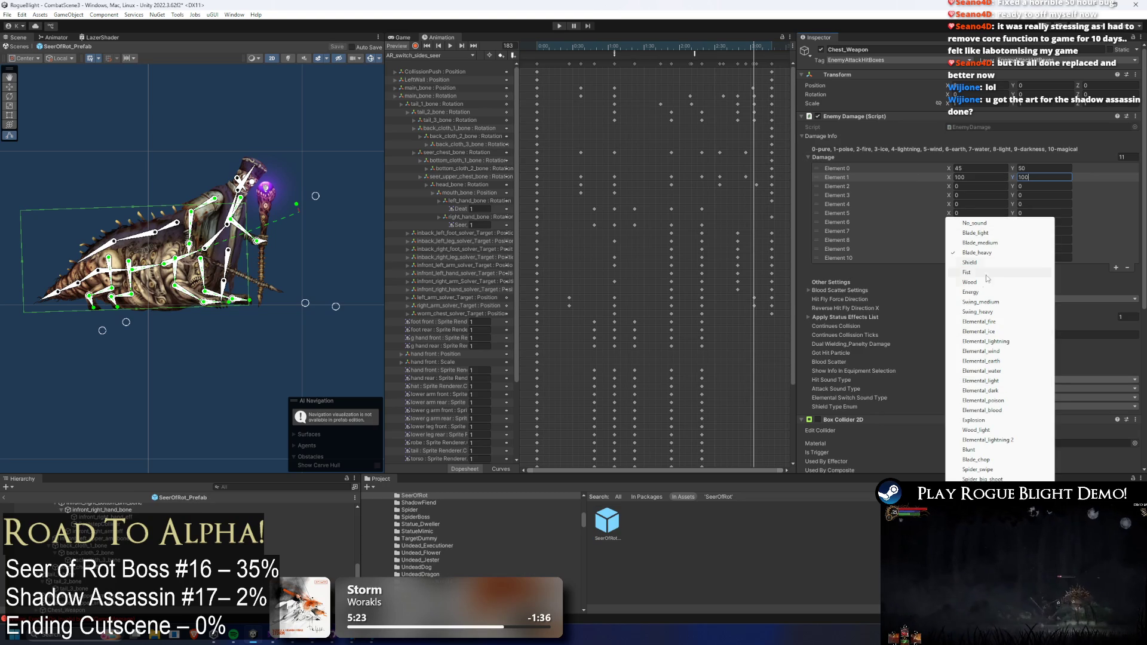
{"action": "left_click", "coordinate": [988, 283]}
{"action": "left_click", "coordinate": [1010, 389]}
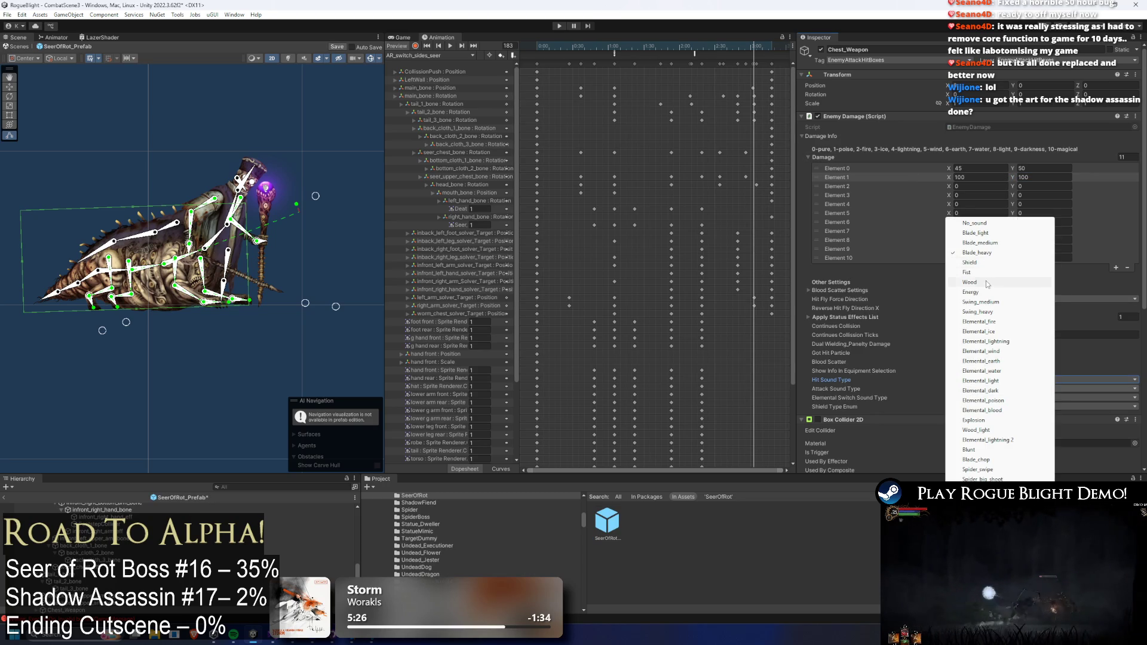
{"action": "left_click", "coordinate": [1005, 282]}
{"action": "key", "text": "ctrl+s"}
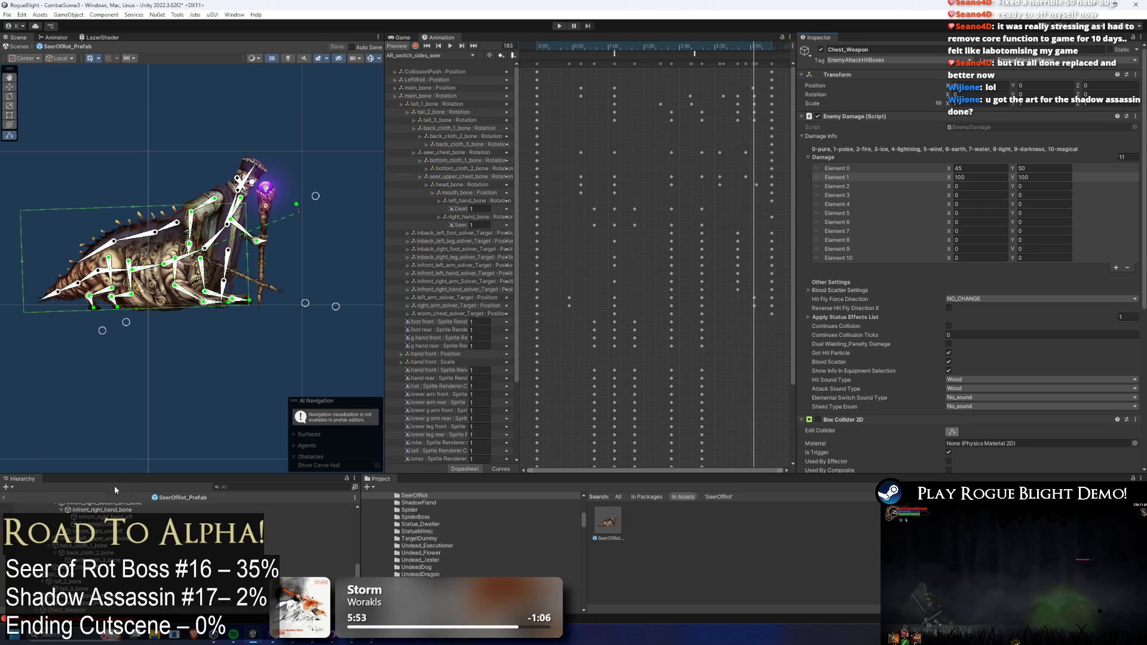
{"action": "scroll", "coordinate": [77, 525], "scroll_direction": "up", "scroll_amount": 10}
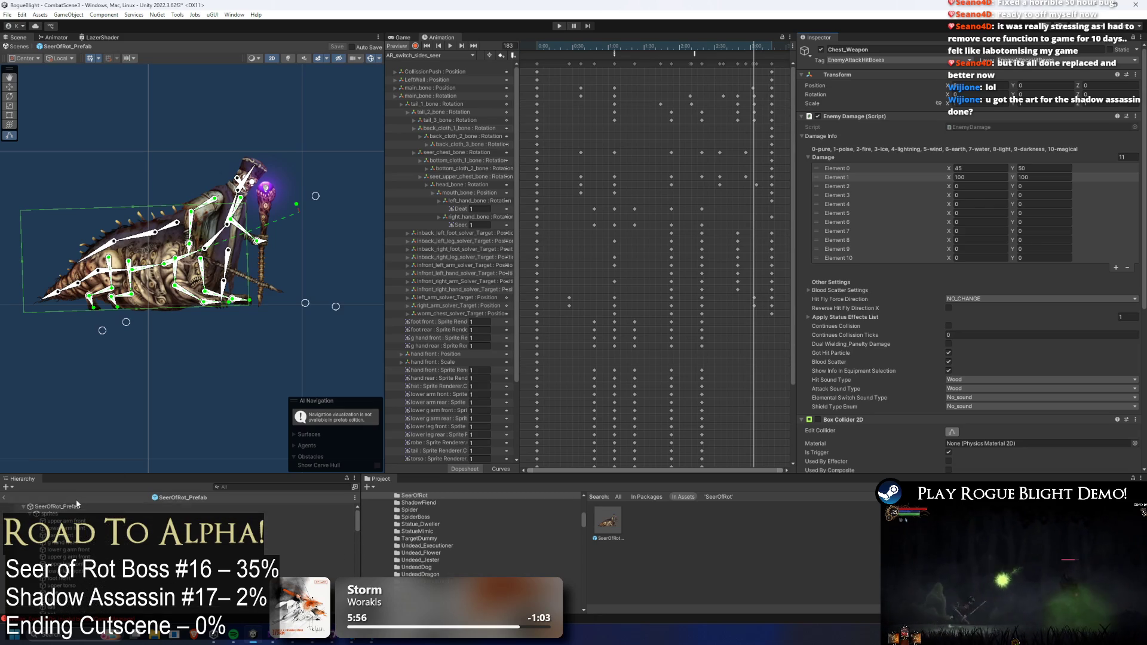
- Add Chest_Weapon to the root's Sound Manager Enemy Enemy Damage List
{"action": "left_click", "coordinate": [76, 503]}
{"action": "left_click", "coordinate": [850, 279]}
{"action": "left_click", "coordinate": [855, 185]}
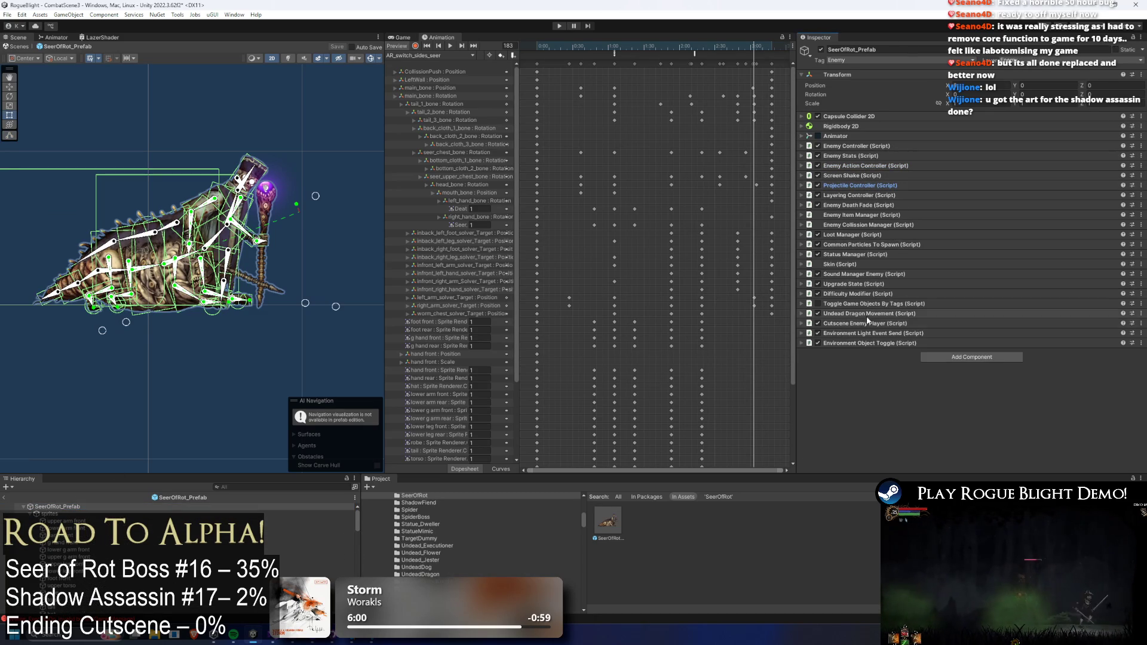
{"action": "left_click", "coordinate": [931, 275]}
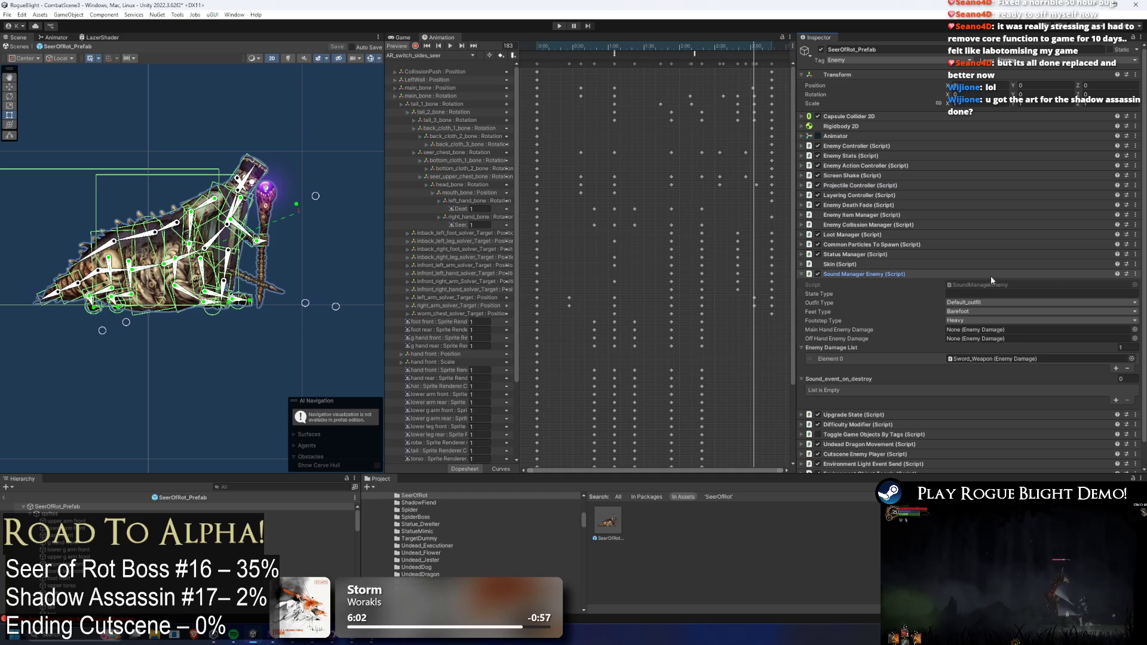
{"action": "left_click", "coordinate": [1116, 369]}
{"action": "left_click", "coordinate": [1131, 369]}
{"action": "type", "text": "chest weap"}
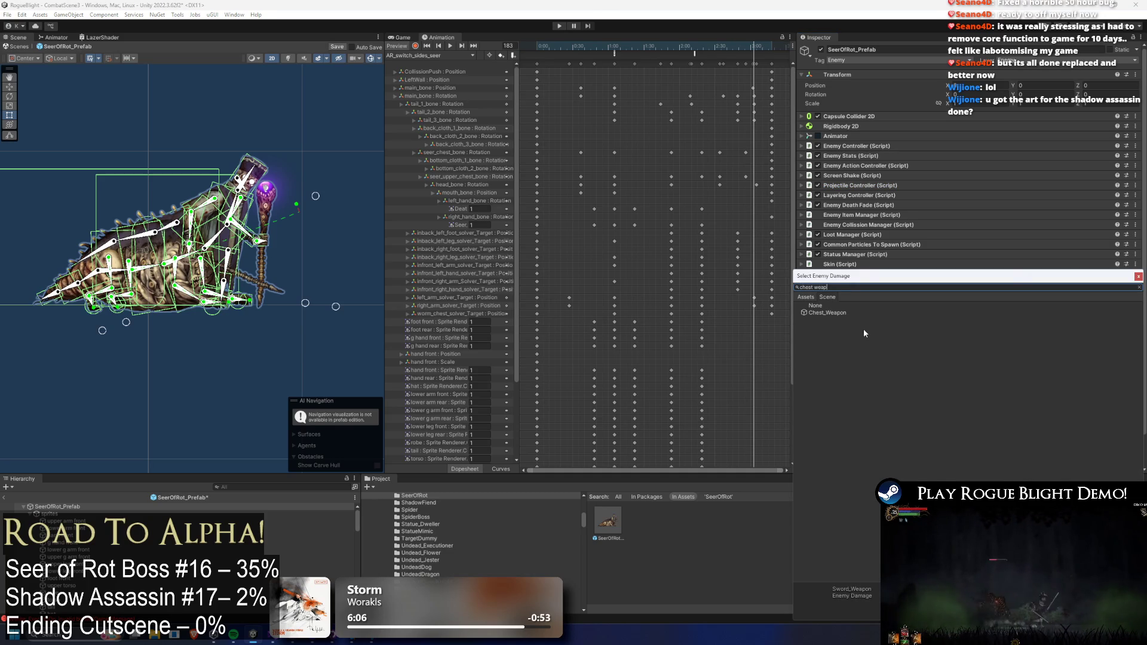
{"action": "double_click", "coordinate": [852, 313]}
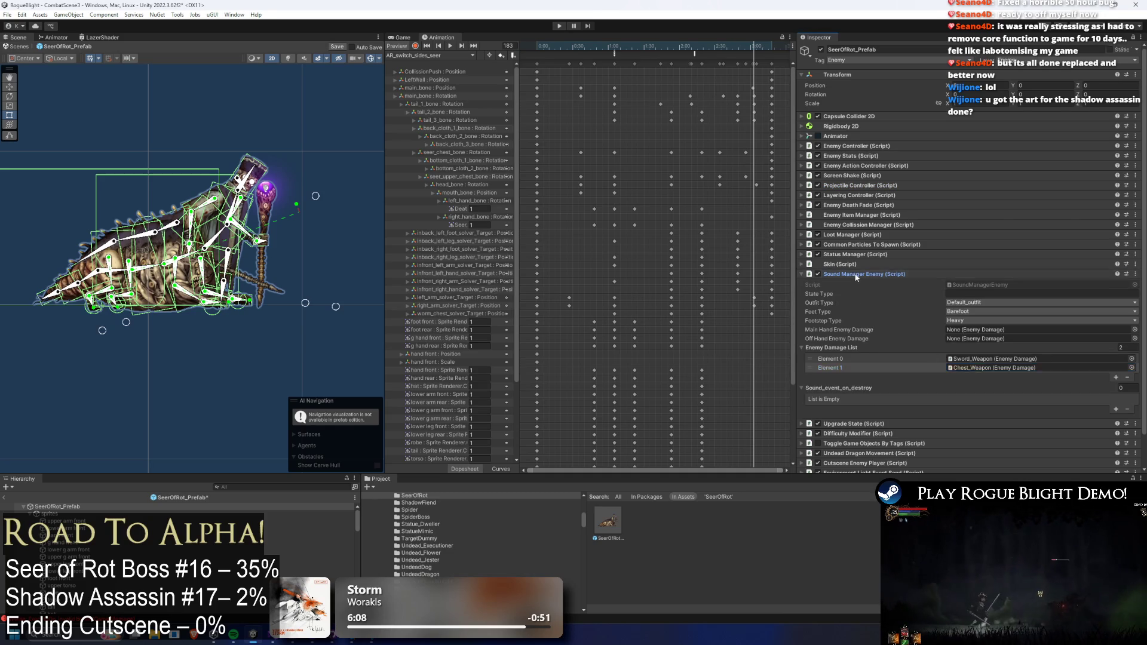
{"action": "left_click", "coordinate": [874, 274]}
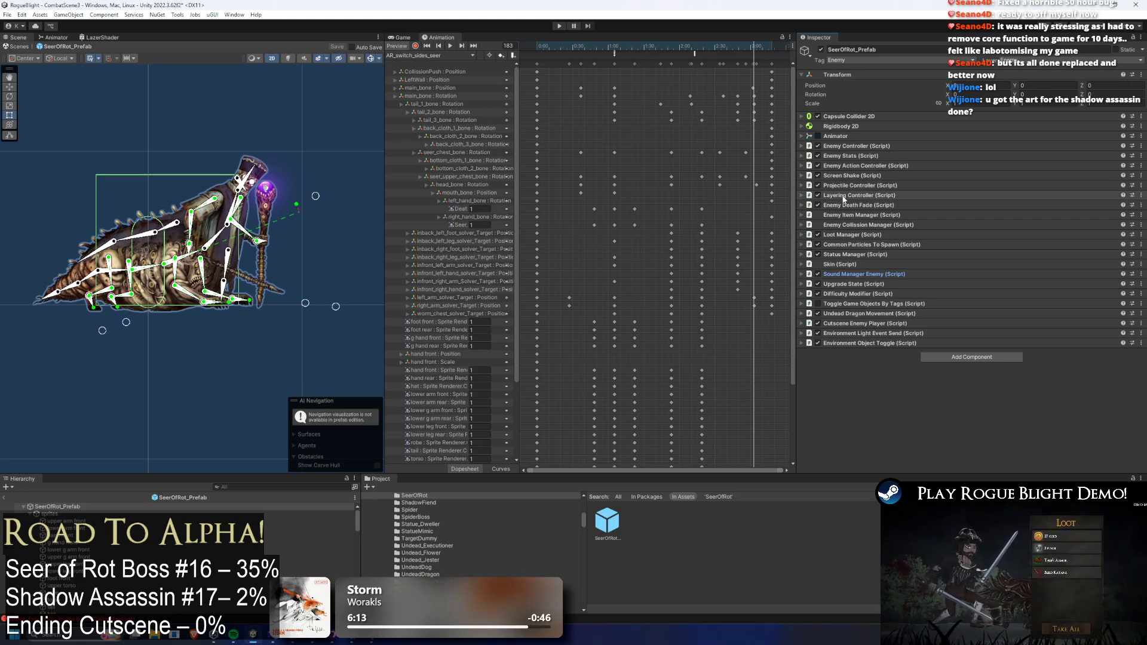
- Add Chest_Weapon as Element 1 of Enemy Collision Manager's Attack Objs
{"action": "left_click", "coordinate": [873, 245]}
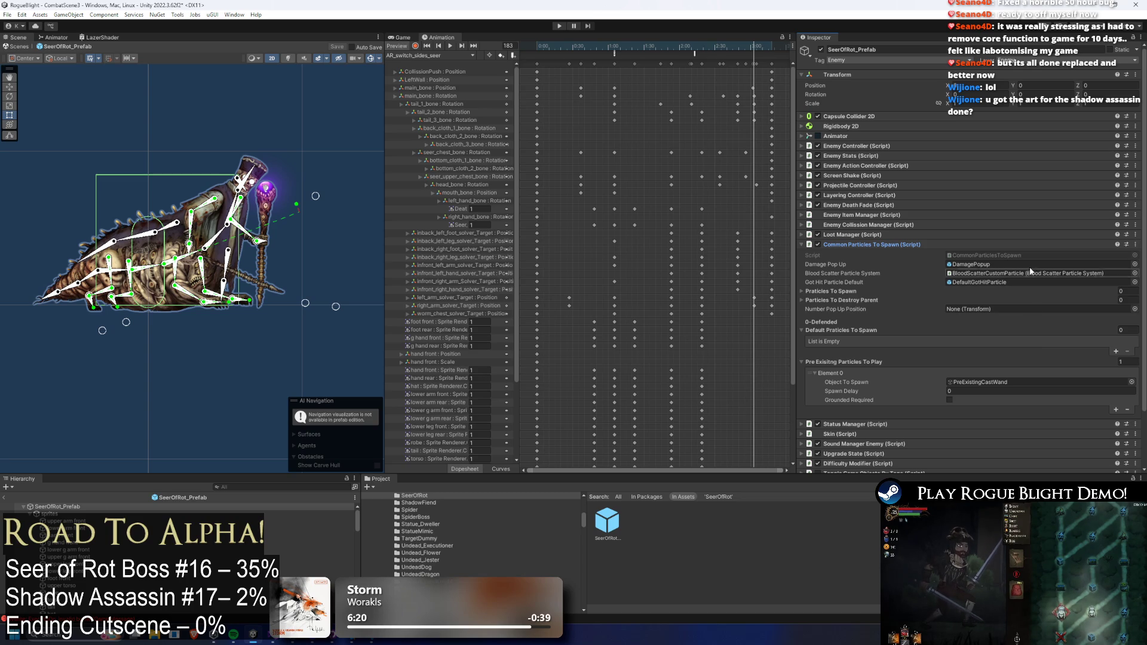
{"action": "left_click", "coordinate": [883, 225]}
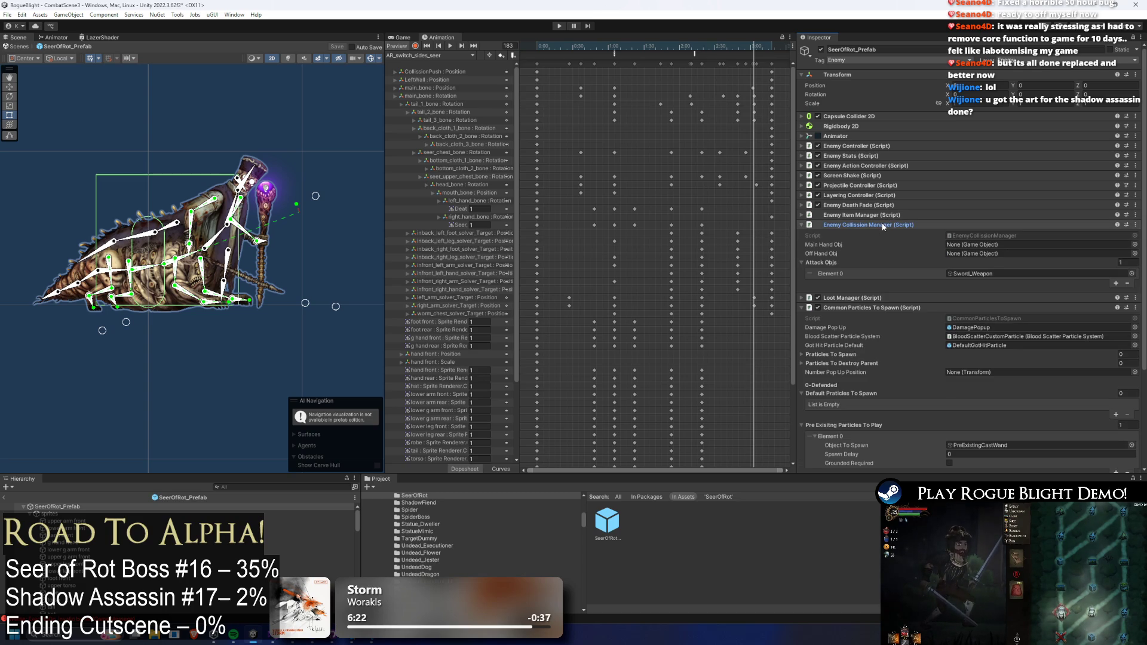
{"action": "left_click", "coordinate": [1117, 284]}
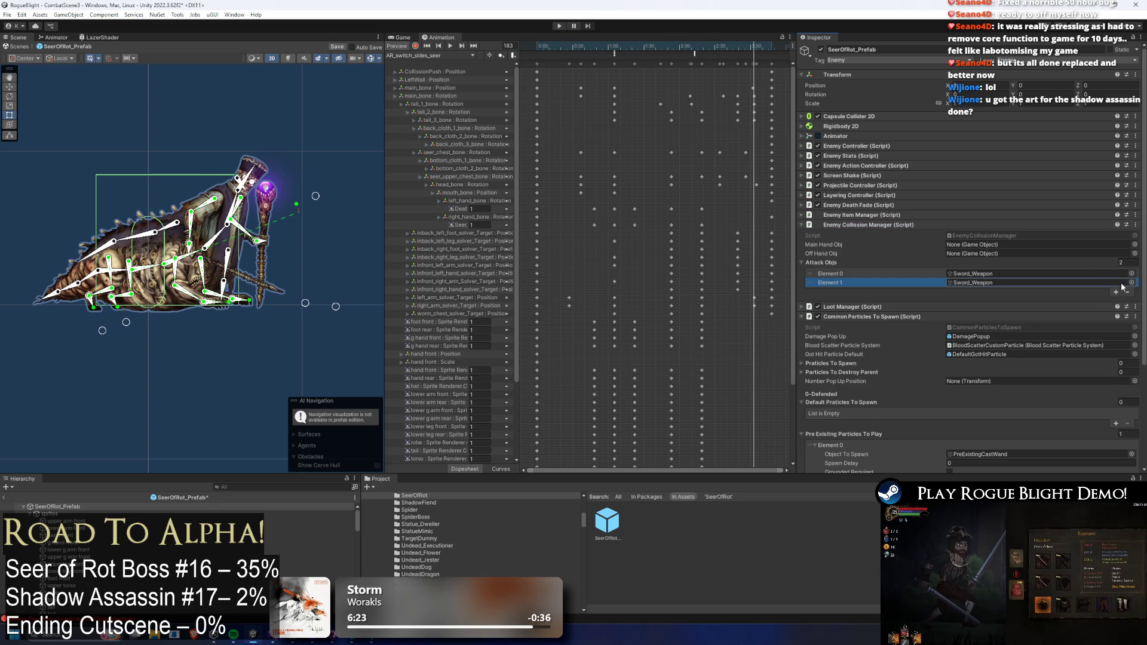
{"action": "left_click", "coordinate": [1131, 283]}
{"action": "double_click", "coordinate": [1135, 289]}
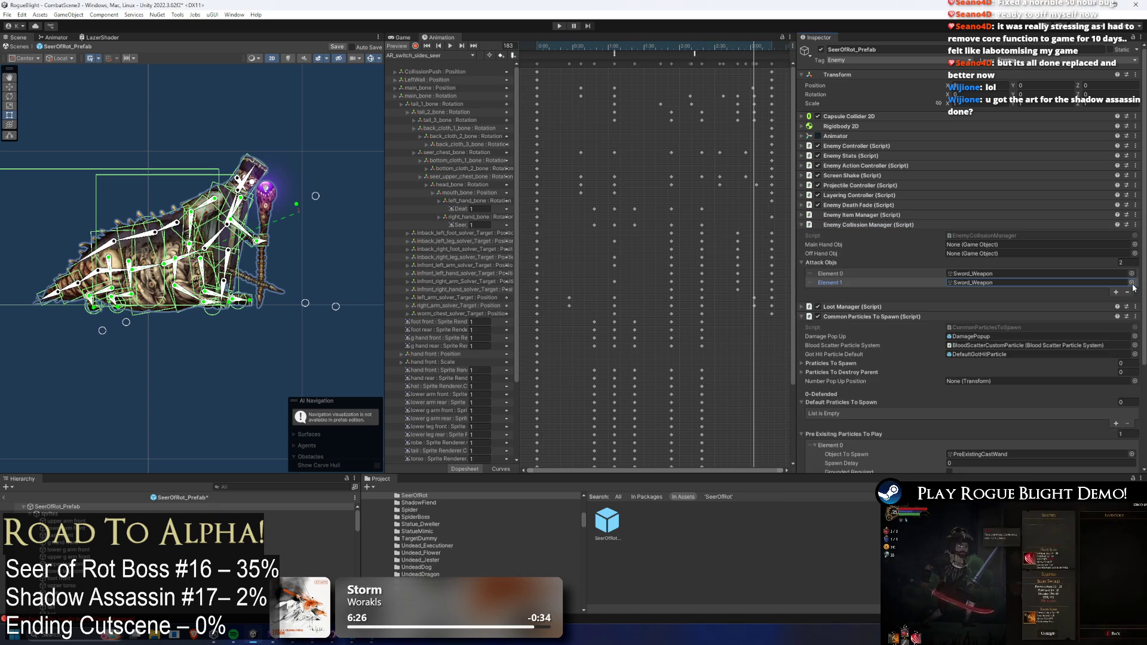
{"action": "left_click", "coordinate": [1131, 283]}
{"action": "type", "text": "chest weapon"}
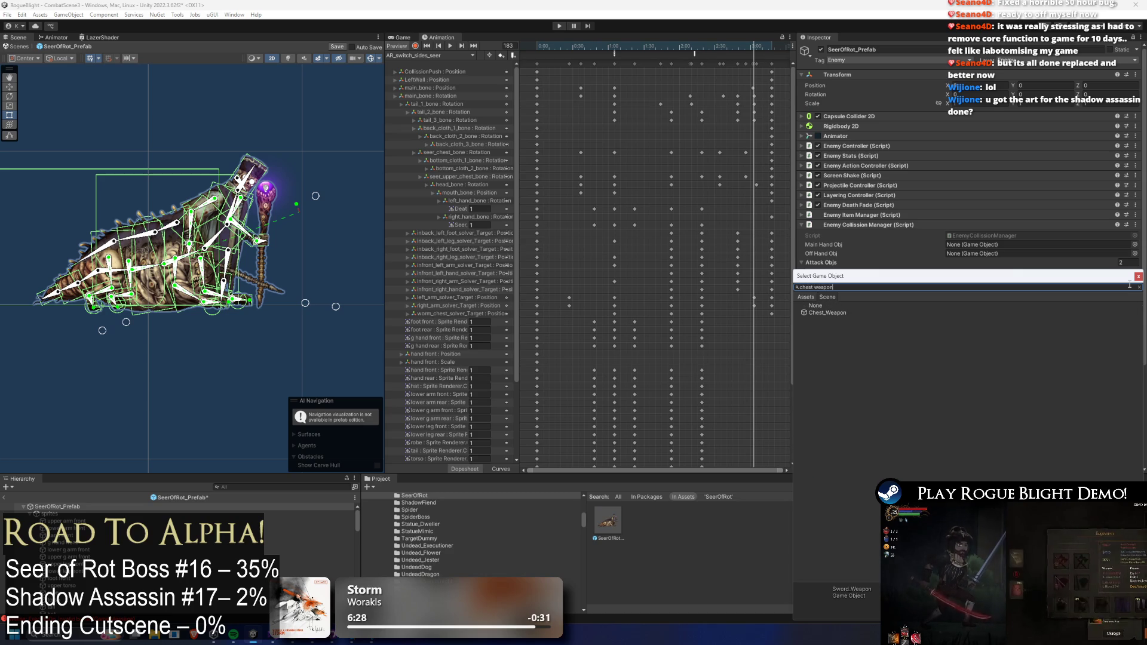
{"action": "left_click", "coordinate": [827, 314]}
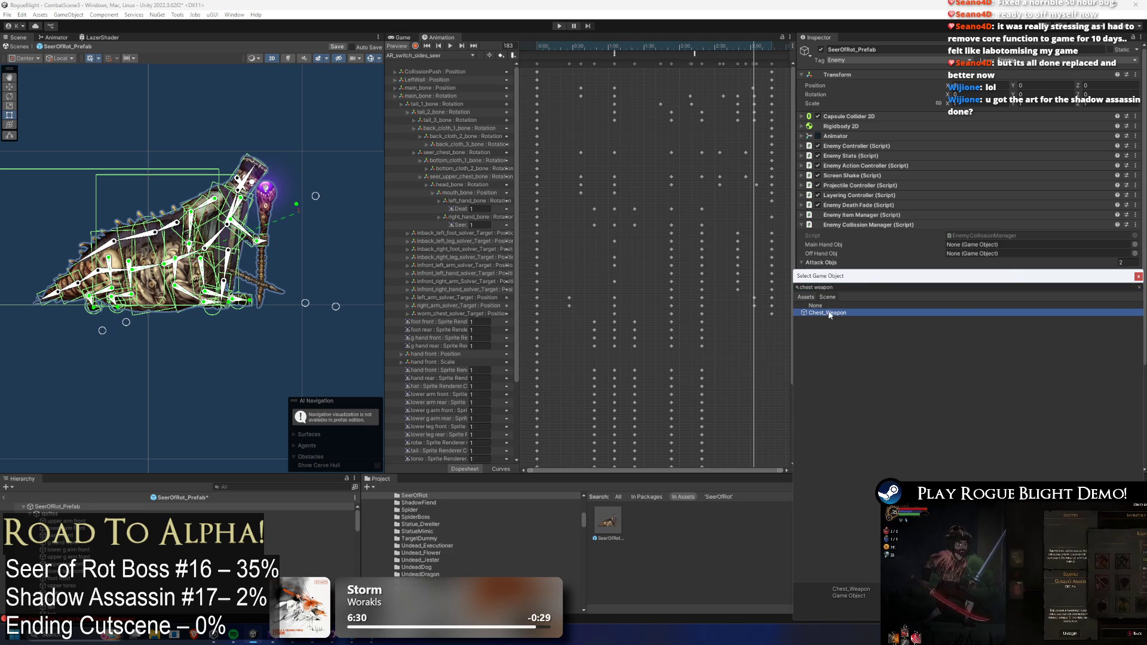
{"action": "double_click", "coordinate": [829, 313]}
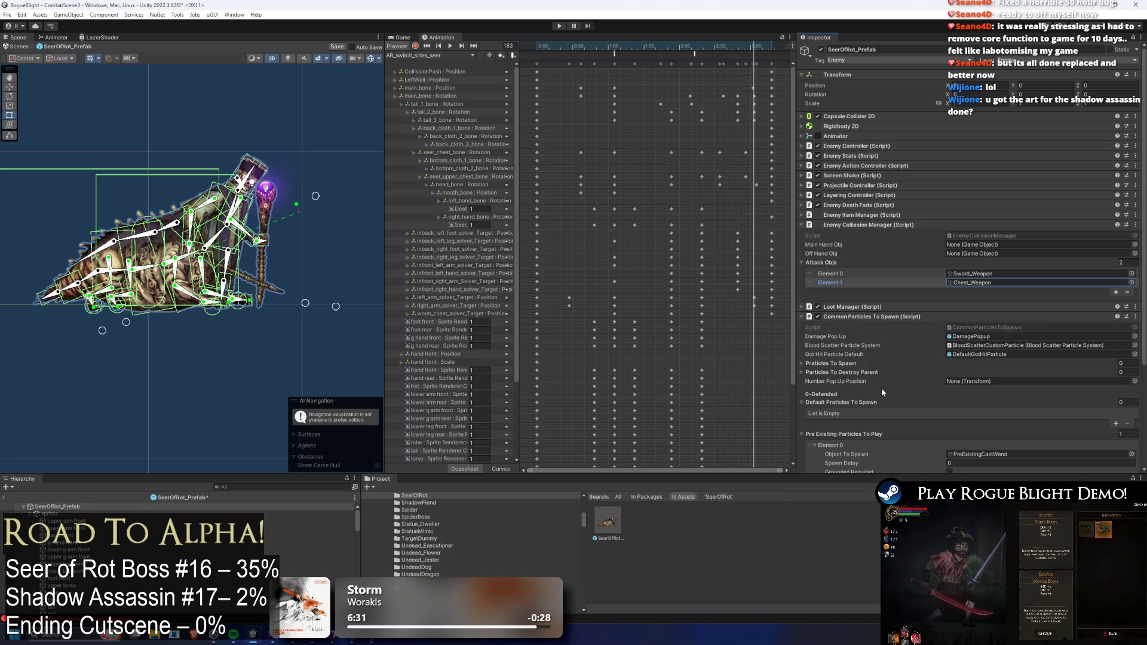
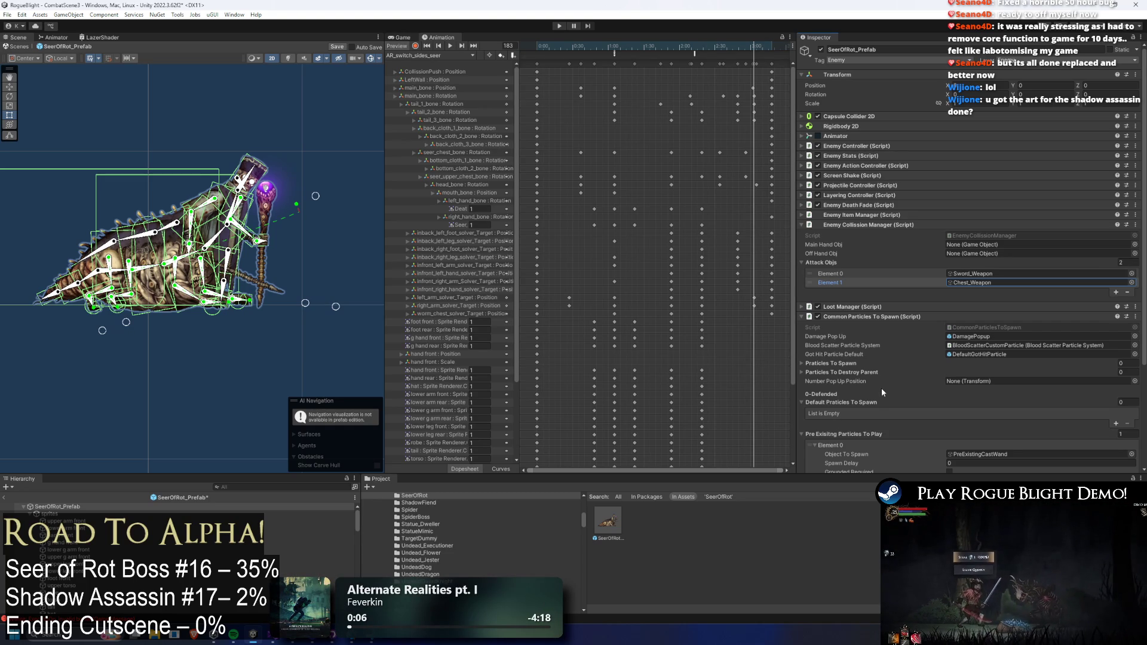
- Scrub to frame 104 and review the events stacked at 1:00, including ChangeSides and StopGravity
{"action": "left_click_drag", "start_coordinate": [623, 48], "coordinate": [659, 48]}
{"action": "right_click", "coordinate": [662, 58]}
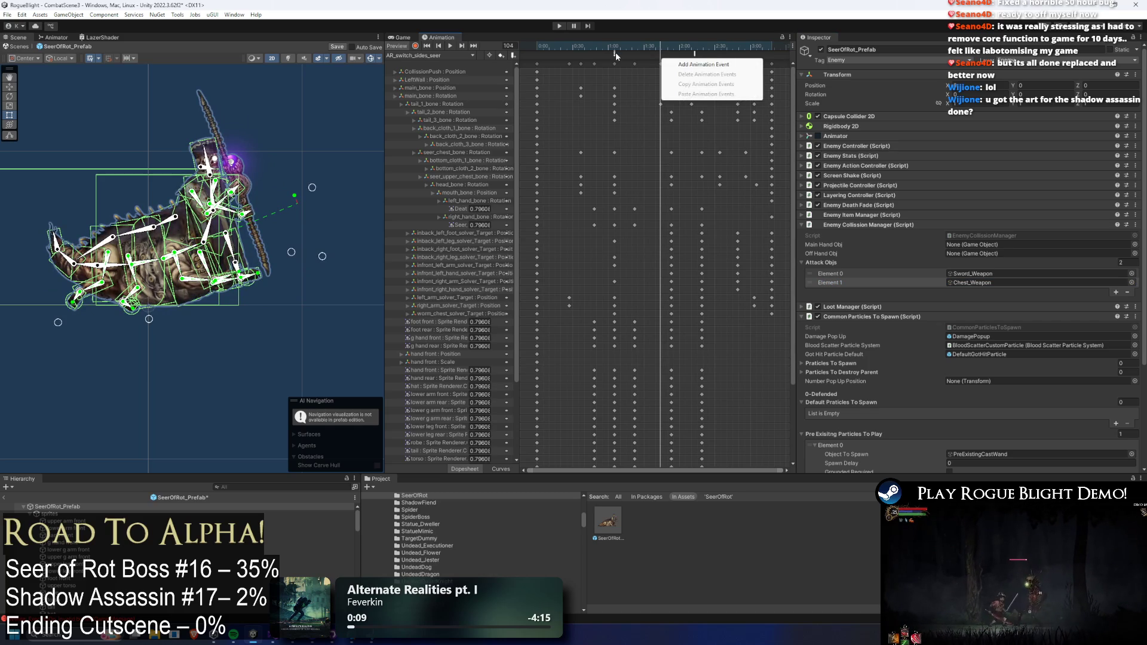
{"action": "left_click", "coordinate": [615, 54]}
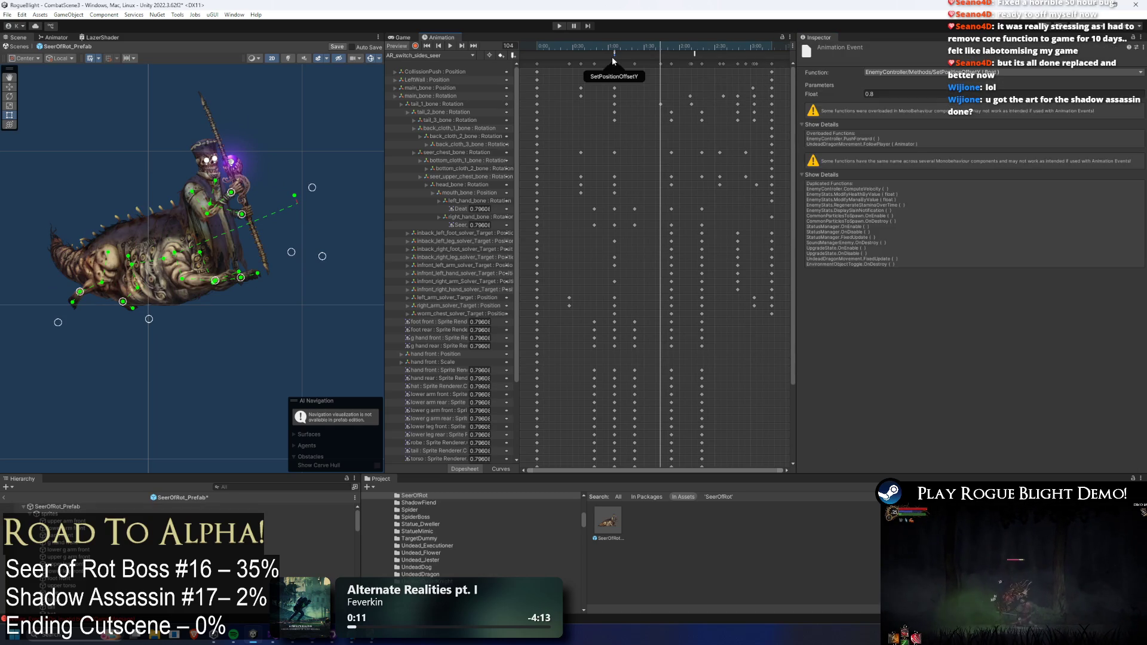
{"action": "left_click", "coordinate": [613, 53]}
{"action": "left_click", "coordinate": [614, 53]}
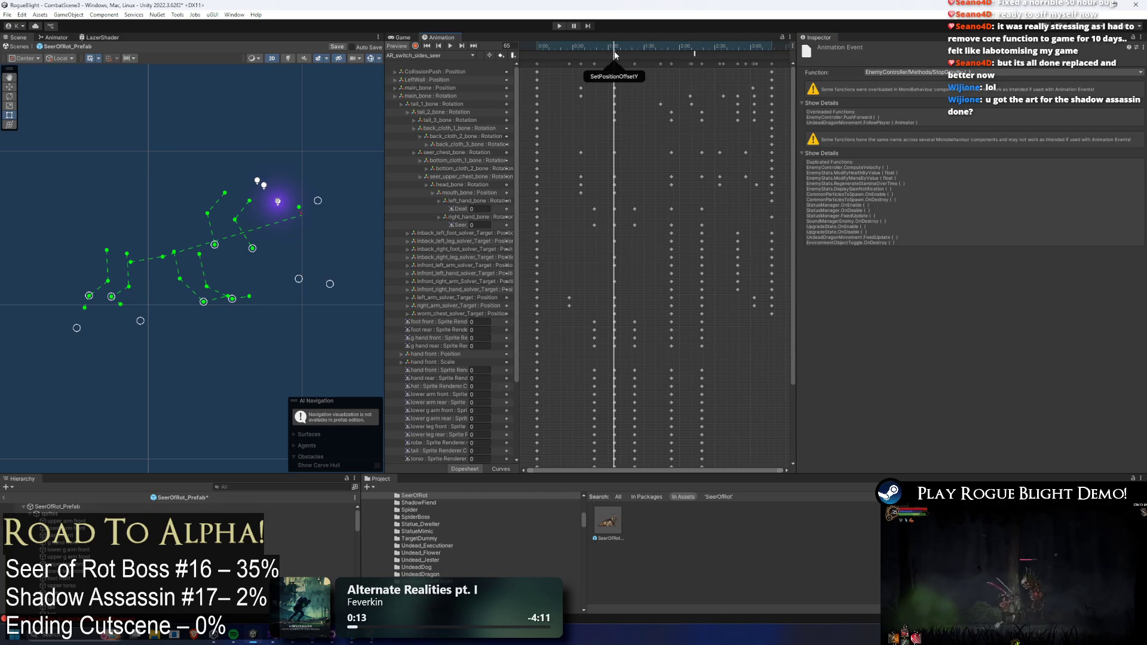
{"action": "left_click", "coordinate": [616, 53]}
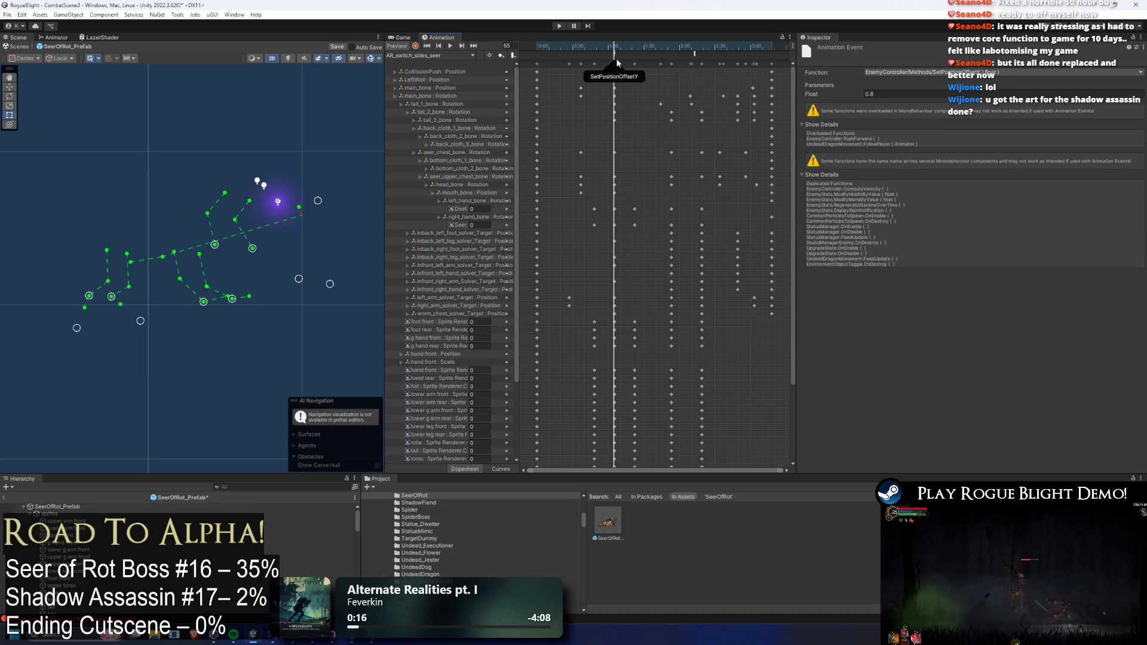
{"action": "left_click", "coordinate": [615, 55]}
{"action": "left_click", "coordinate": [615, 55]}
- Make the unassigned event at frame 112 call EnemyCollisionManager's EnableAttackCollision (int)
{"action": "left_click_drag", "start_coordinate": [631, 50], "coordinate": [671, 49]}
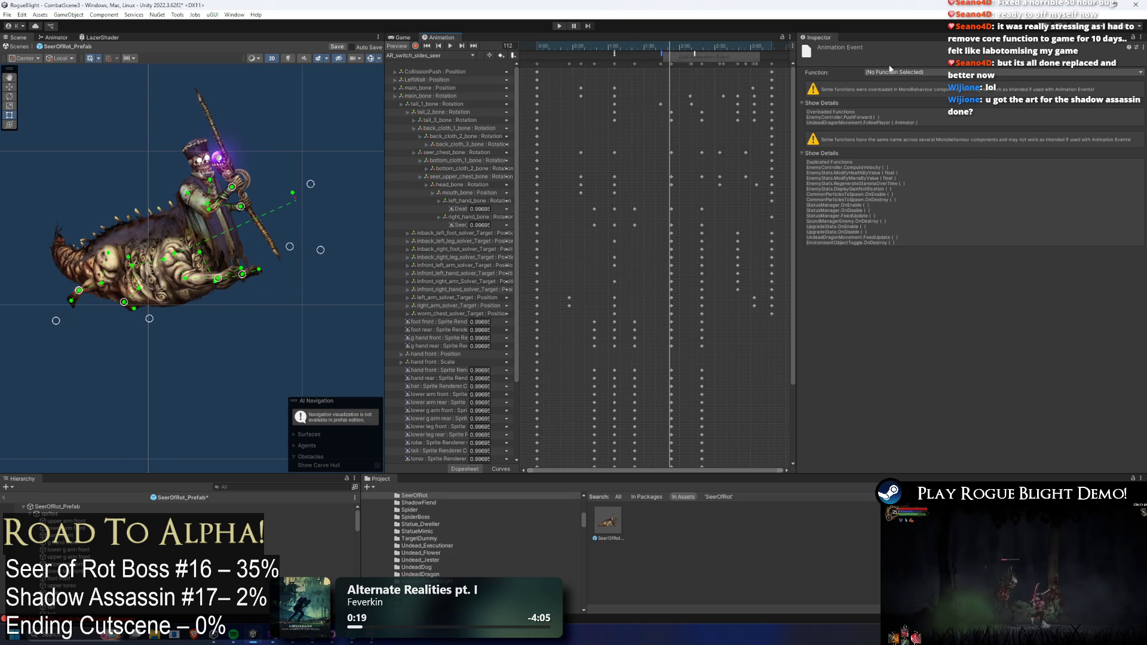
{"action": "left_click", "coordinate": [907, 72]}
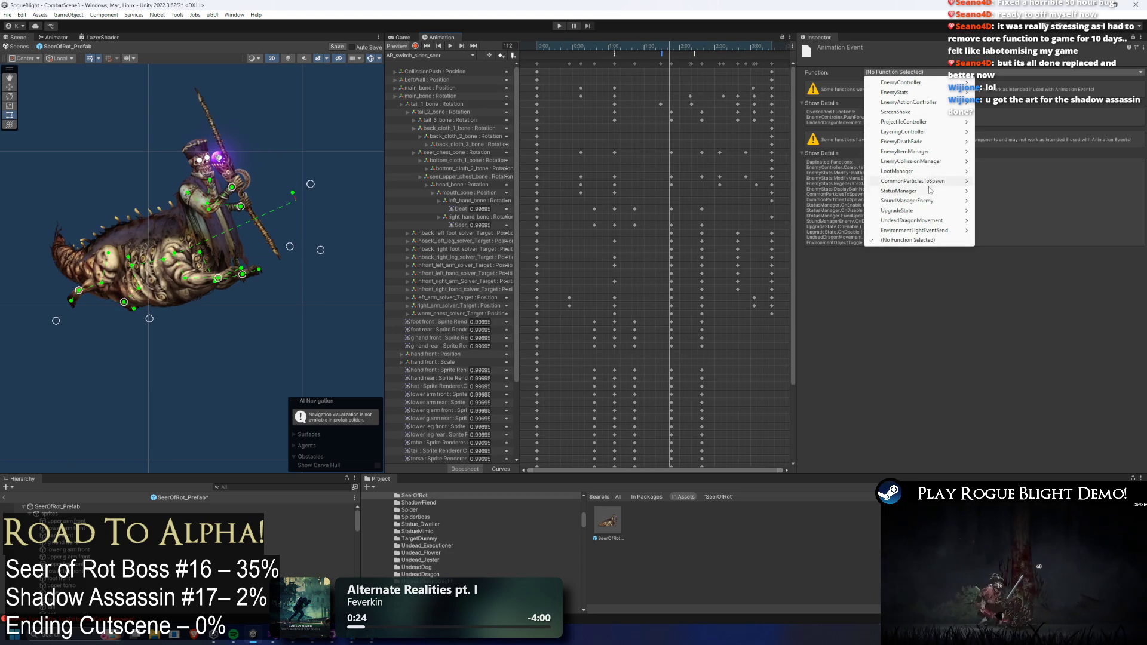
{"action": "mouse_move", "coordinate": [930, 203]}
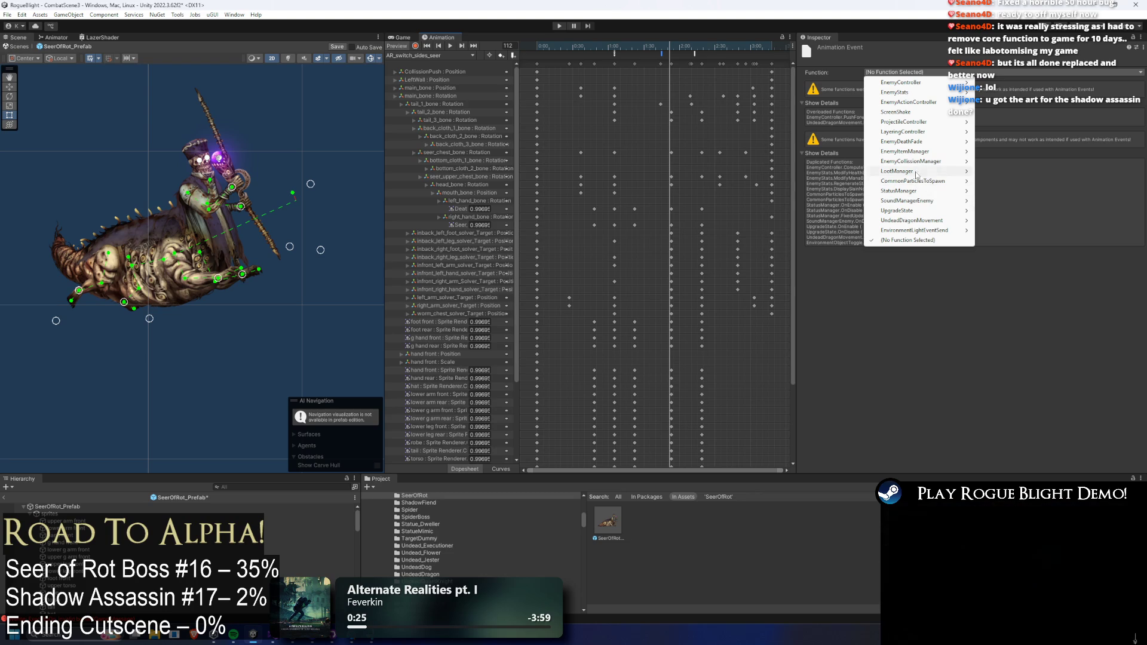
{"action": "mouse_move", "coordinate": [950, 162]}
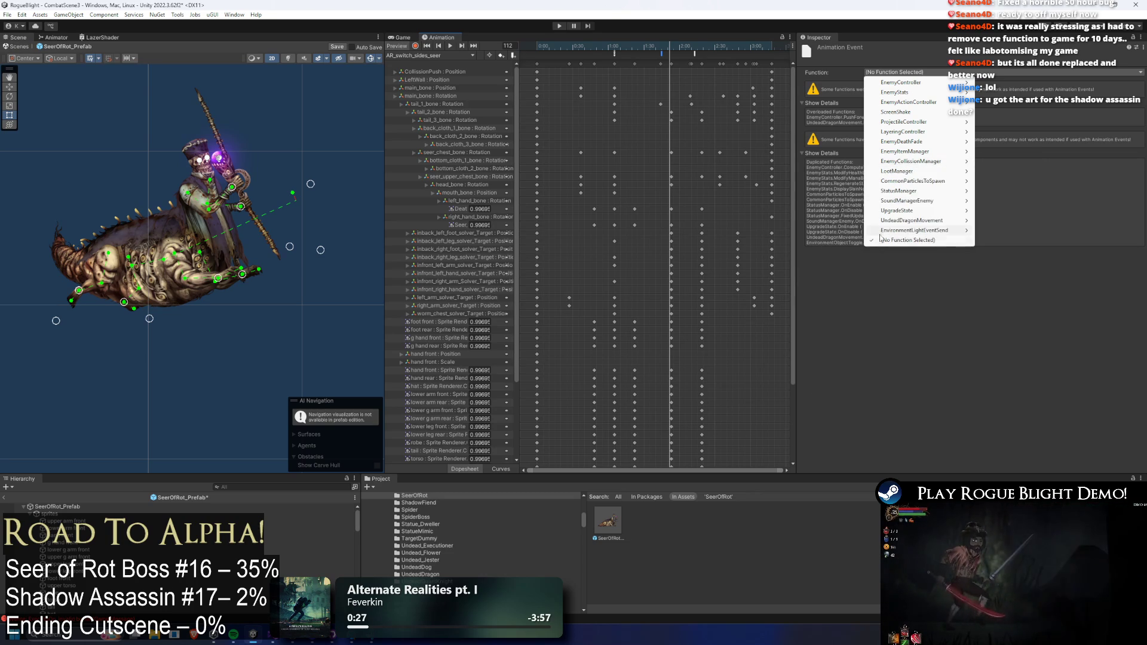
{"action": "mouse_move", "coordinate": [1010, 172]}
{"action": "left_click", "coordinate": [893, 220]}
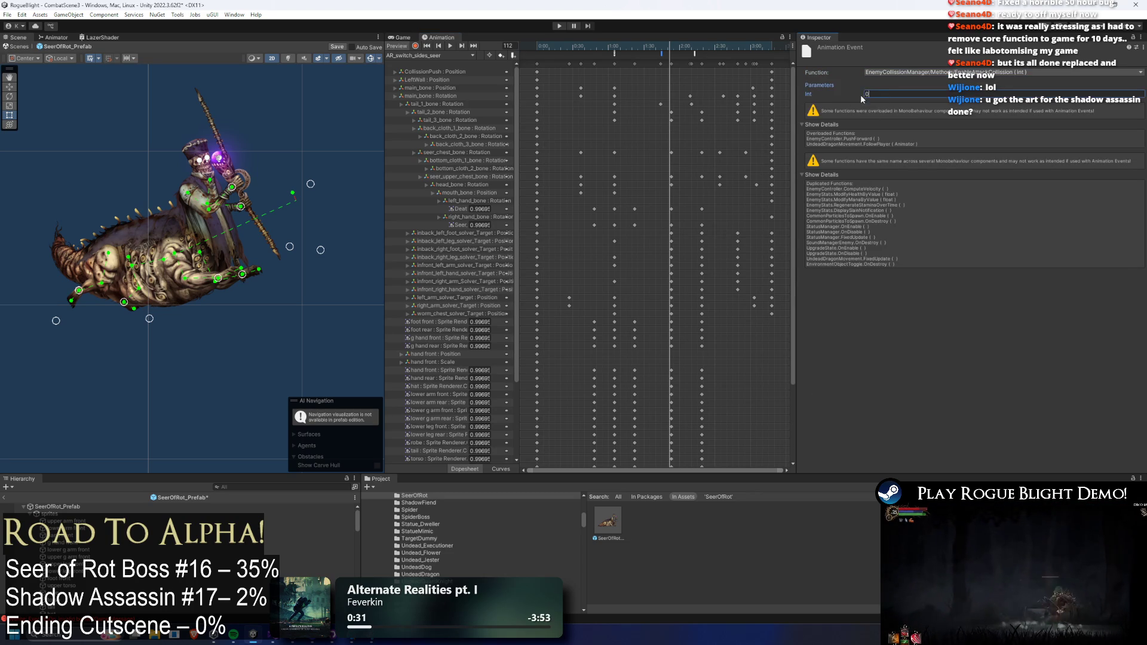
- Switch the event's function to DisableAttackCollision (int)
{"action": "left_click", "coordinate": [668, 47]}
{"action": "left_click", "coordinate": [908, 72]}
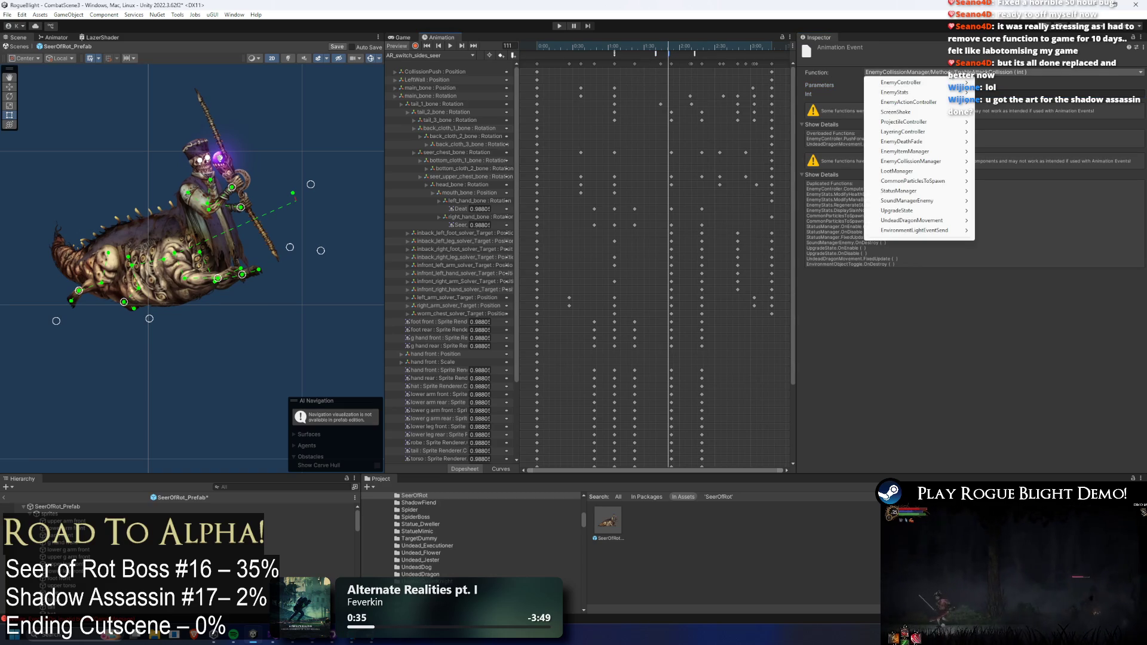
{"action": "mouse_move", "coordinate": [938, 162]}
{"action": "mouse_move", "coordinate": [1016, 171]}
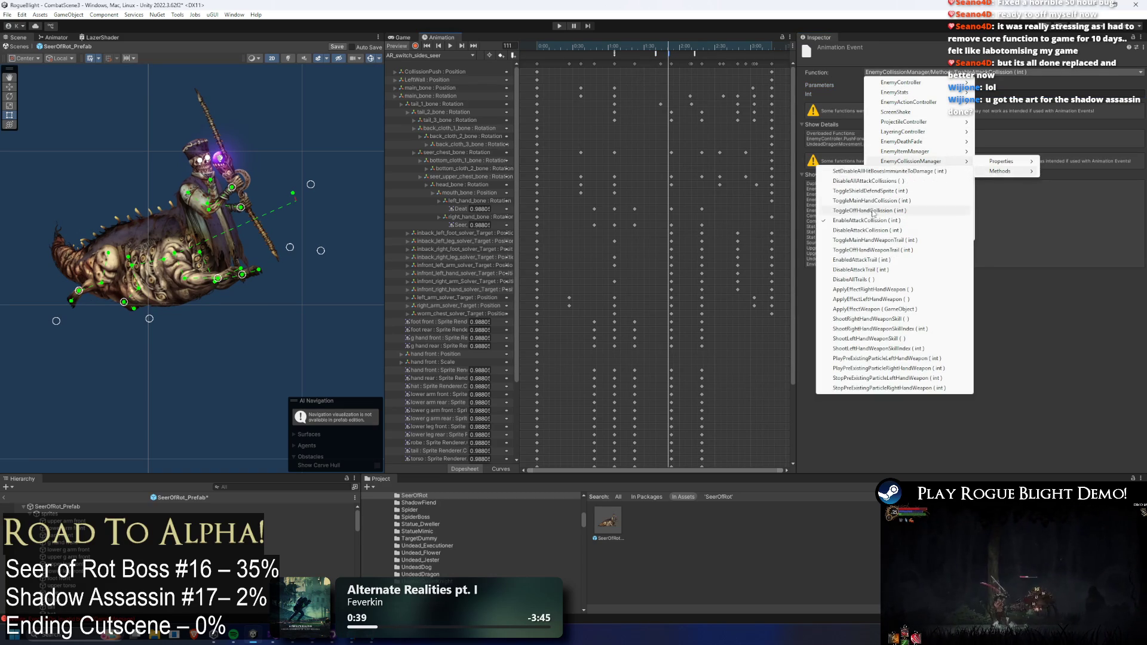
{"action": "left_click", "coordinate": [869, 231]}
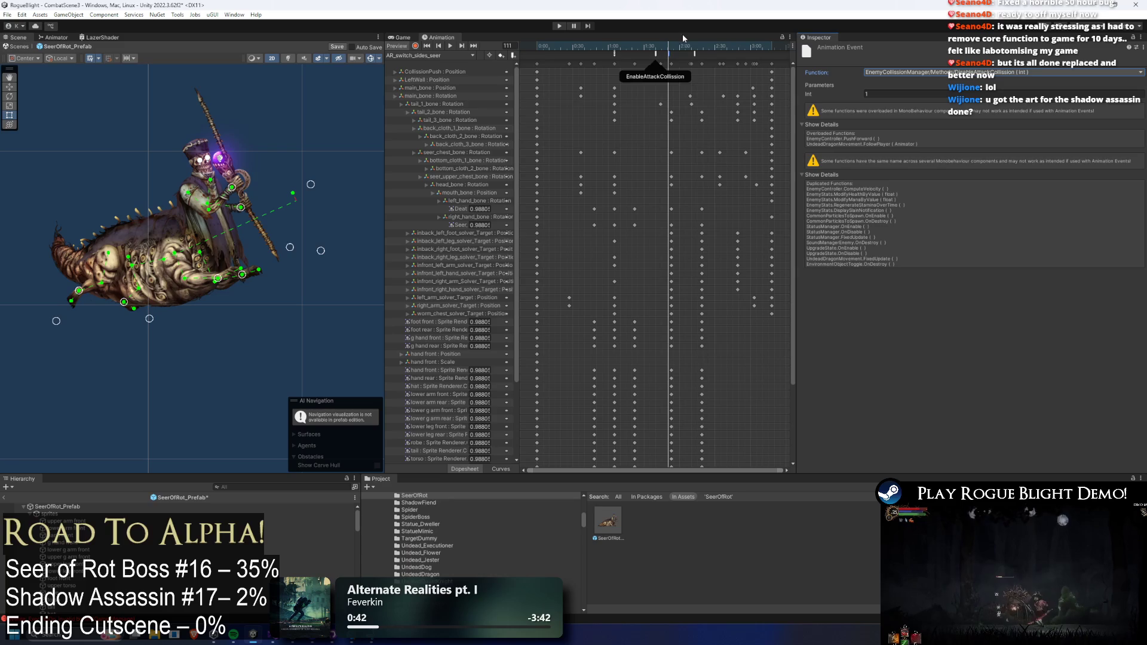
- Move the EnableAttackCollision event later, around frame 134, check poses through frame 169, then enter Play mode
{"action": "left_click", "coordinate": [696, 48]}
{"action": "left_click_drag", "start_coordinate": [656, 53], "coordinate": [689, 53]}
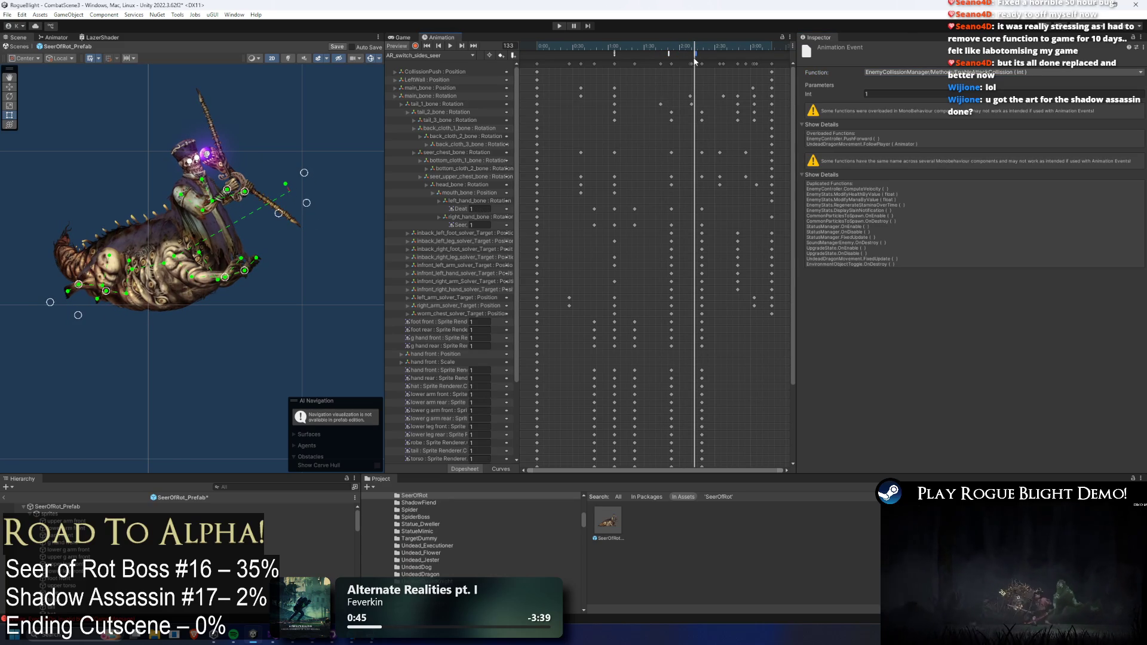
{"action": "left_click", "coordinate": [697, 48]}
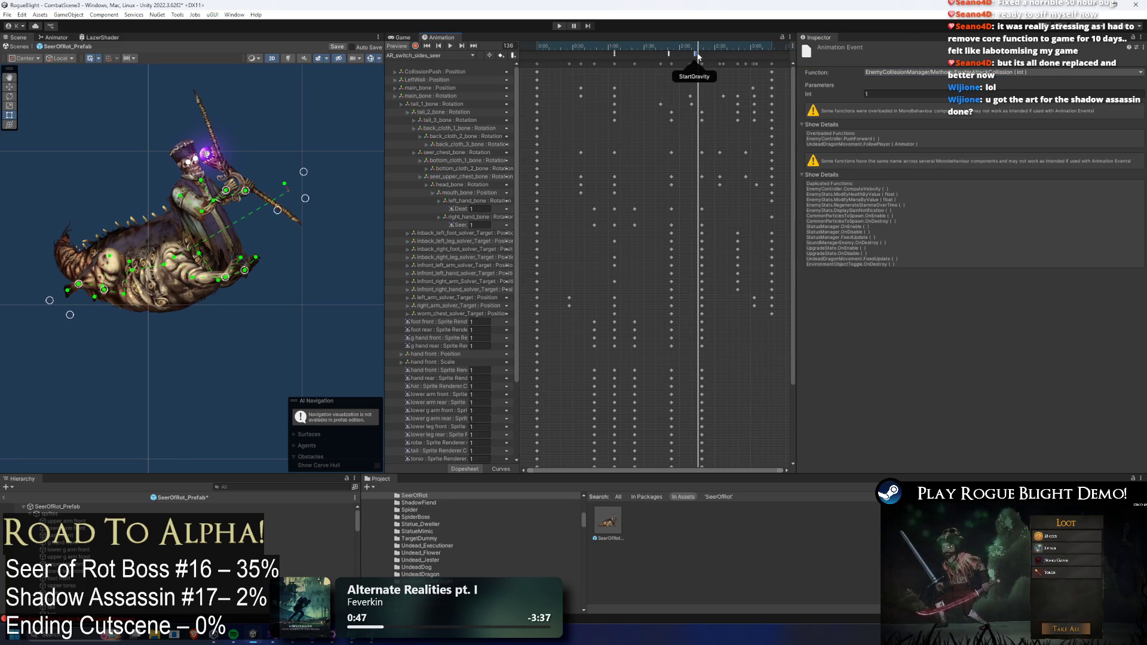
{"action": "mouse_move", "coordinate": [736, 48]}
{"action": "left_mouse_down"}
{"action": "mouse_move", "coordinate": [726, 48]}
{"action": "mouse_move", "coordinate": [737, 49]}
{"action": "left_mouse_up"}
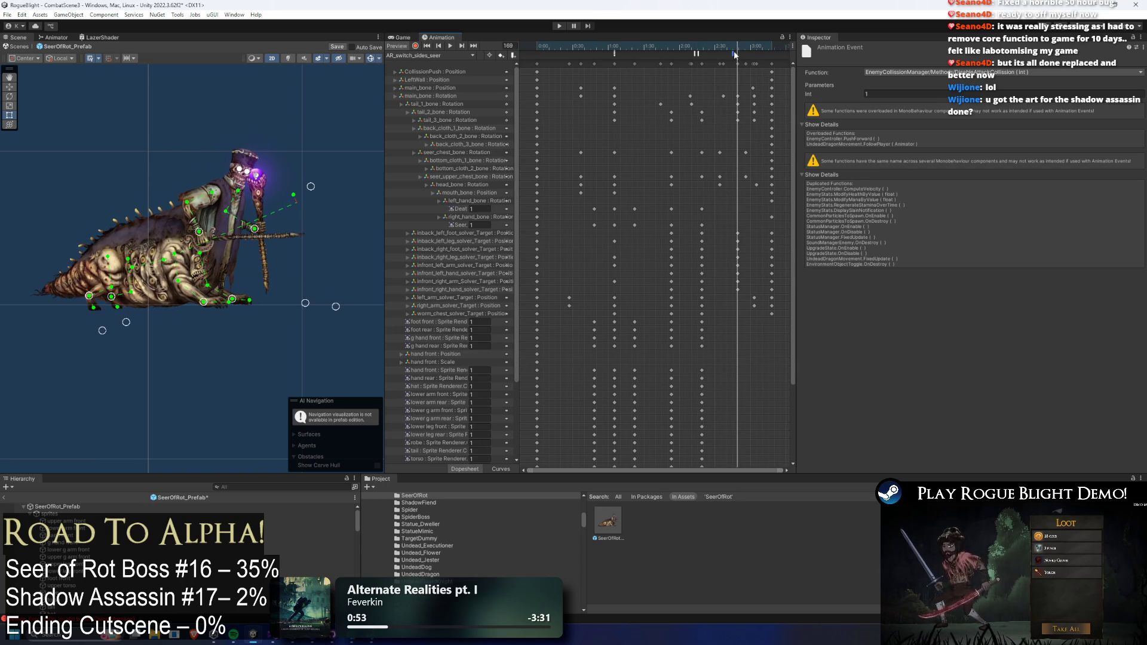
{"action": "left_click", "coordinate": [738, 49]}
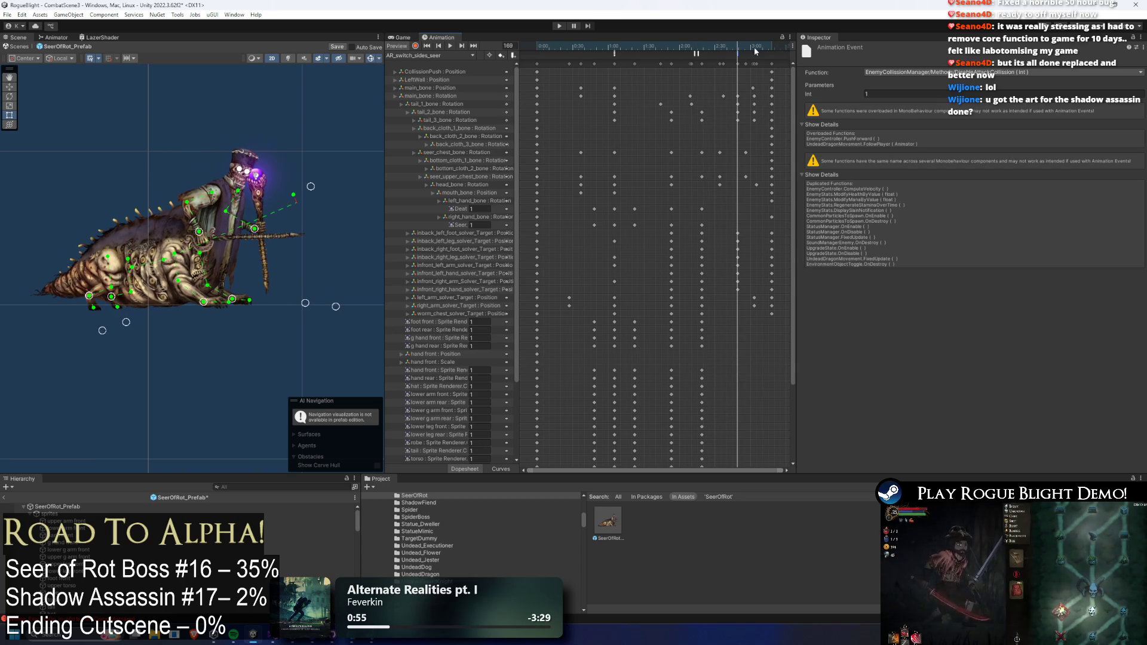
{"action": "left_click", "coordinate": [558, 26]}
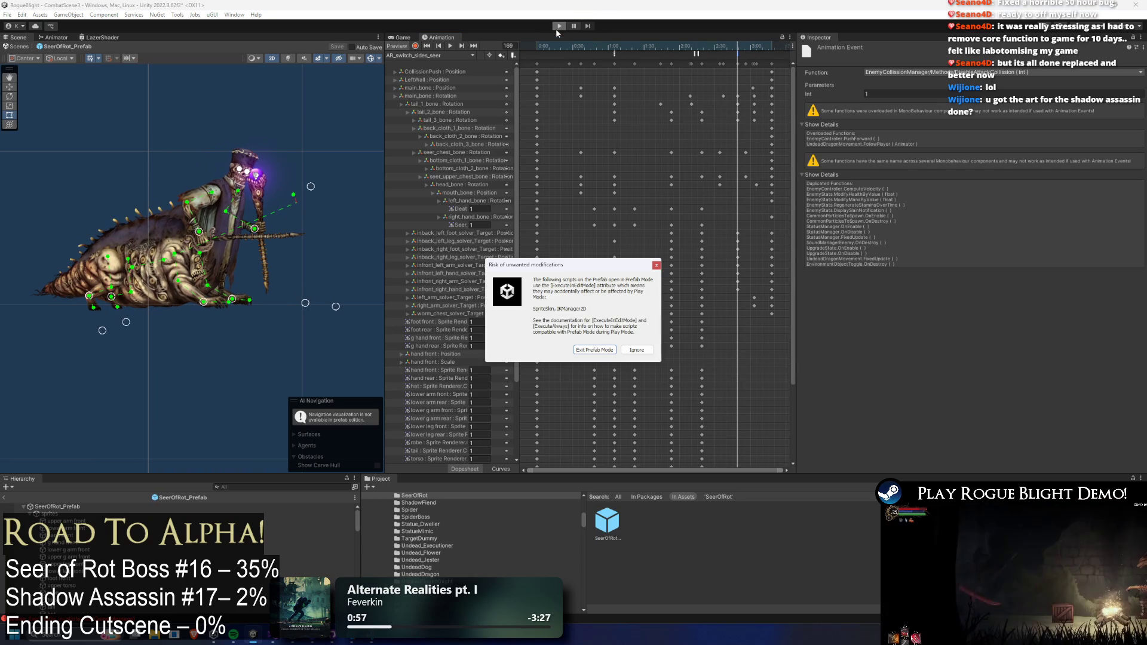
- Ignore the prefab-mode warning, fight the Seer of Rot by attacking, running and jumping, then stop play
{"action": "key", "text": "Return"}
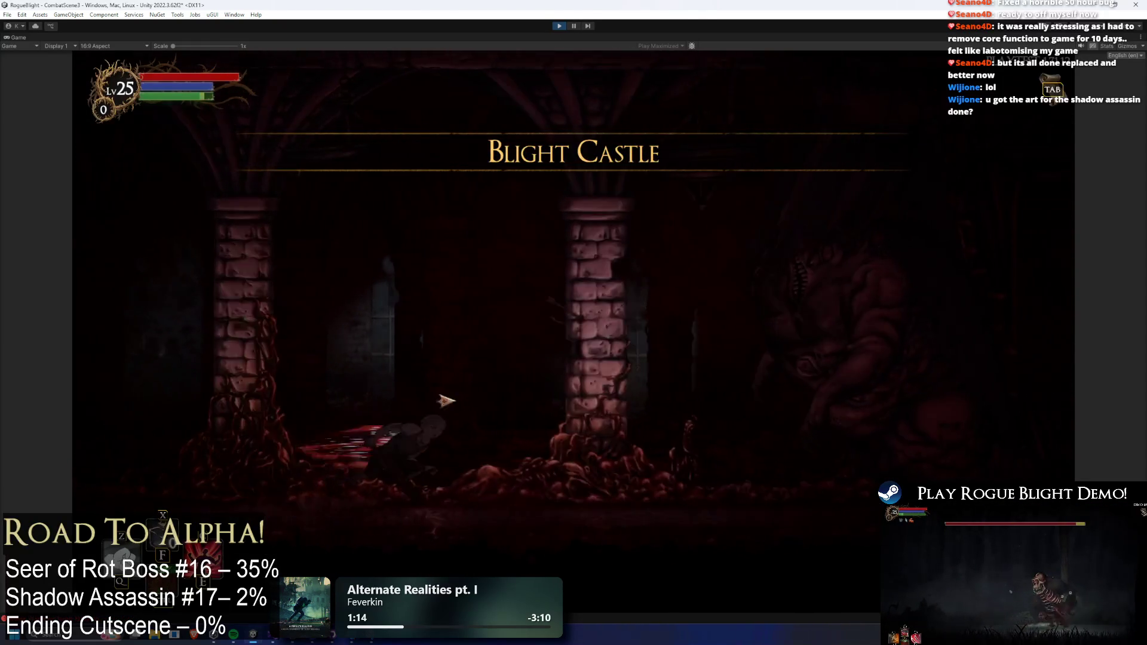
{"action": "left_click", "coordinate": [735, 514]}
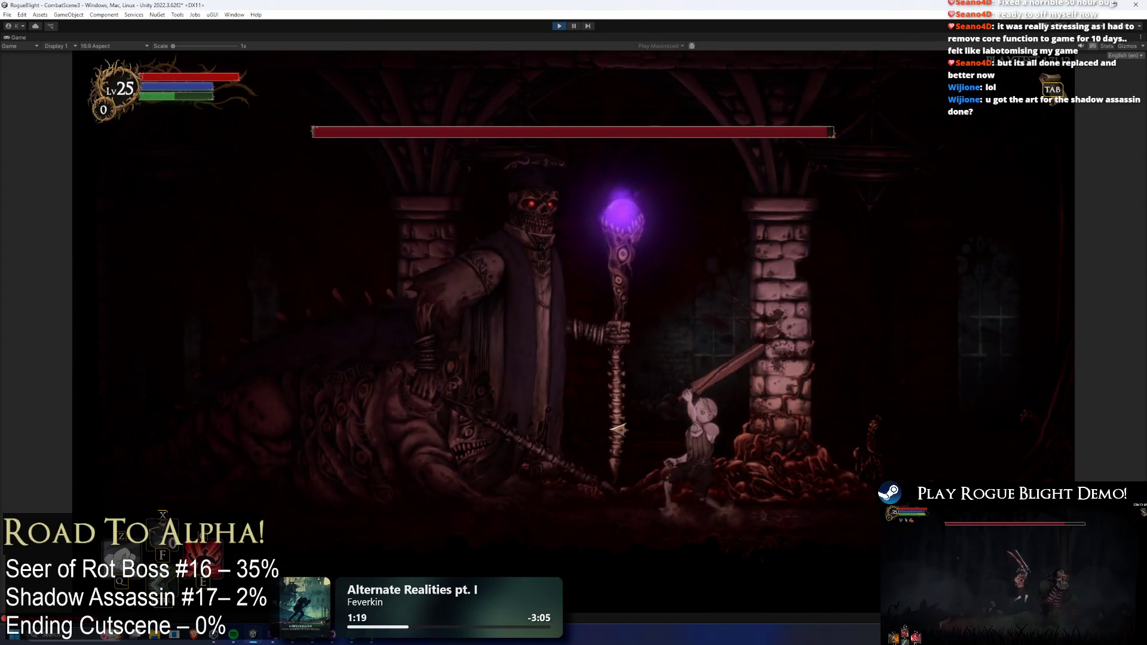
{"action": "left_click", "coordinate": [646, 422]}
{"action": "key", "text": "d"}
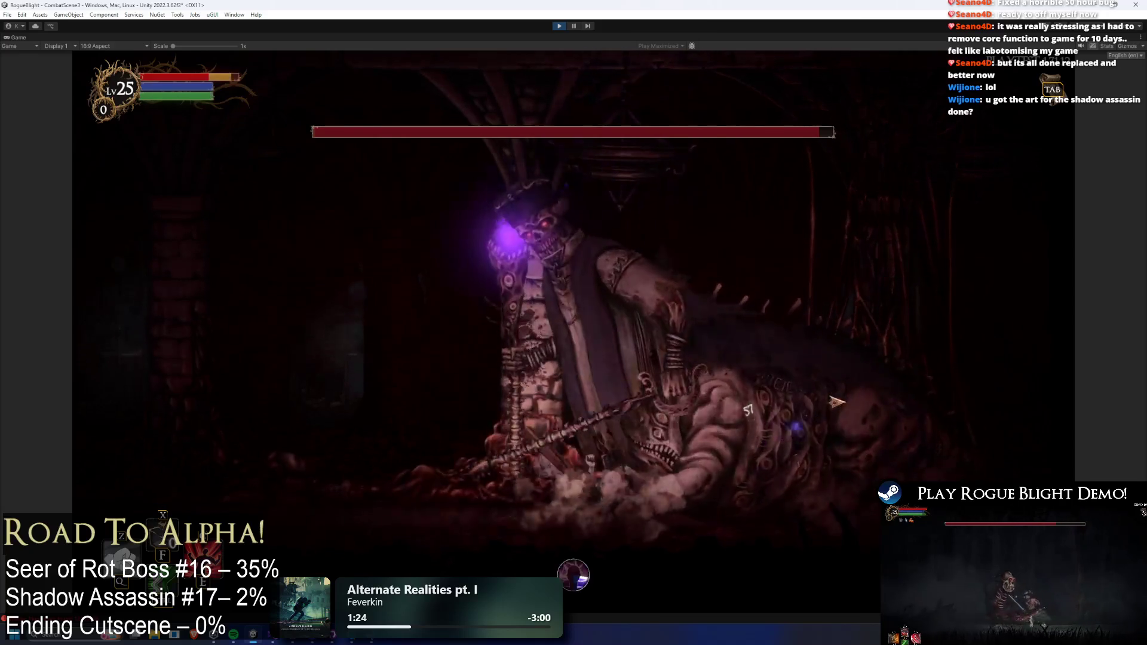
{"action": "left_click", "coordinate": [838, 403]}
{"action": "key", "text": "a"}
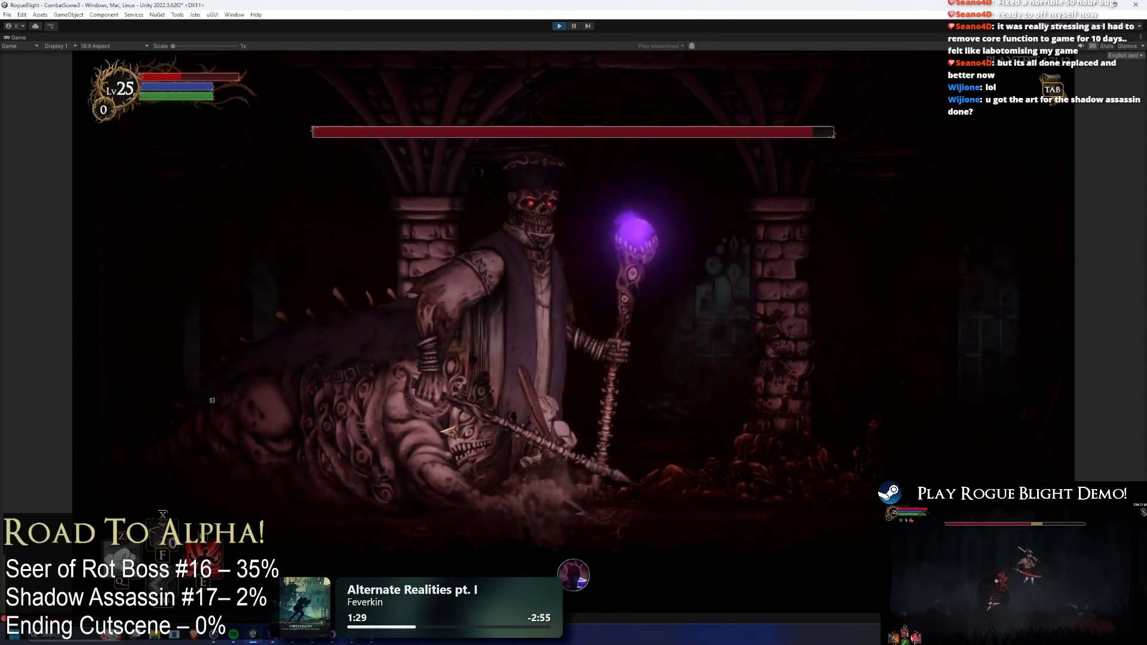
{"action": "key", "text": "d"}
{"action": "key", "text": "space"}
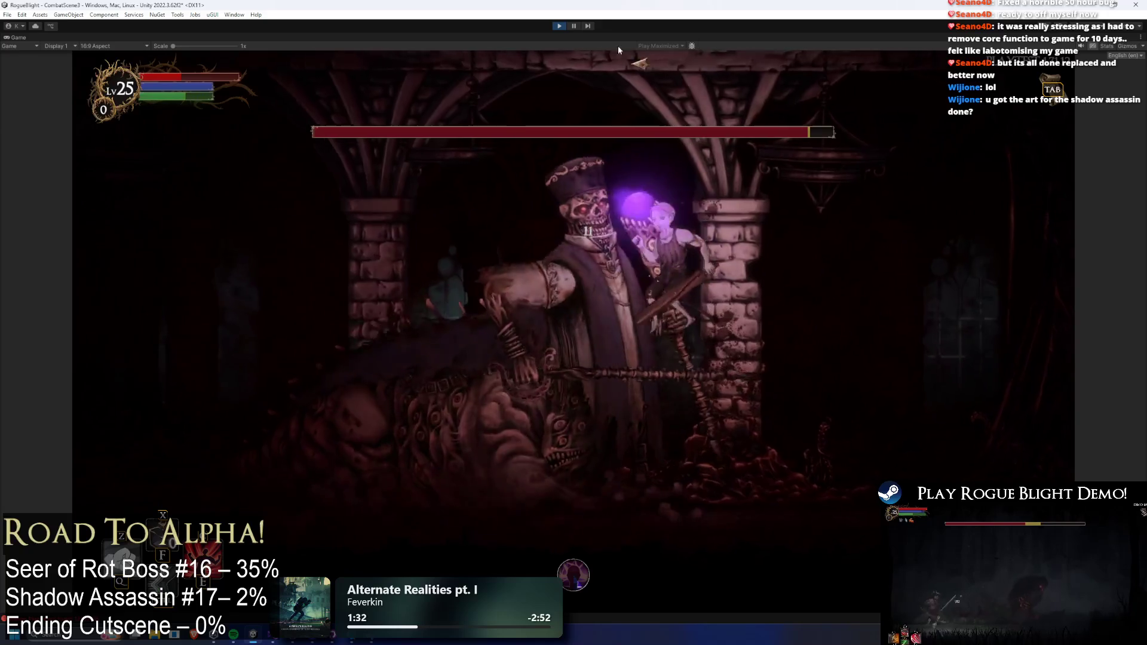
{"action": "key", "text": "ctrl+p"}
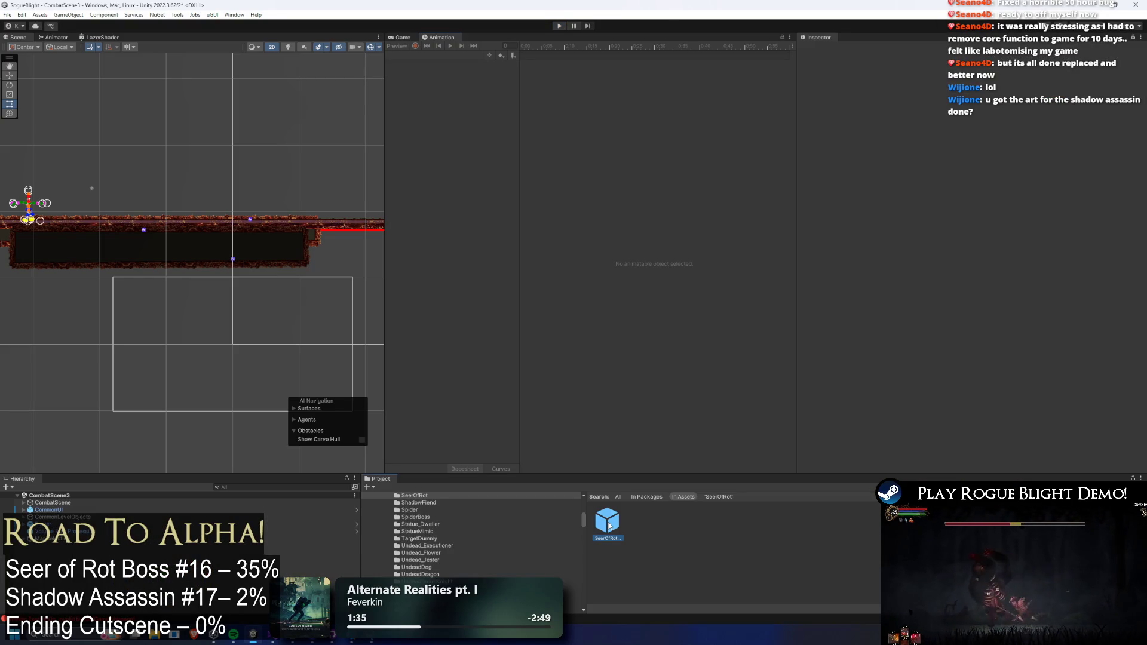
- Open the SeerOfRot prefab and expand Sword_Weapon's Apply Status Effects List
{"action": "double_click", "coordinate": [608, 525]}
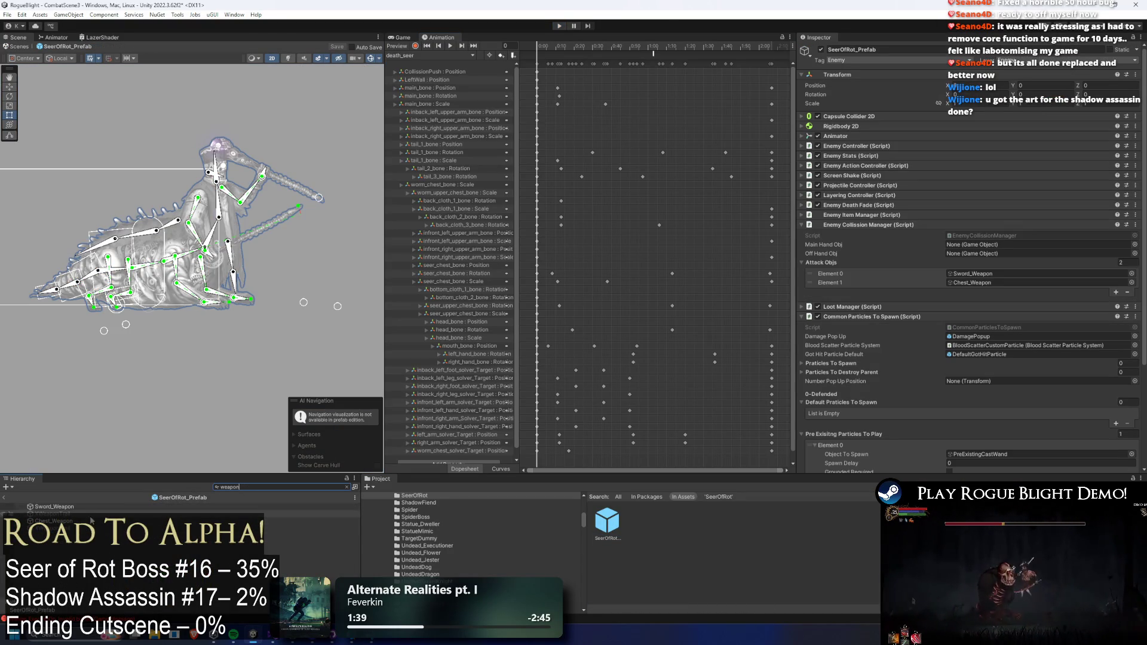
{"action": "left_click", "coordinate": [54, 507]}
{"action": "scroll", "coordinate": [953, 249], "scroll_direction": "down", "scroll_amount": 3}
{"action": "left_click", "coordinate": [857, 246]}
- Delete the Shock status effect from Chest_Weapon's Enemy Damage and save the prefab
{"action": "left_click", "coordinate": [54, 521]}
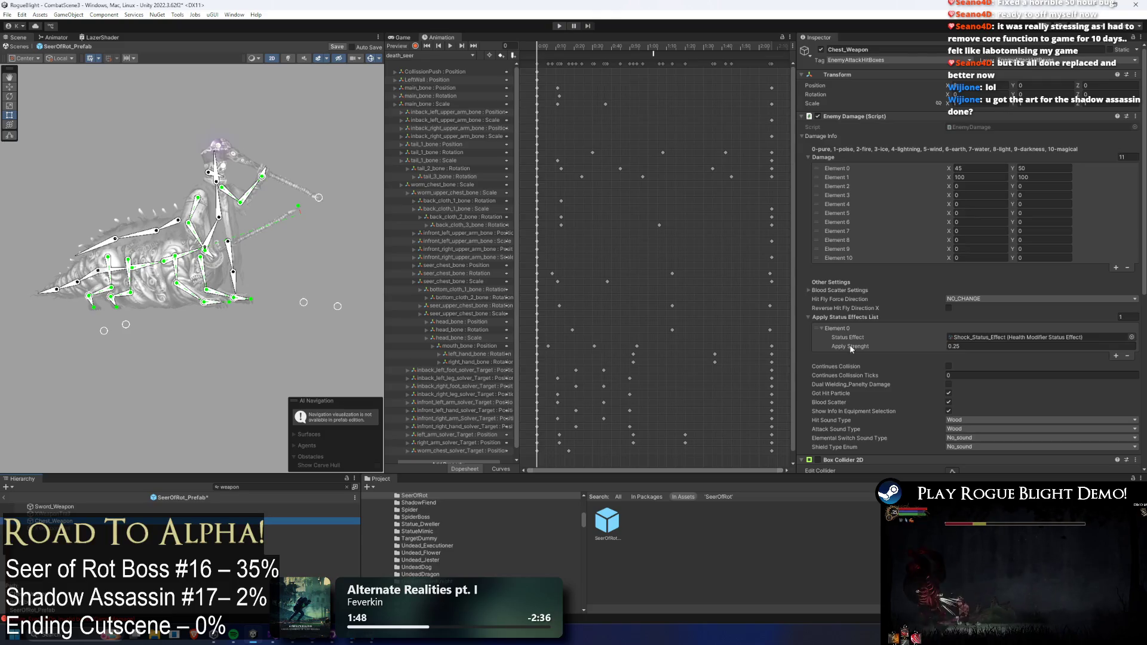
{"action": "left_click", "coordinate": [817, 329]}
{"action": "key", "text": "Delete"}
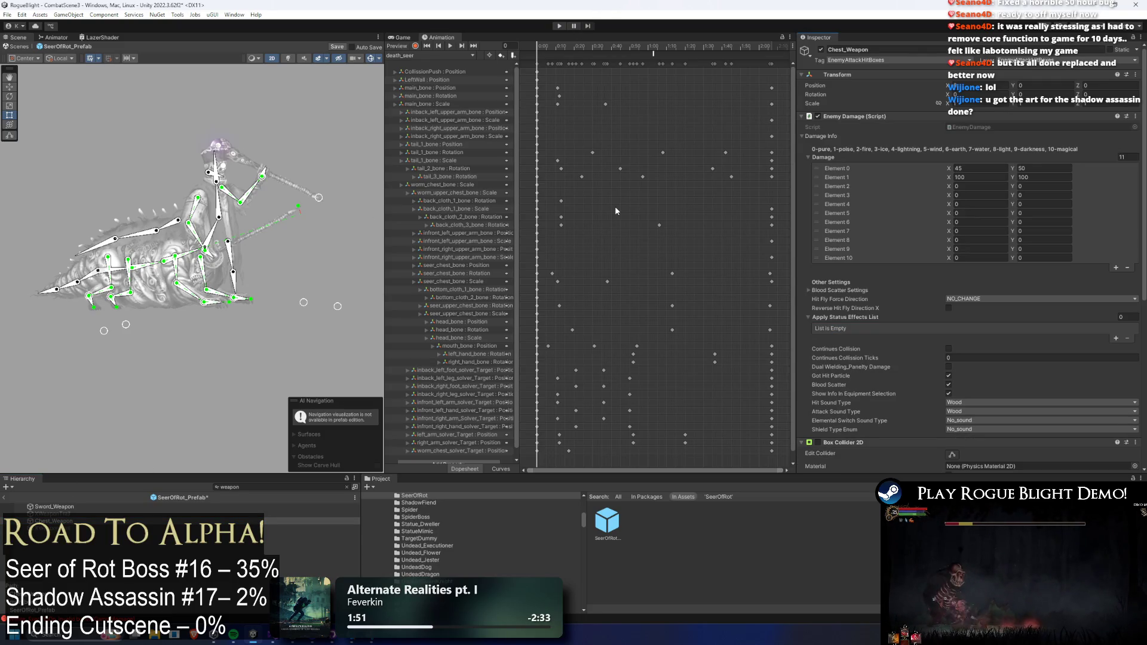
{"action": "key", "text": "ctrl+s"}
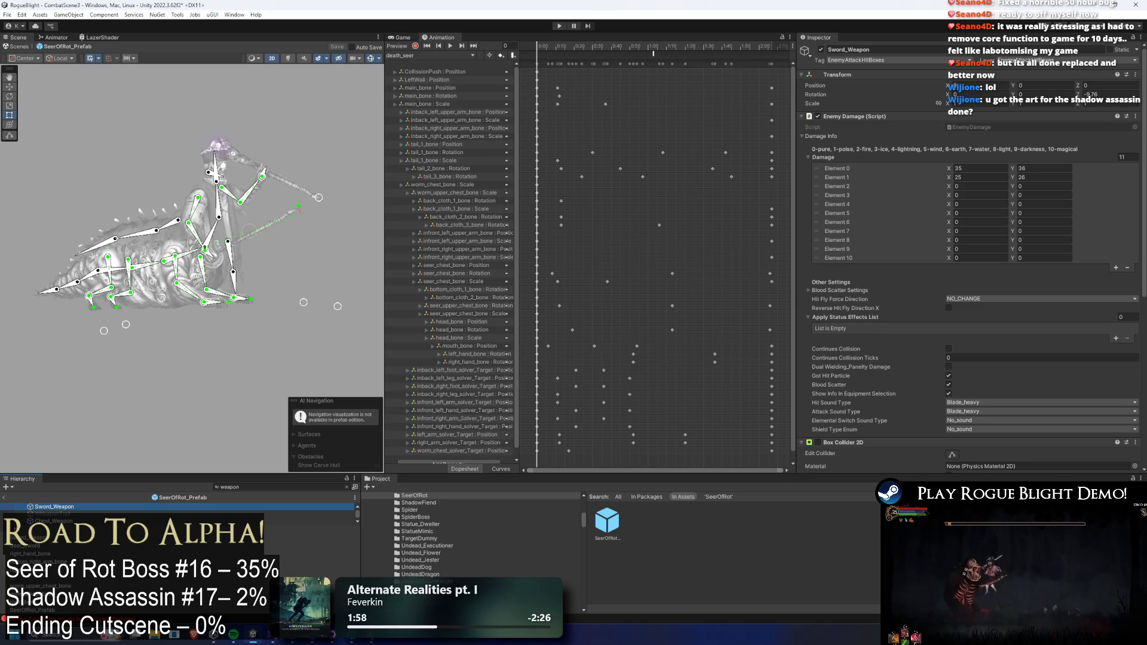
{"action": "left_click", "coordinate": [414, 495]}
- Find the UndeadDragon prefab through a 'dragon' search and open it for editing
{"action": "type", "text": "dragon"}
{"action": "left_click", "coordinate": [637, 517]}
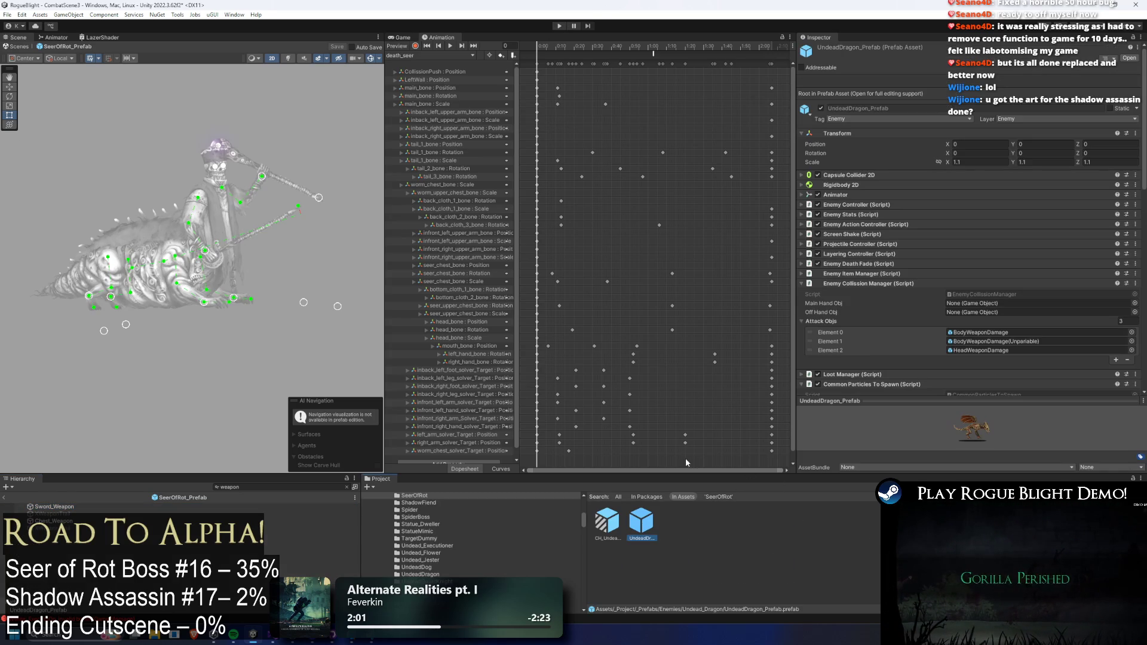
{"action": "left_click", "coordinate": [866, 283]}
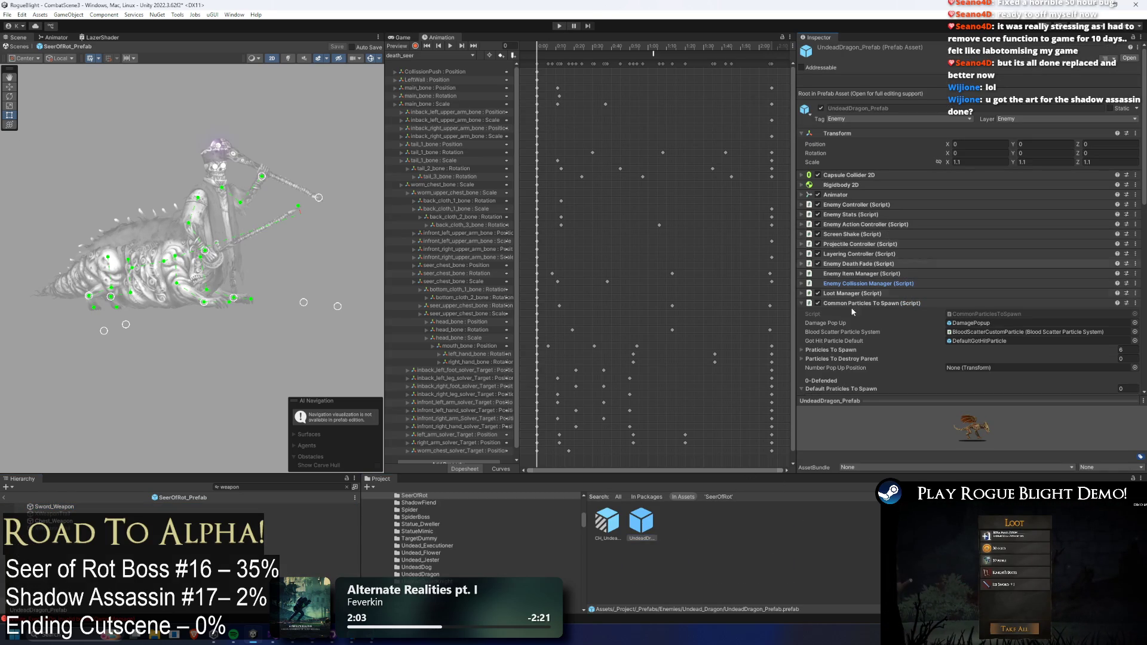
{"action": "double_click", "coordinate": [643, 522]}
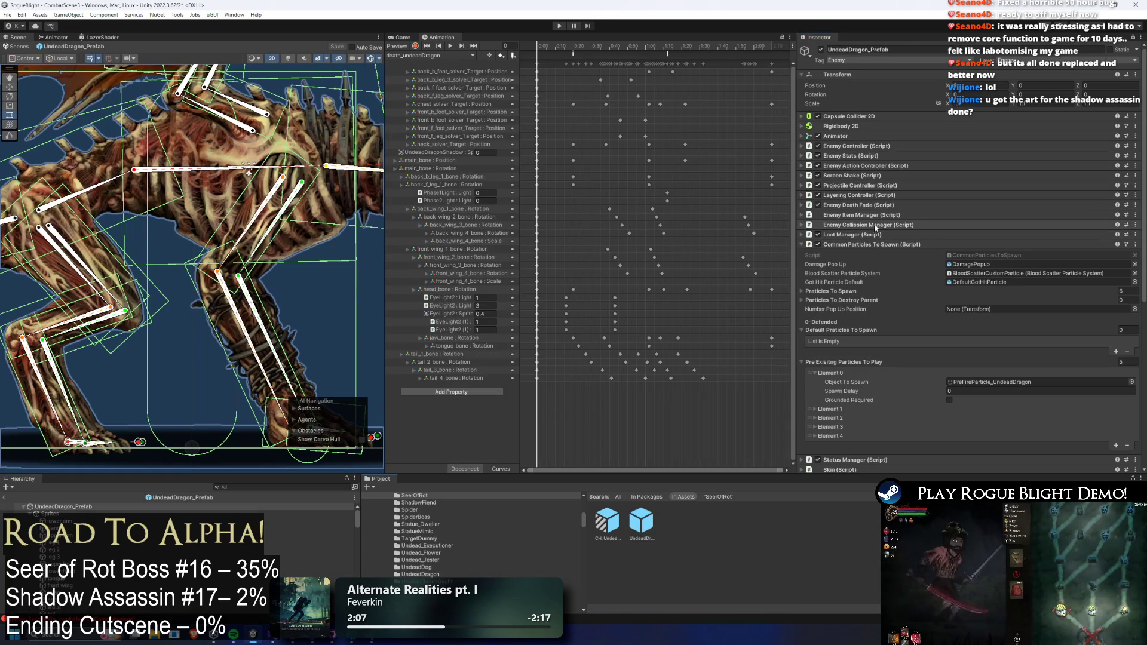
- Inspect Elements 2 through 4 of the dragon's Pre Existing Particles To Play list
{"action": "scroll", "coordinate": [862, 330], "scroll_direction": "down", "scroll_amount": 3}
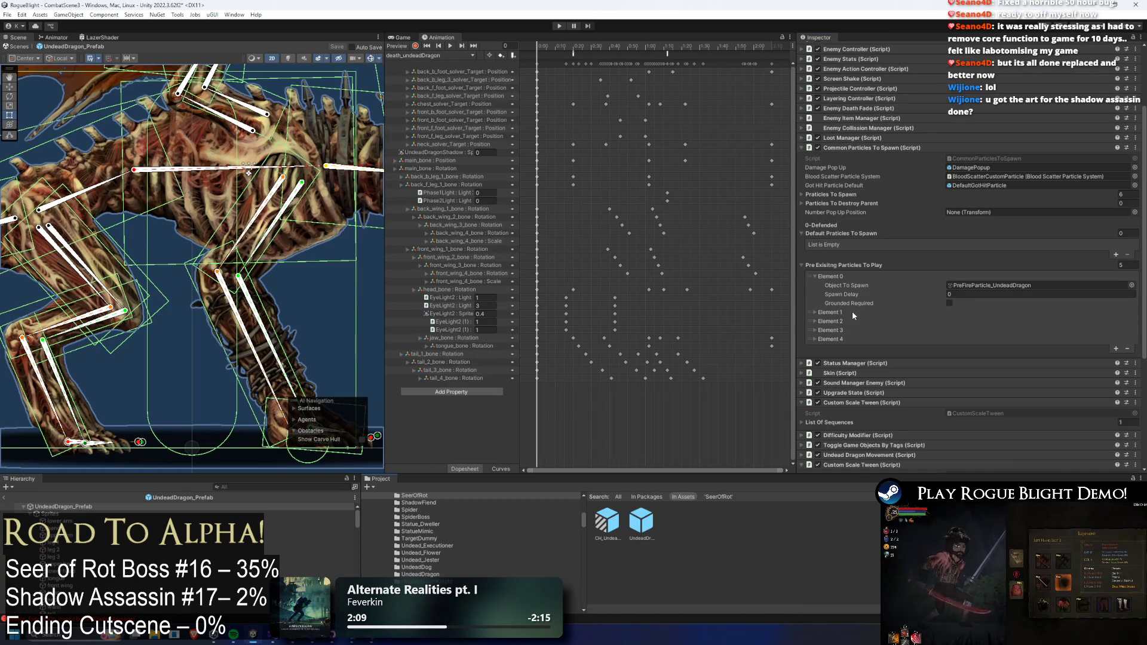
{"action": "left_click", "coordinate": [846, 322]}
{"action": "left_click", "coordinate": [847, 326]}
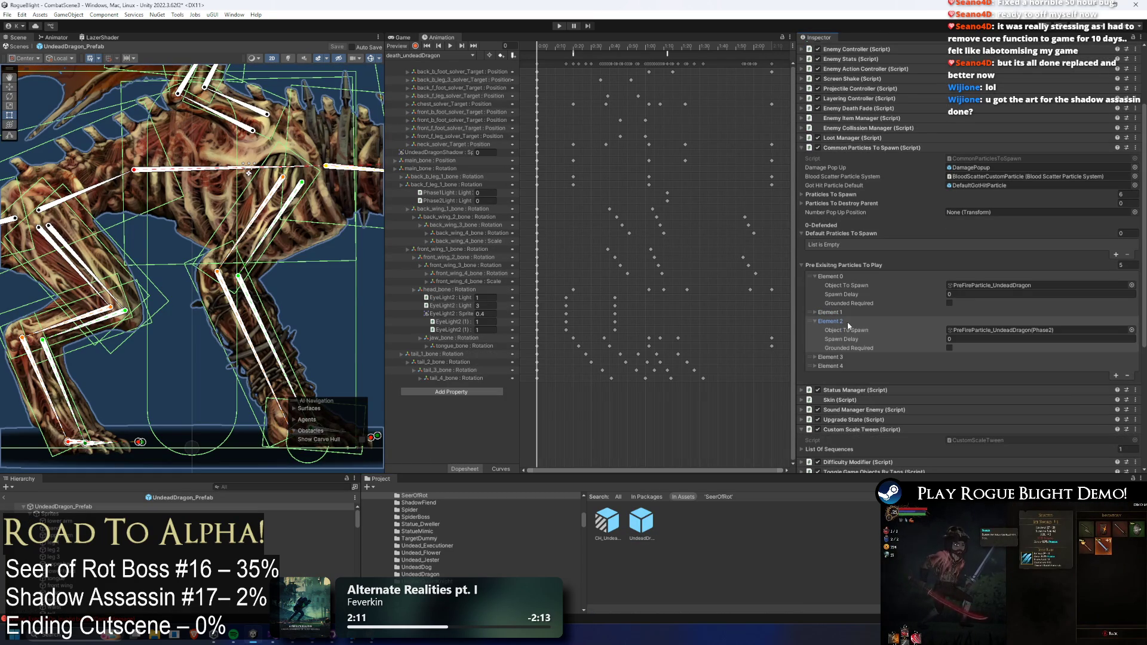
{"action": "left_click", "coordinate": [848, 322]}
{"action": "left_click", "coordinate": [847, 331]}
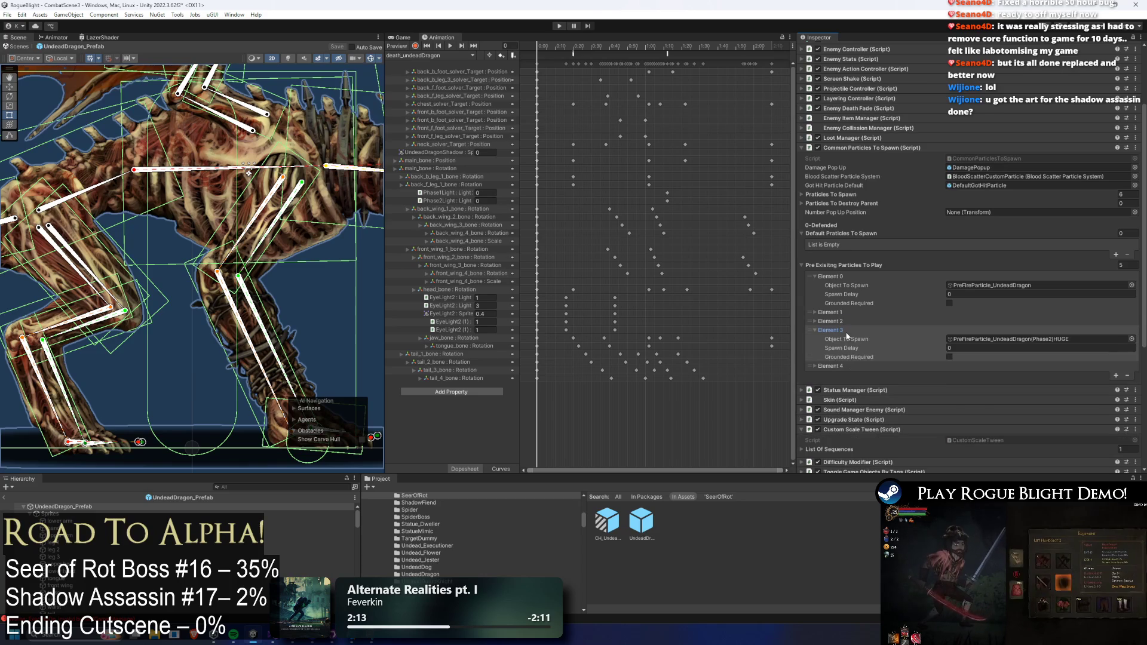
{"action": "left_click", "coordinate": [847, 332]}
{"action": "left_click", "coordinate": [845, 340]}
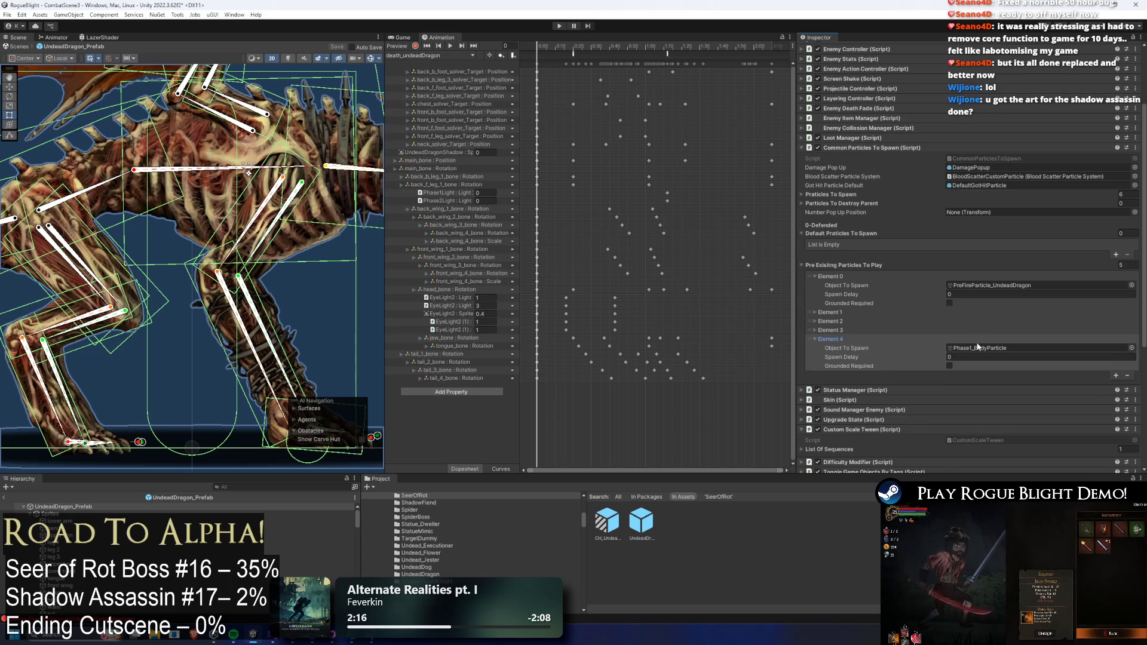
{"action": "left_click", "coordinate": [848, 277]}
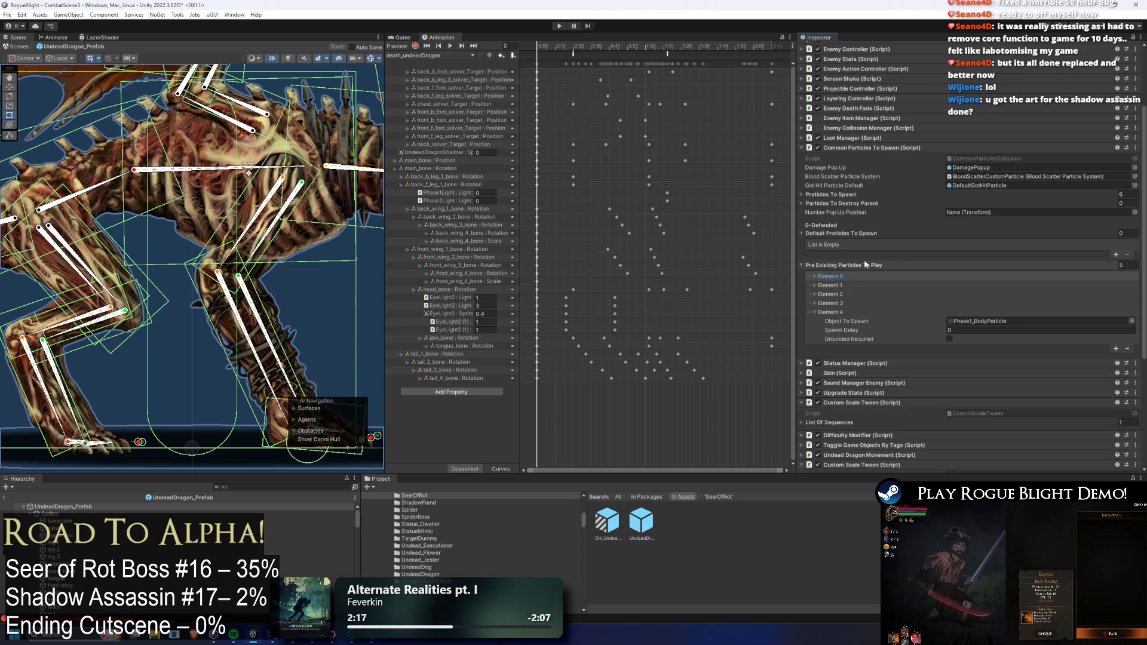
- Expand the Particles To Spawn entries and locate the fall particle's Fall_Ground_Position target
{"action": "left_click", "coordinate": [866, 195]}
{"action": "left_click", "coordinate": [855, 204]}
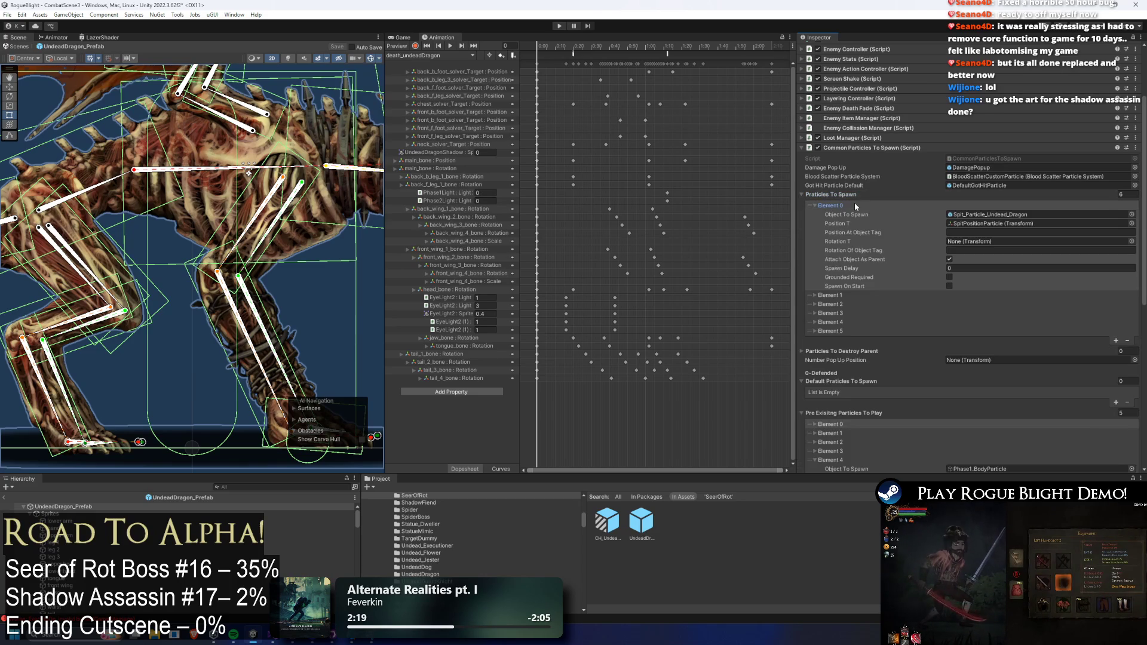
{"action": "left_click", "coordinate": [831, 295]}
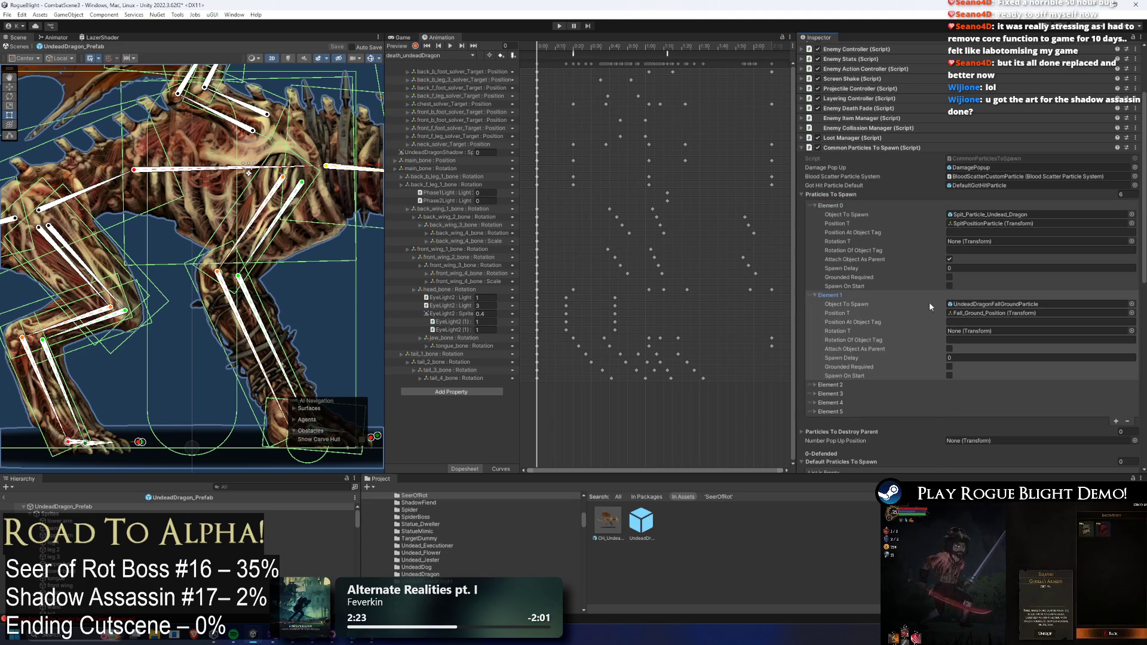
{"action": "left_click", "coordinate": [958, 311]}
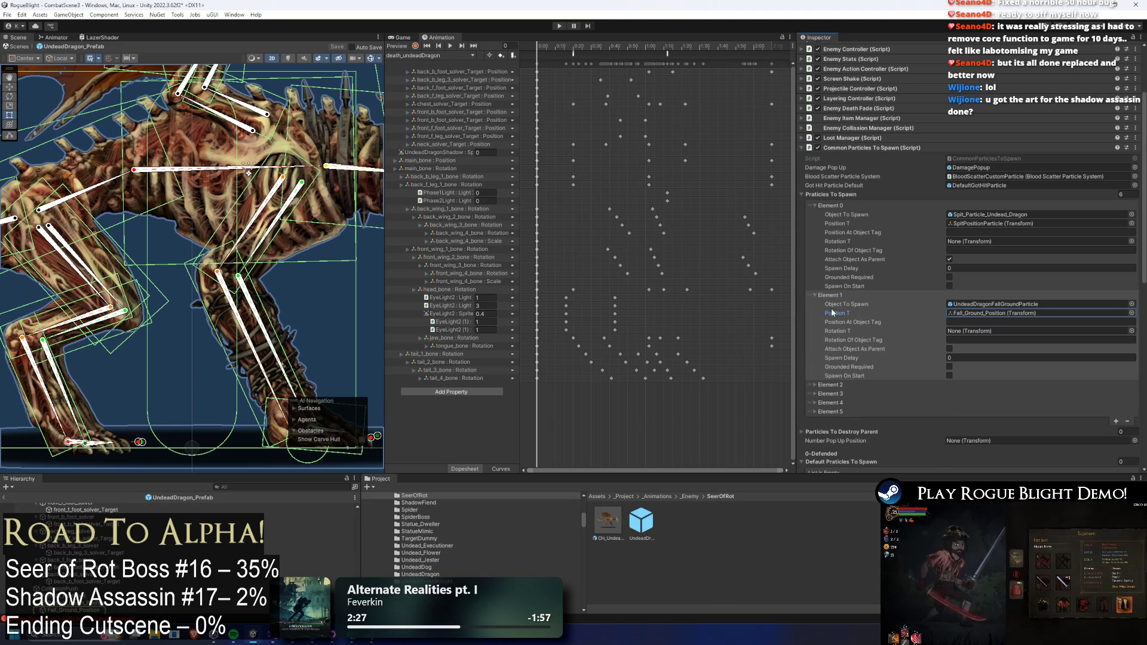
{"action": "left_click", "coordinate": [829, 413]}
{"action": "left_click", "coordinate": [831, 413]}
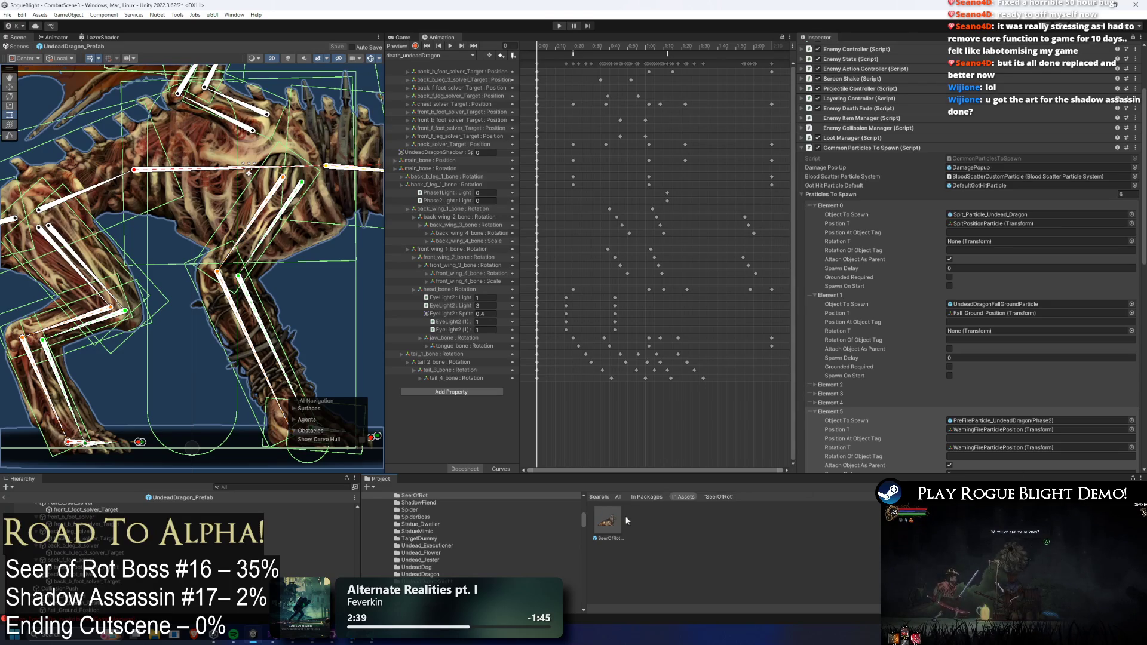
- Add a Particles To Spawn element to the SeerOfRot prefab and paste the dragon's fall-ground entry into it
{"action": "double_click", "coordinate": [608, 521]}
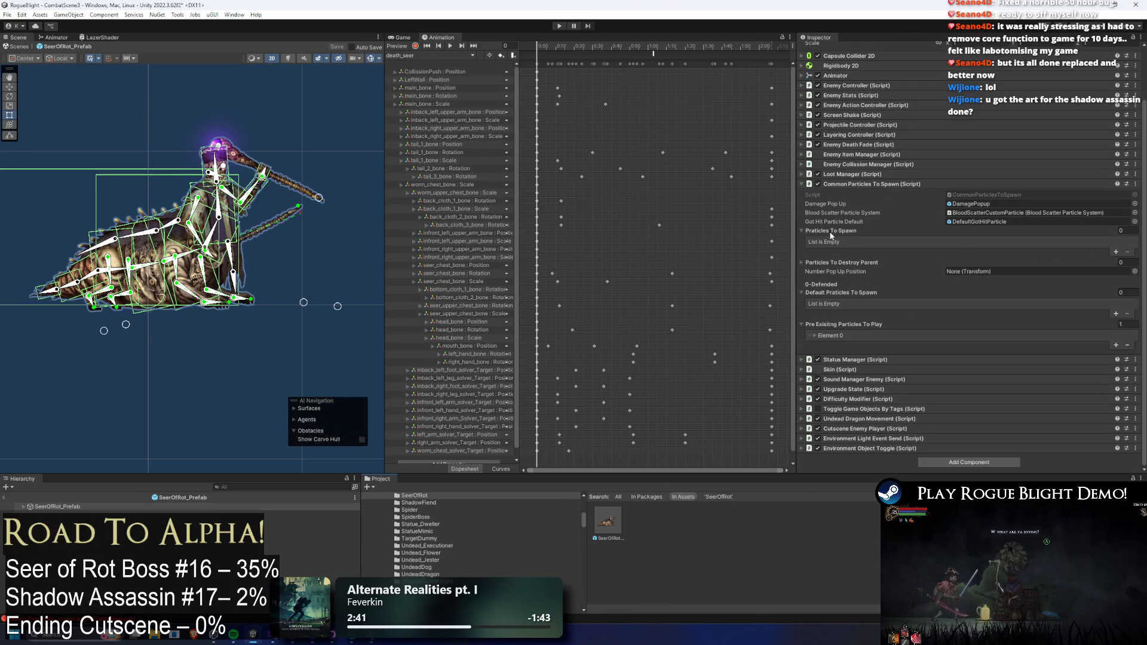
{"action": "left_click", "coordinate": [1115, 251]}
{"action": "right_click", "coordinate": [832, 245]}
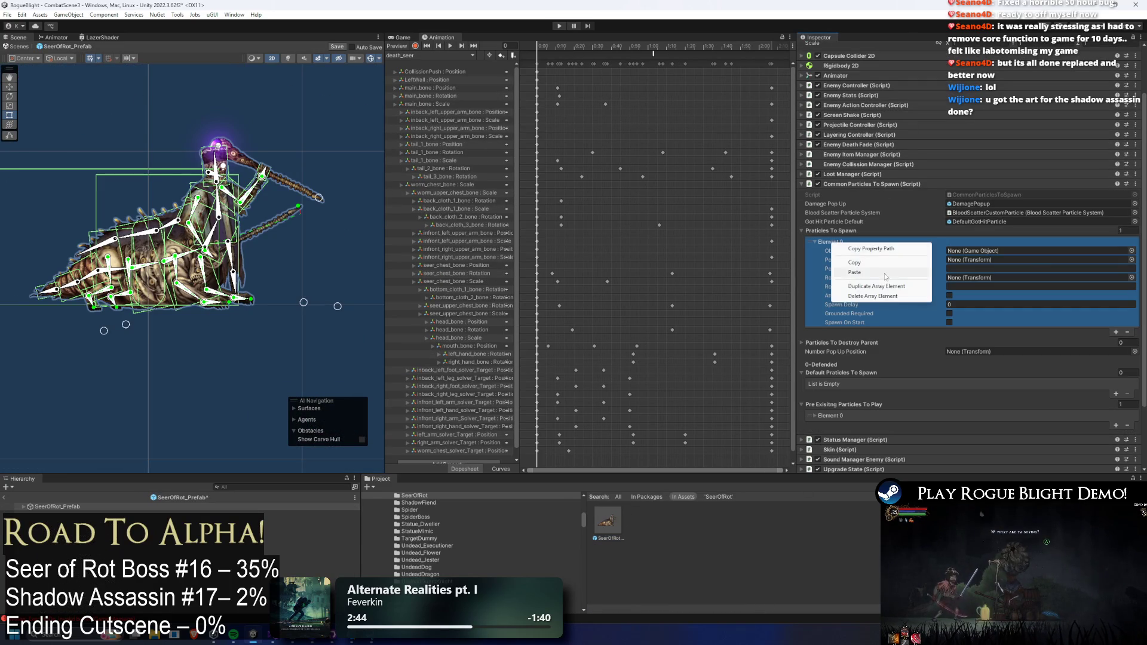
{"action": "left_click", "coordinate": [852, 261]}
- Create an empty GroundHitParticlePosition child under ParticlePosition and assign it as the entry's Position T
{"action": "left_click", "coordinate": [119, 514]}
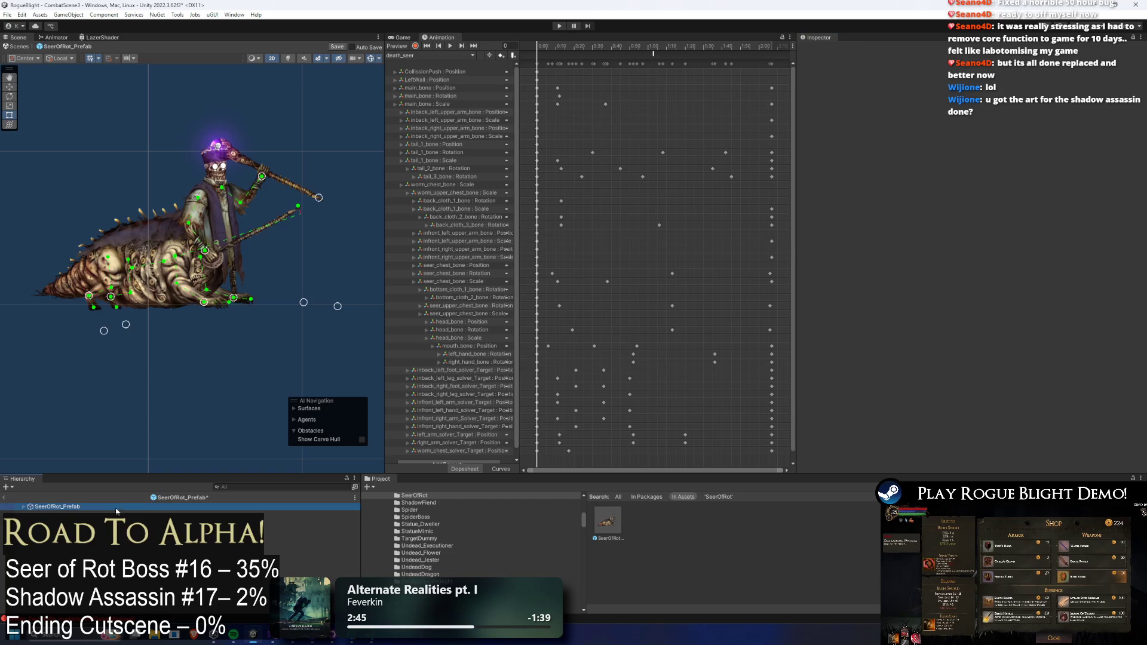
{"action": "left_click", "coordinate": [81, 549]}
{"action": "left_click", "coordinate": [79, 549]}
{"action": "right_click", "coordinate": [68, 549]}
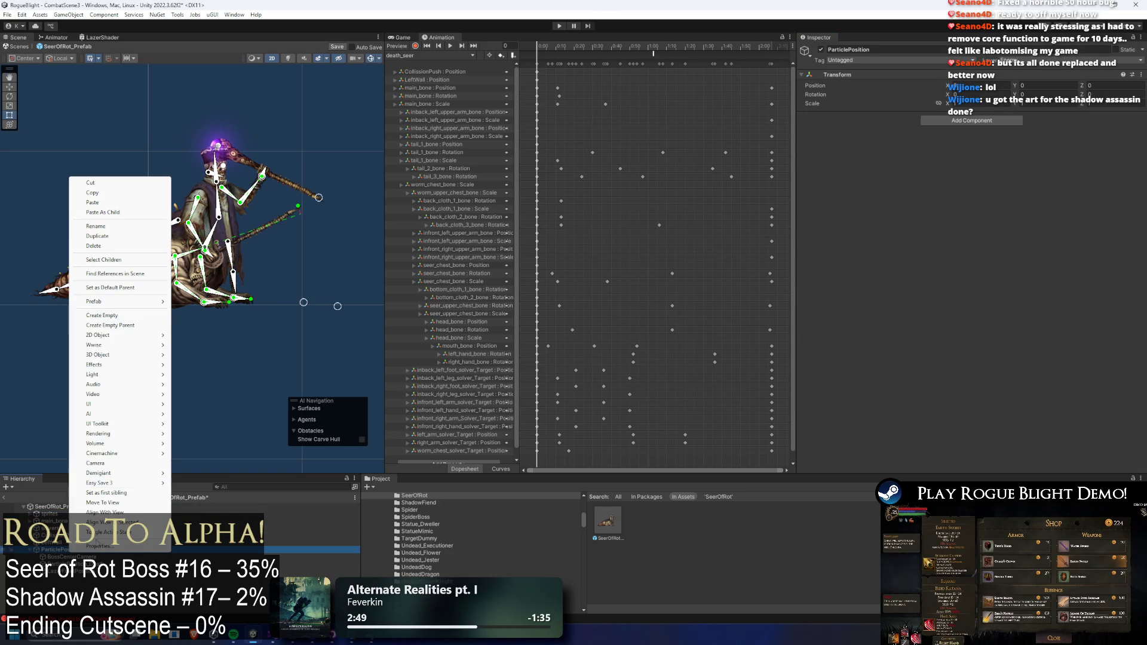
{"action": "left_click", "coordinate": [119, 315]}
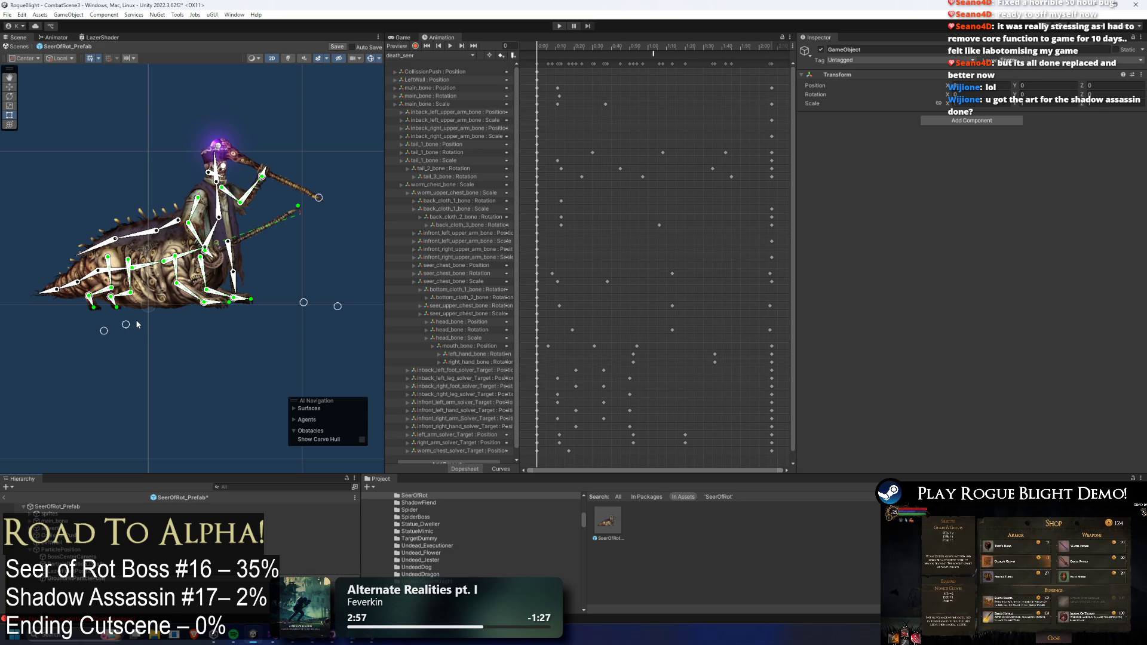
{"action": "left_click", "coordinate": [58, 507]}
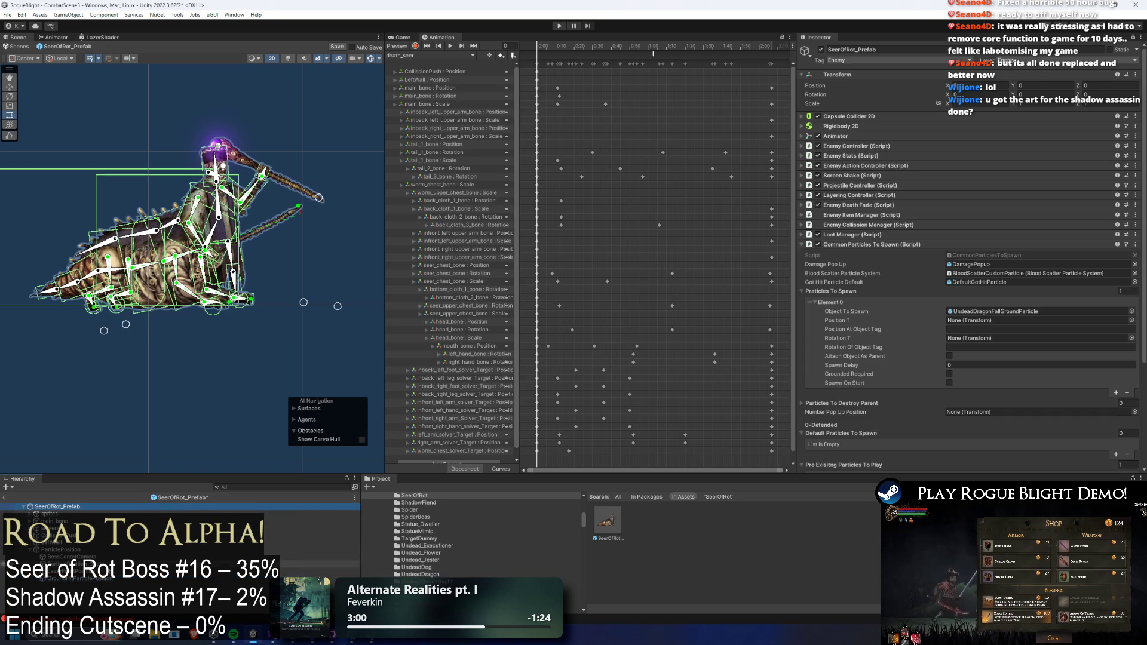
{"action": "left_click_drag", "start_coordinate": [77, 579], "coordinate": [985, 326]}
{"action": "left_click", "coordinate": [323, 578]}
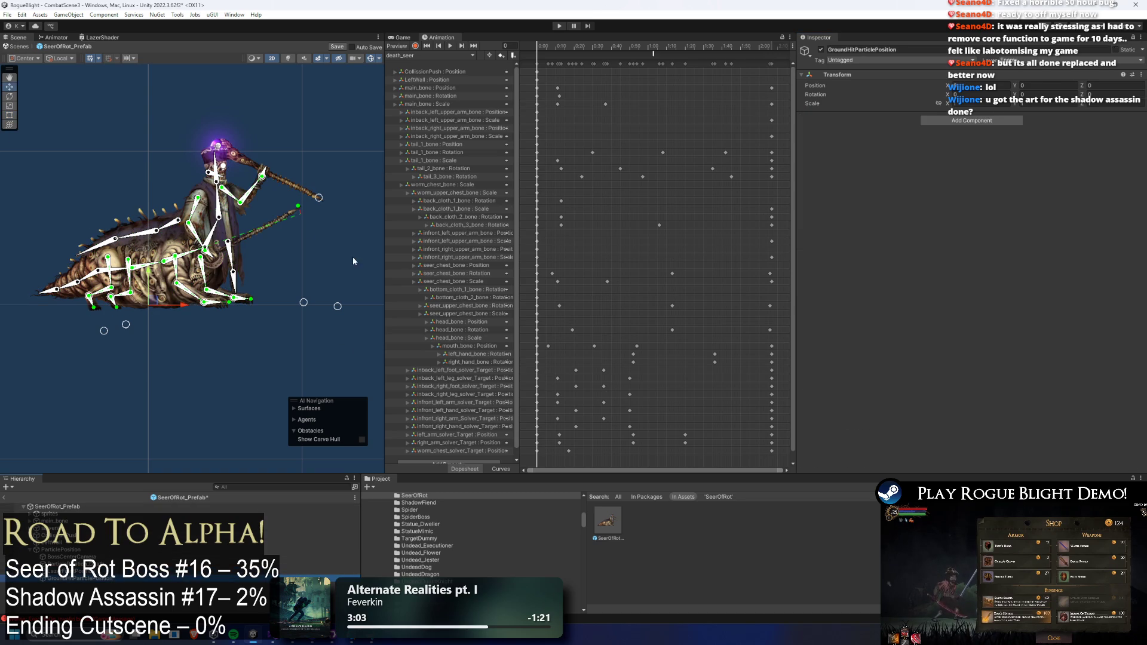
{"action": "left_click", "coordinate": [57, 507]}
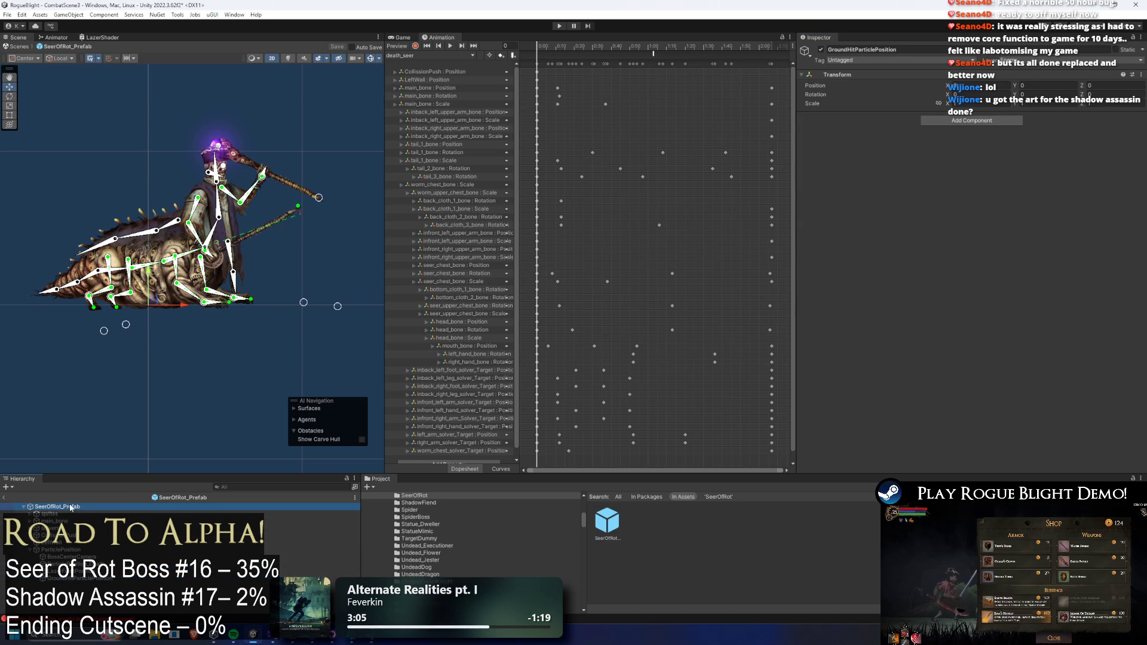
- Copy the dragon's fall ground particle prefab into the SeerOfRot folder through Explorer
{"action": "left_click", "coordinate": [977, 311]}
{"action": "right_click", "coordinate": [744, 520]}
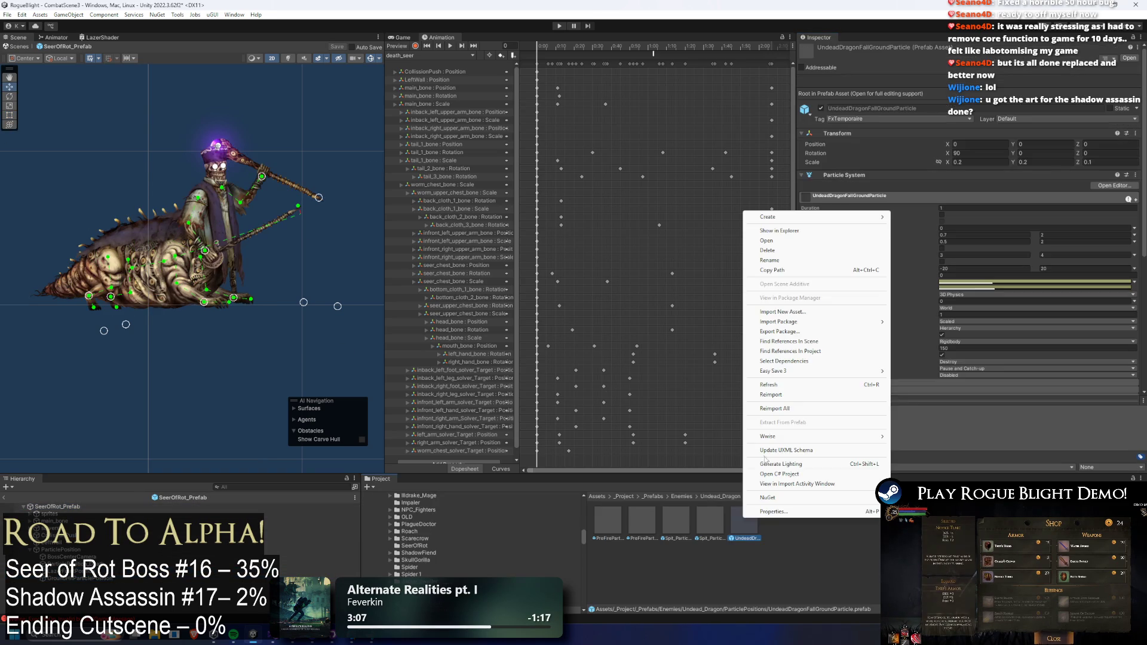
{"action": "left_click", "coordinate": [801, 232]}
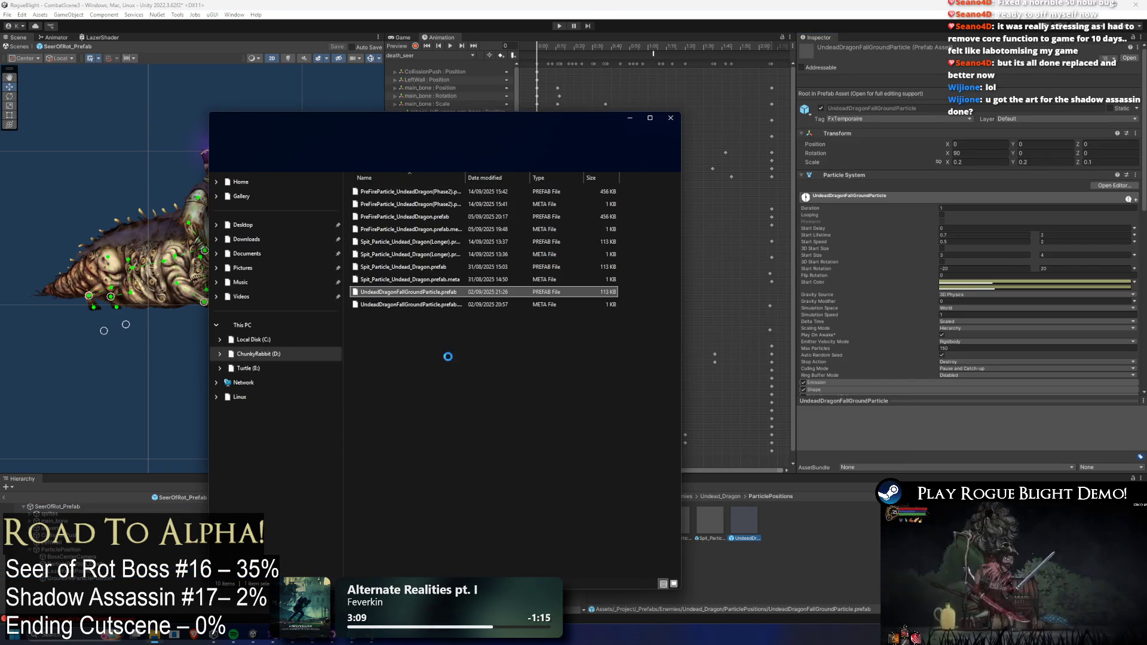
{"action": "left_click", "coordinate": [358, 301]}
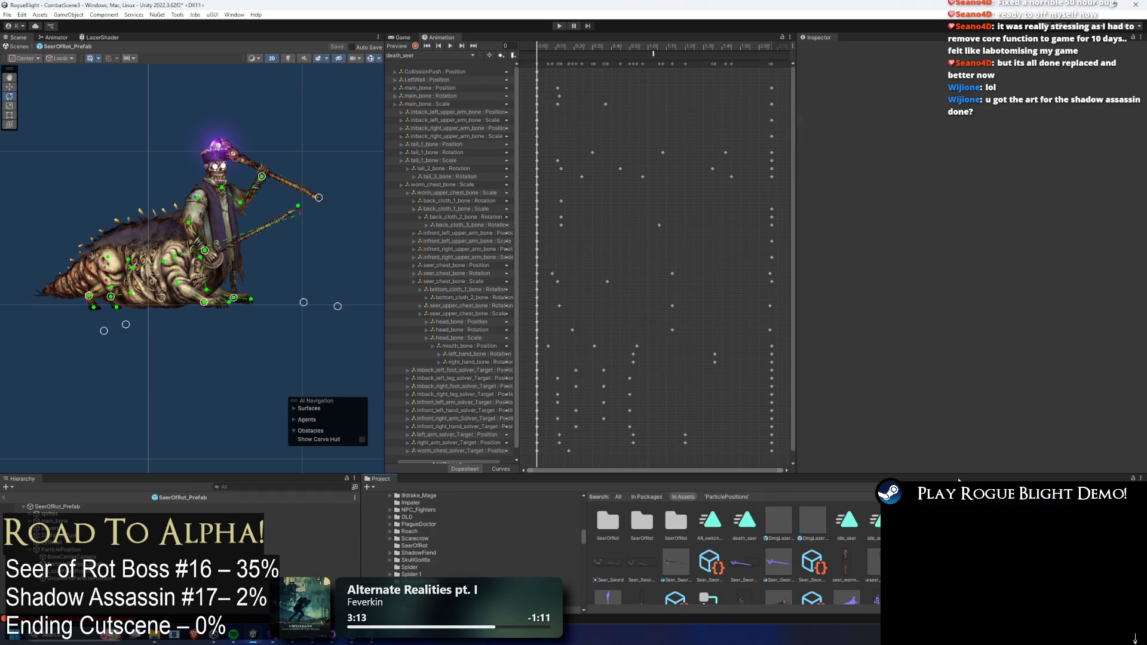
{"action": "left_click", "coordinate": [689, 512]}
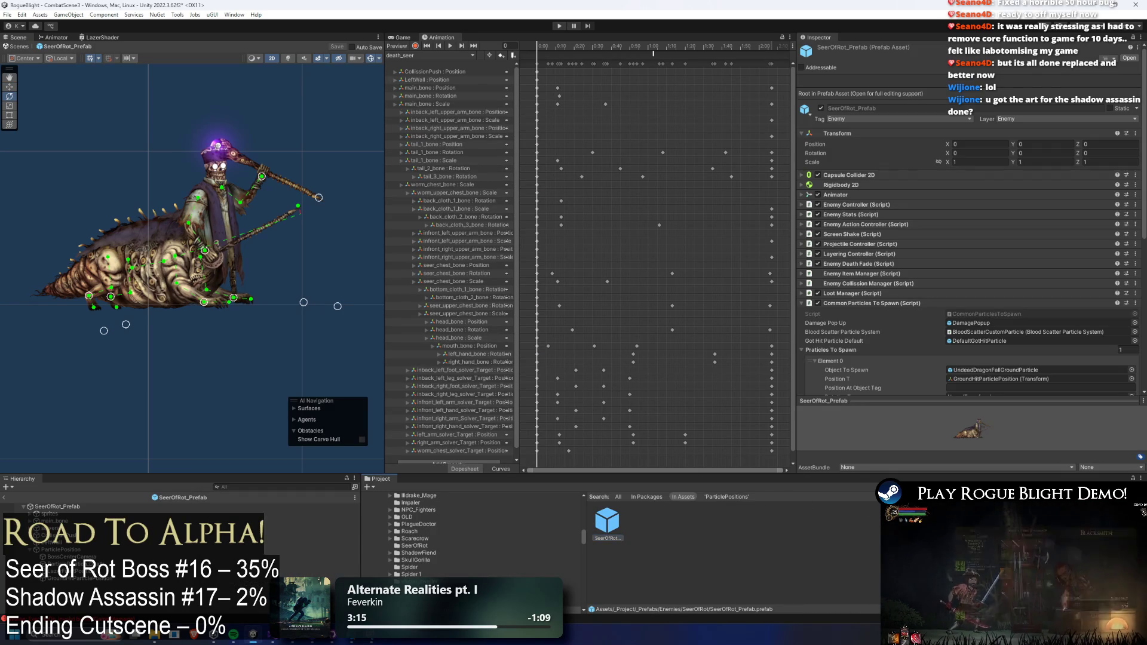
{"action": "right_click", "coordinate": [815, 546]}
{"action": "left_click", "coordinate": [895, 262]}
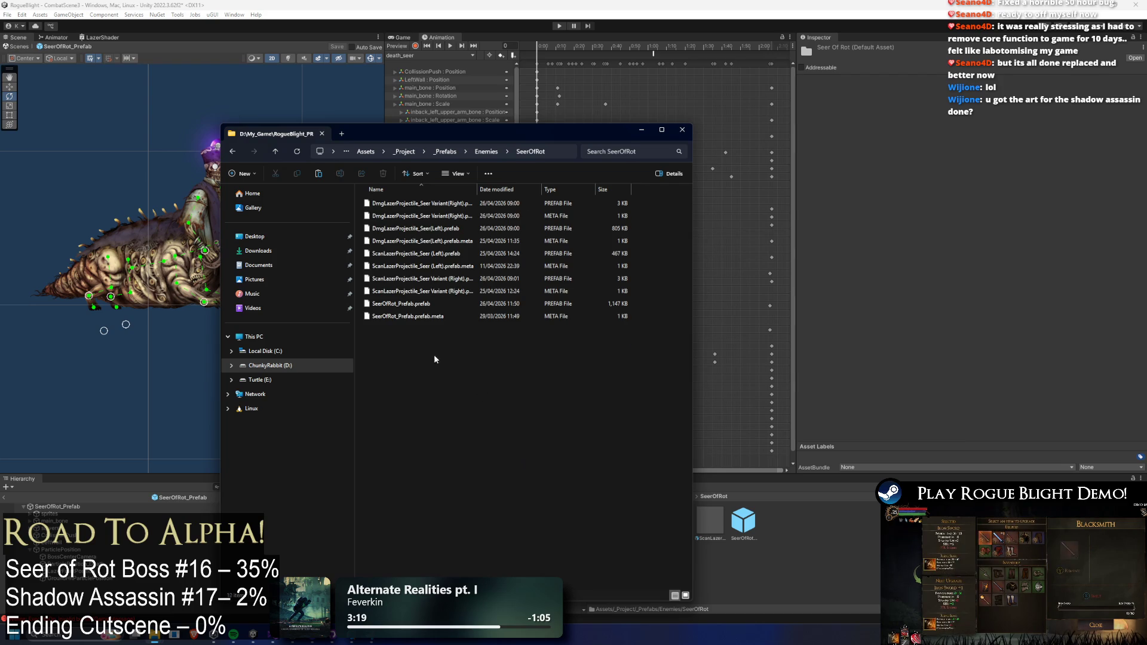
{"action": "left_click", "coordinate": [747, 555]}
- Rename the copy SeerFallGroundParticle and set it as the spawn entry's Object To Spawn
{"action": "right_click", "coordinate": [778, 518]}
{"action": "left_click", "coordinate": [806, 260]}
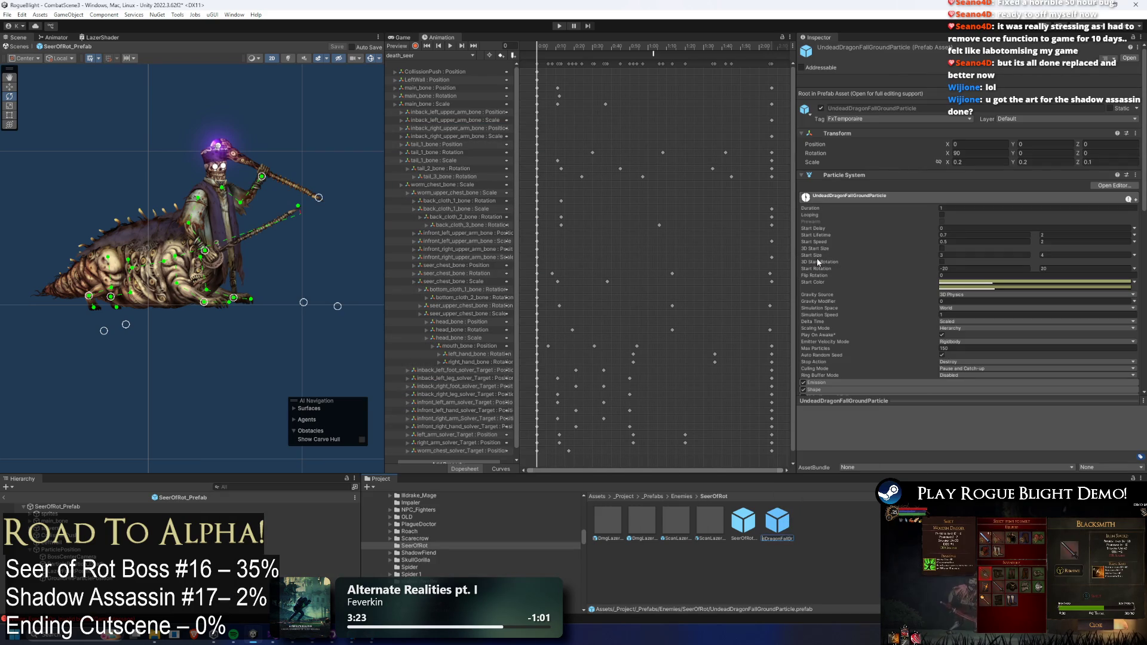
{"action": "key", "text": "Return"}
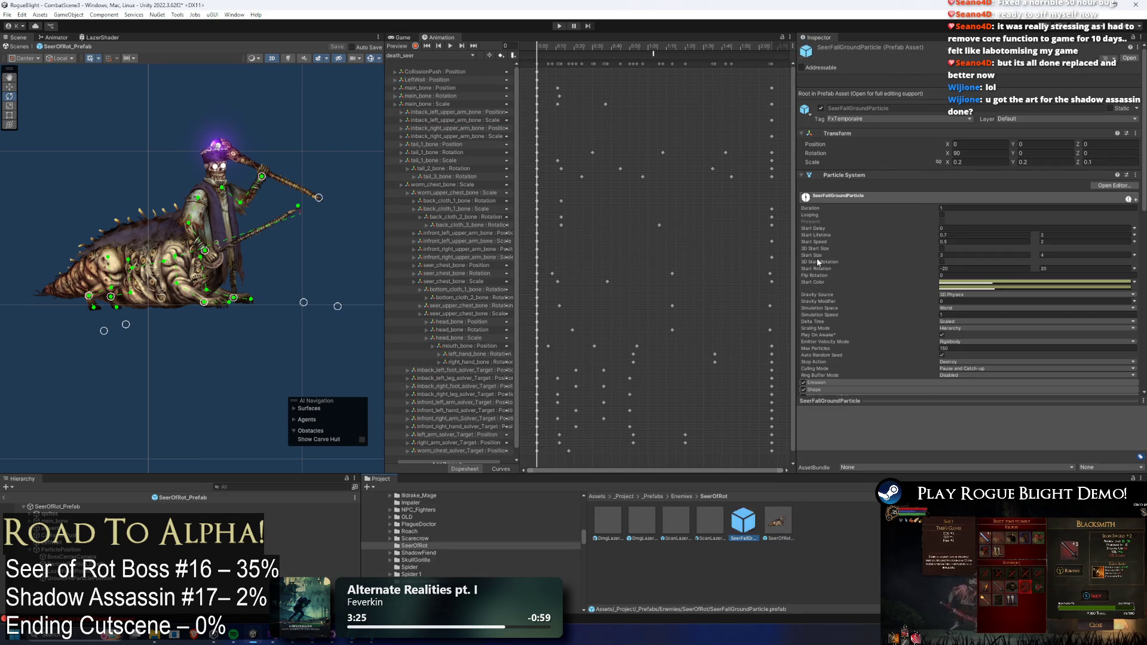
{"action": "left_click", "coordinate": [56, 507]}
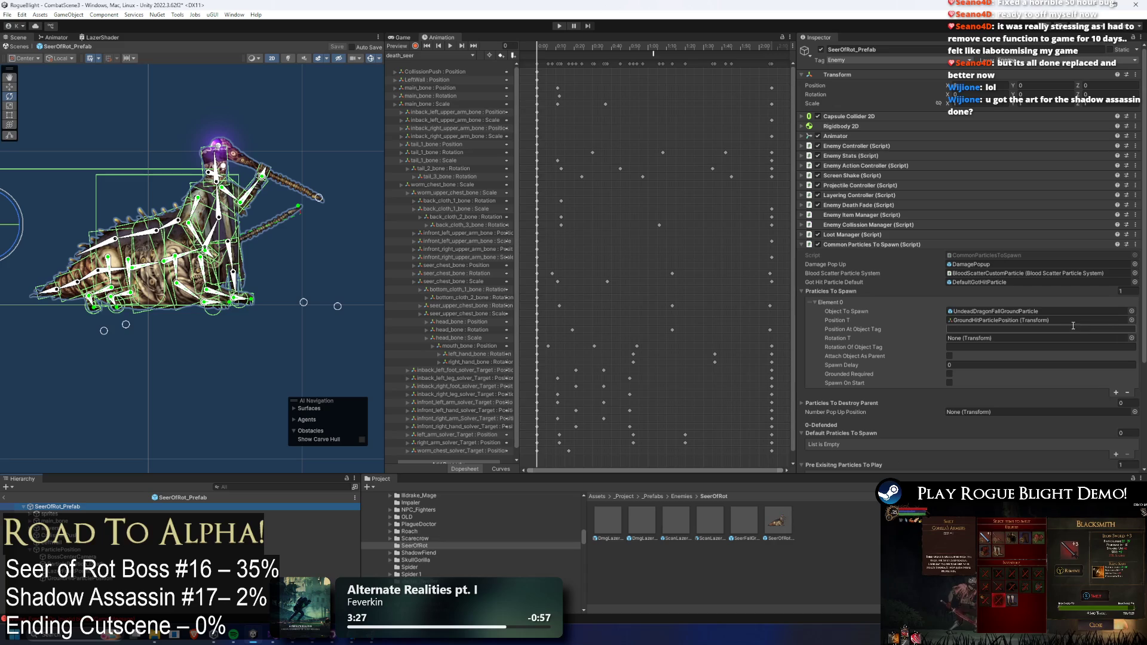
{"action": "left_click_drag", "start_coordinate": [735, 523], "coordinate": [980, 312]}
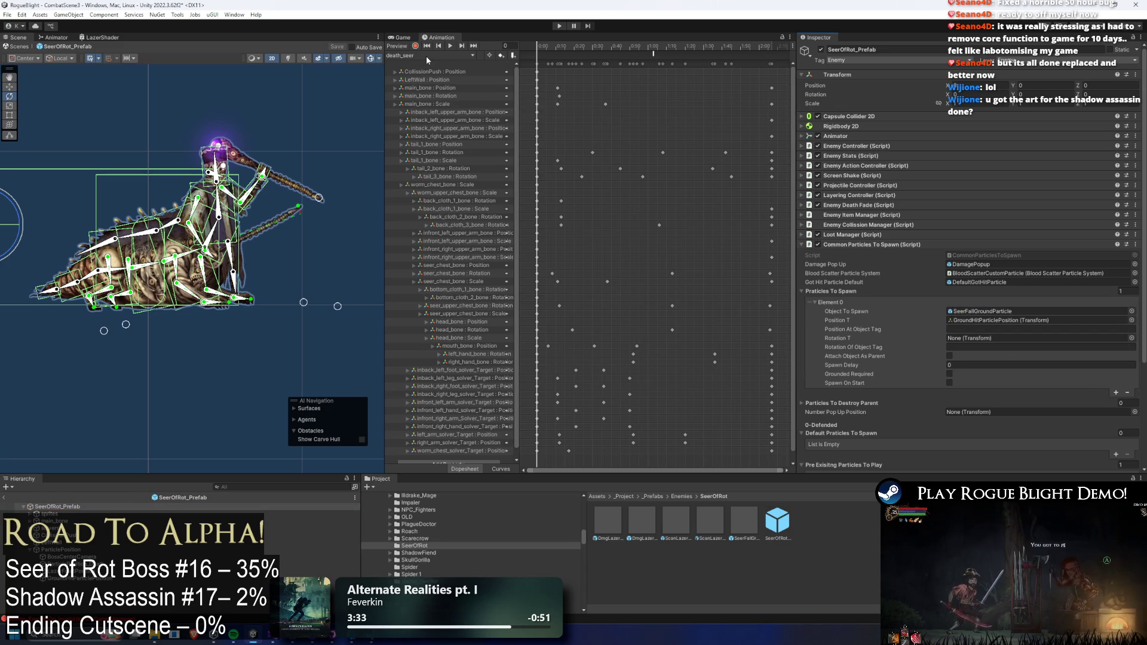
{"action": "left_click", "coordinate": [427, 55]}
- In AR_switch_sides_seer, make the frame-102 event call SpawnCommonParticle and move it to frame 159
{"action": "left_click", "coordinate": [418, 68]}
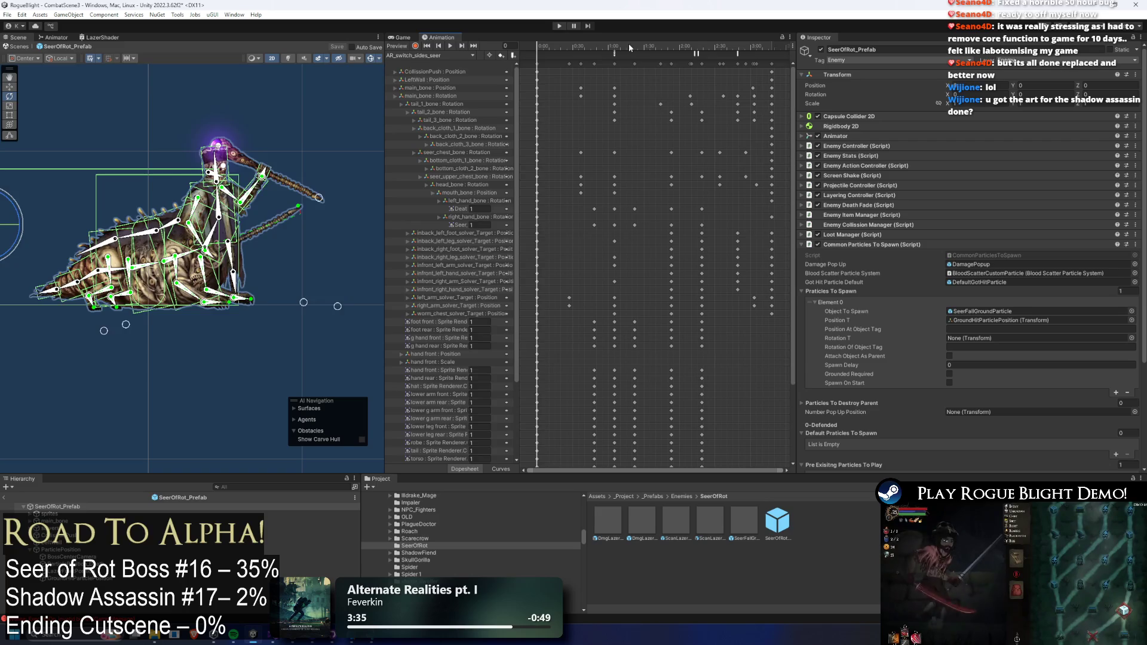
{"action": "left_click", "coordinate": [655, 47]}
{"action": "left_click", "coordinate": [655, 53]}
{"action": "left_click", "coordinate": [917, 72]}
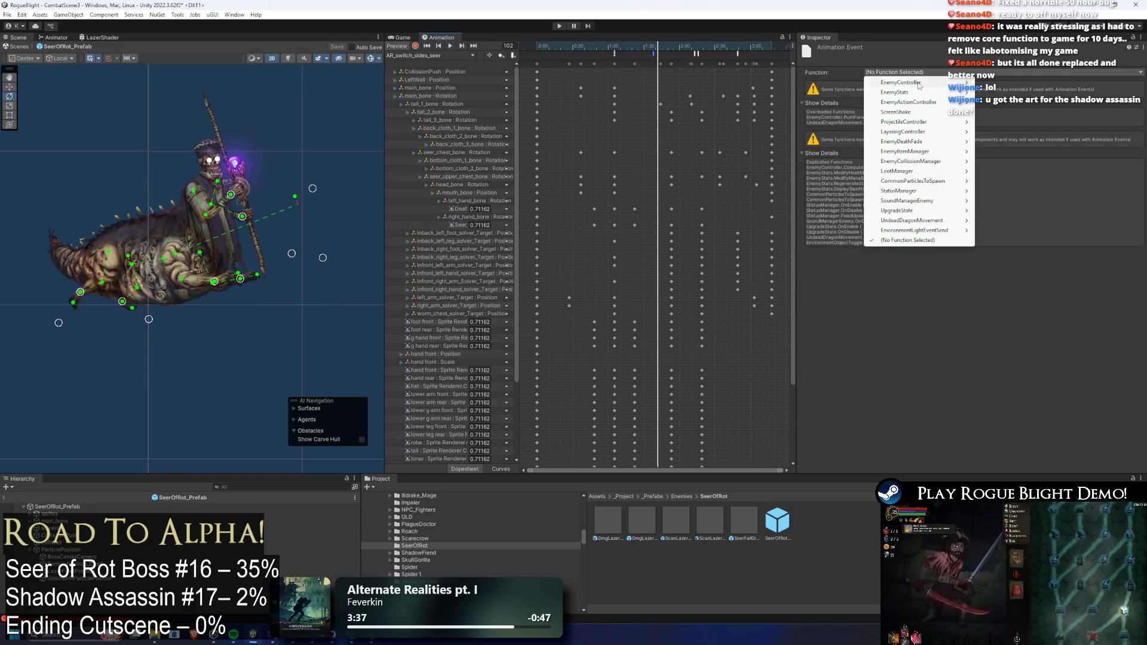
{"action": "mouse_move", "coordinate": [931, 181]}
{"action": "mouse_move", "coordinate": [1000, 181]}
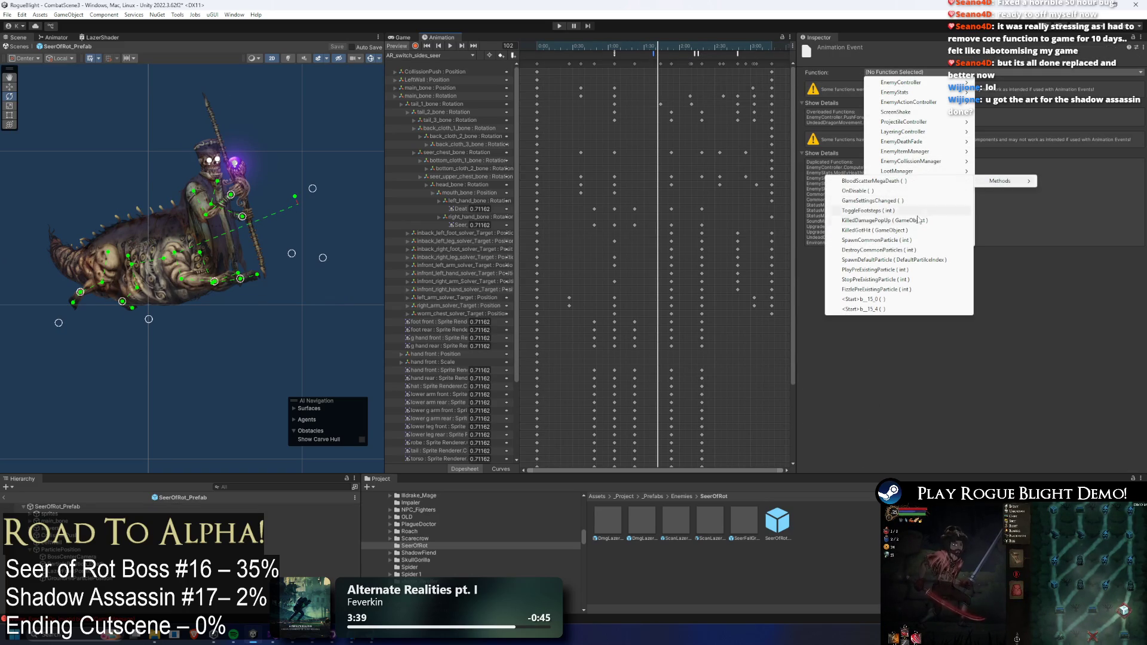
{"action": "left_click", "coordinate": [877, 240]}
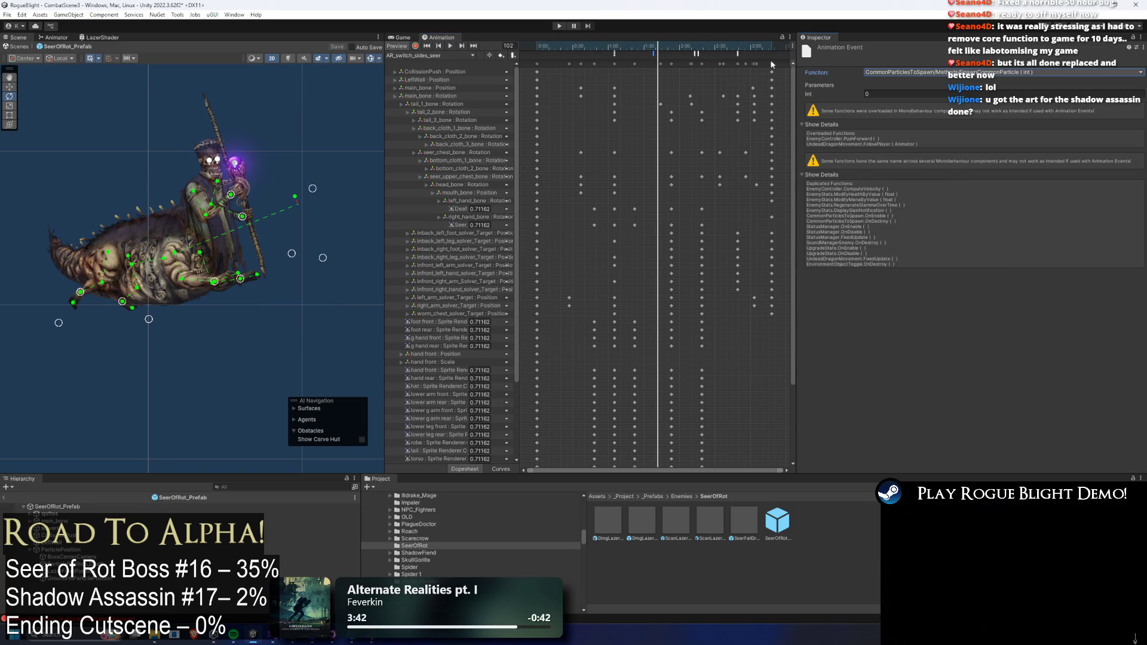
{"action": "left_click", "coordinate": [690, 48]}
{"action": "left_click_drag", "start_coordinate": [690, 48], "coordinate": [727, 49]}
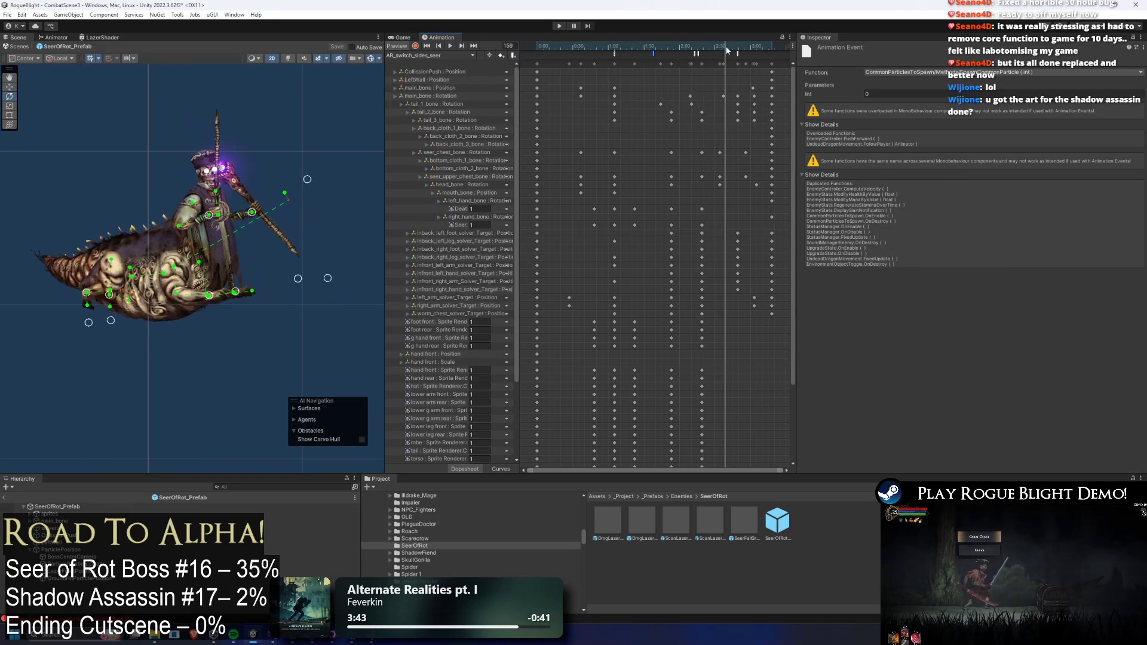
{"action": "left_click_drag", "start_coordinate": [655, 56], "coordinate": [746, 59]}
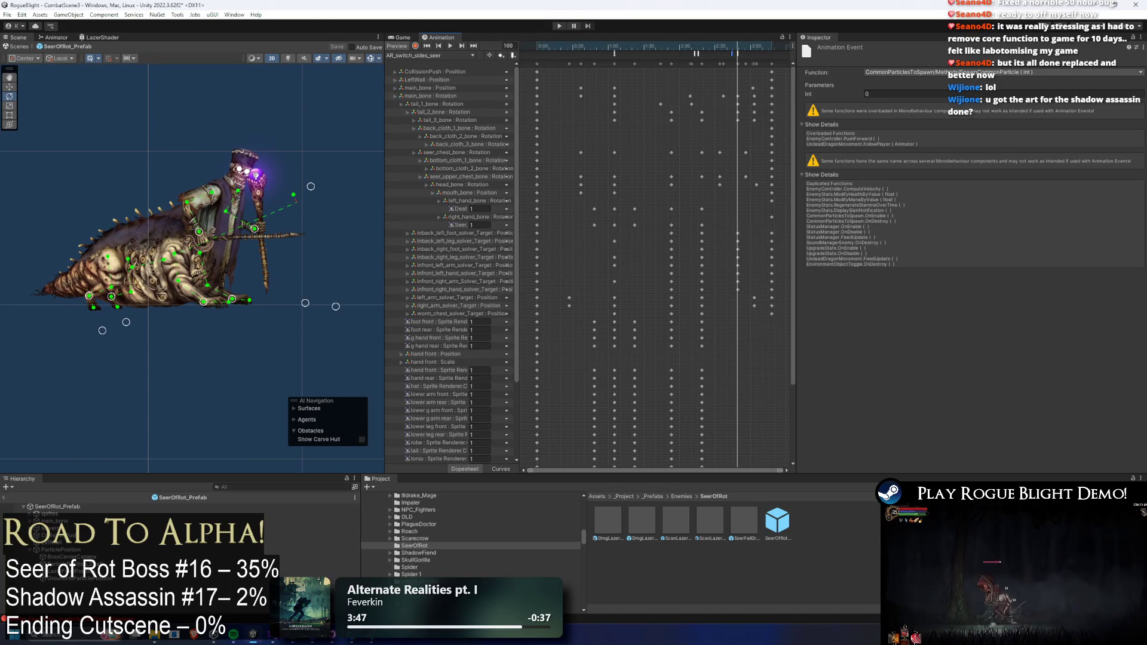
- Inspect SeerFallGroundParticle's Play Sound component, then start Play past the warning
{"action": "left_click", "coordinate": [738, 518]}
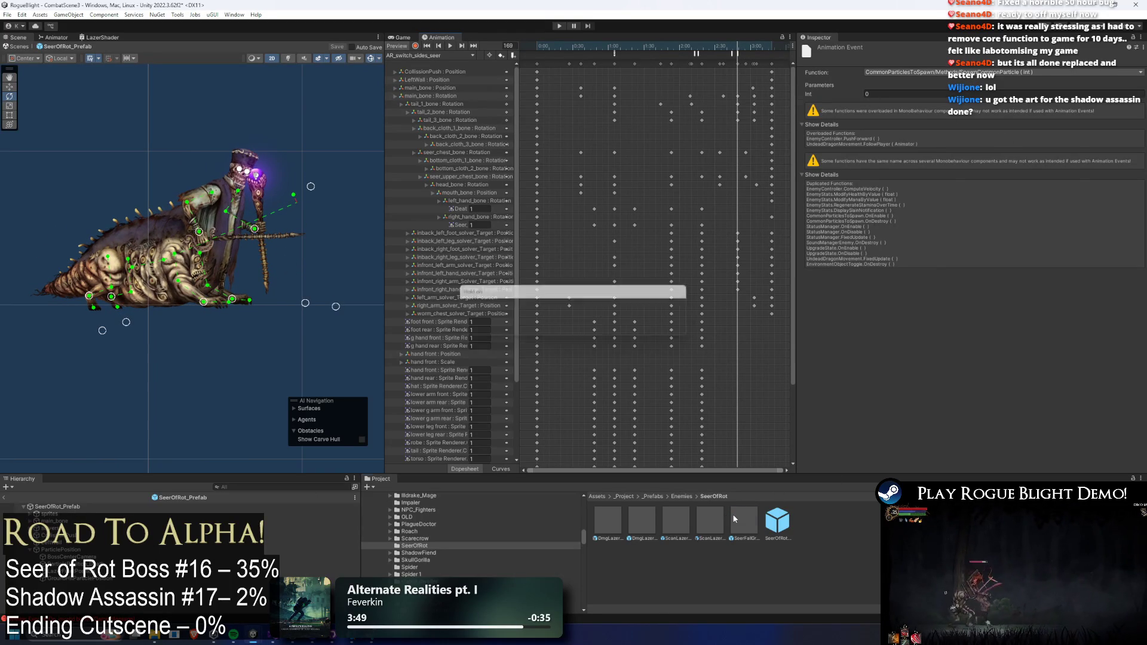
{"action": "scroll", "coordinate": [1055, 243], "scroll_direction": "down", "scroll_amount": 5}
{"action": "scroll", "coordinate": [1055, 243], "scroll_direction": "down", "scroll_amount": 4}
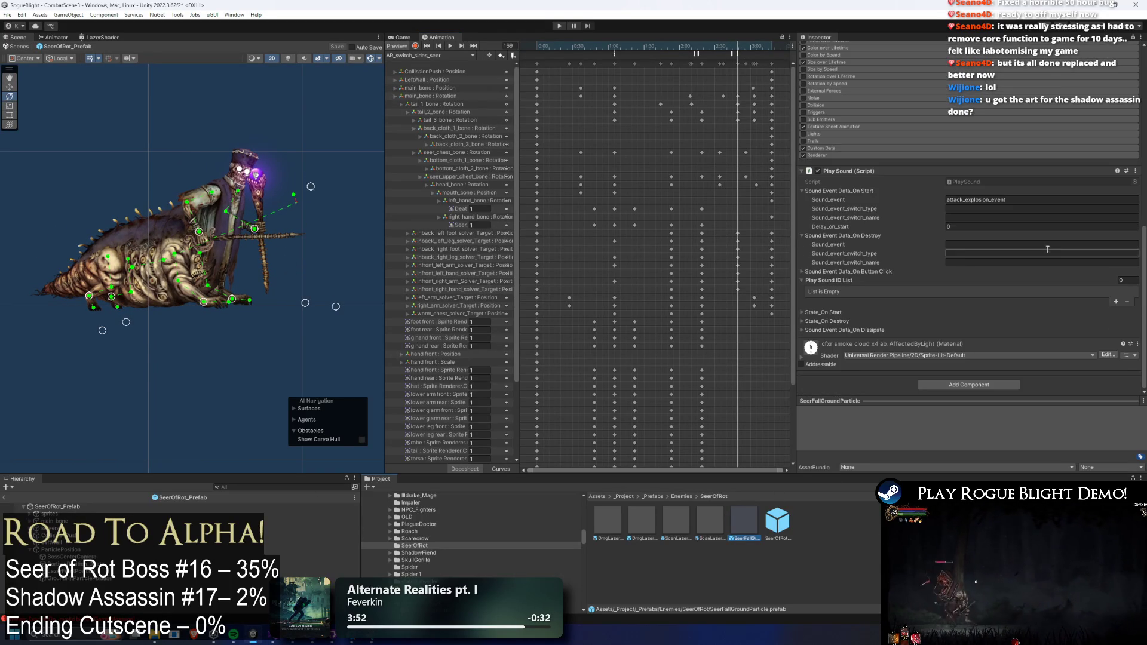
{"action": "left_click", "coordinate": [559, 27]}
{"action": "key", "text": "Return"}
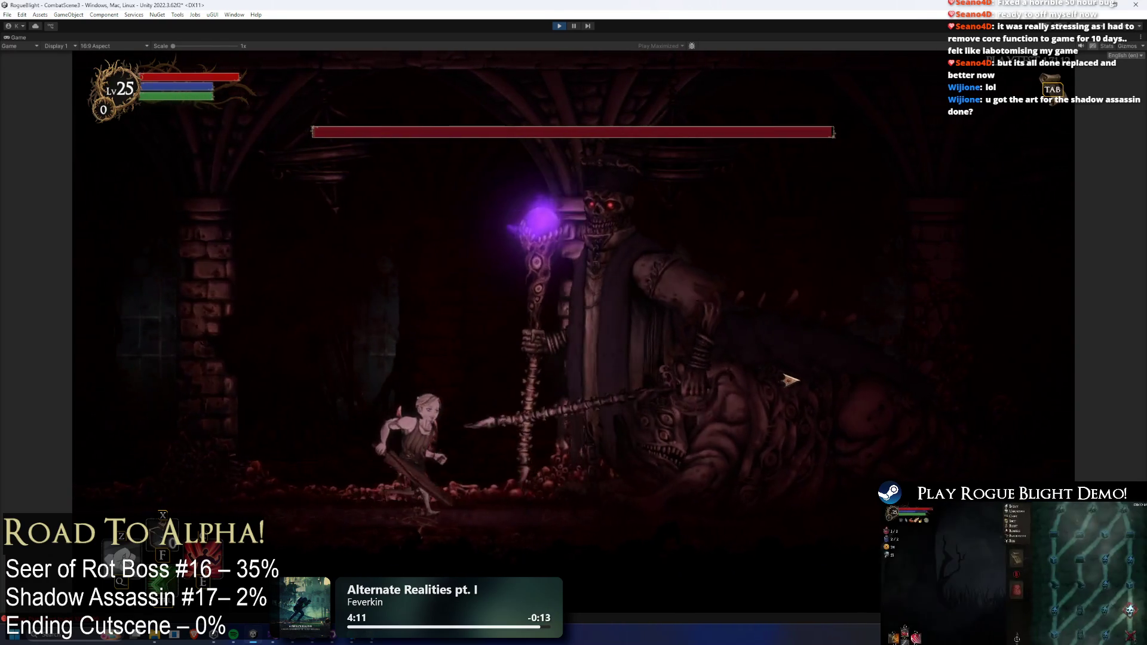
- Run the character right and then left around the boss and pillar, then stop Play mode
{"action": "key", "text": "d"}
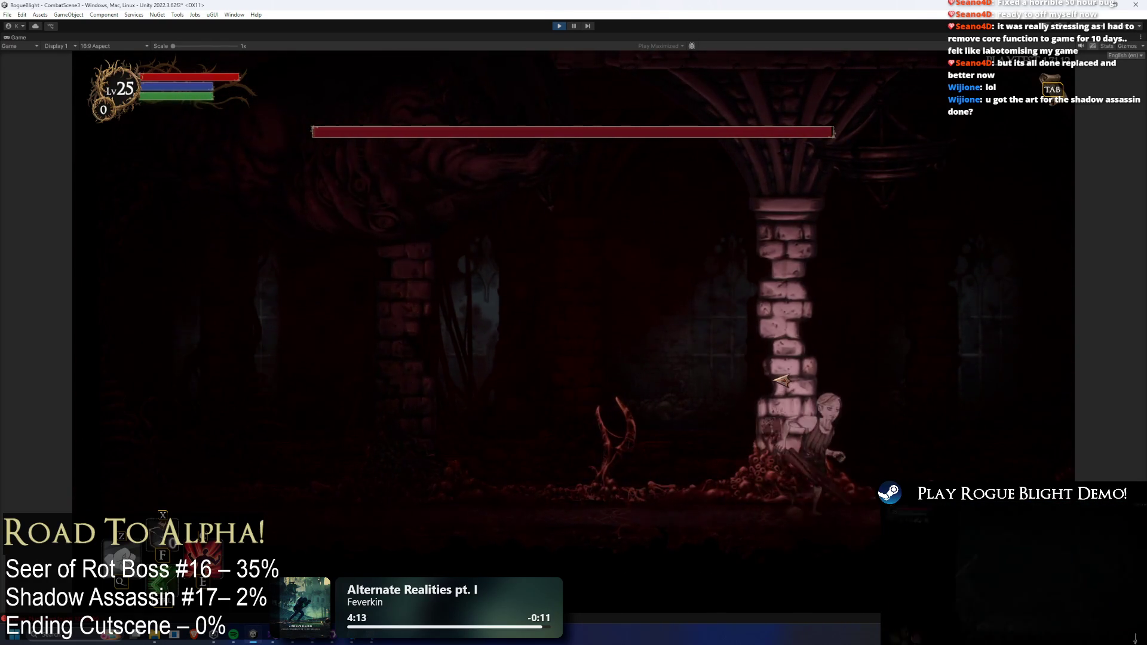
{"action": "key", "text": "a"}
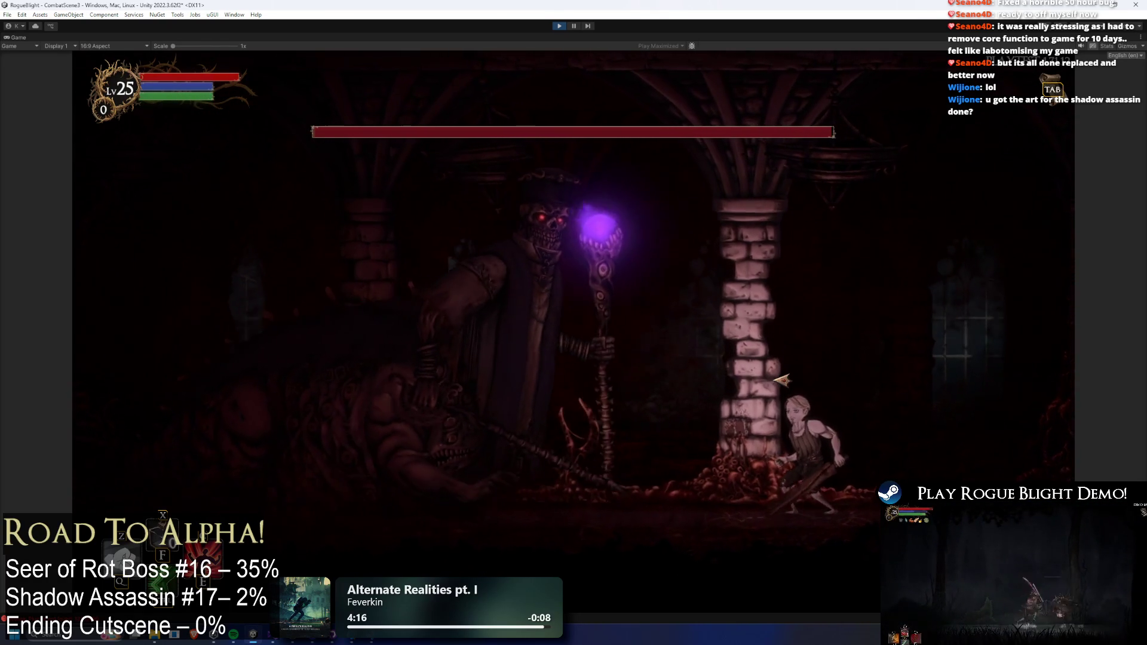
{"action": "key", "text": "a"}
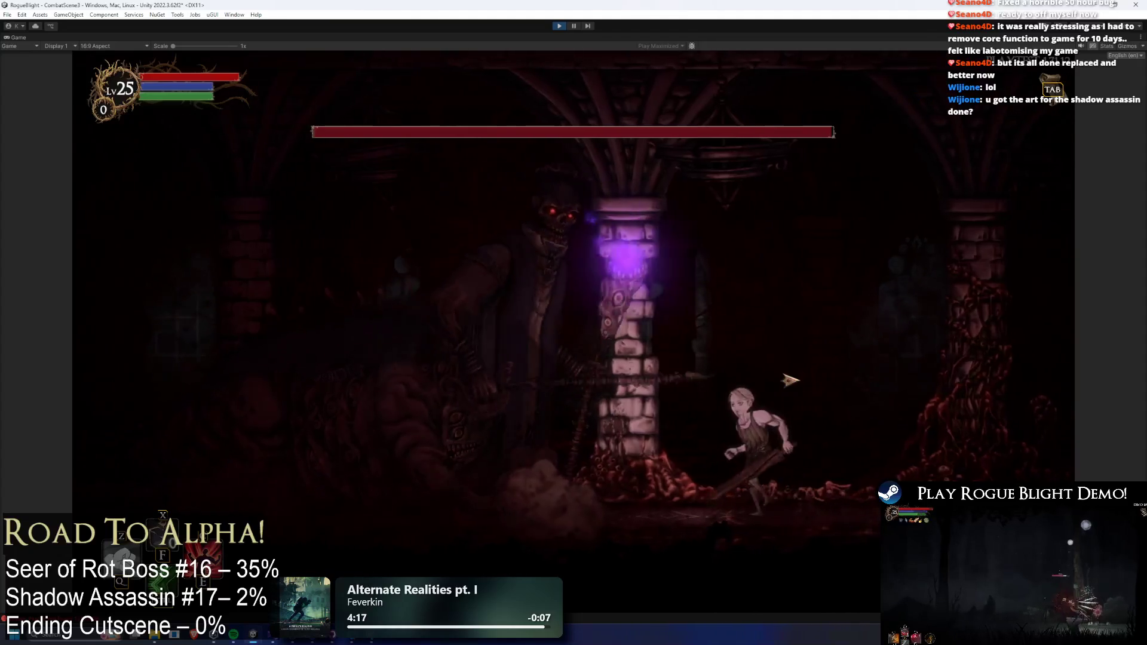
{"action": "key", "text": "a"}
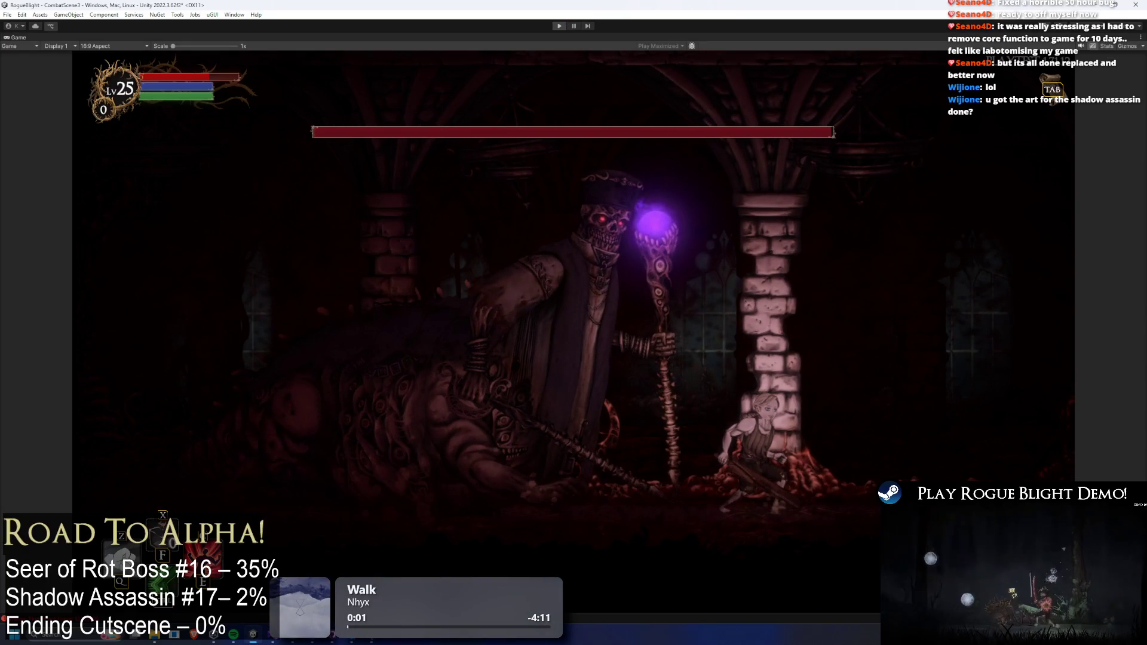
{"action": "key", "text": "ctrl+p"}
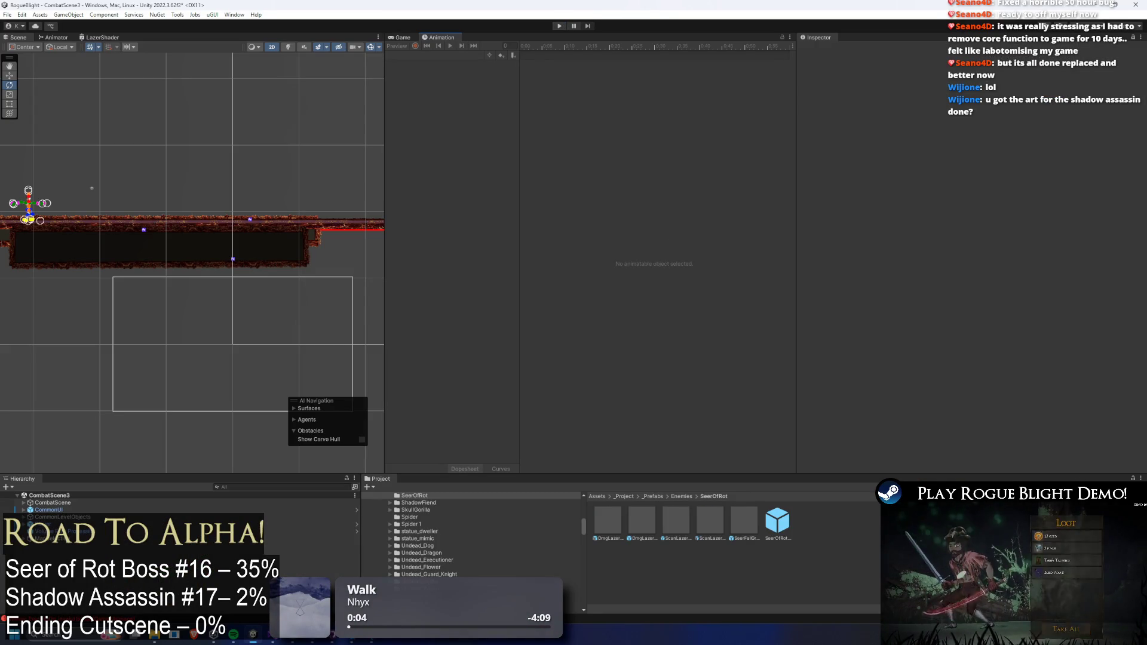
- Reopen SeerOfRot_Prefab and switch the Animation window to the AR_switch_sides_seer clip
{"action": "left_click", "coordinate": [774, 524]}
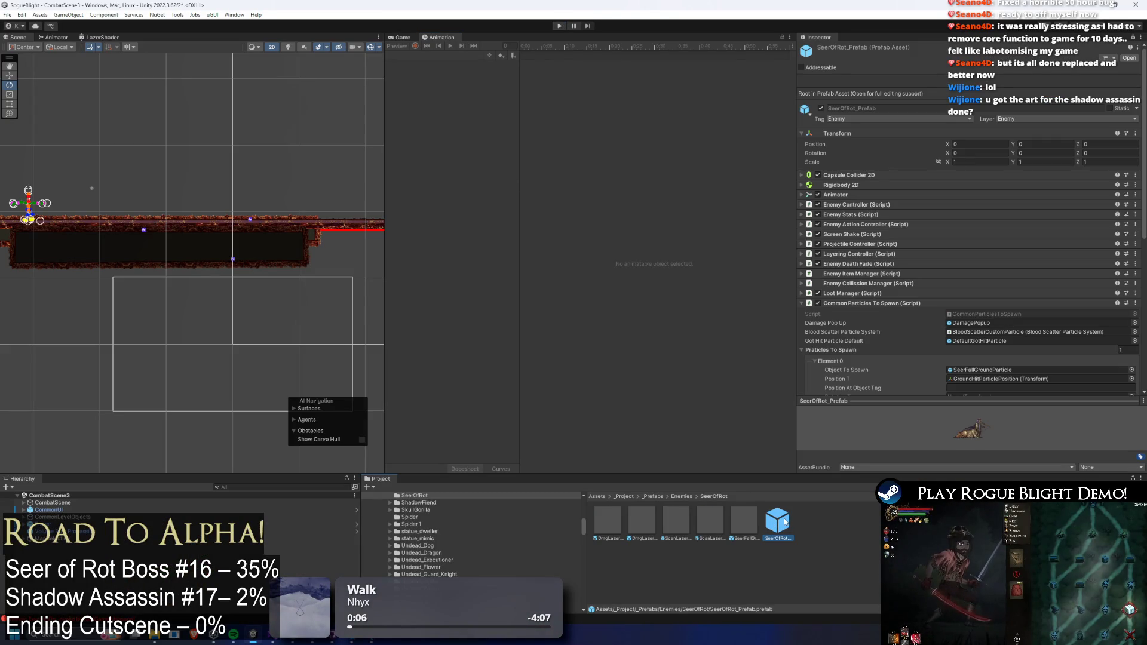
{"action": "double_click", "coordinate": [777, 521]}
{"action": "left_click", "coordinate": [430, 55]}
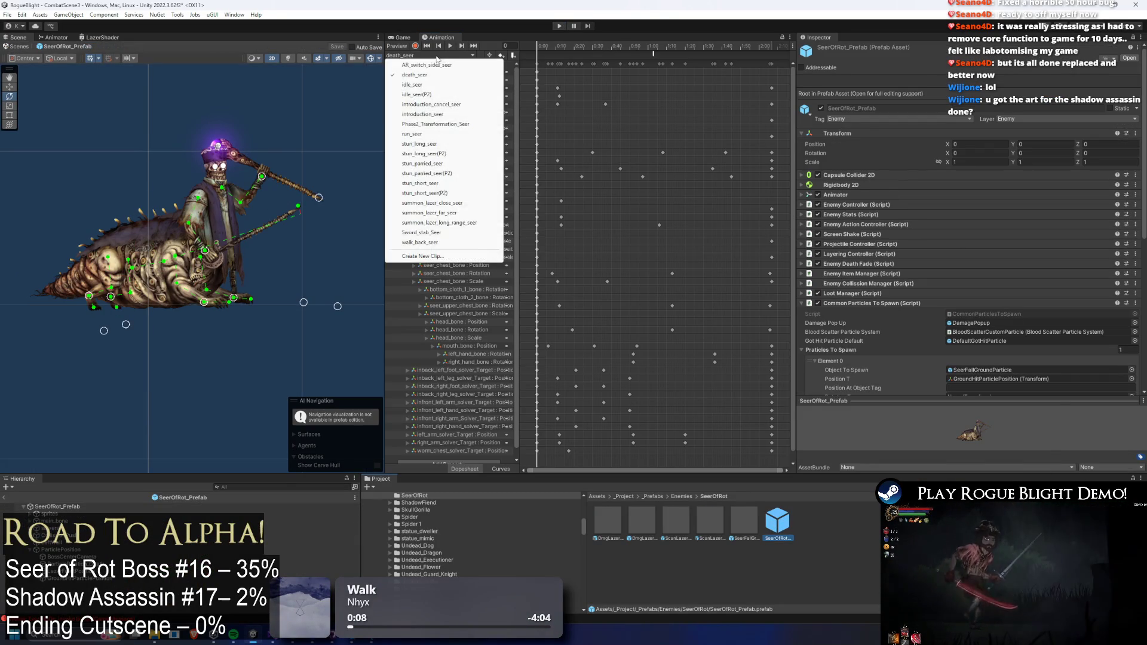
{"action": "left_click", "coordinate": [478, 64]}
- Check the SpawnCommonParticle event around frames 162–164, then start Play past the warning
{"action": "left_click_drag", "start_coordinate": [694, 45], "coordinate": [733, 48]}
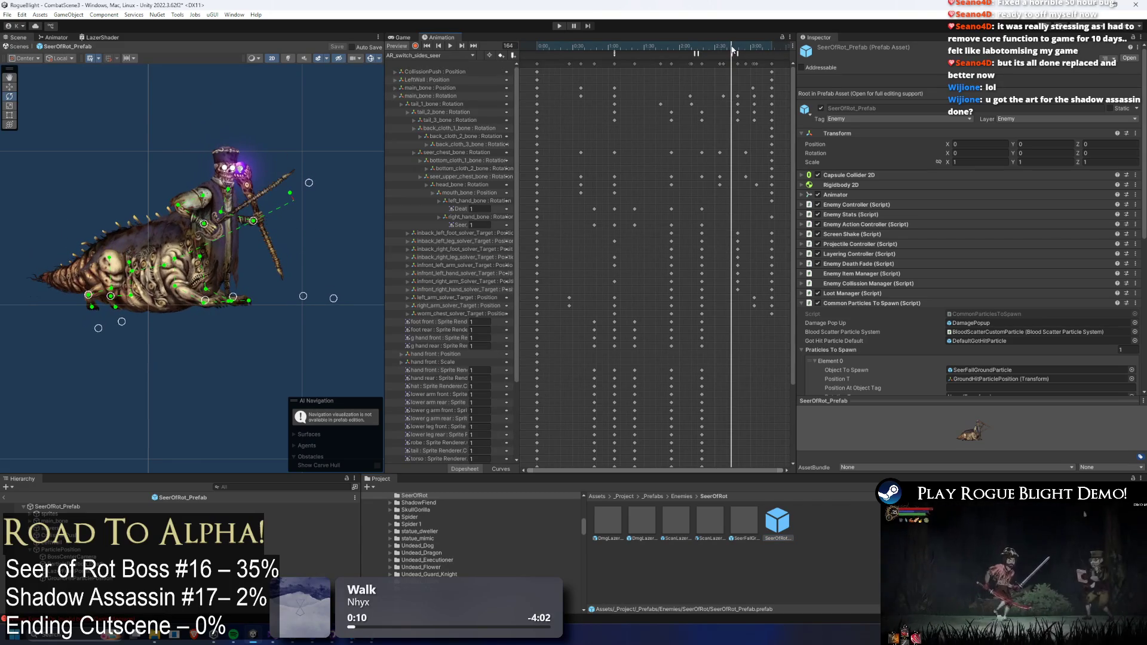
{"action": "left_click", "coordinate": [732, 54]}
{"action": "left_click", "coordinate": [728, 48]}
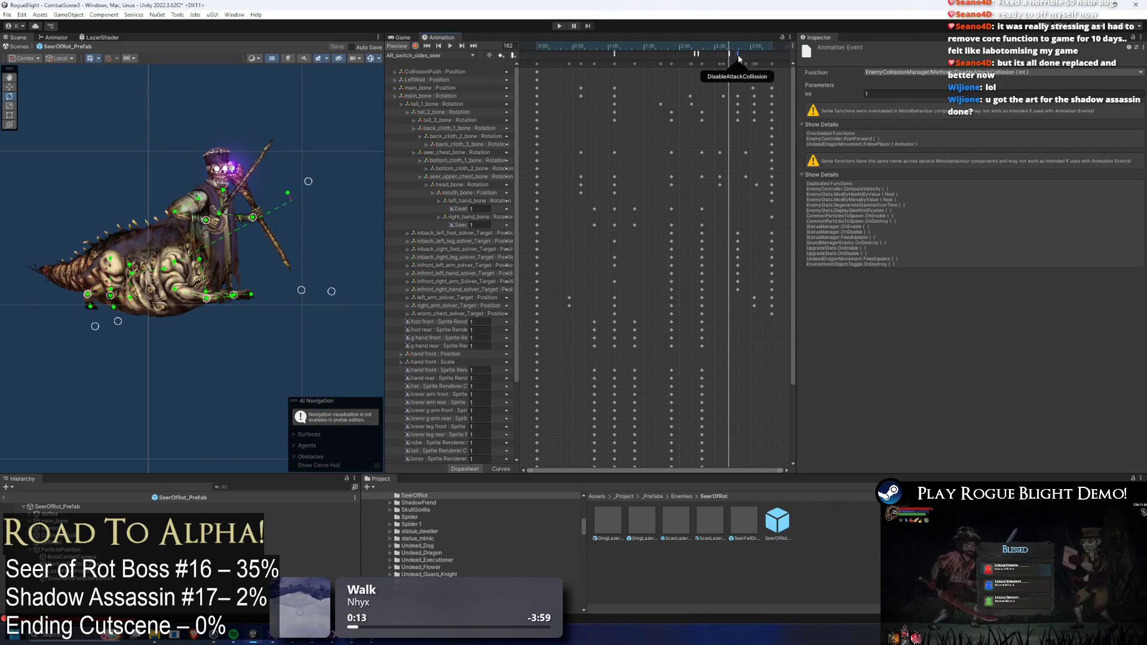
{"action": "left_click", "coordinate": [729, 55]}
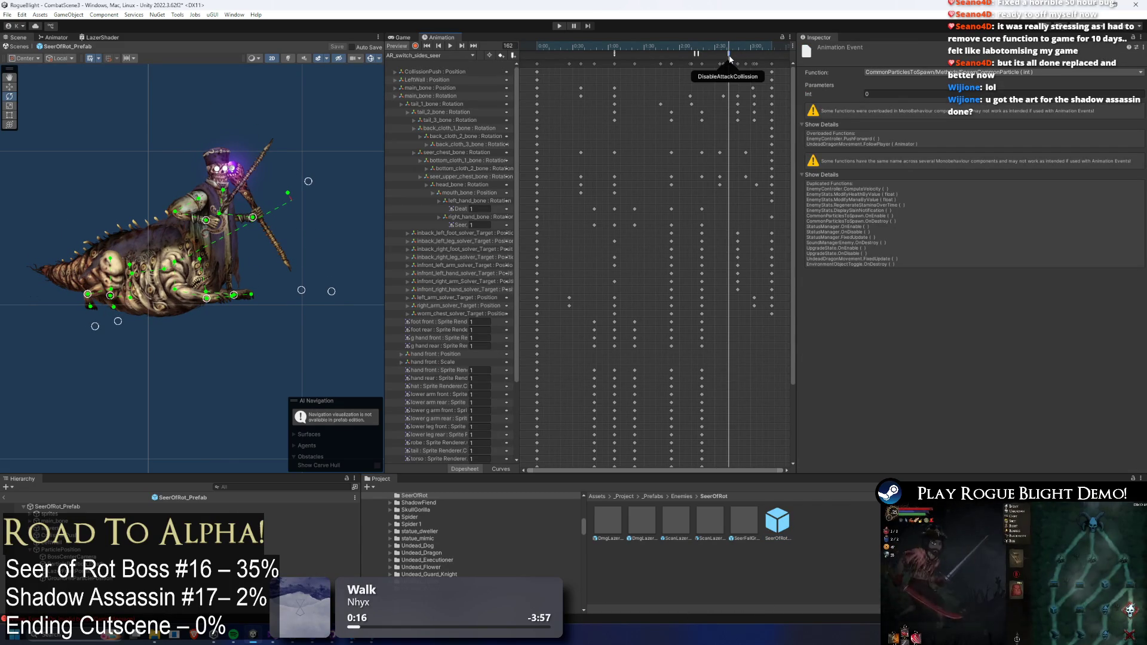
{"action": "left_click", "coordinate": [731, 47]}
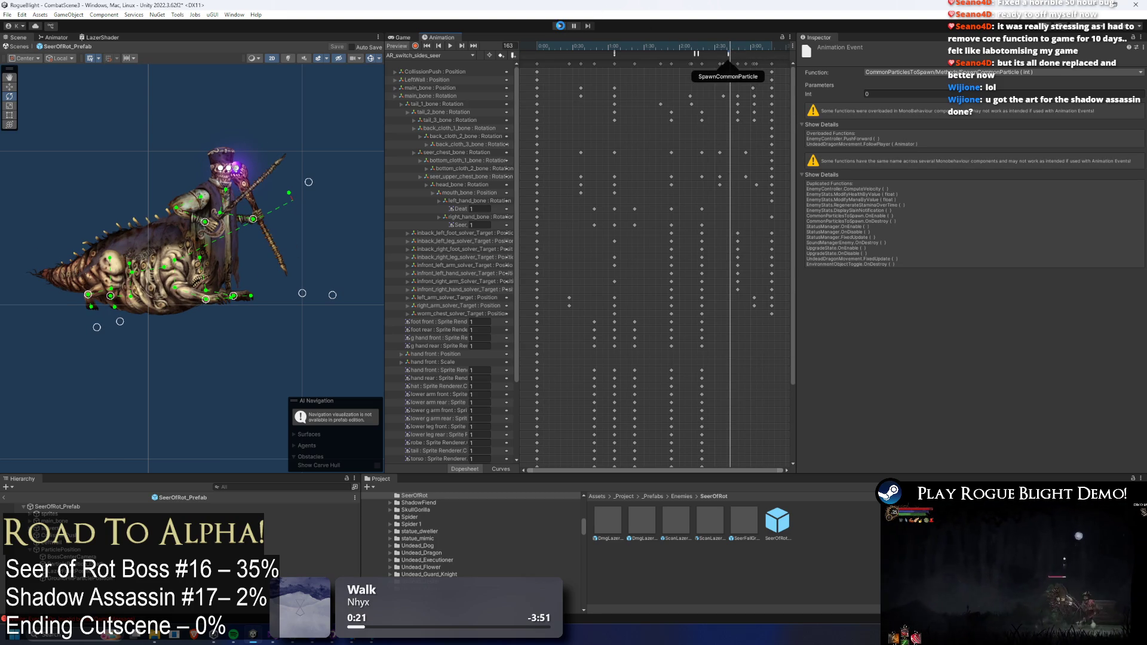
{"action": "left_click", "coordinate": [559, 26]}
{"action": "key", "text": "Return"}
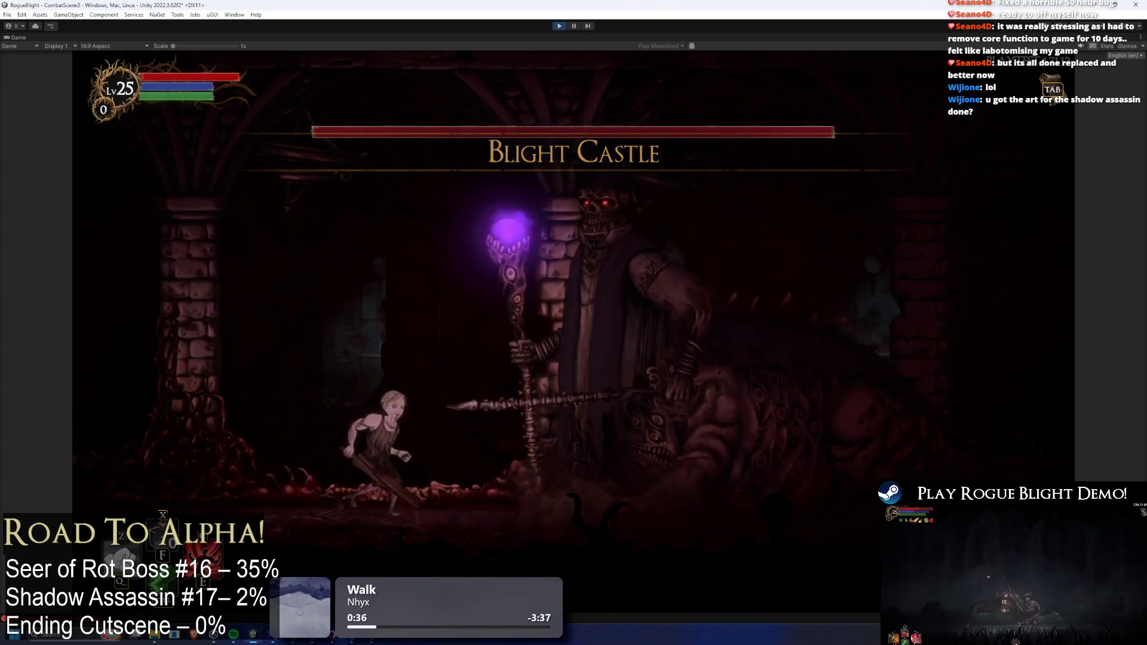
- Run right past the Seer of Rot and back left, then refill health and mana with the F1 cheat
{"action": "key", "text": "Right"}
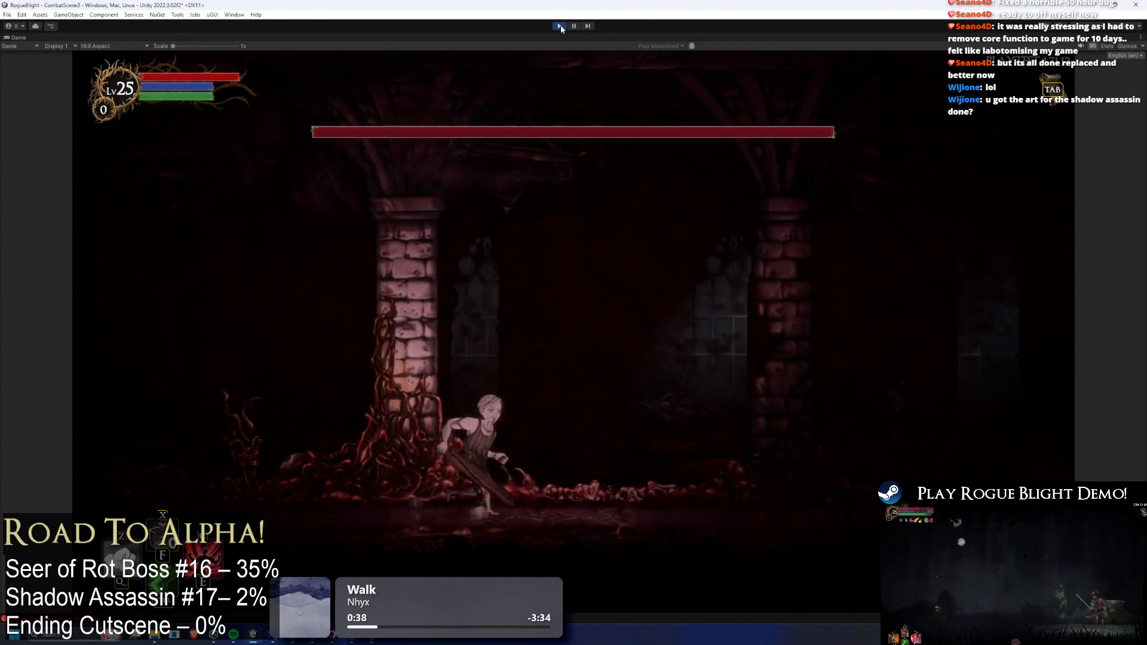
{"action": "key", "text": "Right"}
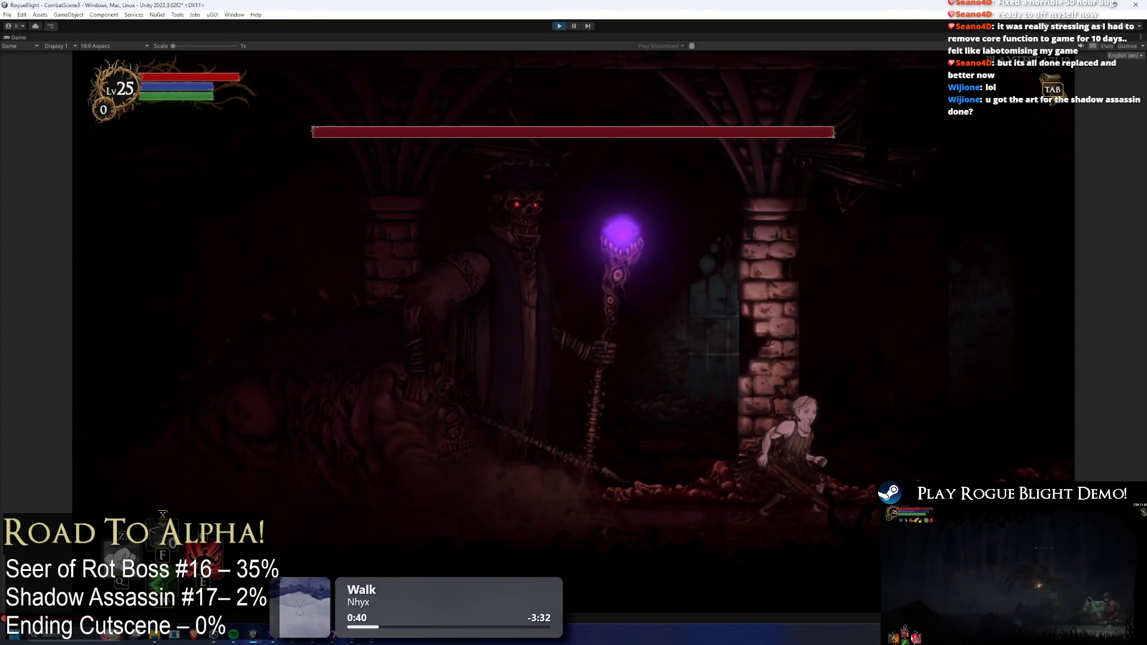
{"action": "key", "text": "Right"}
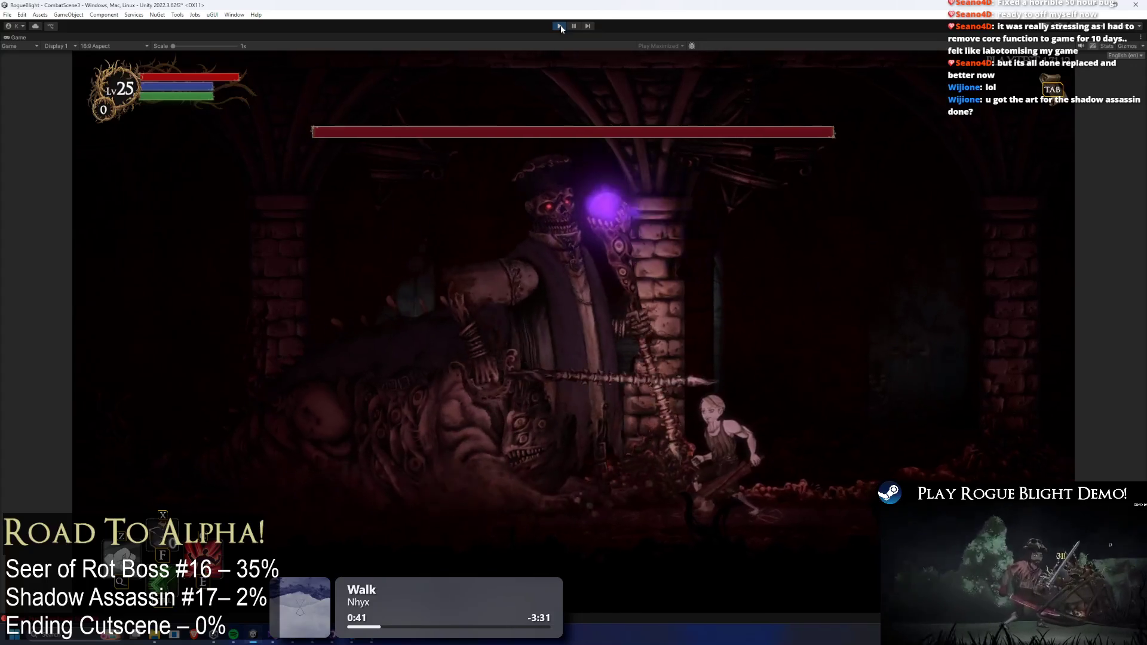
{"action": "key", "text": "Left"}
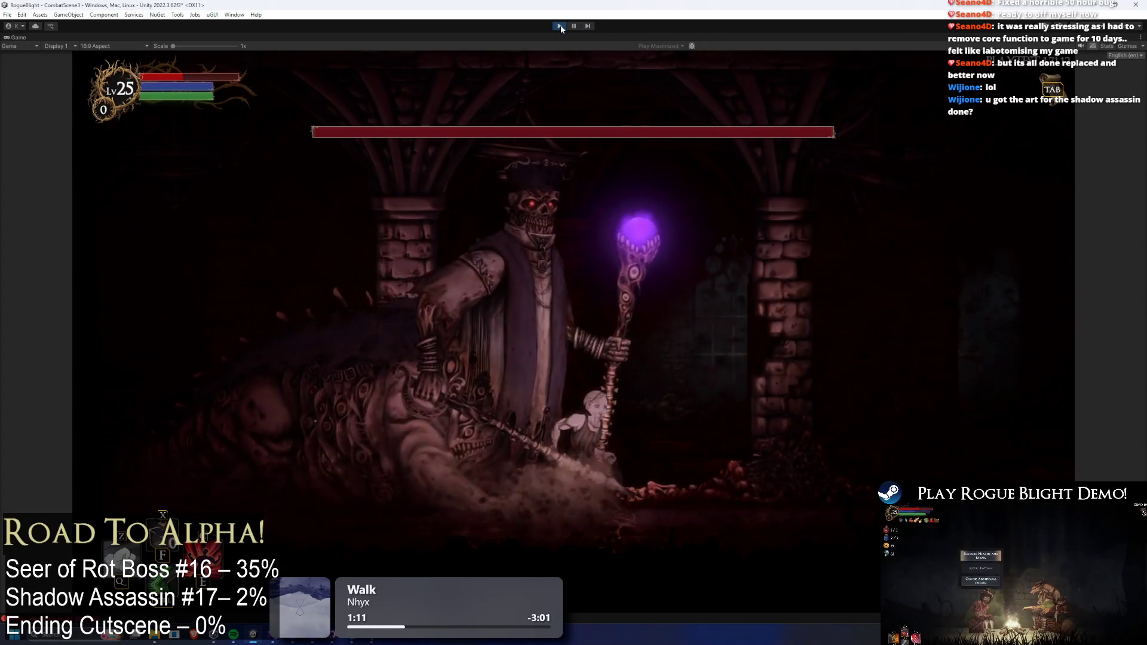
{"action": "key", "text": "F1"}
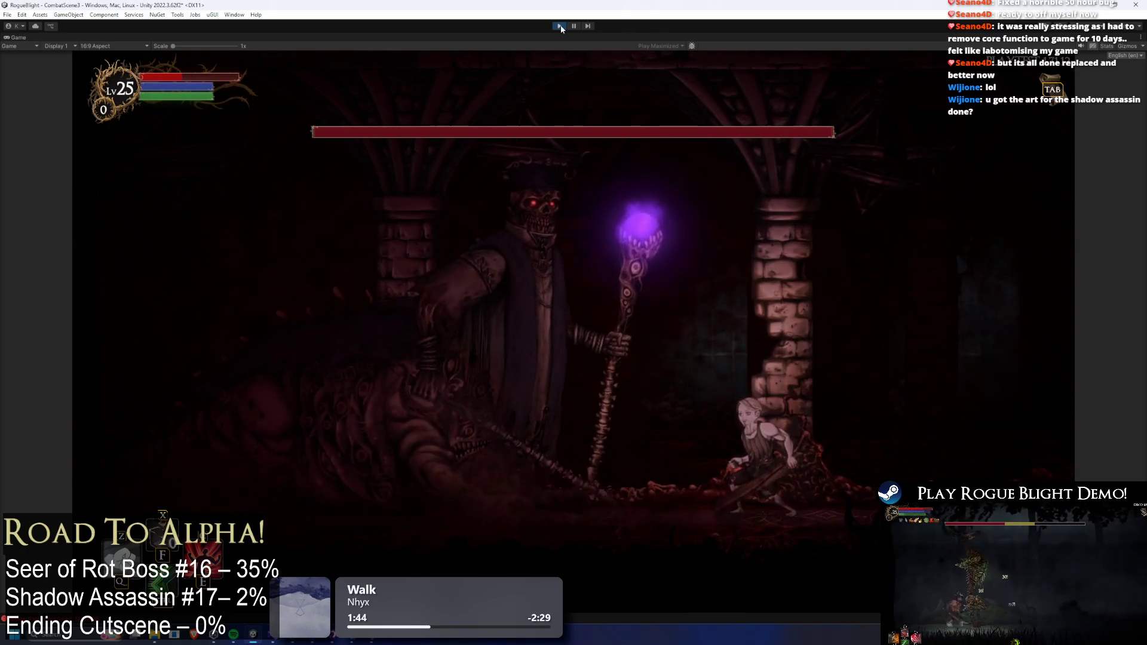
- Refill the player's health and mana once more with the F1 cheat
{"action": "key", "text": "F1"}
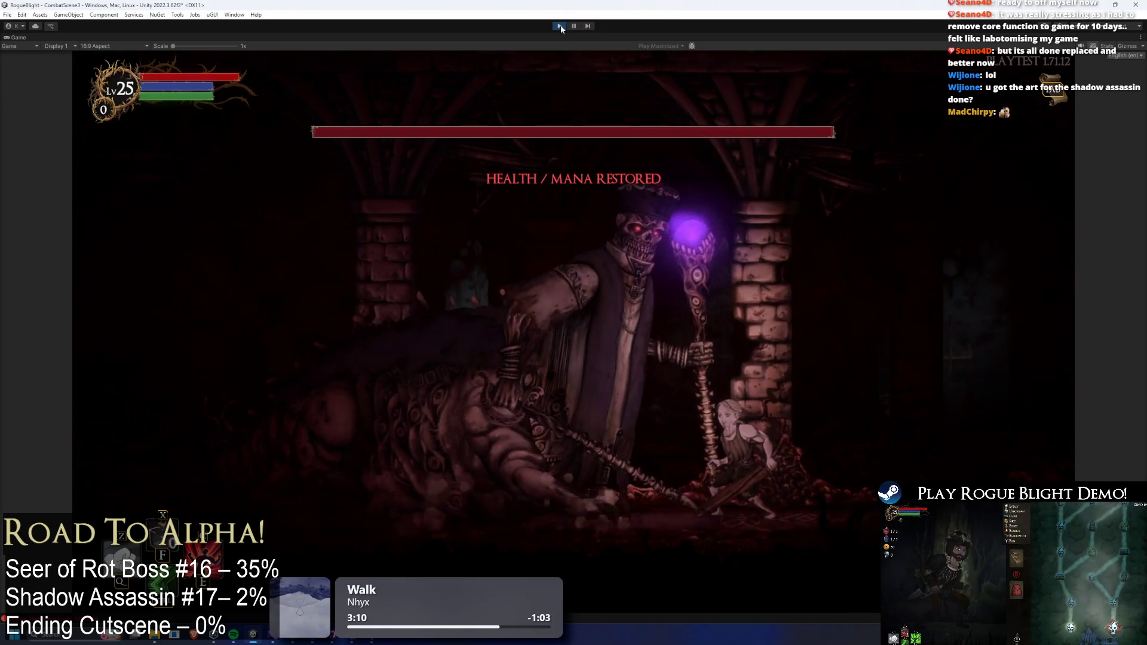
{"action": "key", "text": "Escape"}
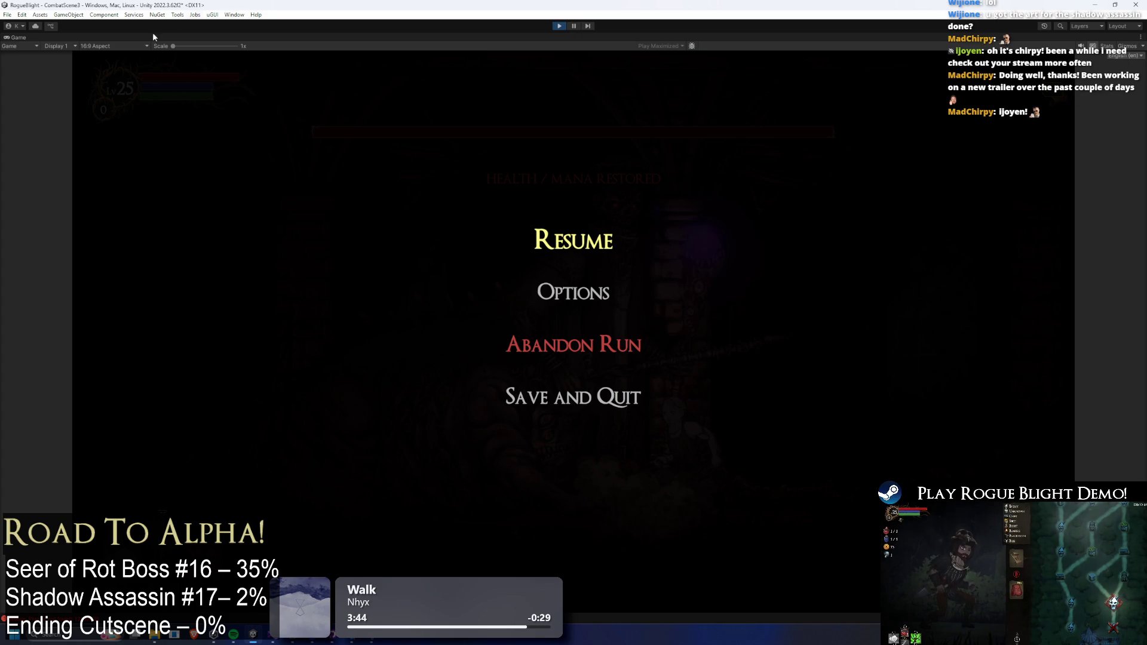
{"action": "key", "text": "Down"}
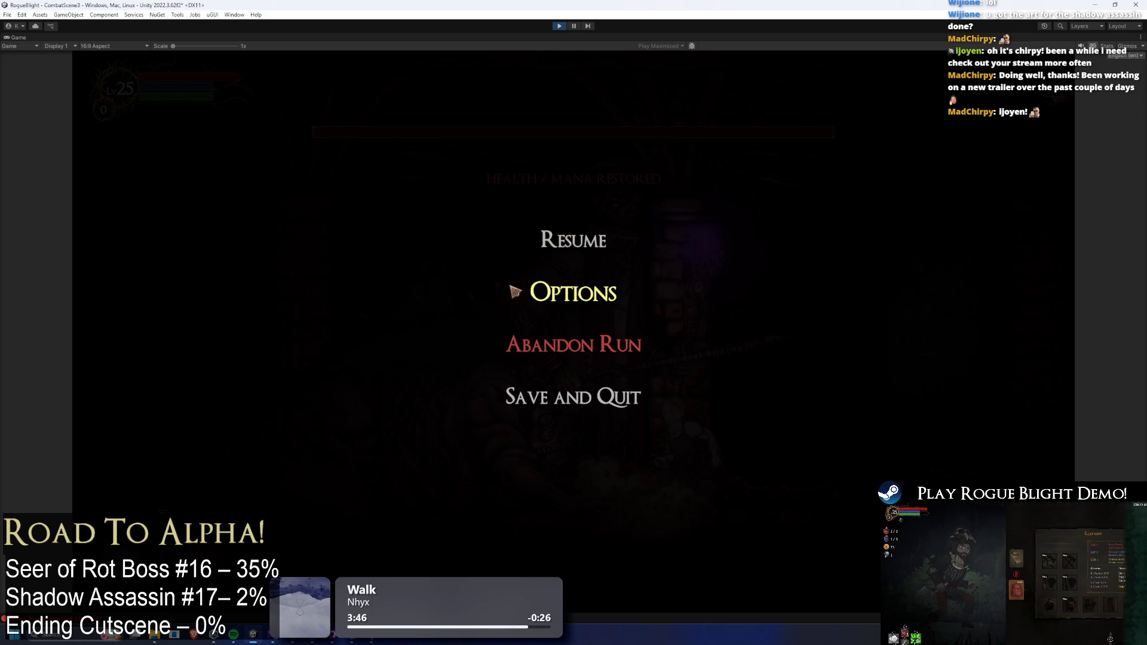
{"action": "left_click", "coordinate": [589, 259]}
{"action": "key", "text": "a"}
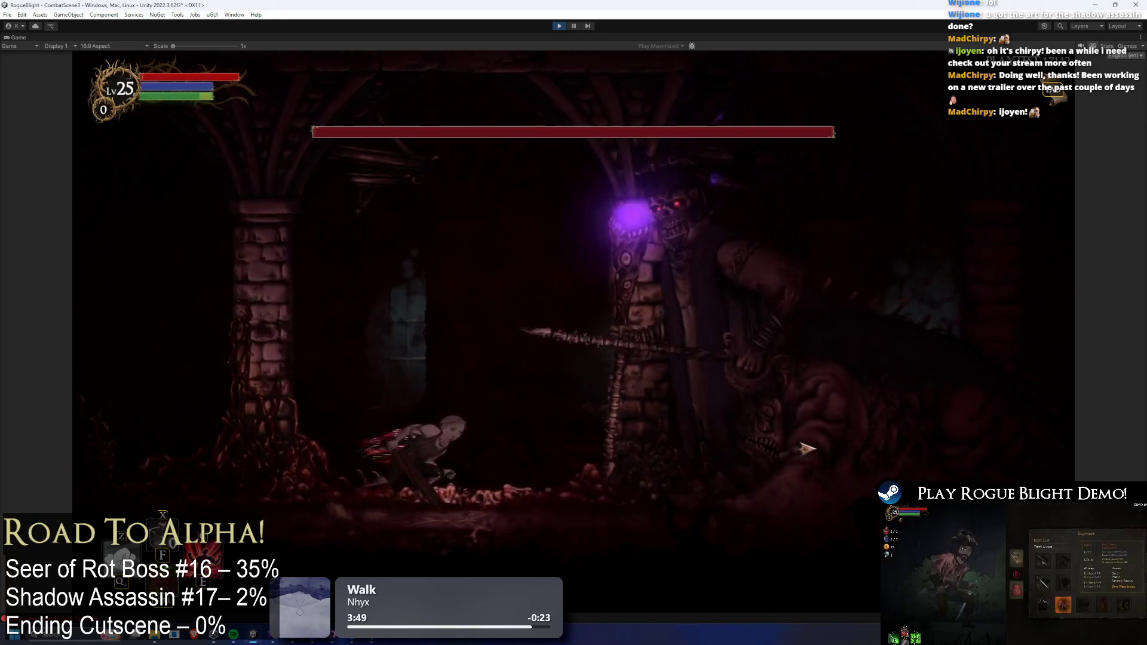
{"action": "key", "text": "a"}
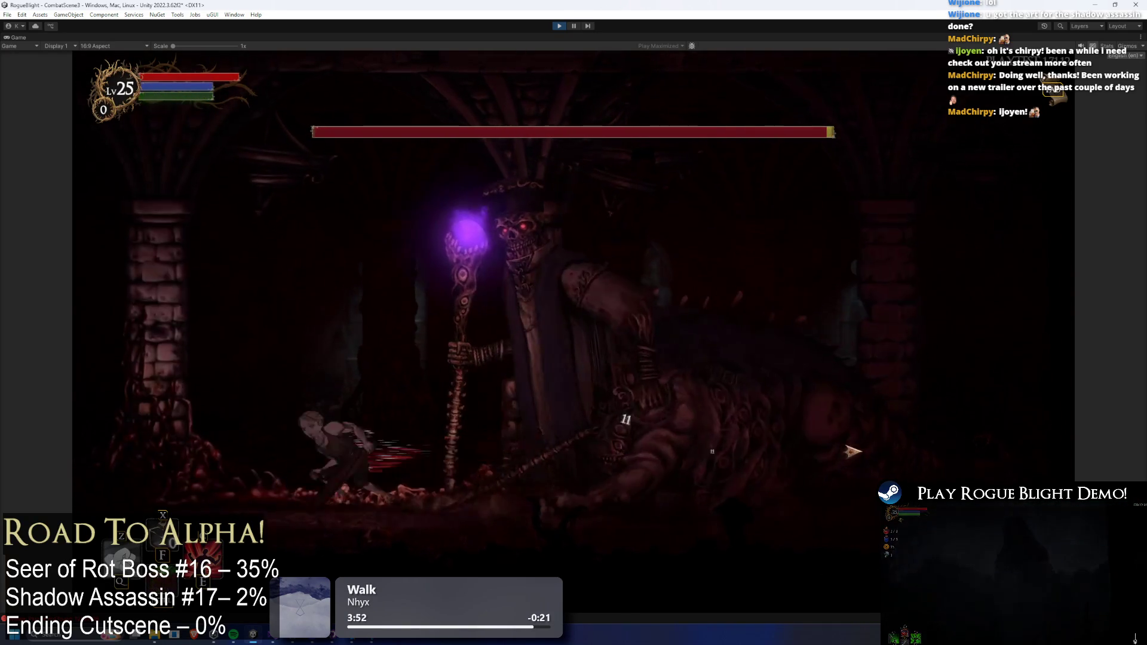
{"action": "key", "text": "space"}
{"action": "key", "text": "d"}
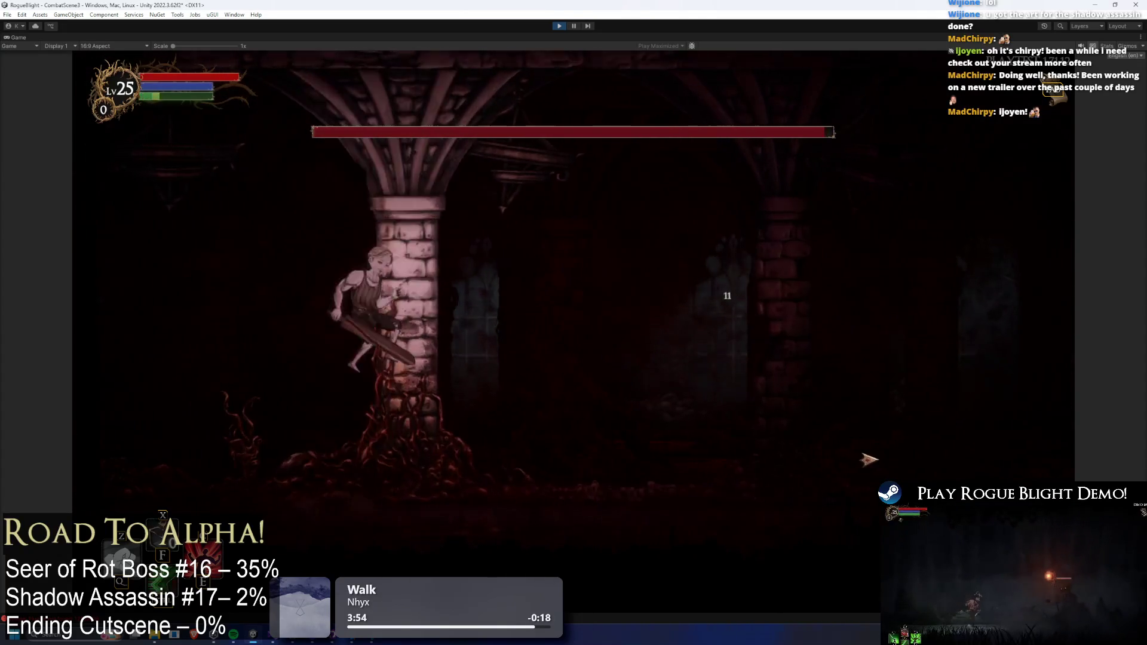
{"action": "key", "text": "a"}
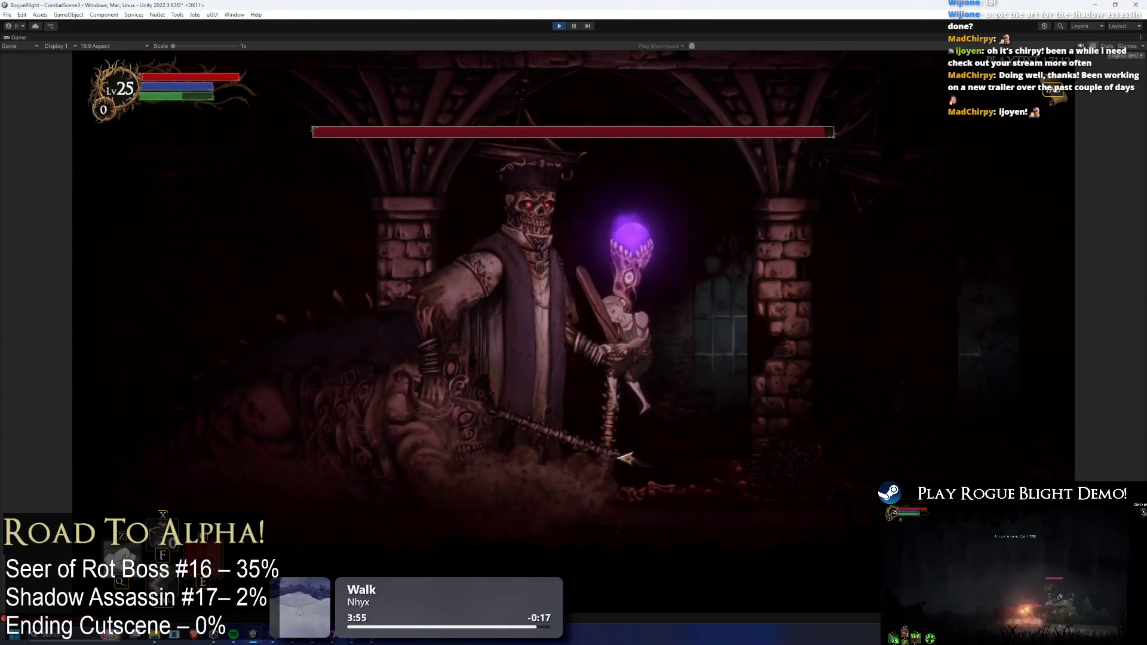
{"action": "key", "text": "d"}
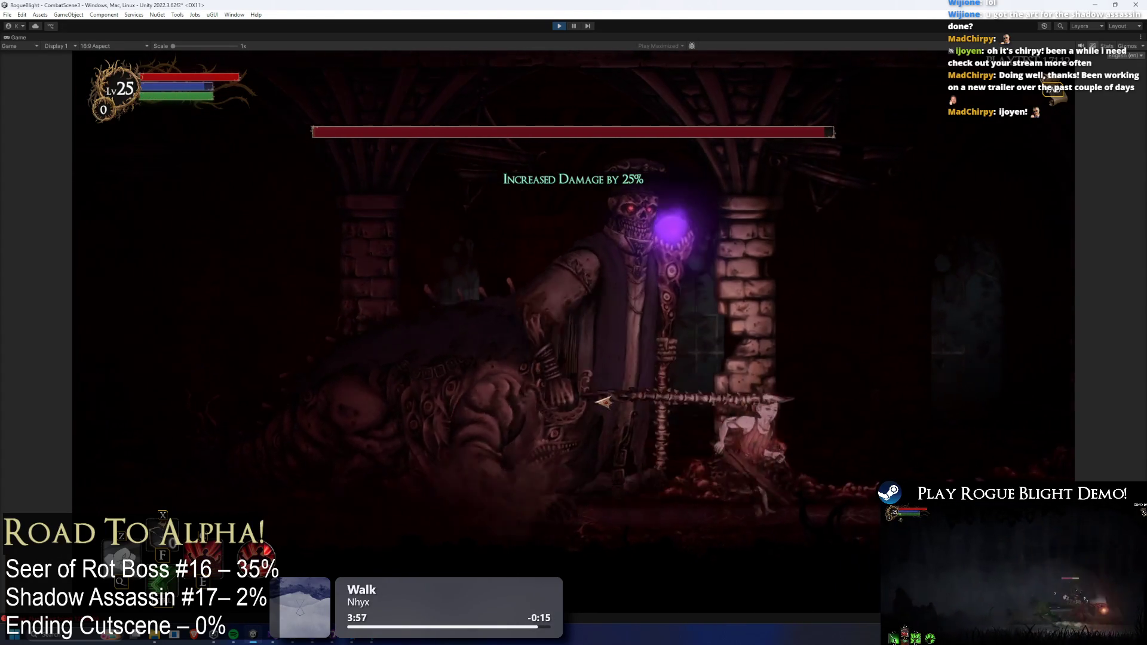
{"action": "key", "text": "a"}
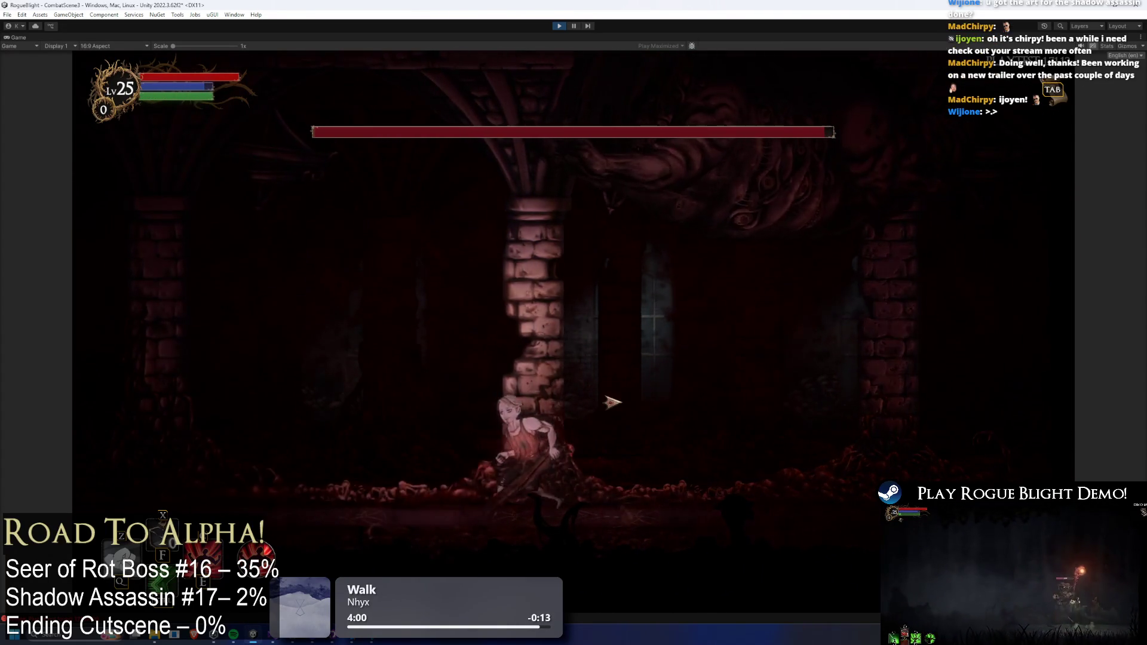
{"action": "key", "text": "d"}
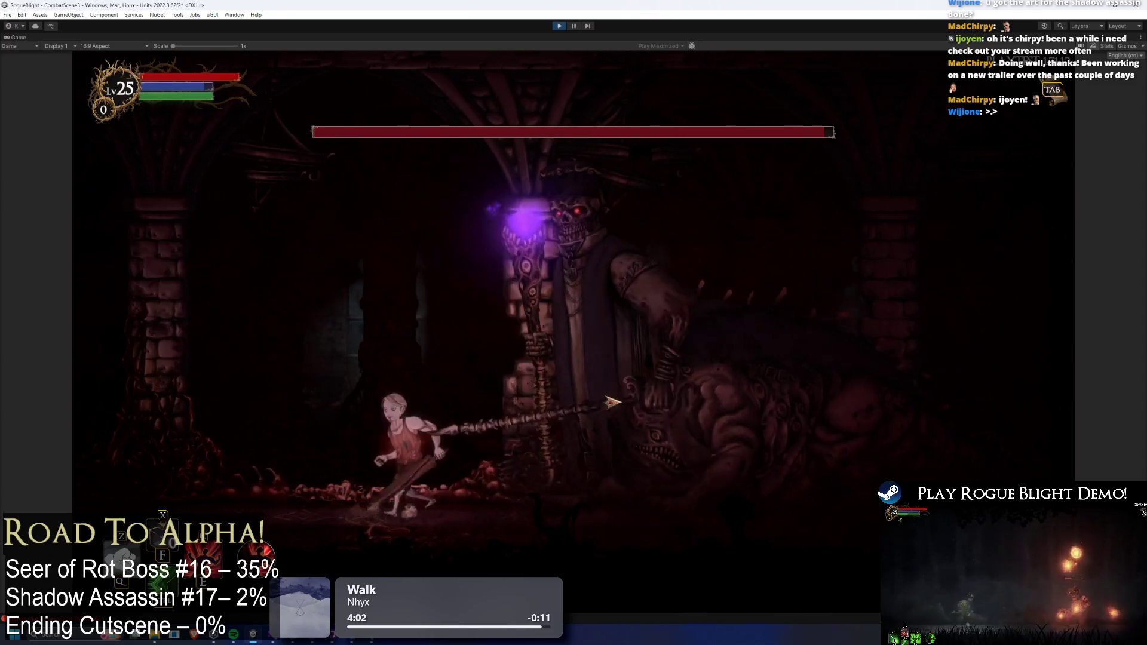
{"action": "key", "text": "d"}
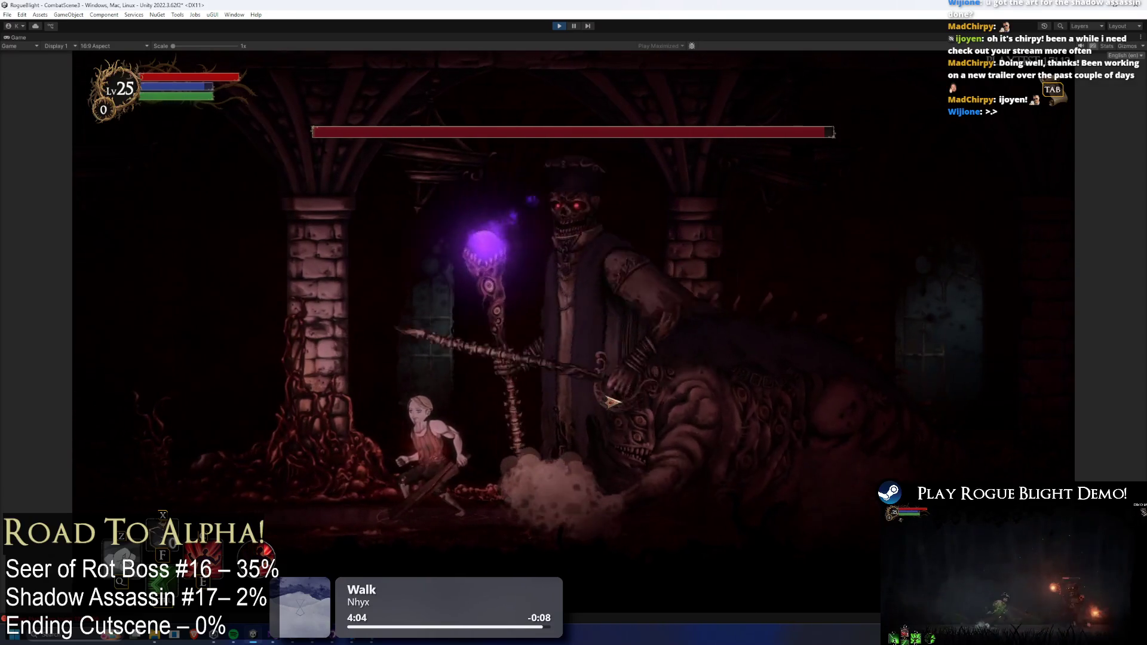
{"action": "key", "text": "d"}
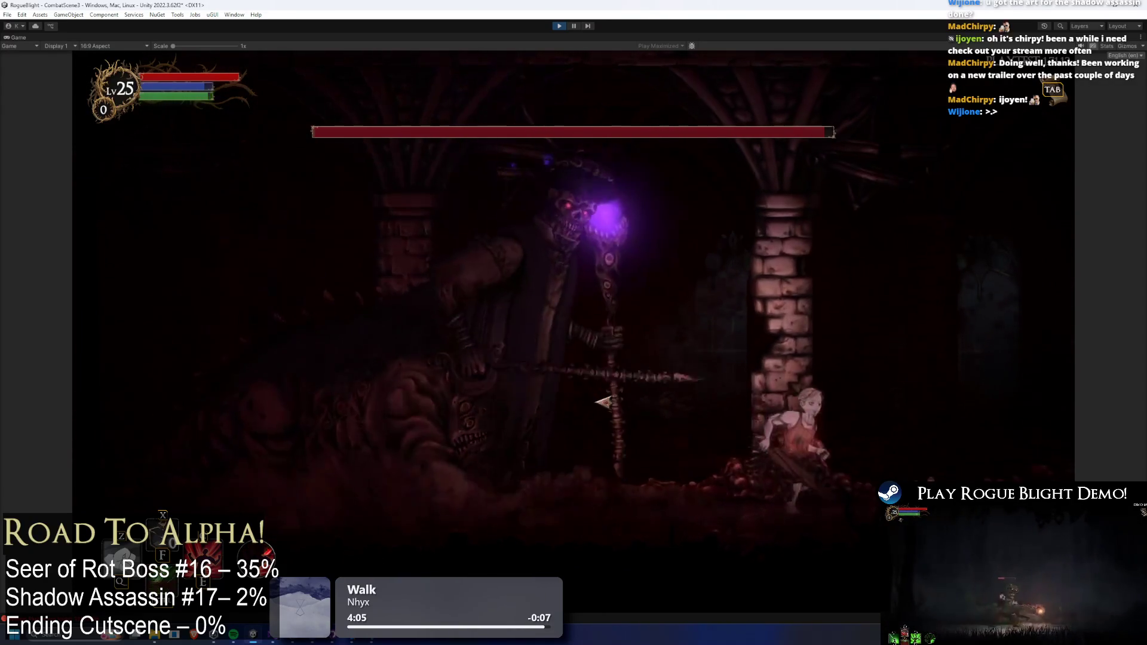
{"action": "key", "text": "d"}
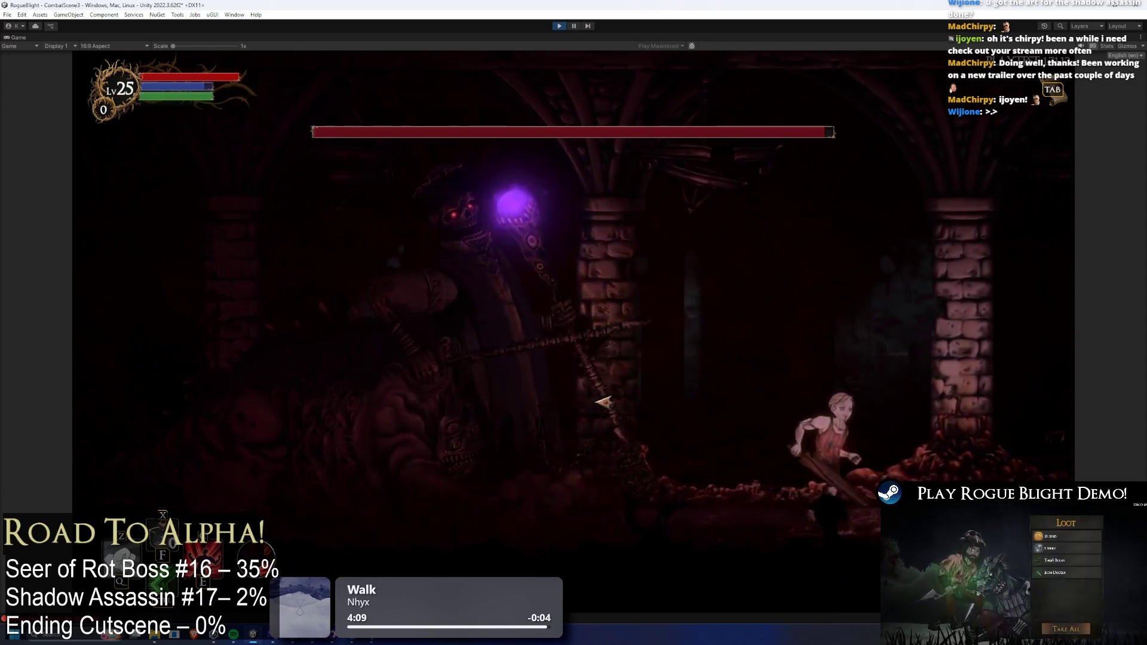
{"action": "key", "text": "a"}
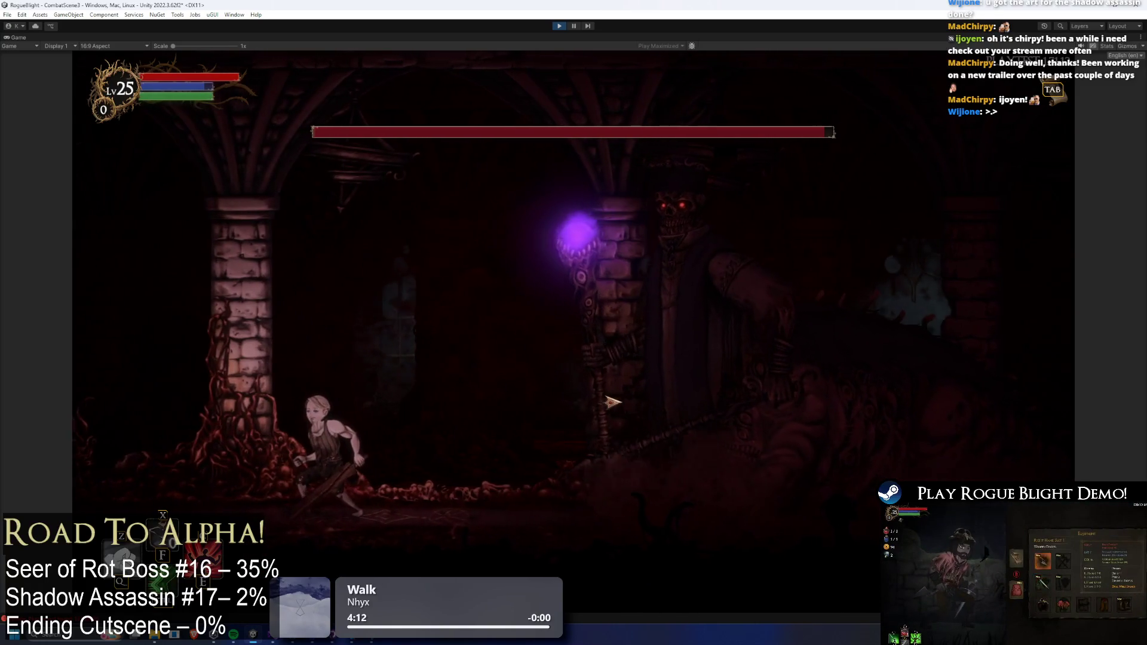
{"action": "key", "text": "d"}
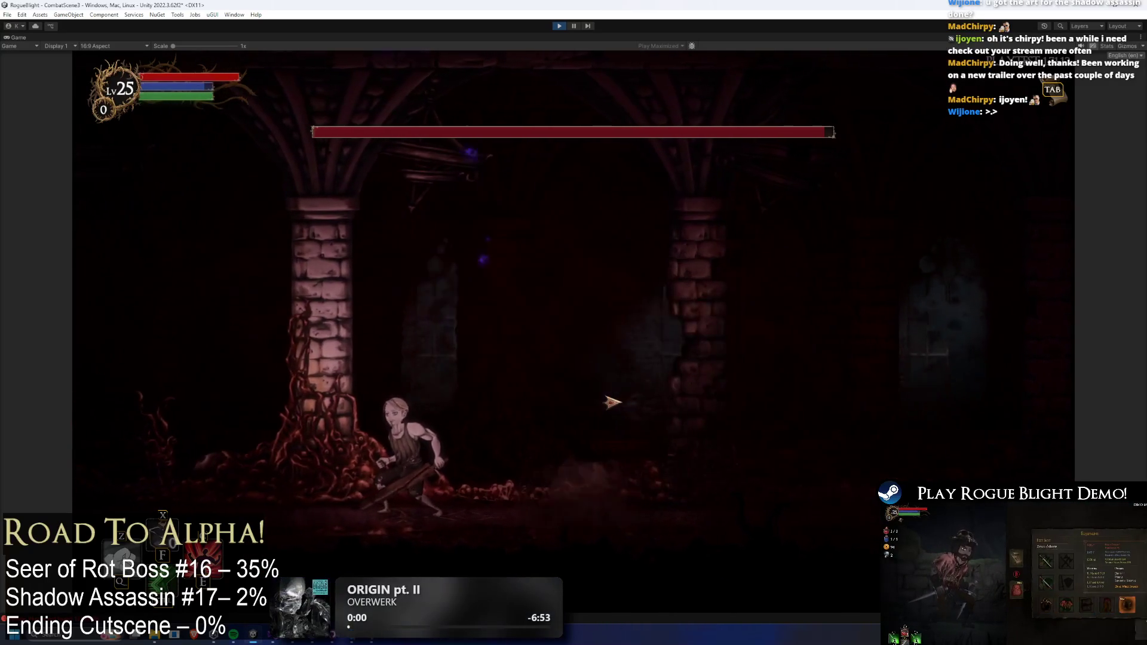
{"action": "key", "text": "d"}
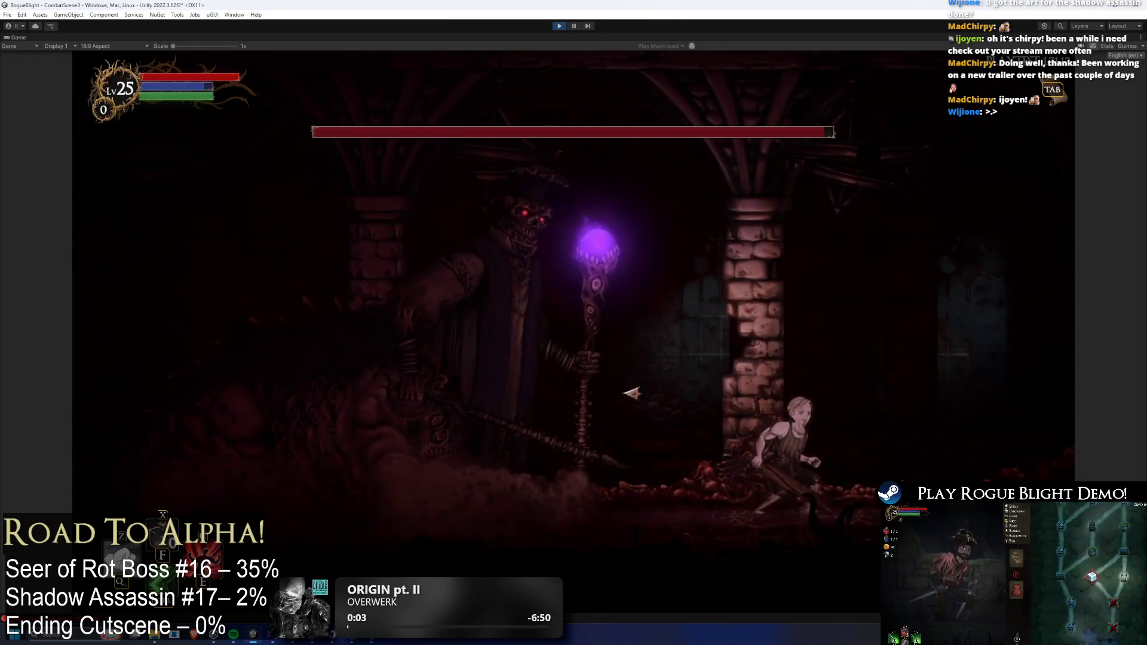
{"action": "key", "text": "d"}
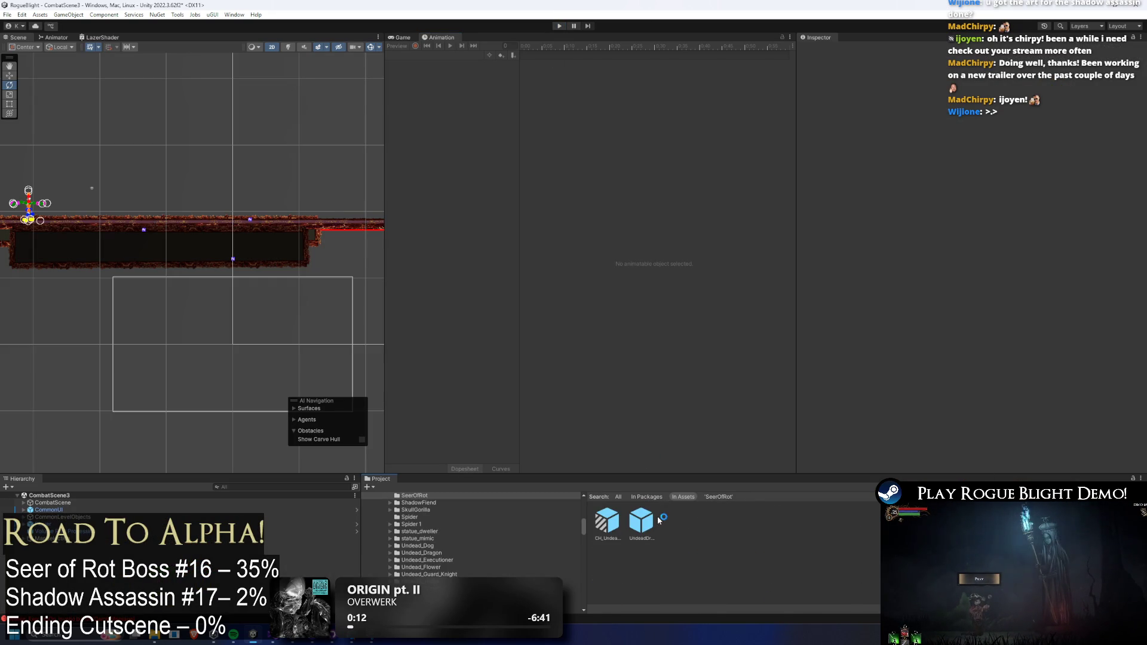
- Open UndeadDragon_Prefab and inspect the StartScreenShake event in AR_ChangeSides_undeadDragon
{"action": "double_click", "coordinate": [641, 520]}
{"action": "left_click", "coordinate": [415, 57]}
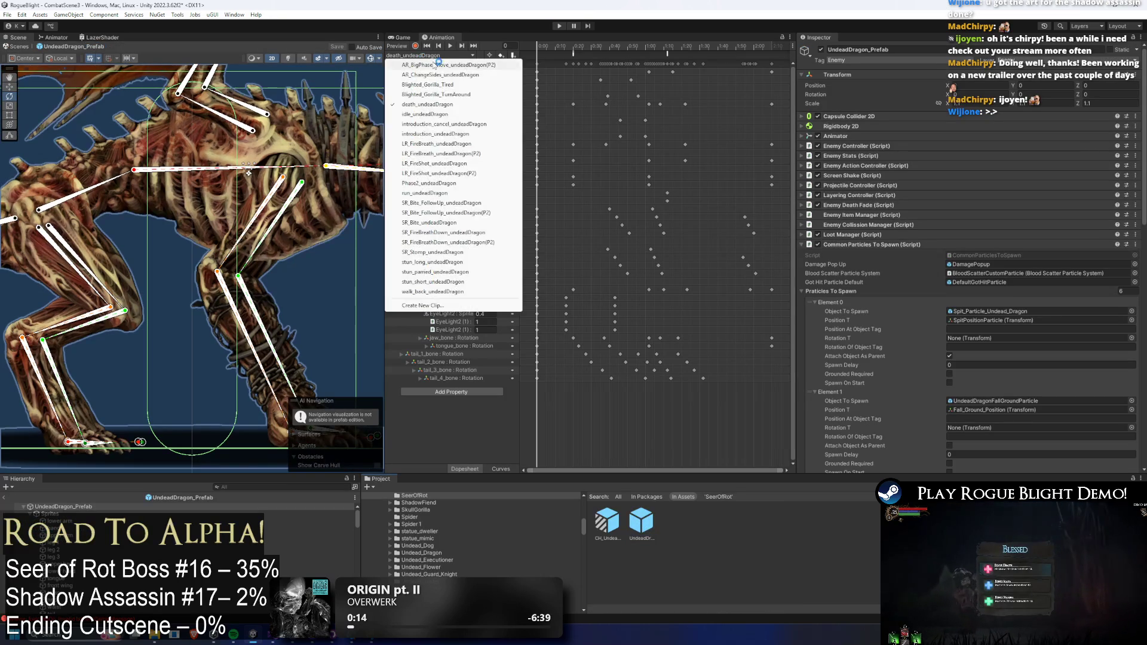
{"action": "left_click", "coordinate": [472, 70]}
{"action": "left_click", "coordinate": [699, 55]}
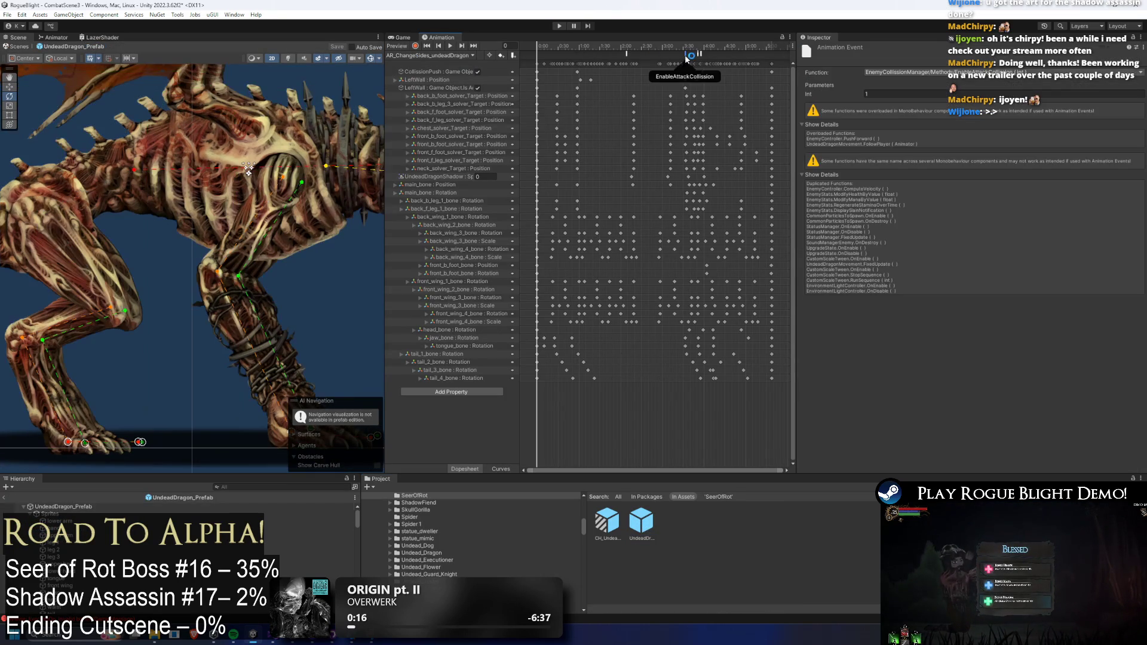
{"action": "left_click", "coordinate": [696, 55]}
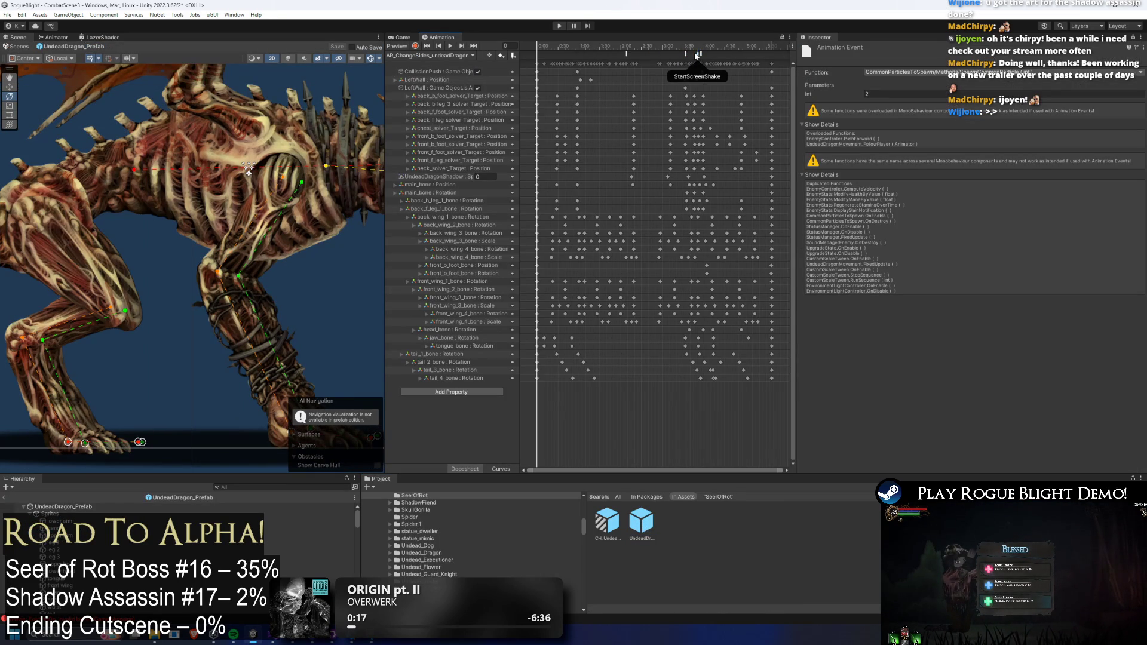
{"action": "left_click", "coordinate": [699, 55]}
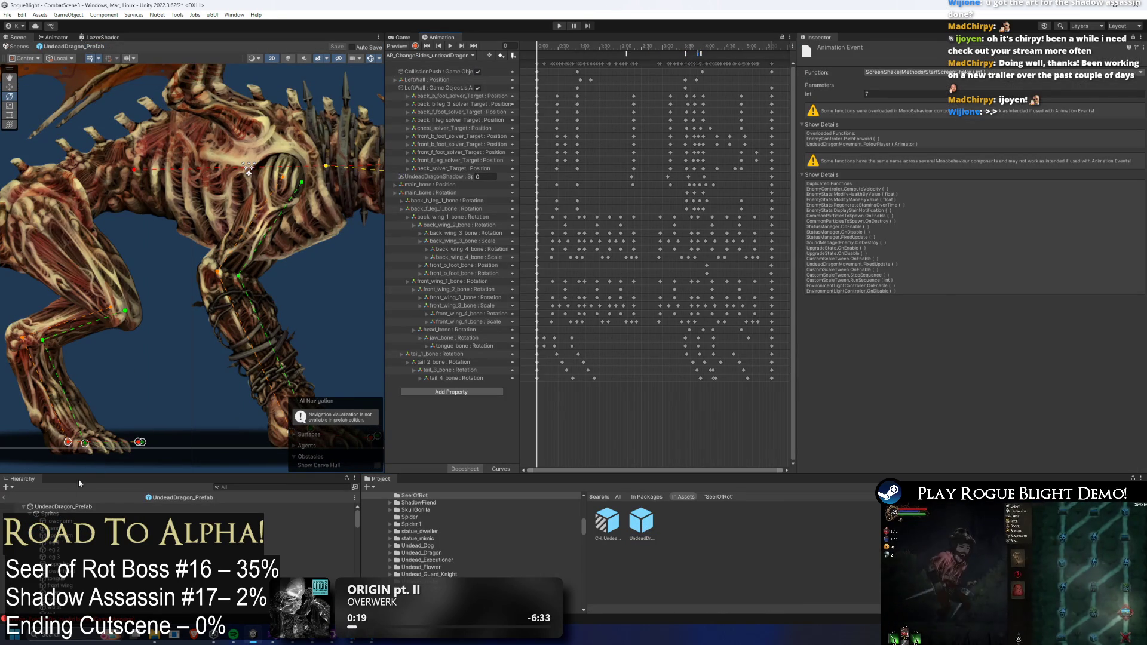
- Expand the root's Screen Shake Arr list and bring up actions for the Stomp Shake entry
{"action": "left_click", "coordinate": [66, 508]}
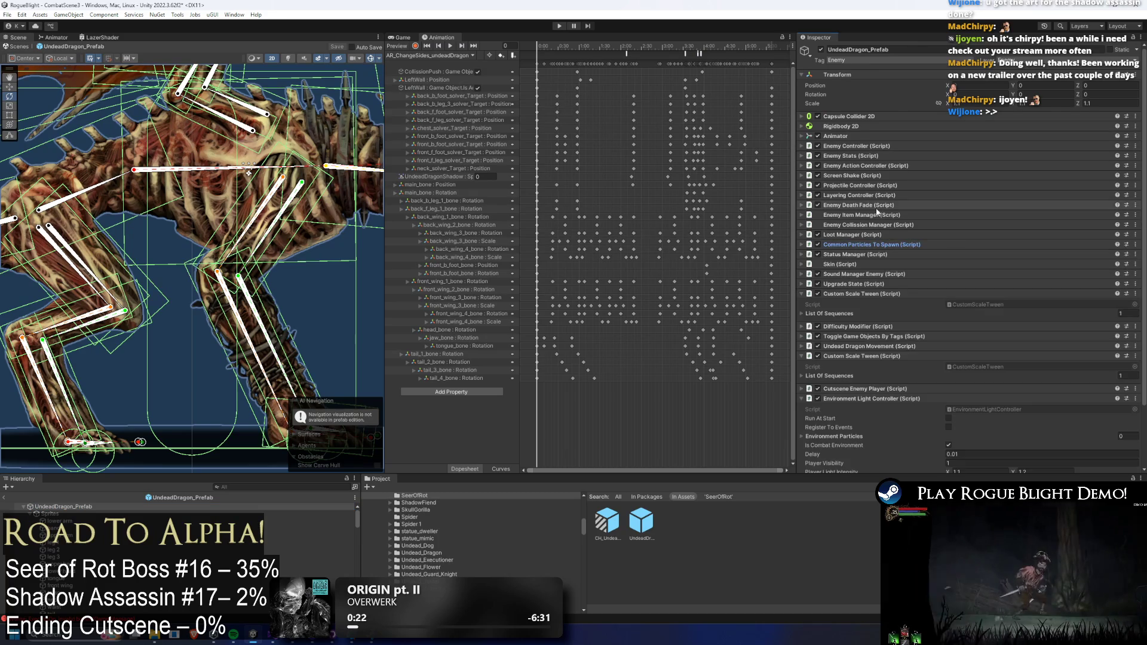
{"action": "left_click", "coordinate": [870, 175]}
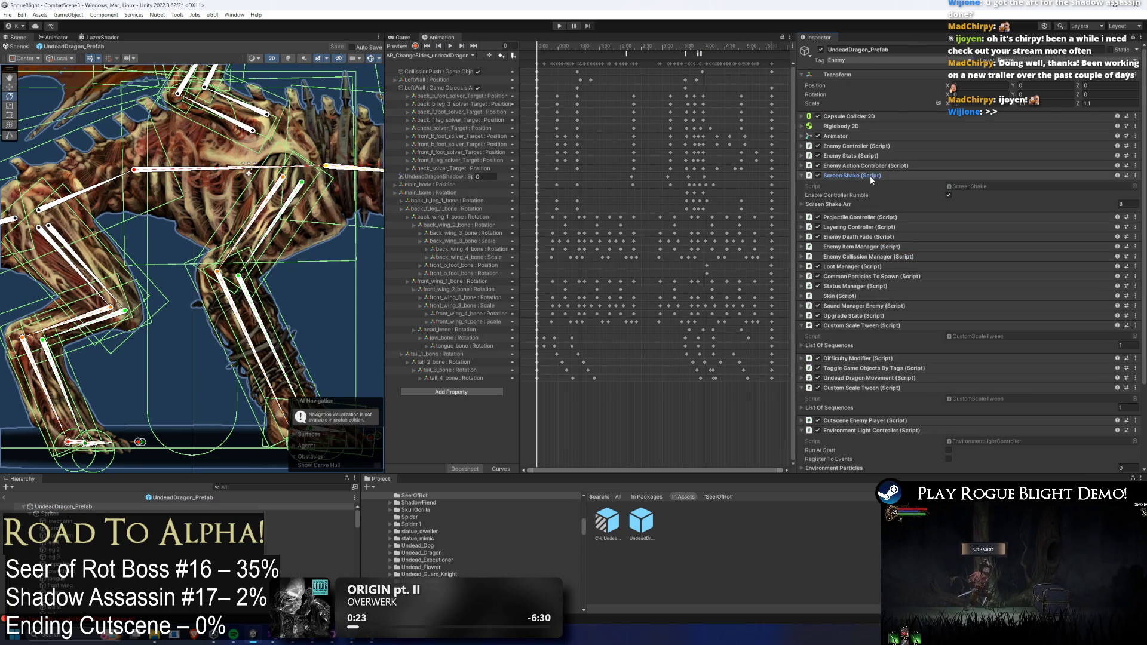
{"action": "left_click", "coordinate": [851, 204]}
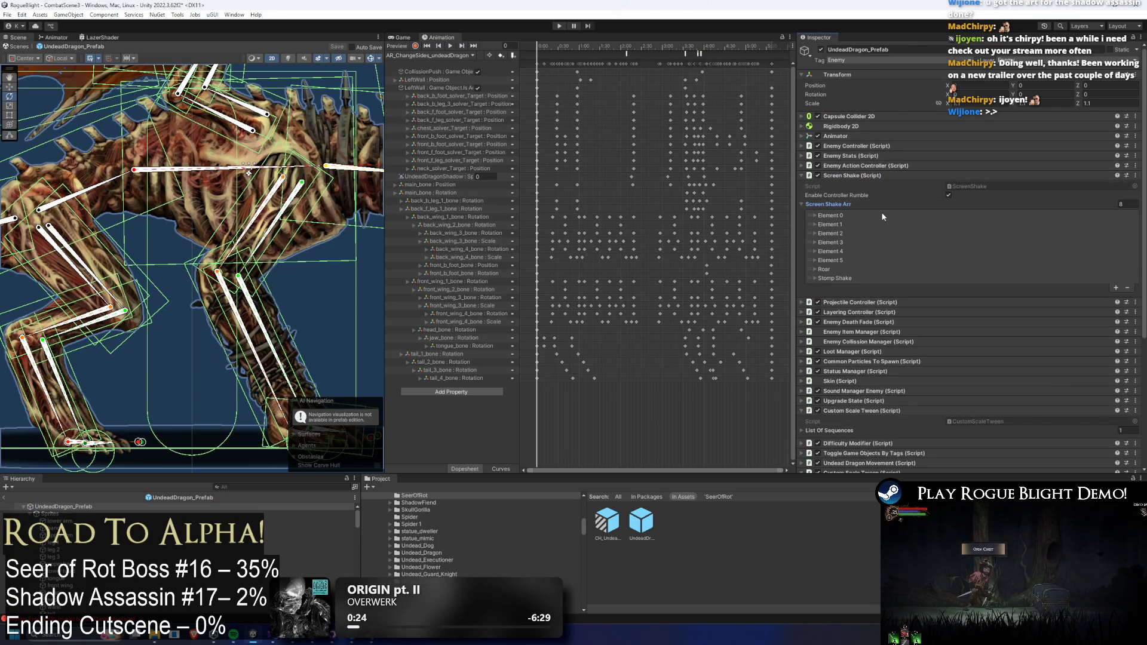
{"action": "left_click", "coordinate": [849, 278]}
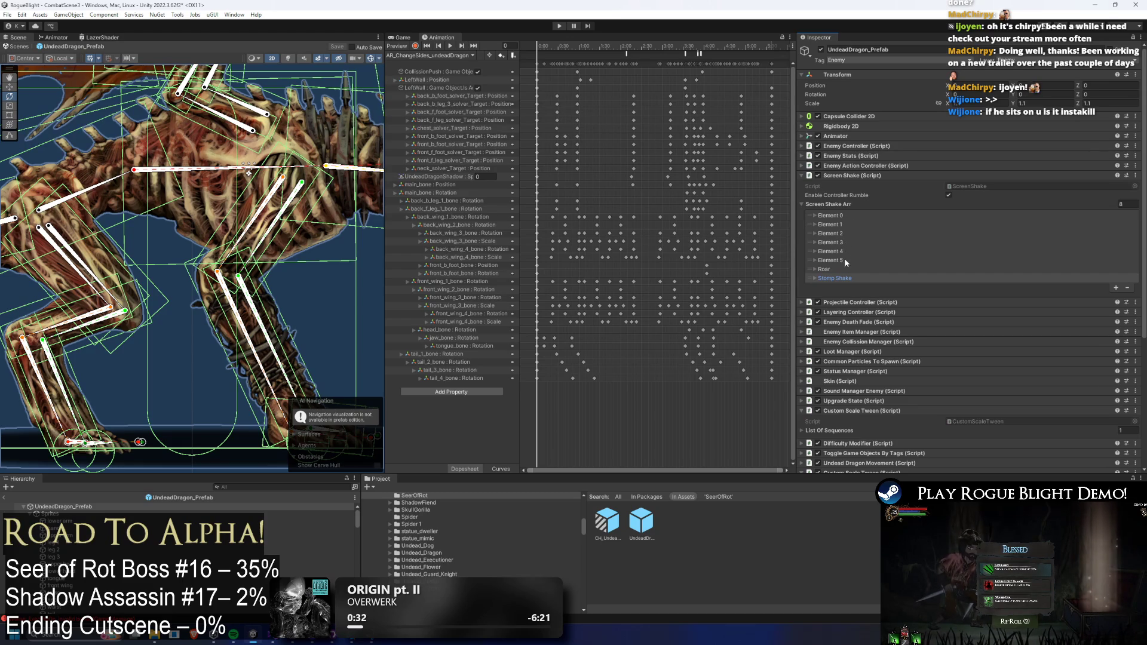
{"action": "right_click", "coordinate": [844, 278]}
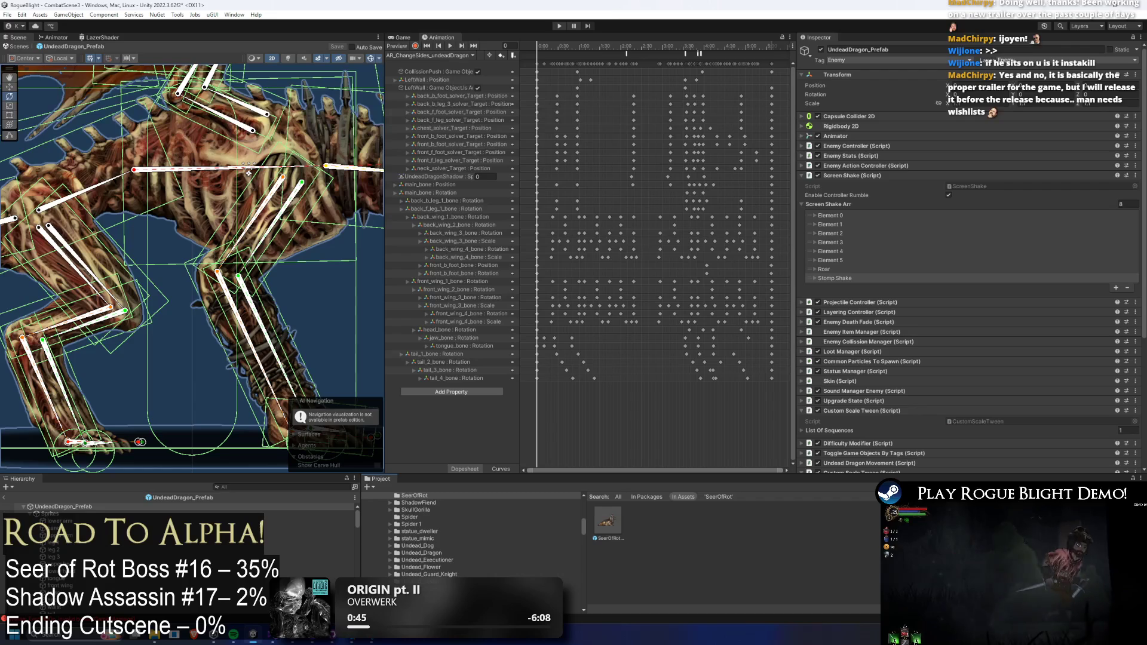
- Open SeerOfRot_Prefab and add a Fall Shake screen-shake entry based on Stomp Shake
{"action": "left_click", "coordinate": [609, 519]}
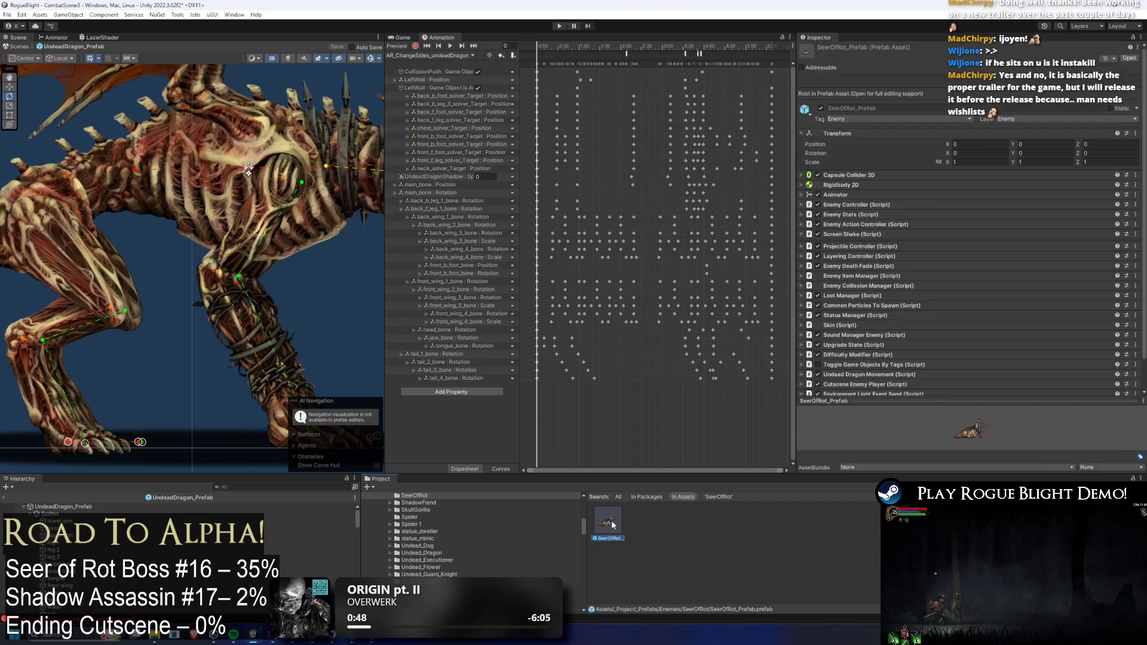
{"action": "double_click", "coordinate": [611, 520]}
{"action": "left_click", "coordinate": [1122, 226]}
{"action": "left_click", "coordinate": [827, 215]}
{"action": "left_click", "coordinate": [878, 235]}
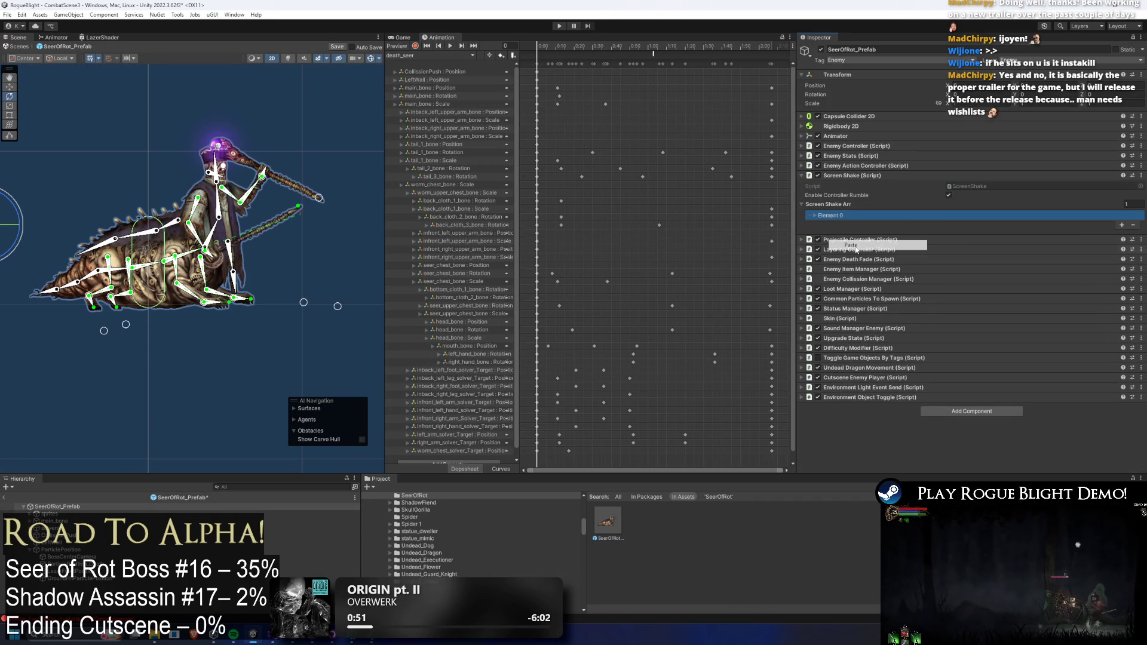
{"action": "left_click", "coordinate": [898, 215]}
{"action": "left_click", "coordinate": [1047, 222]}
{"action": "type", "text": "Fall Shake"}
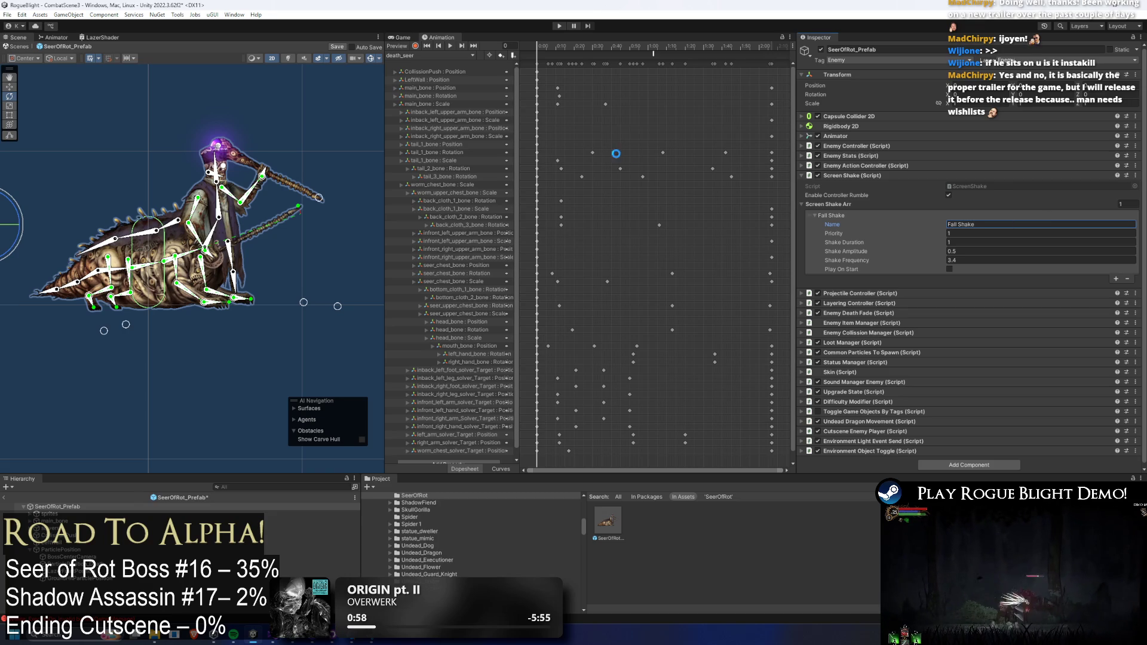
- Set an AR_switch_sides_seer event to ScreenShake.StartScreenShake with Int 1
{"action": "left_click", "coordinate": [424, 55]}
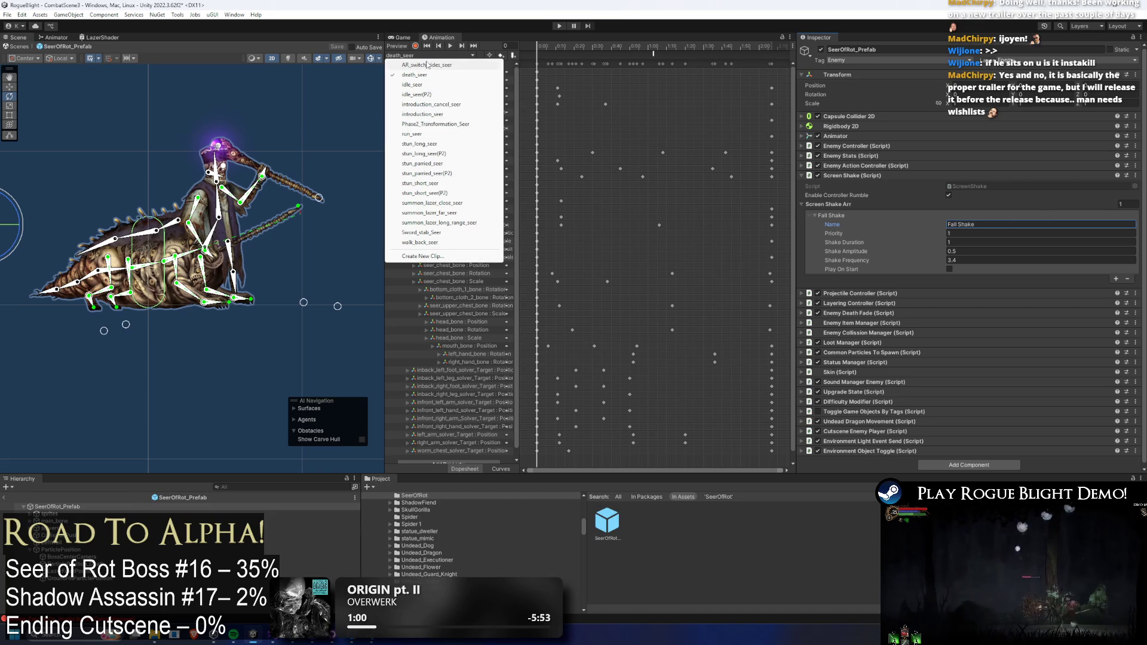
{"action": "left_click", "coordinate": [429, 65]}
{"action": "left_click", "coordinate": [661, 53]}
{"action": "left_click", "coordinate": [940, 72]}
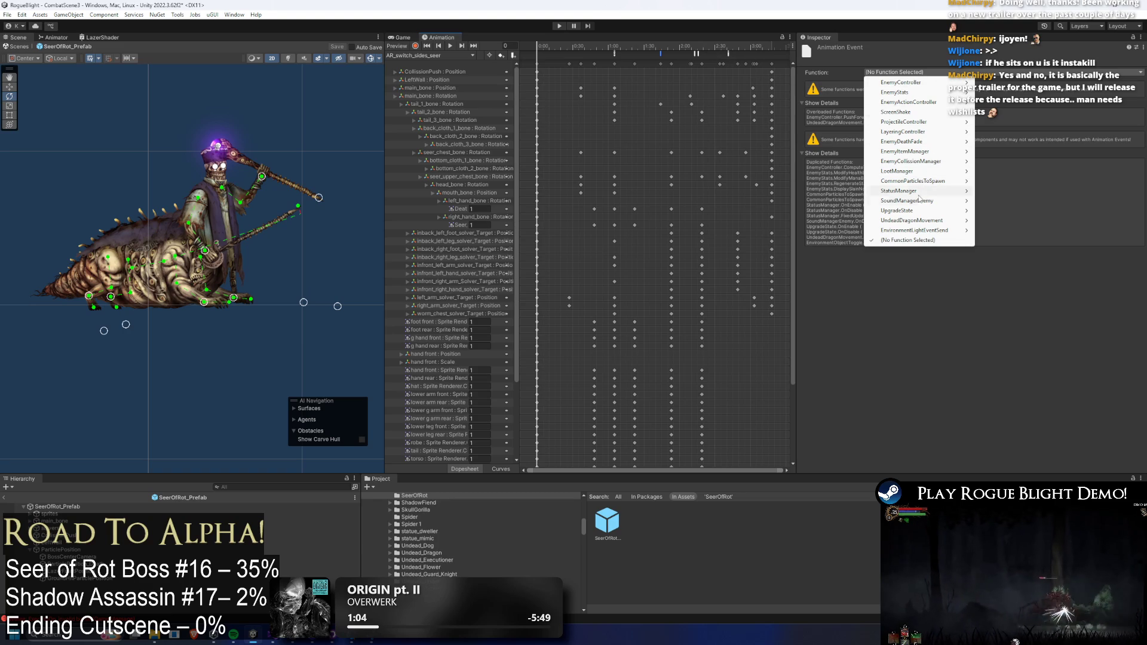
{"action": "mouse_move", "coordinate": [905, 113]}
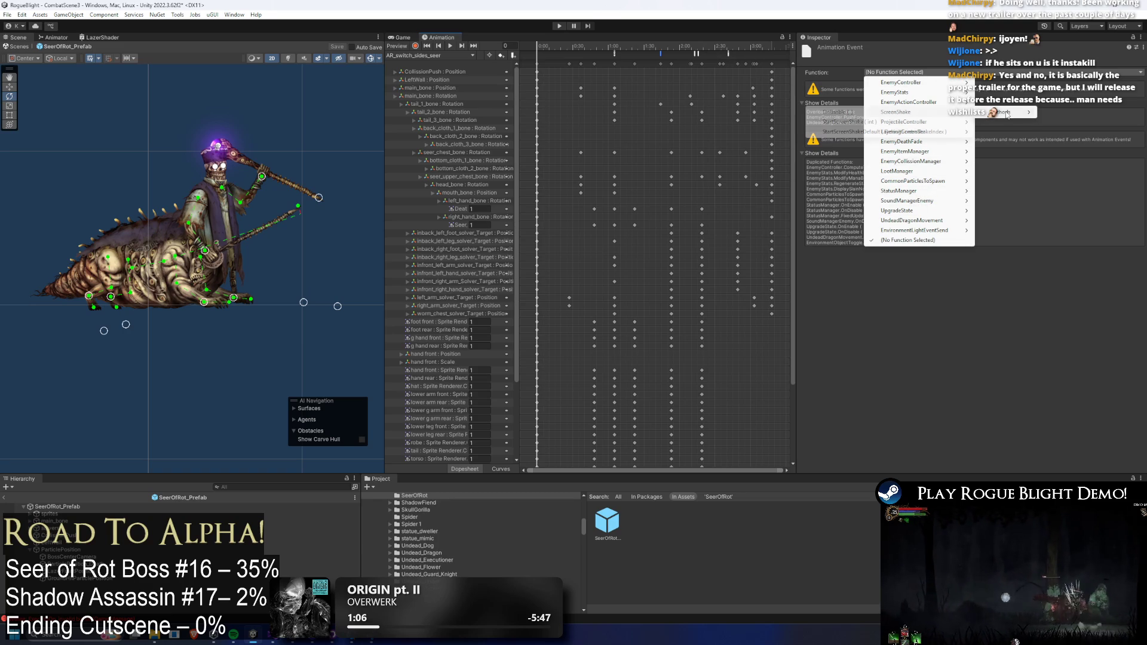
{"action": "left_click", "coordinate": [874, 122]}
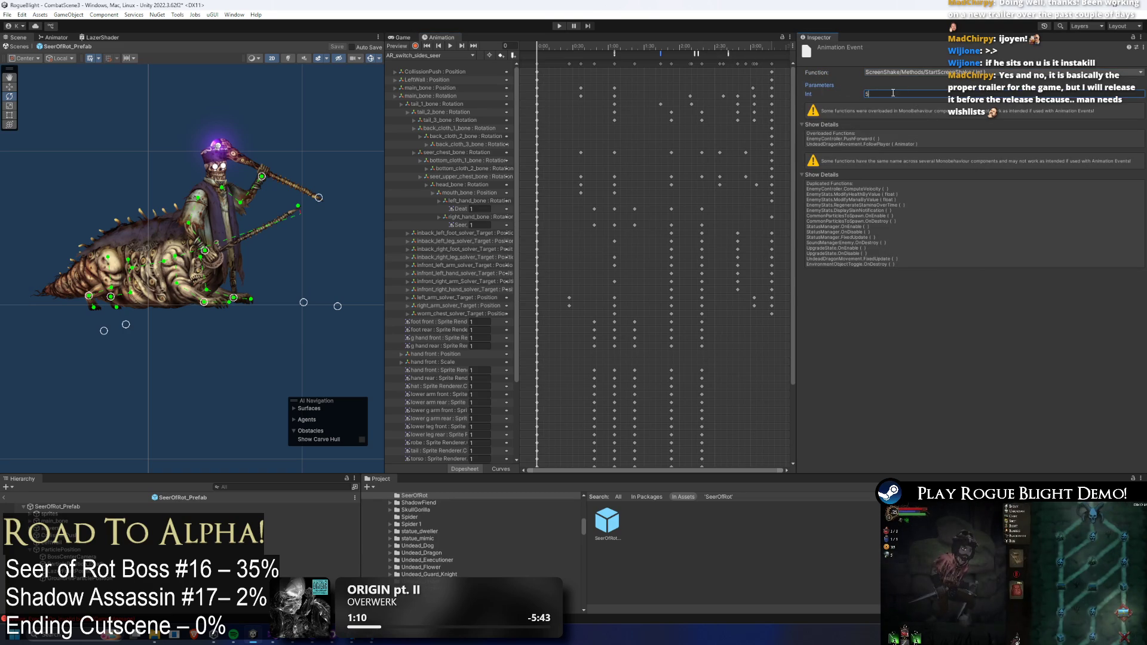
{"action": "type", "text": "1"}
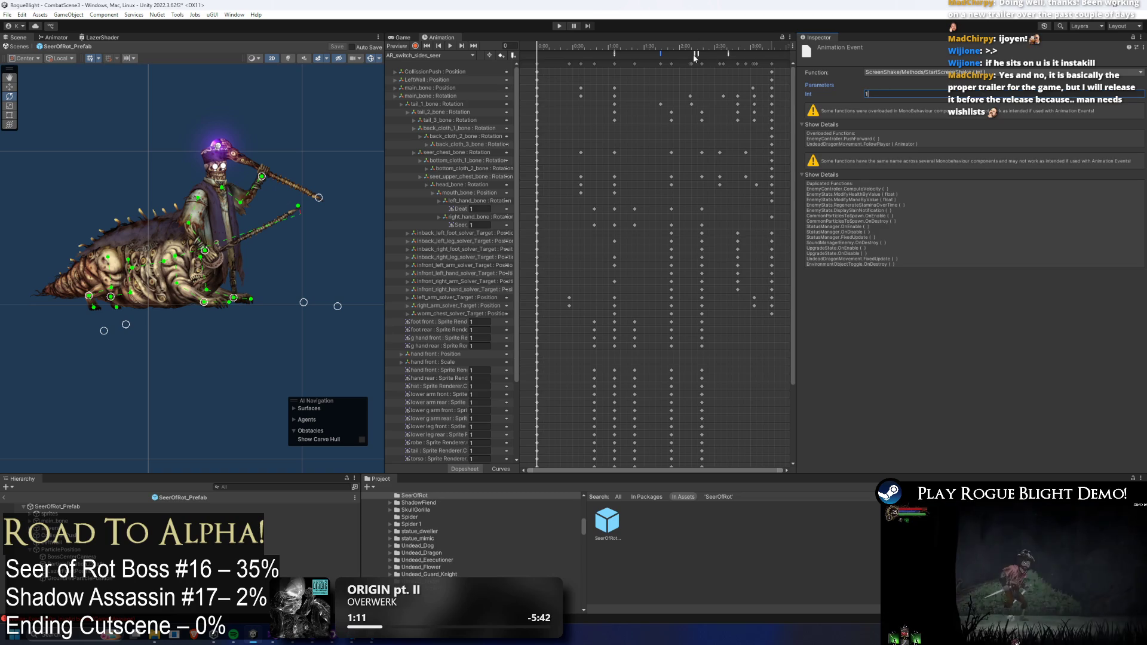
{"action": "left_click", "coordinate": [696, 48]}
- Review the clip's EnableAttackCollision and StartScreenShake events, then enter Play mode
{"action": "left_click", "coordinate": [697, 53]}
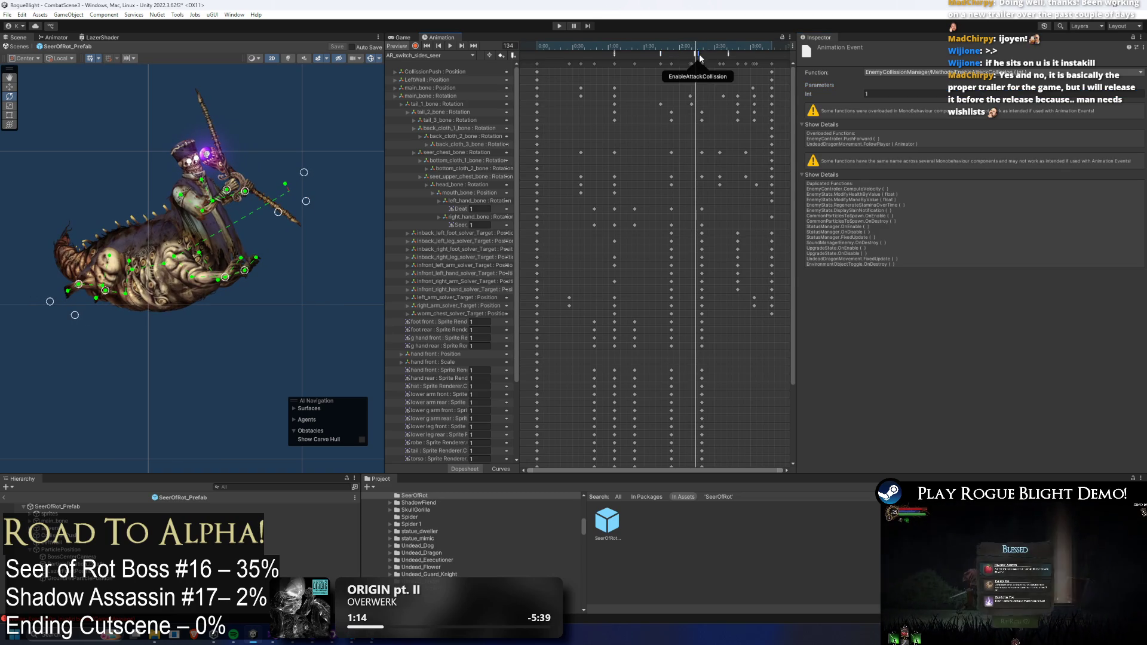
{"action": "left_click", "coordinate": [728, 48]}
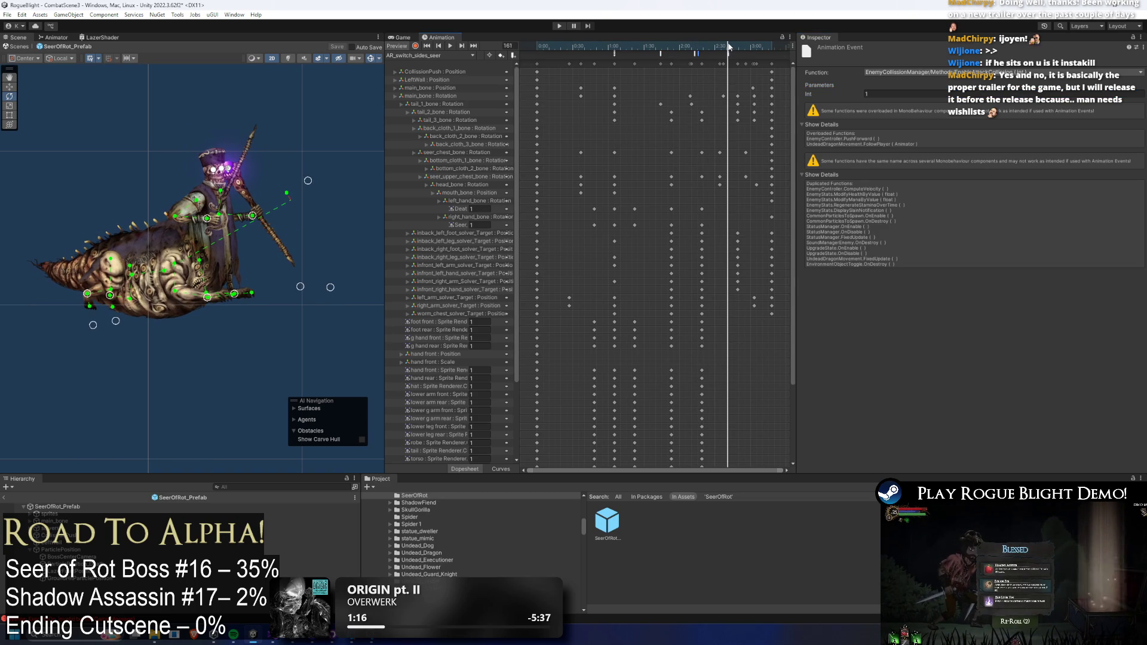
{"action": "left_click", "coordinate": [661, 53]}
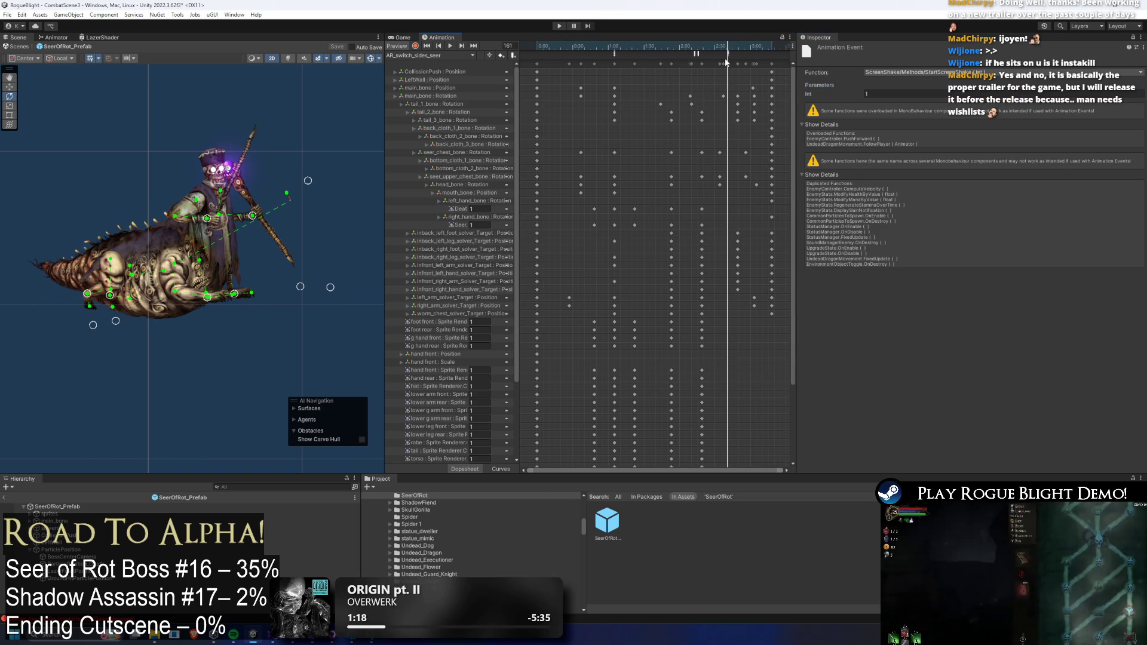
{"action": "left_click", "coordinate": [560, 26]}
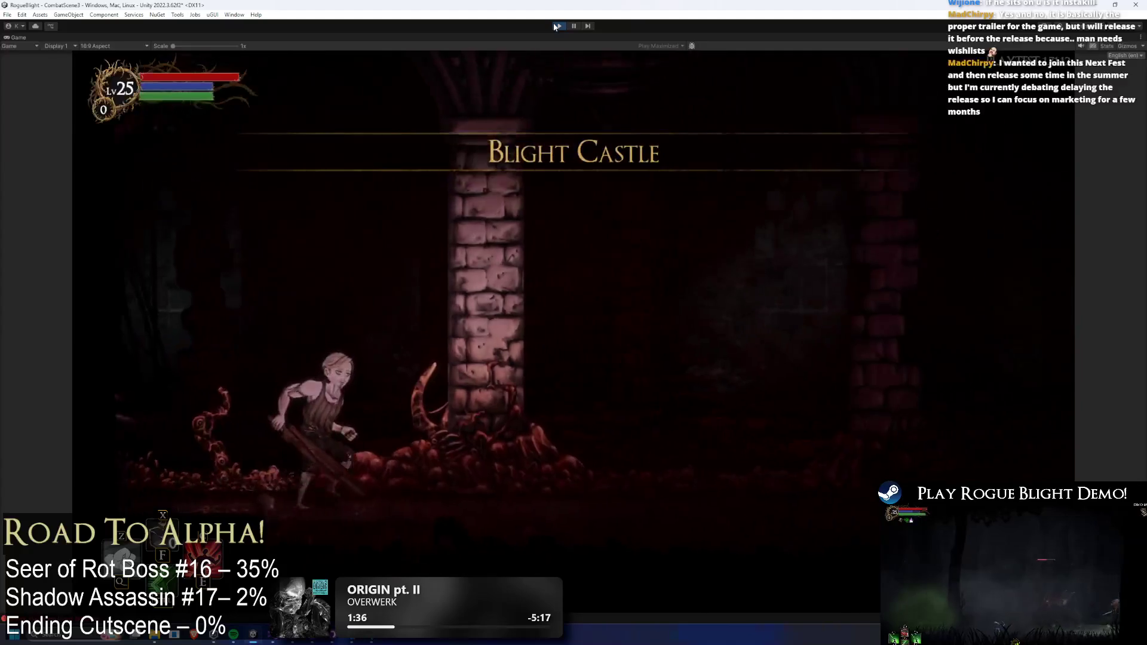
- Run through Blight Castle to the Seer of Rot, jump at it and strike it
{"action": "key", "text": "a"}
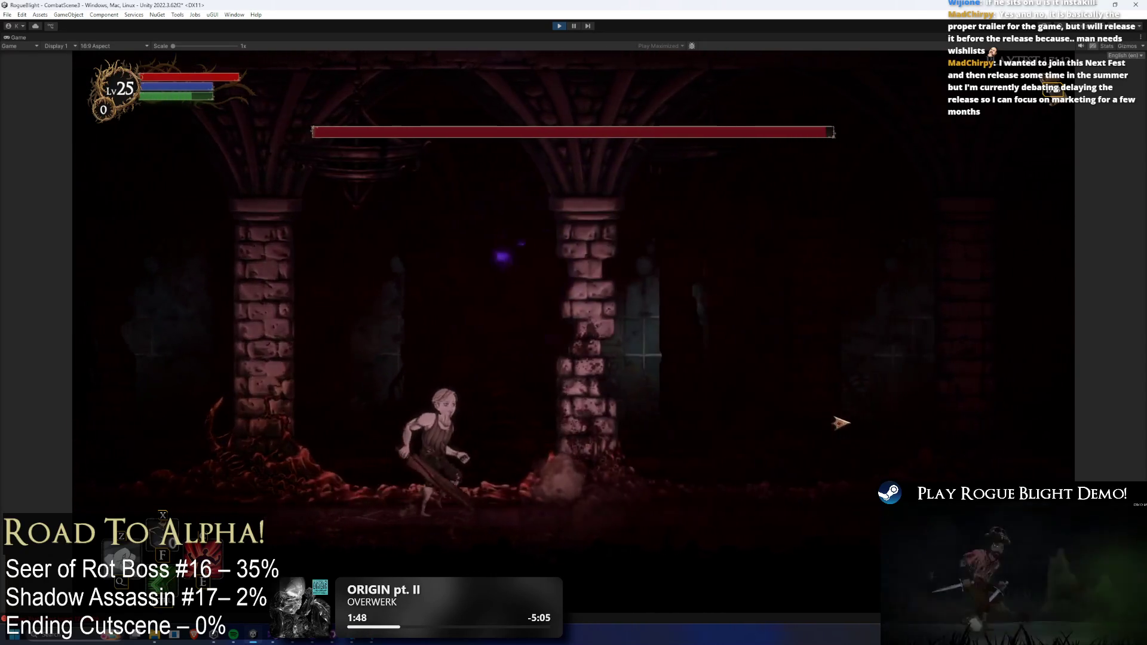
{"action": "key", "text": "Right"}
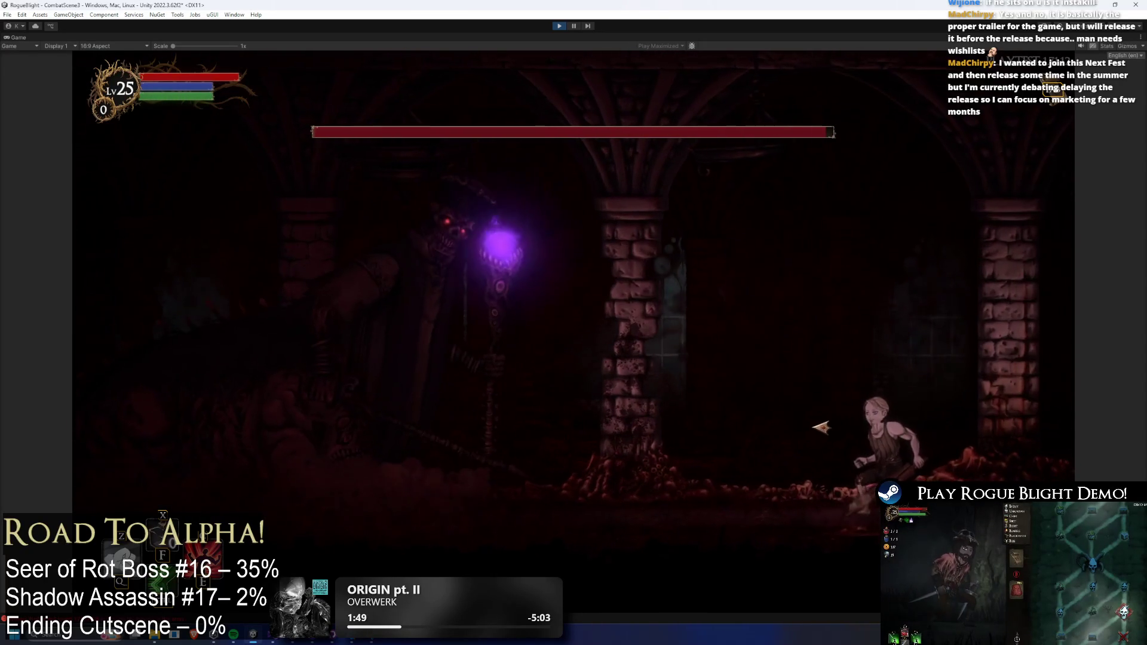
{"action": "key", "text": "Left"}
{"action": "key", "text": "space"}
{"action": "key", "text": "x"}
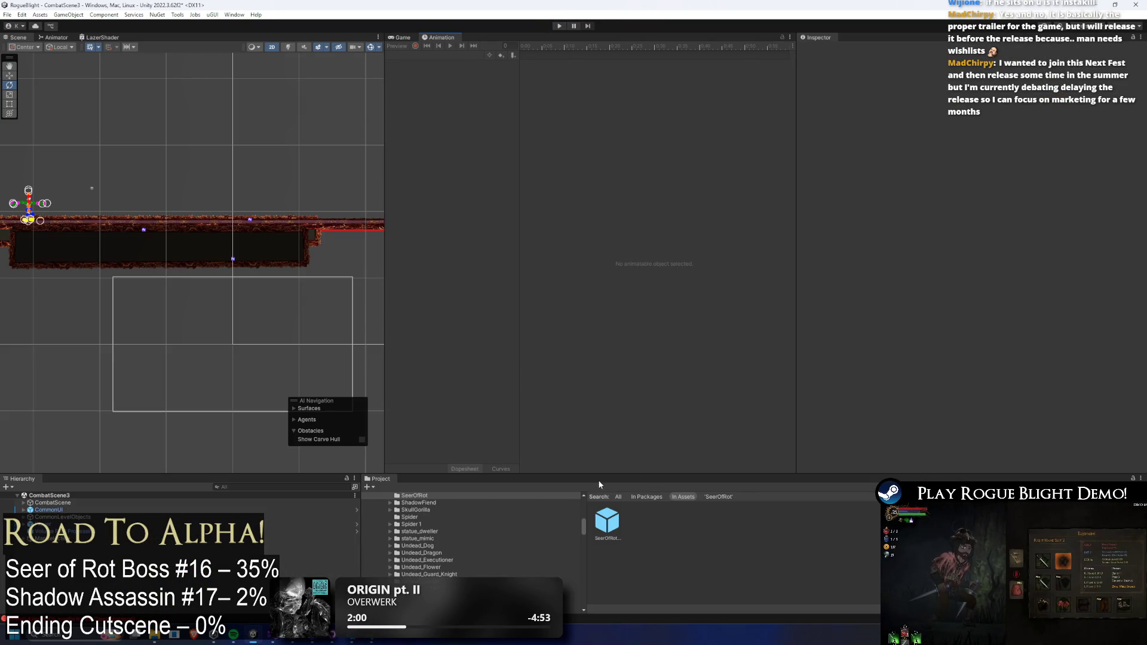
- Reopen SeerOfRot_Prefab and make the AR_switch_sides_seer event call StartScreenShake
{"action": "double_click", "coordinate": [617, 534]}
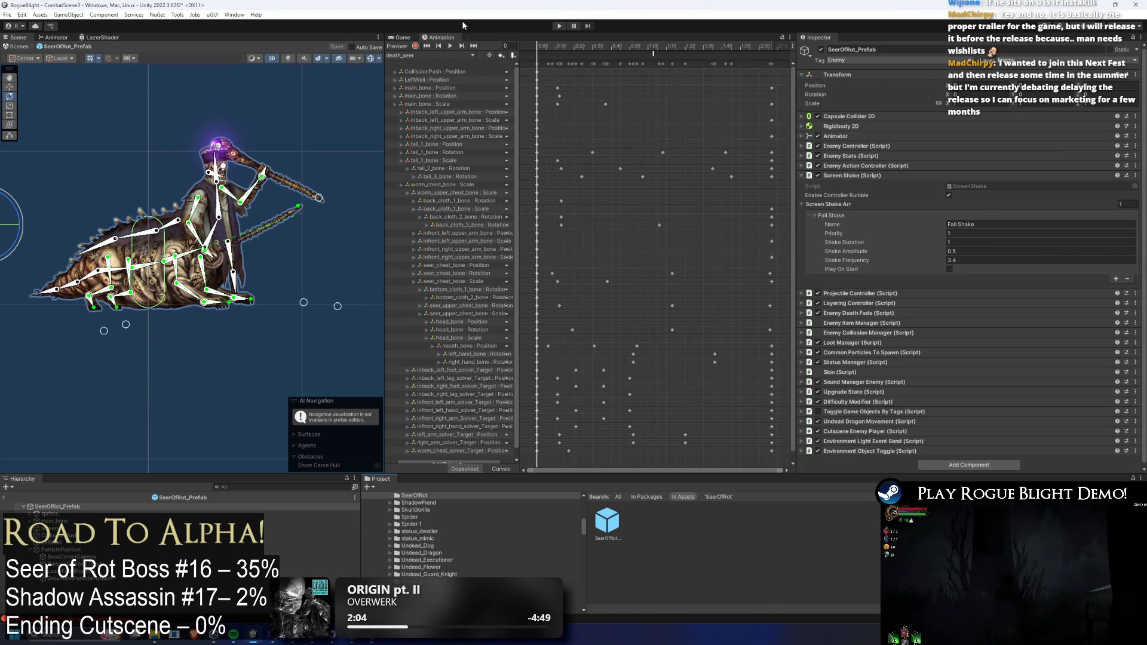
{"action": "left_click", "coordinate": [421, 56]}
{"action": "left_click", "coordinate": [425, 64]}
{"action": "left_click", "coordinate": [727, 54]}
{"action": "left_click", "coordinate": [729, 54]}
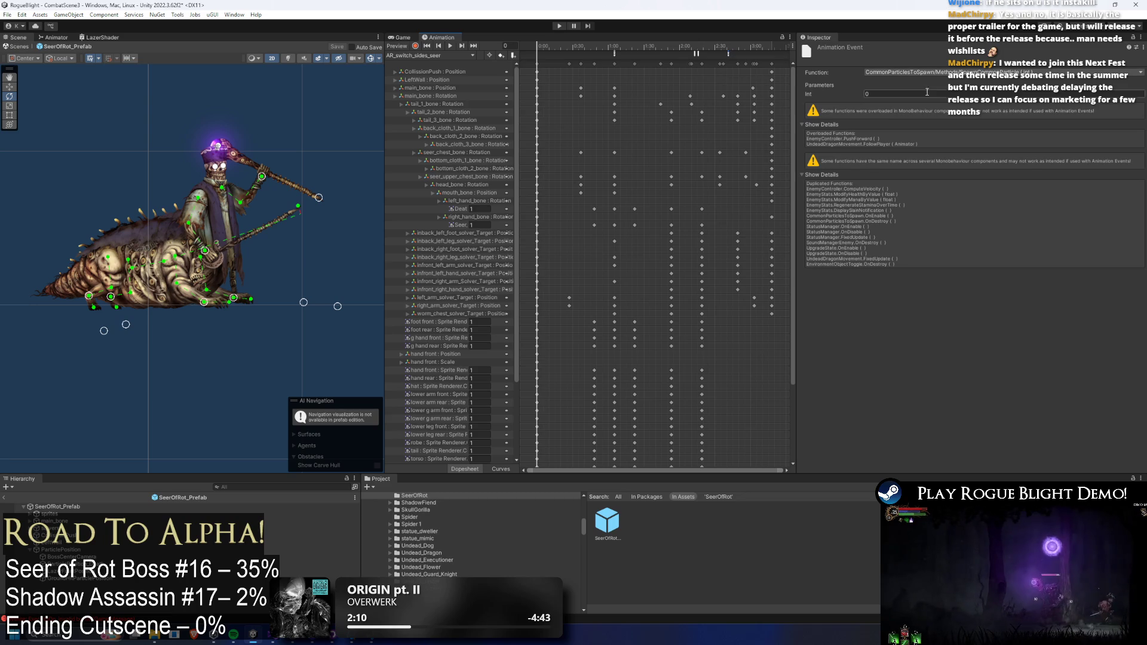
{"action": "left_click", "coordinate": [728, 54]}
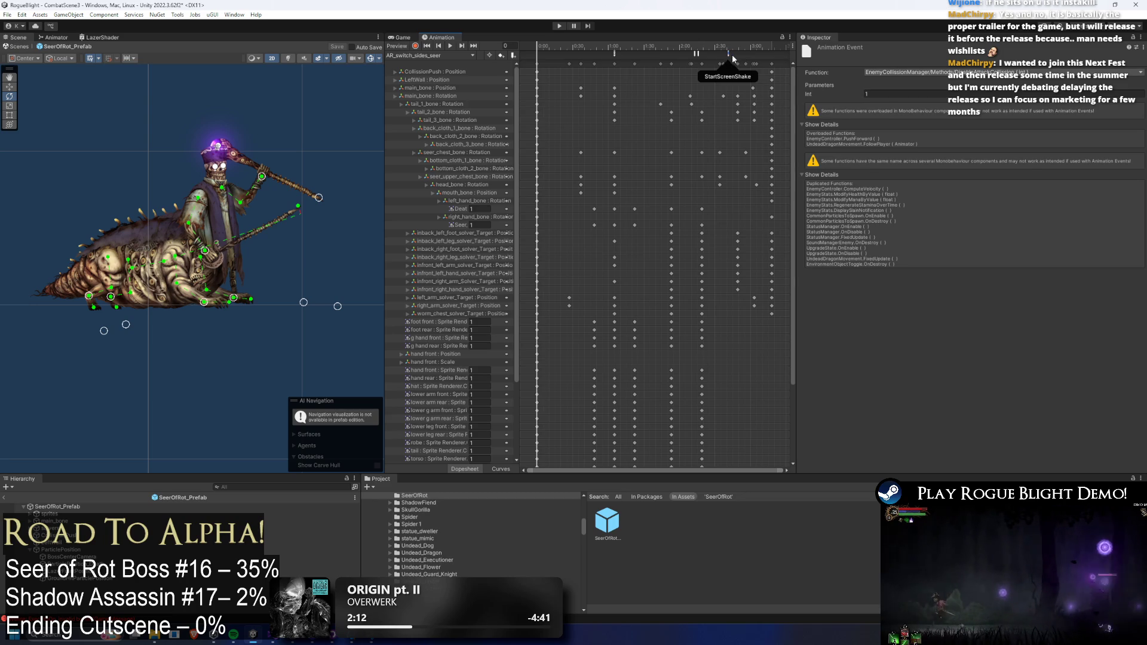
{"action": "left_click", "coordinate": [733, 56]}
{"action": "left_click", "coordinate": [730, 55]}
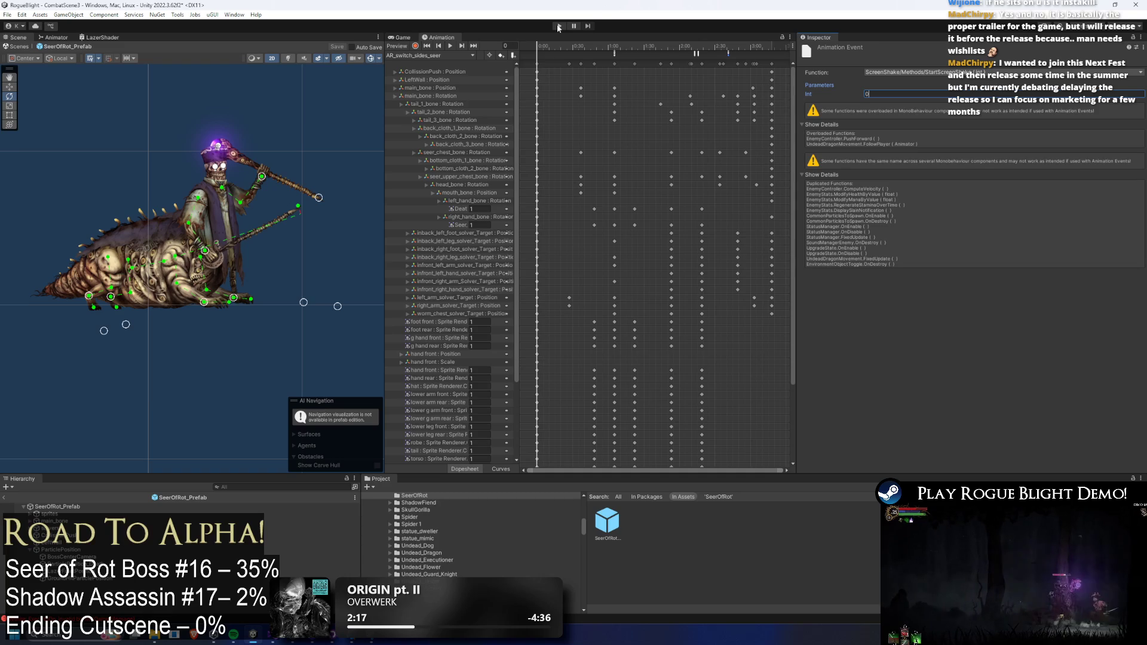
- Save the project and enter Play mode, confirming the warning
{"action": "key", "text": "ctrl+s"}
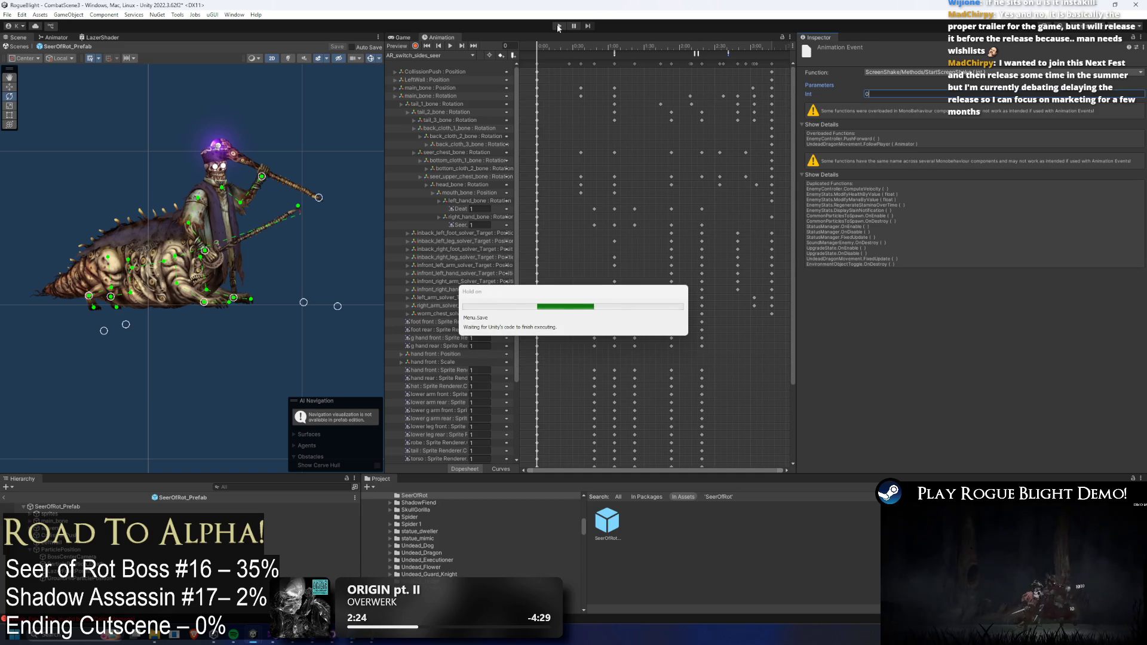
{"action": "left_click", "coordinate": [558, 27]}
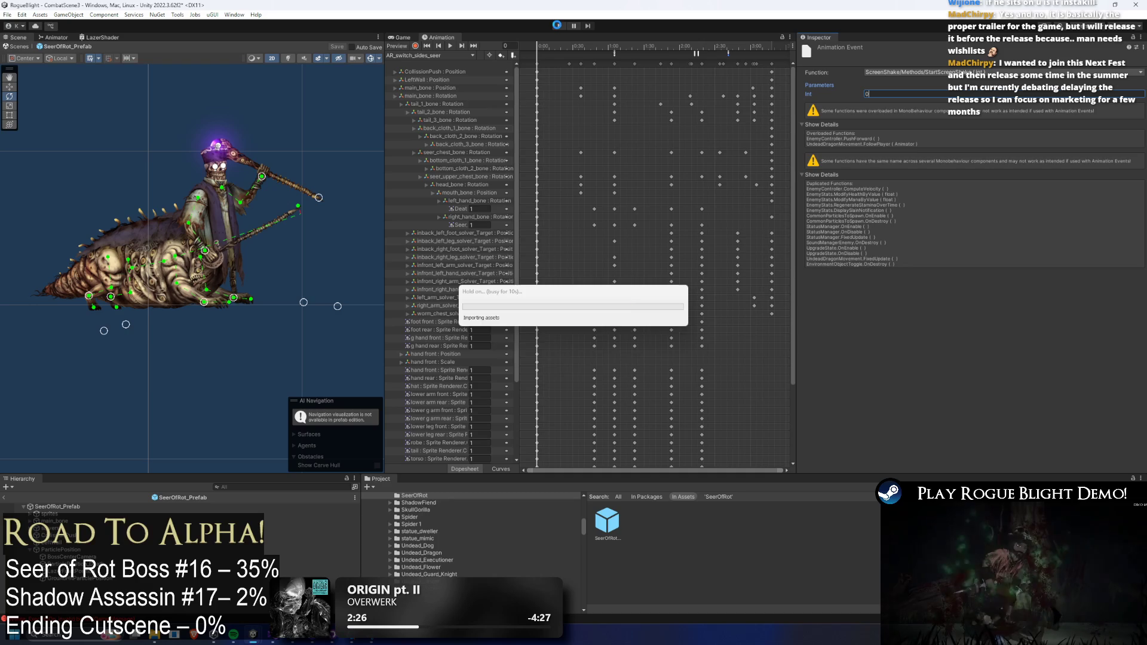
{"action": "left_click", "coordinate": [627, 350]}
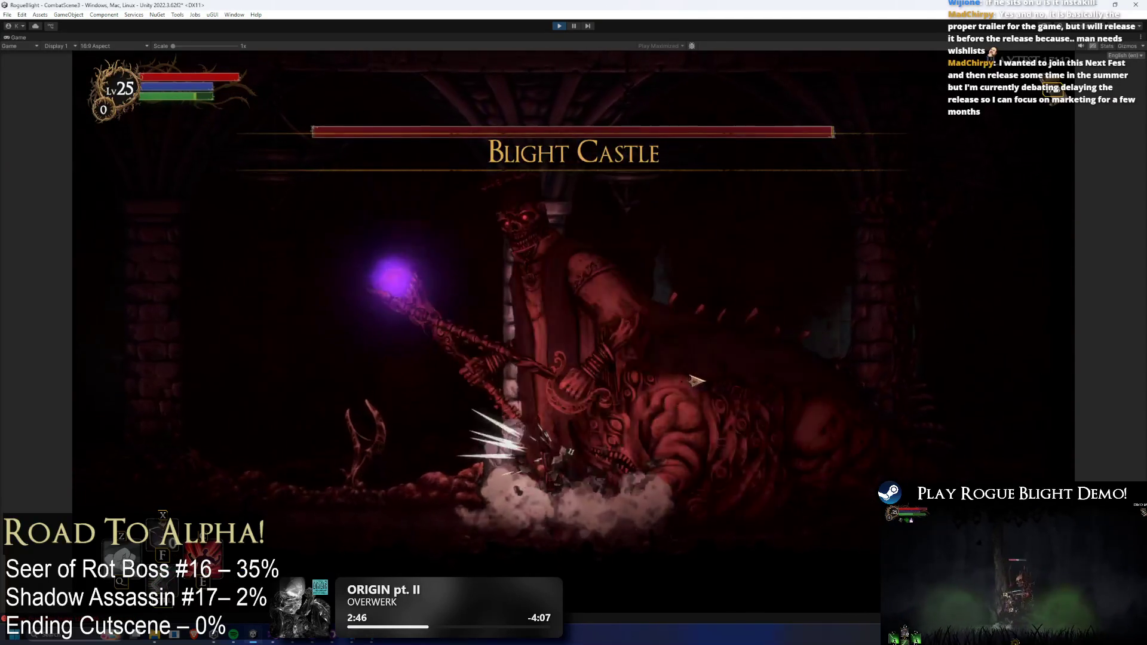
- Move and jump around the arena, running at the Seer of Rot and swinging the sword
{"action": "key", "text": "a"}
{"action": "key", "text": "space"}
{"action": "key", "text": "d"}
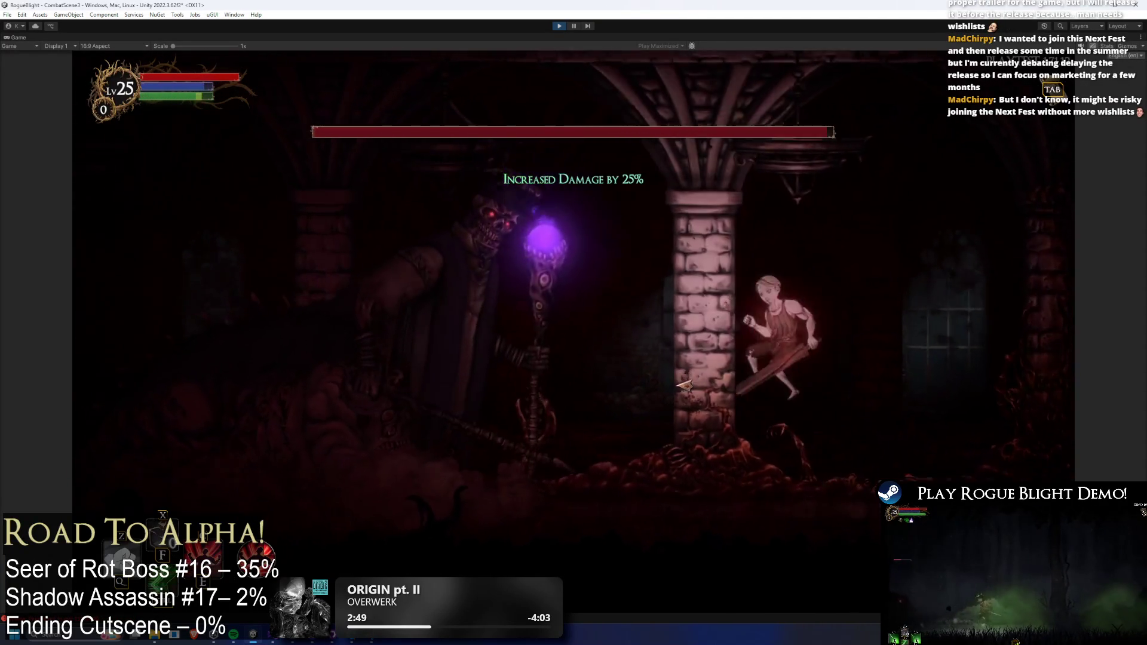
{"action": "key", "text": "a"}
{"action": "left_click", "coordinate": [683, 388]}
{"action": "key", "text": "d"}
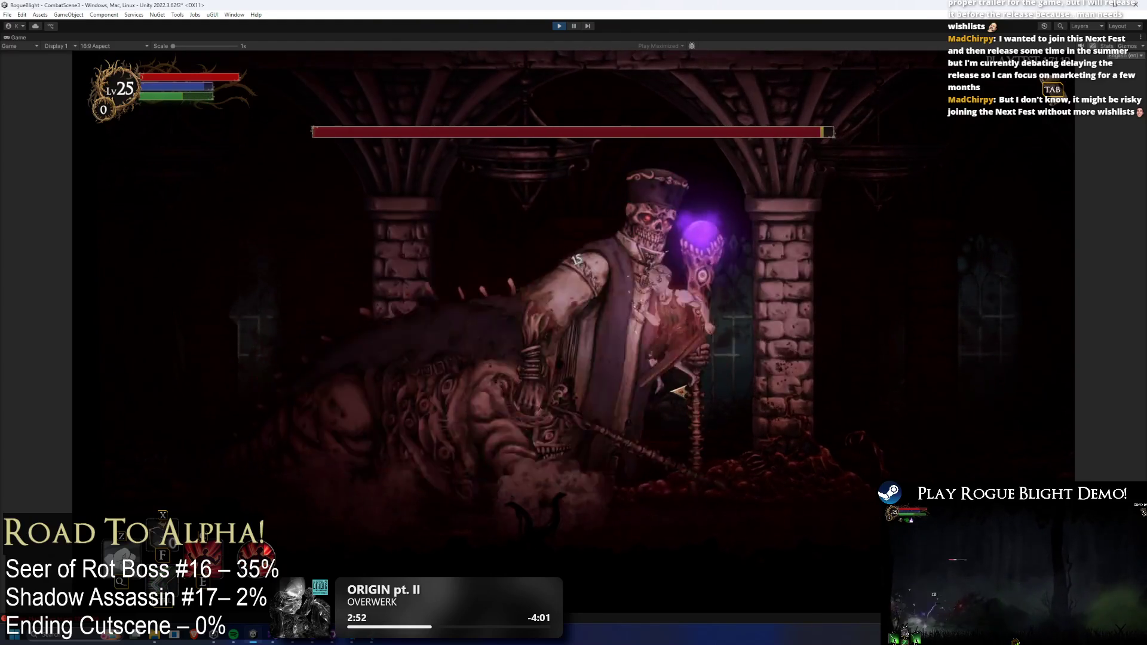
{"action": "key", "text": "a"}
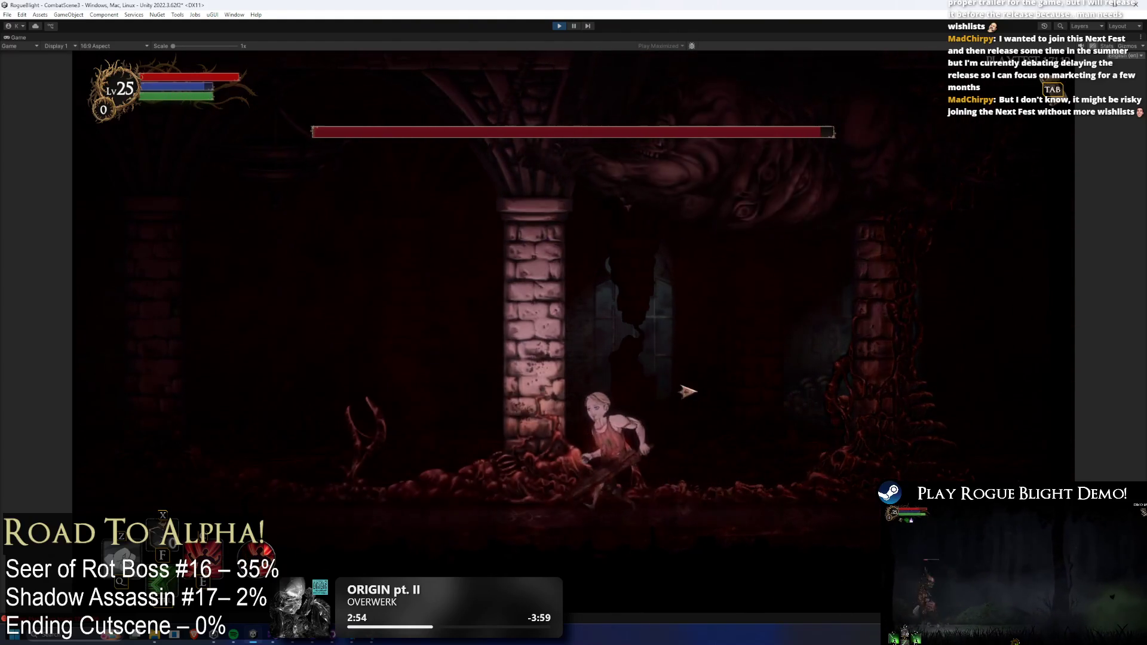
{"action": "key", "text": "a"}
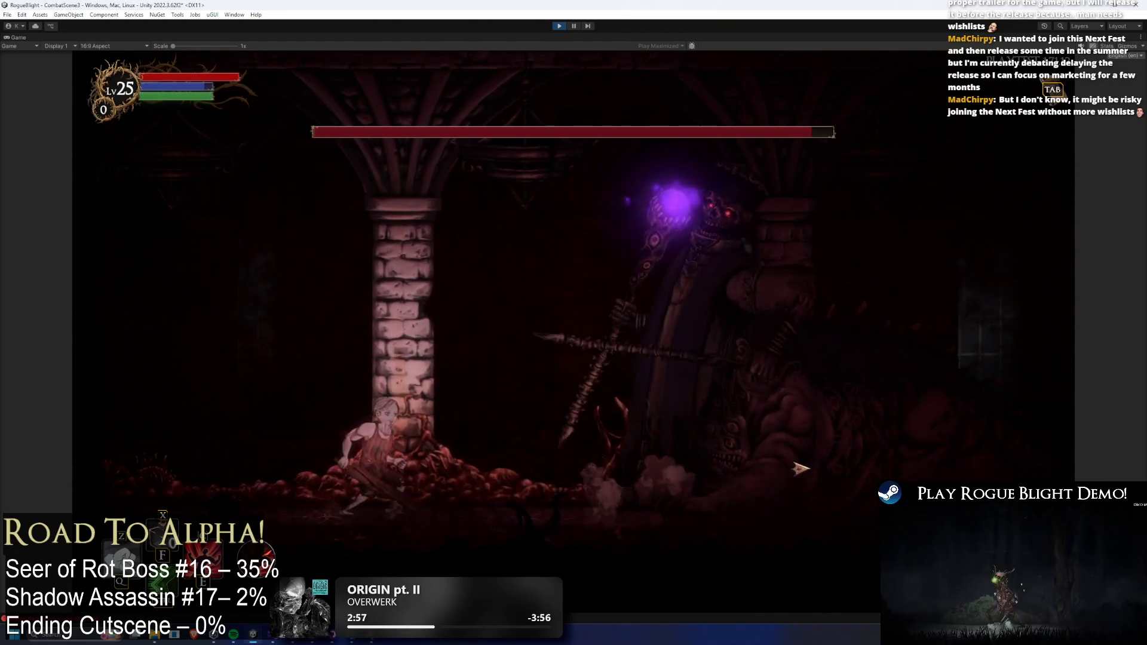
- Run between the pillars, jumping past one, and slash the boss again
{"action": "key", "text": "d"}
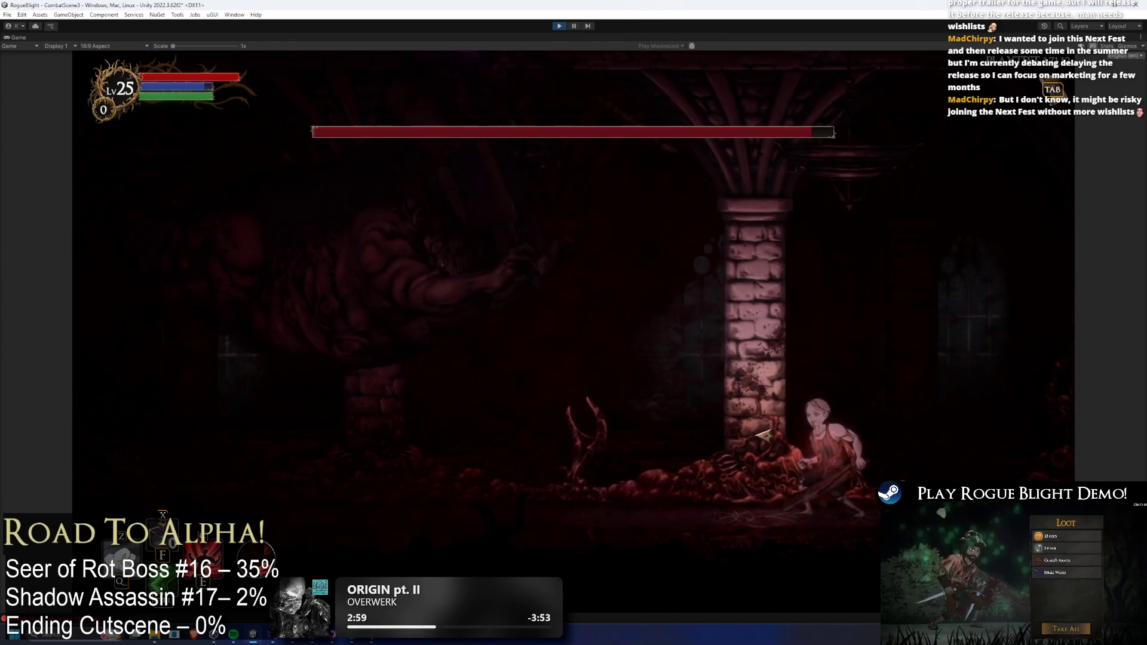
{"action": "key", "text": "a"}
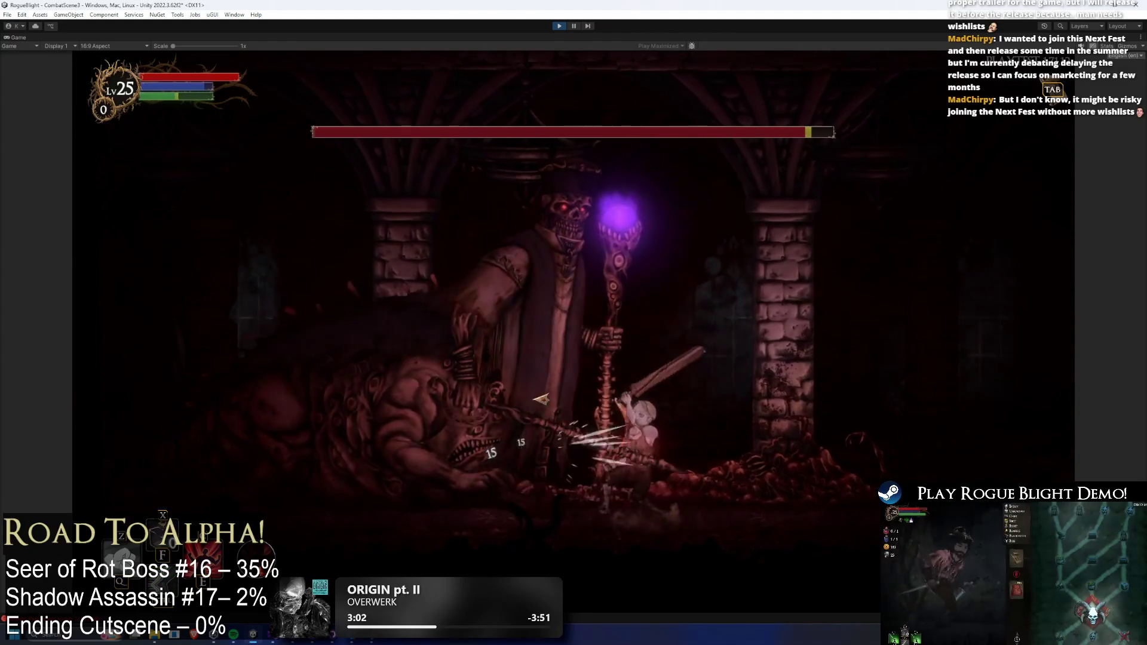
{"action": "key", "text": "d"}
{"action": "key", "text": "space"}
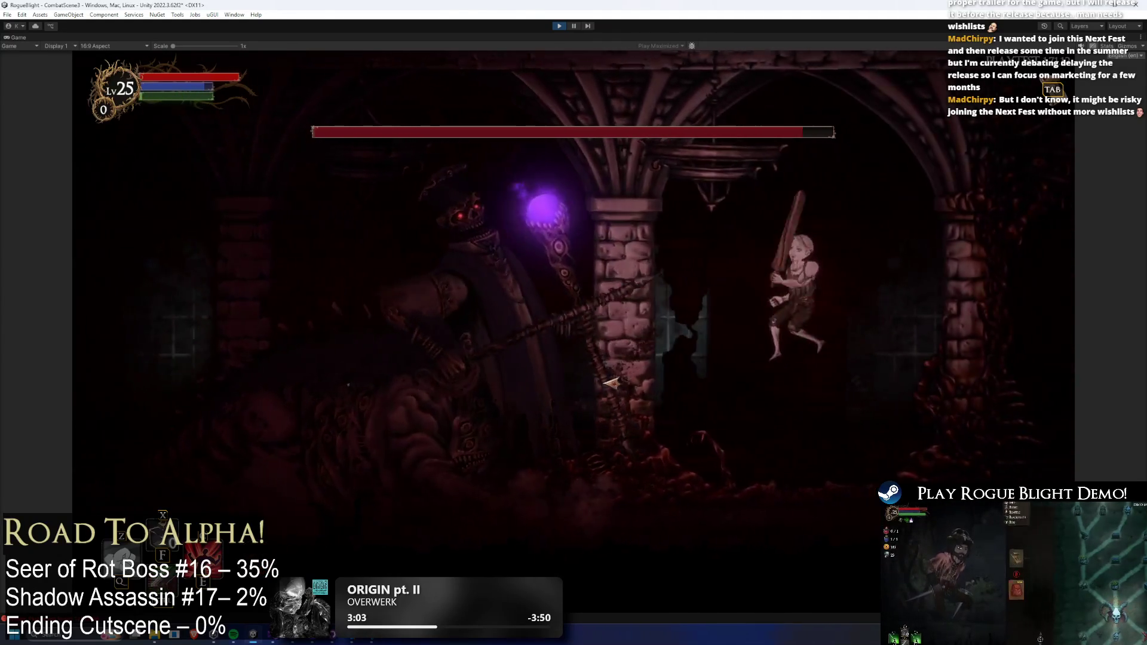
{"action": "key", "text": "a"}
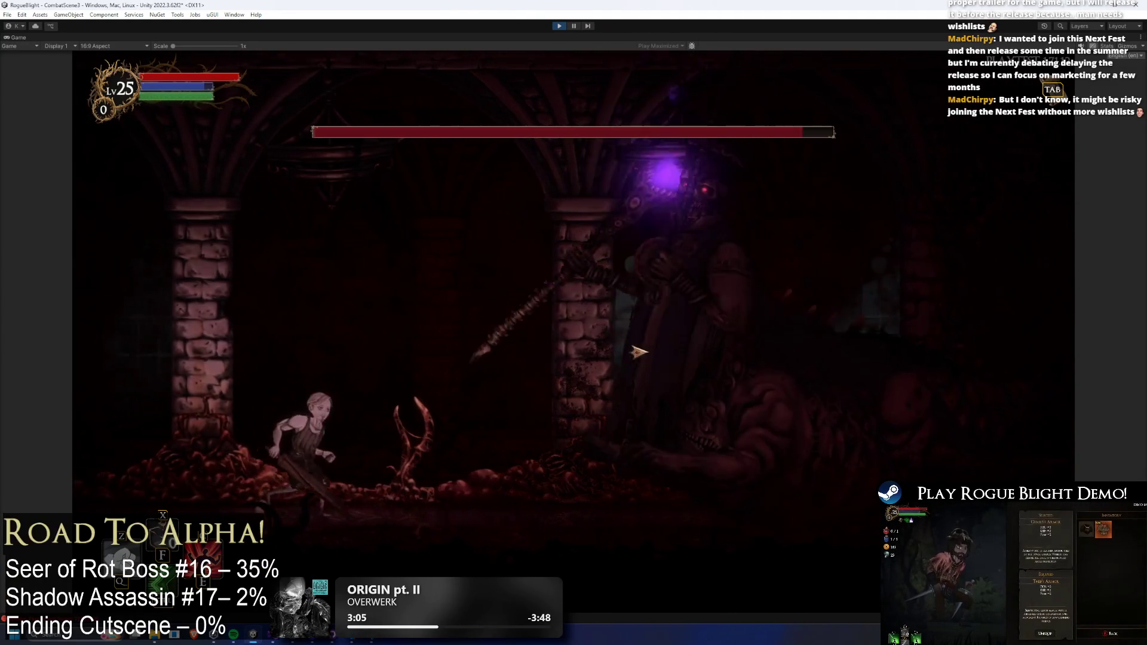
{"action": "key", "text": "d"}
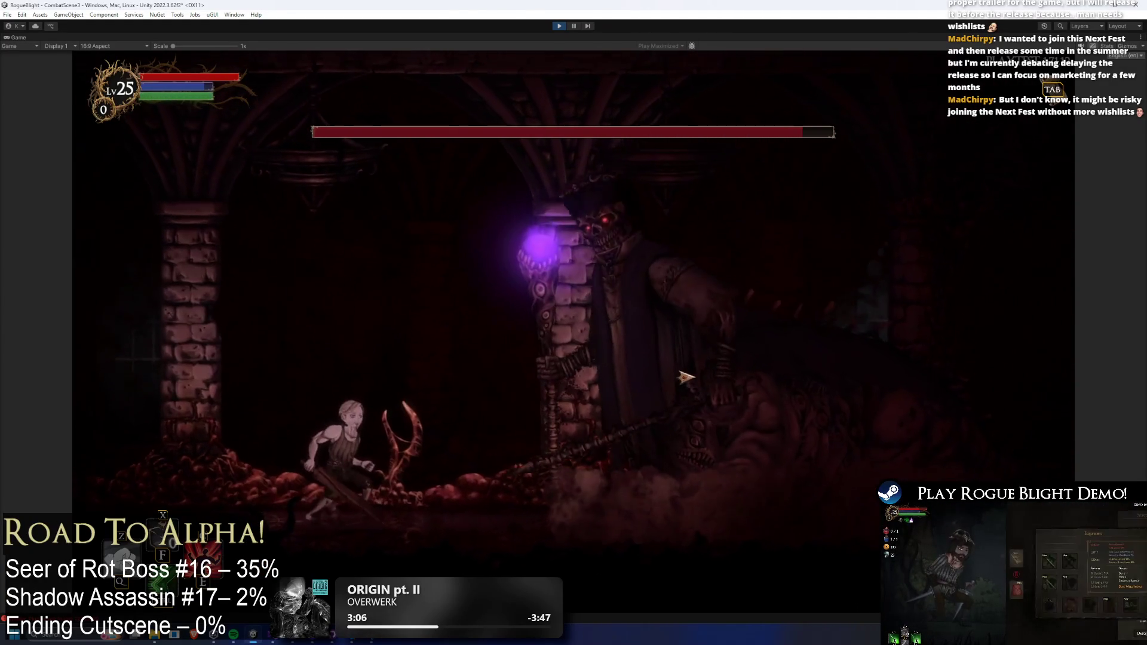
{"action": "left_click", "coordinate": [772, 369]}
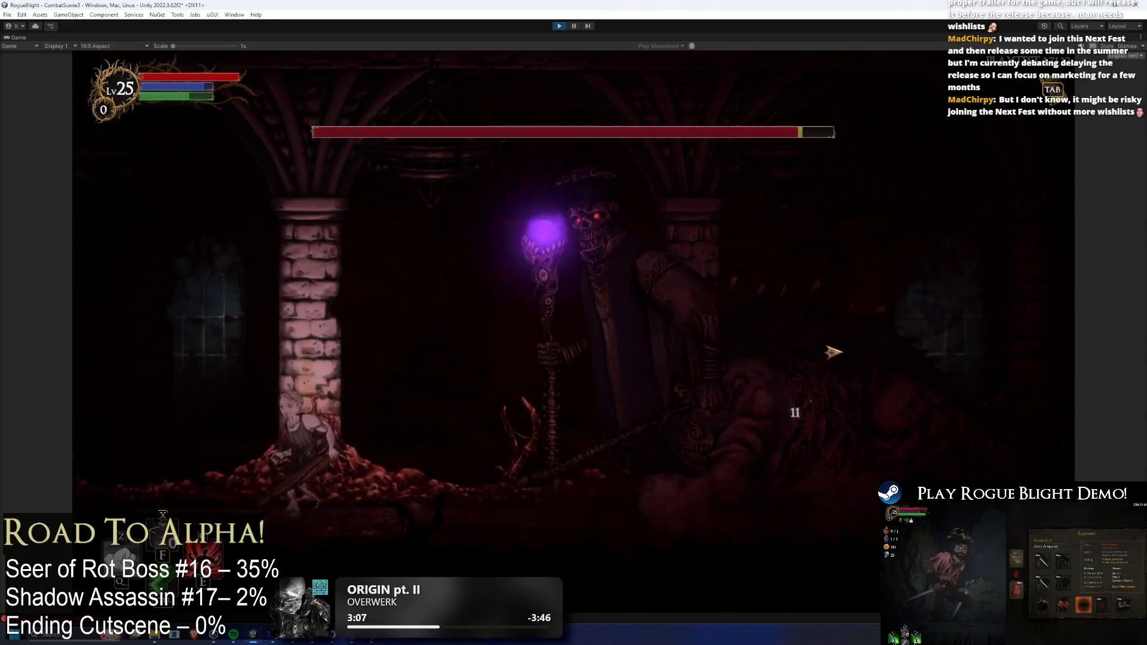
{"action": "key", "text": "d"}
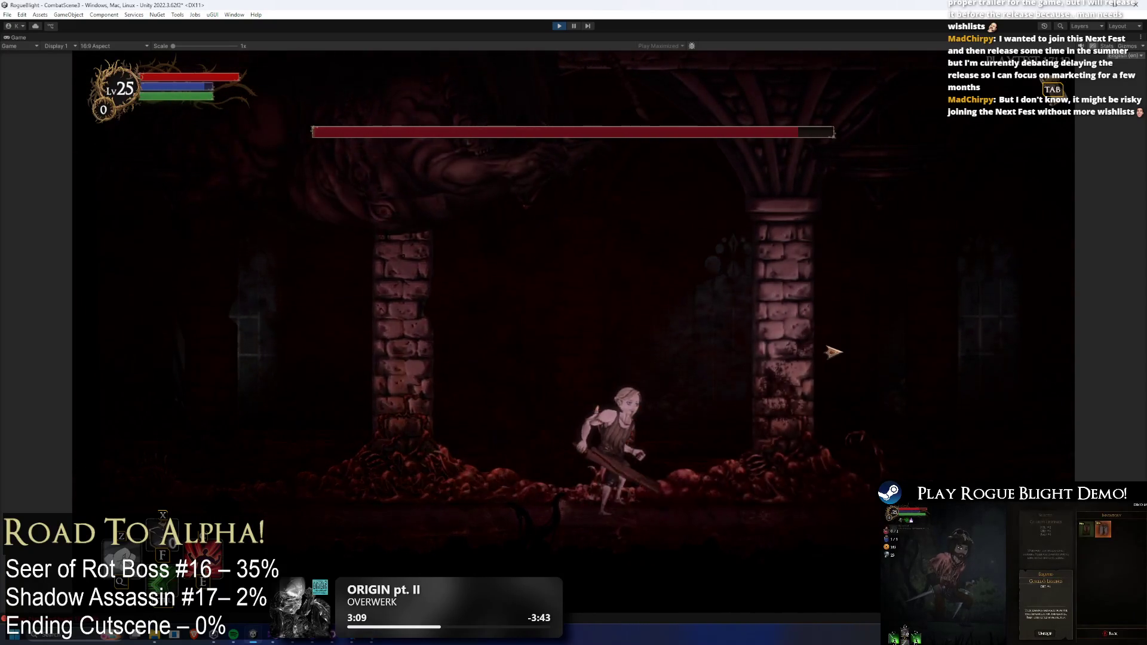
{"action": "key", "text": "d"}
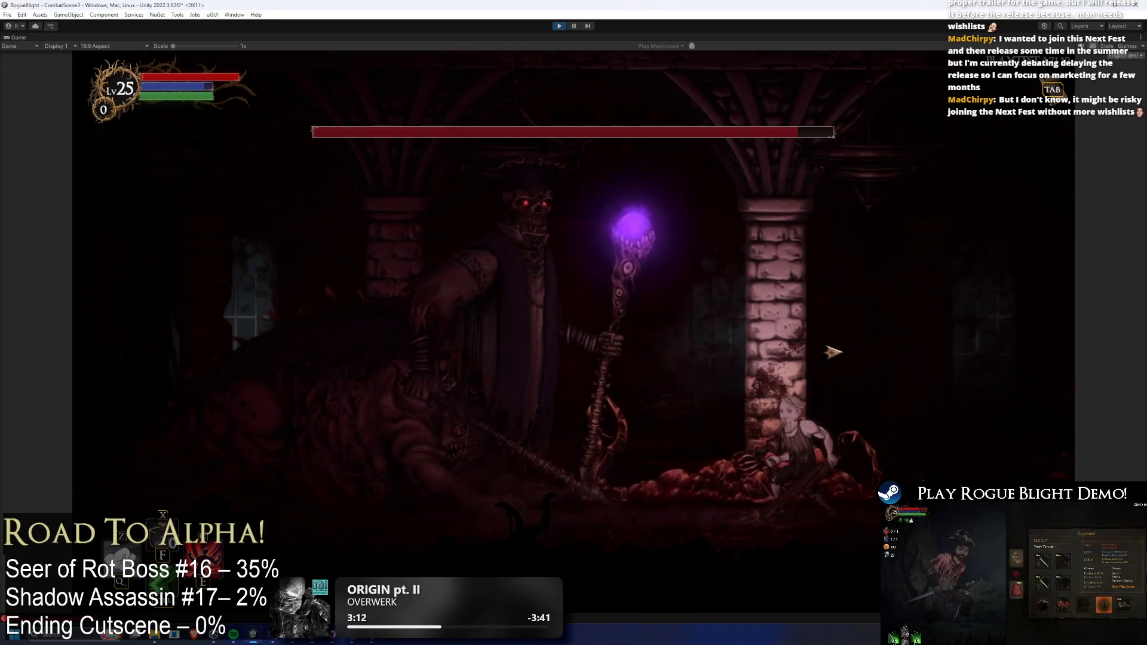
- Pause and resume the fight, restore health with the F1 cheat, then stop play mode
{"action": "key", "text": "Escape"}
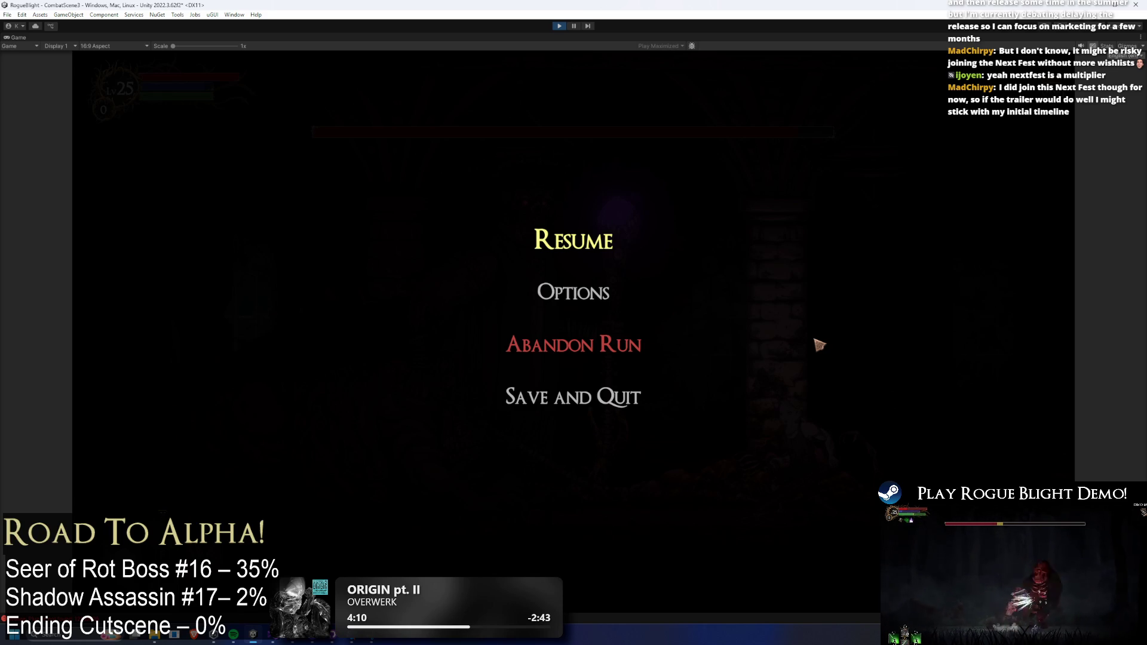
{"action": "left_click", "coordinate": [622, 237]}
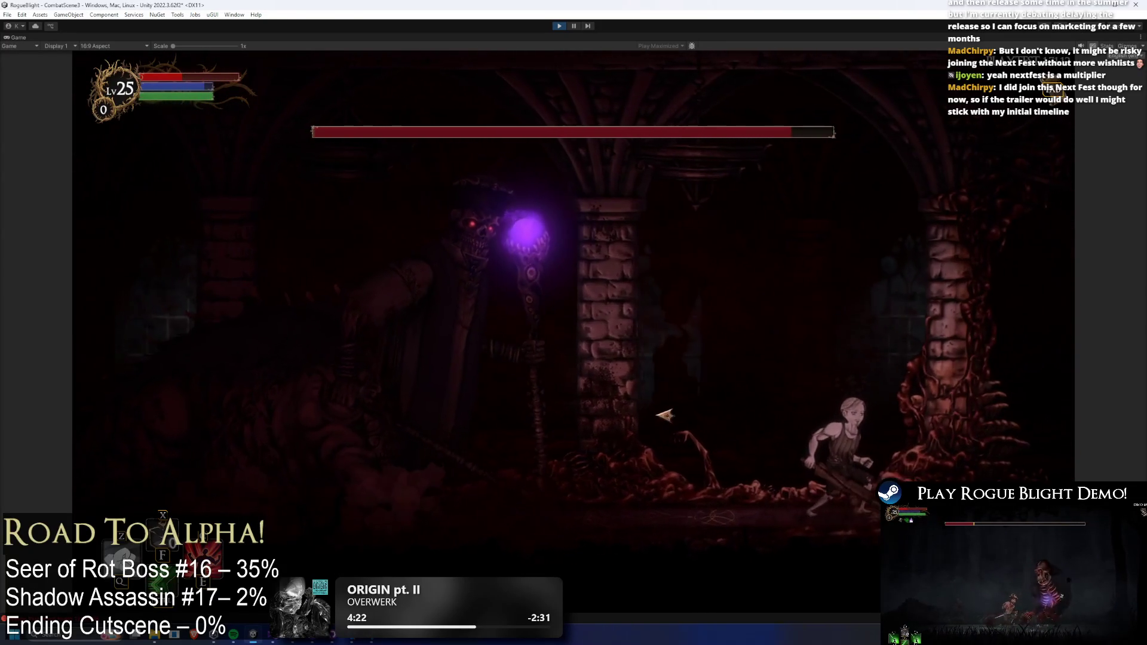
{"action": "key", "text": "F1"}
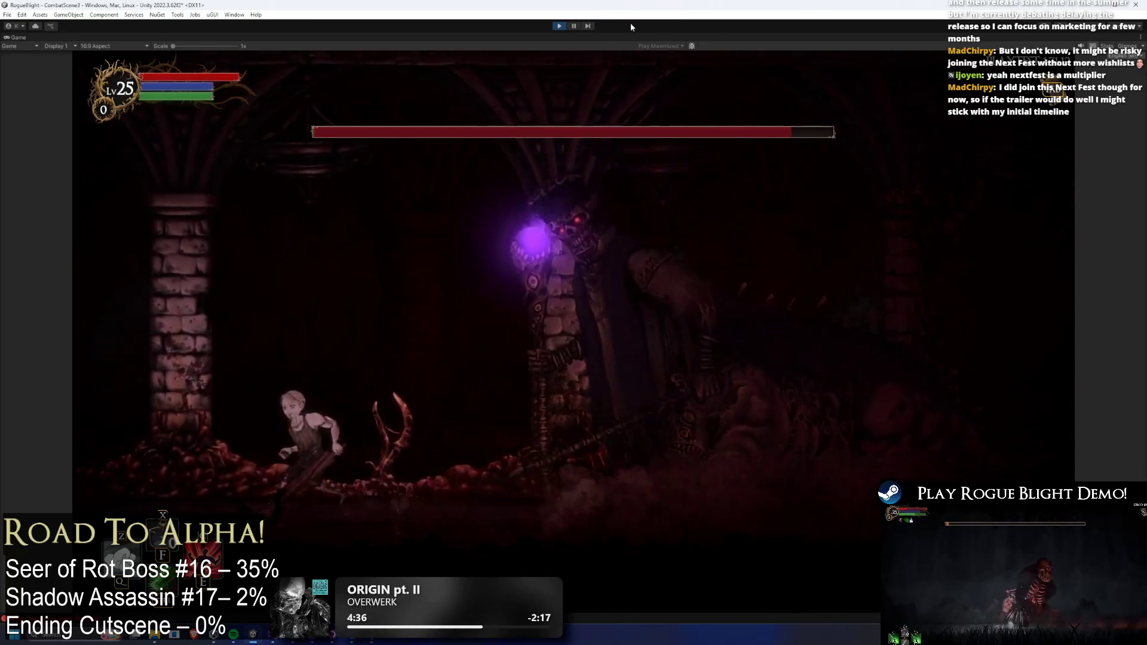
{"action": "key", "text": "ctrl+p"}
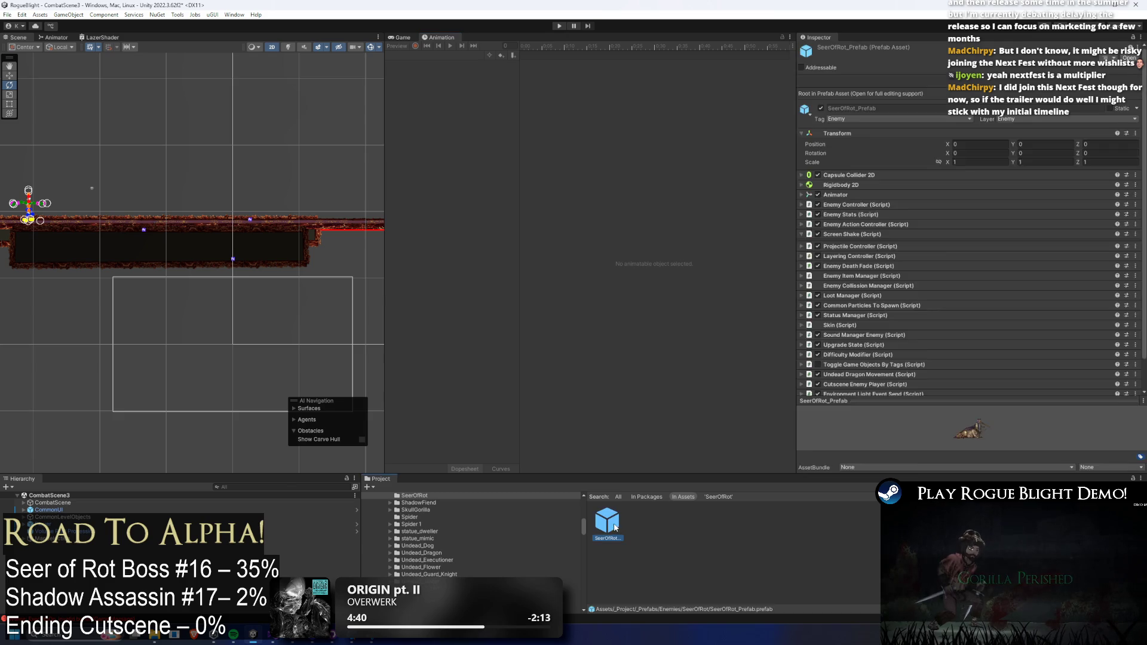
- Open SeerOfRot_Prefab in Prefab Mode, then bring the Paint release timeline to the front
{"action": "double_click", "coordinate": [607, 523]}
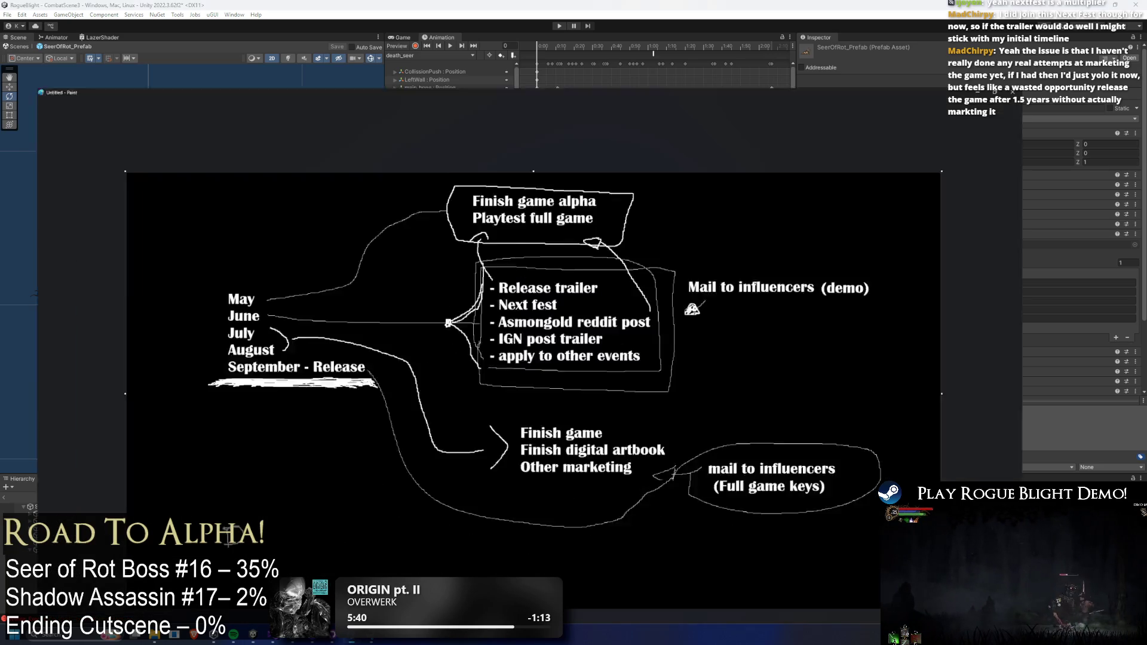
{"action": "left_click", "coordinate": [438, 641]}
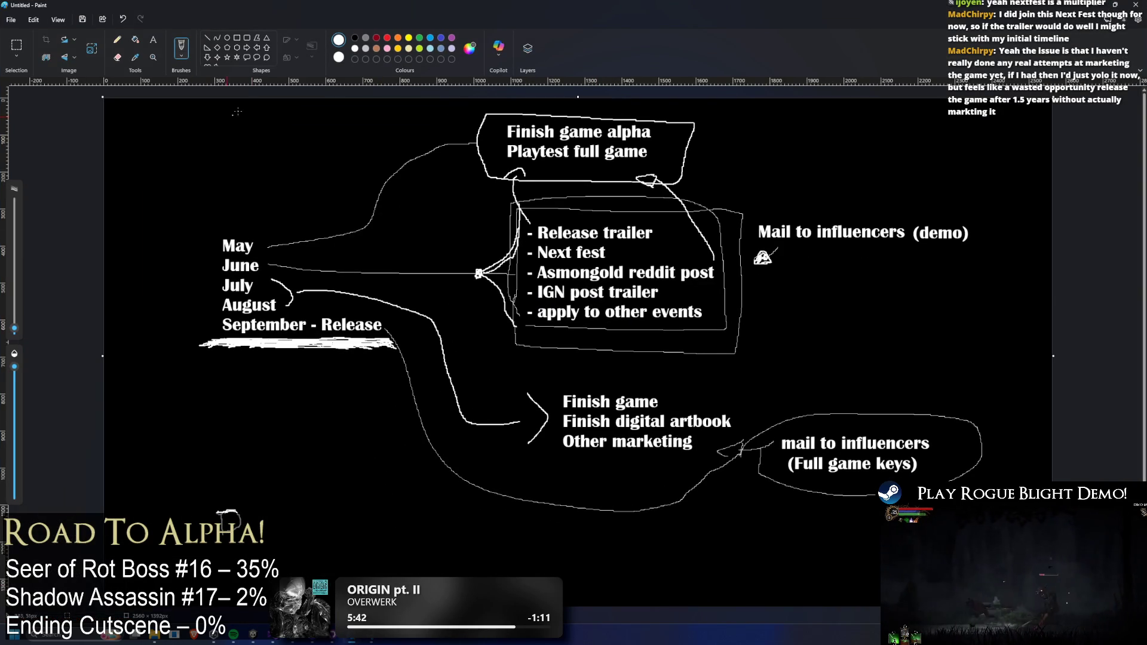
- Circle May on the timeline and add a one-line 'Create release trailer' note below Playtest full game
{"action": "mouse_move", "coordinate": [230, 226]}
{"action": "left_mouse_down"}
{"action": "mouse_move", "coordinate": [225, 261]}
{"action": "mouse_move", "coordinate": [251, 219]}
{"action": "mouse_move", "coordinate": [232, 220]}
{"action": "left_mouse_up"}
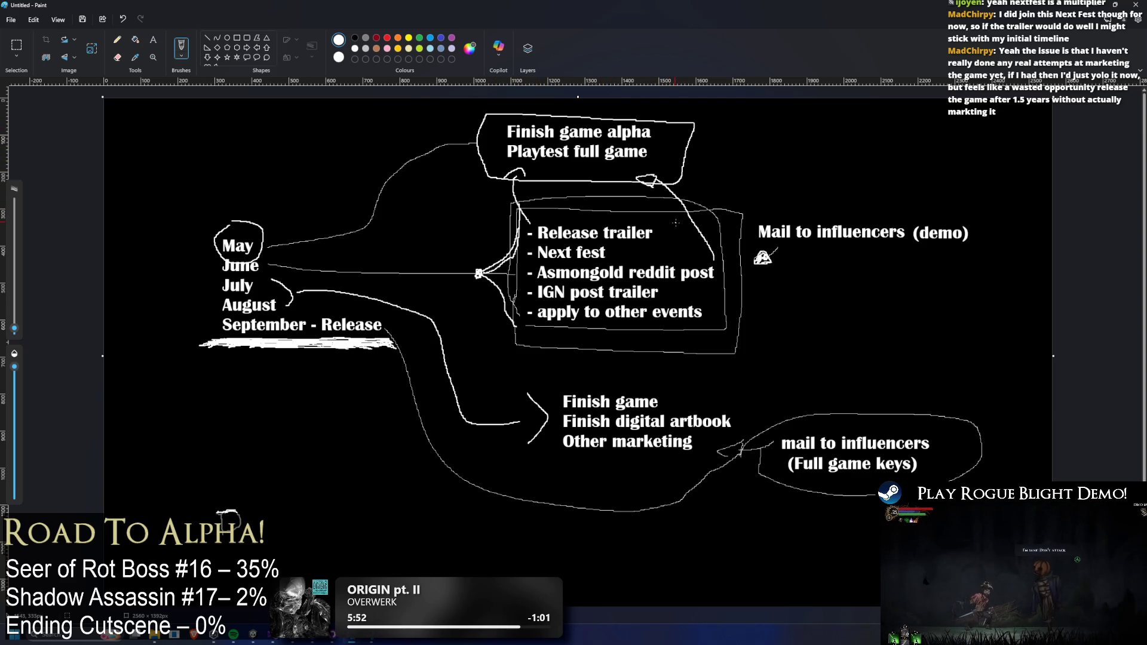
{"action": "left_click", "coordinate": [153, 40]}
{"action": "left_click", "coordinate": [539, 174]}
{"action": "type", "text": "C"}
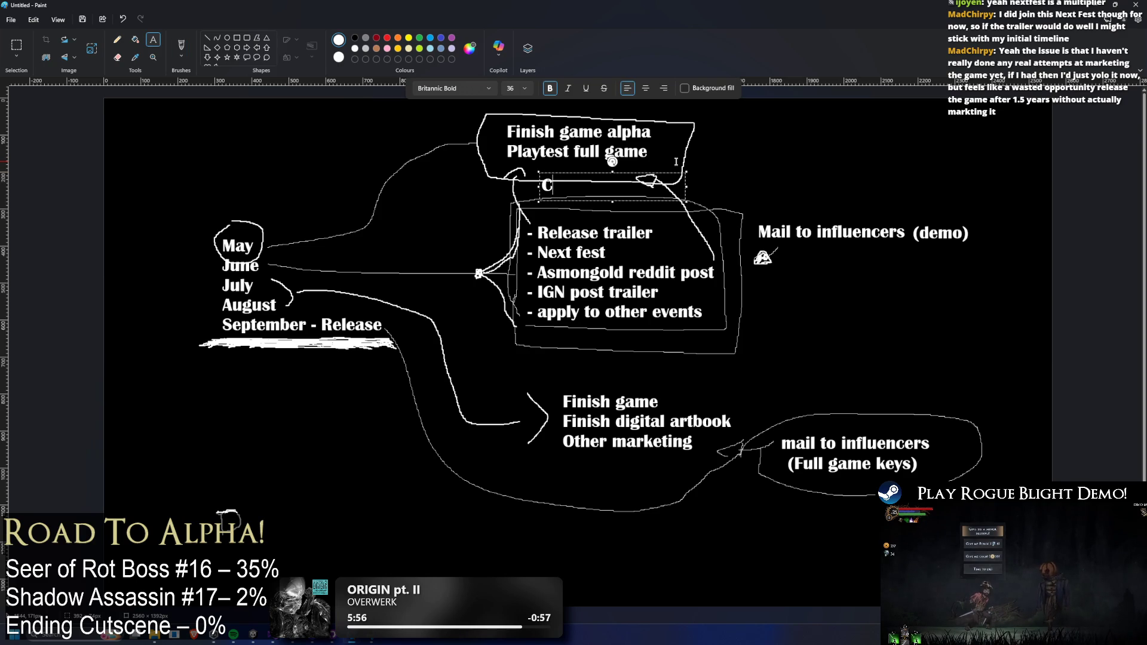
{"action": "type", "text": "reate release trailer"}
{"action": "left_click_drag", "start_coordinate": [612, 161], "coordinate": [600, 144]}
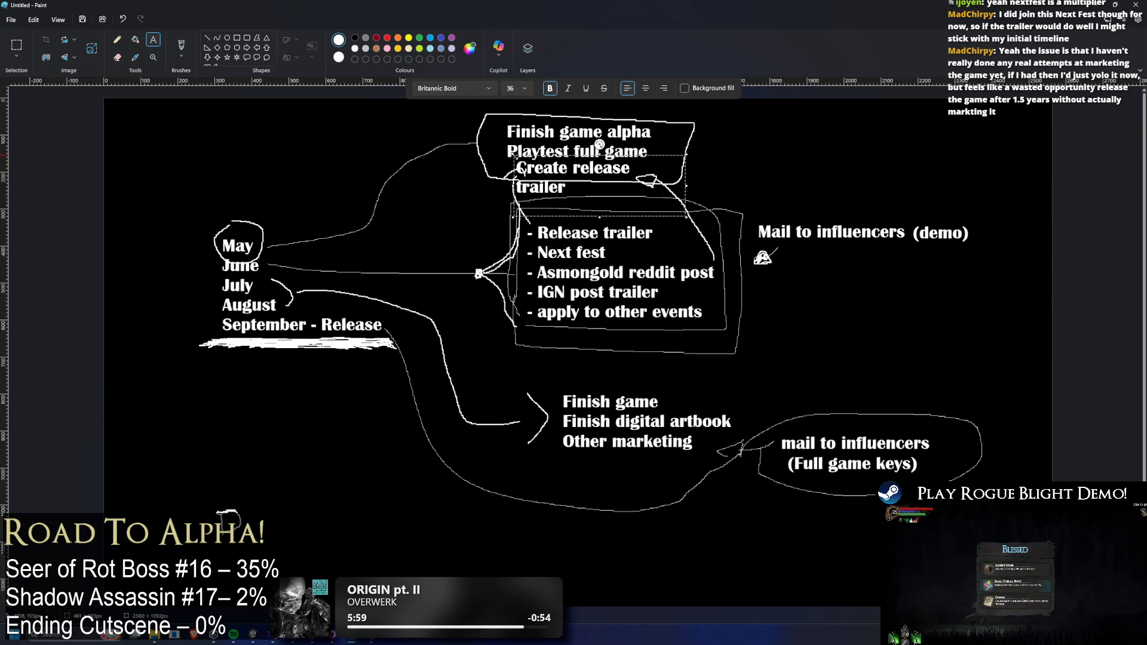
{"action": "left_click_drag", "start_coordinate": [687, 187], "coordinate": [820, 186]}
{"action": "left_click", "coordinate": [783, 127]}
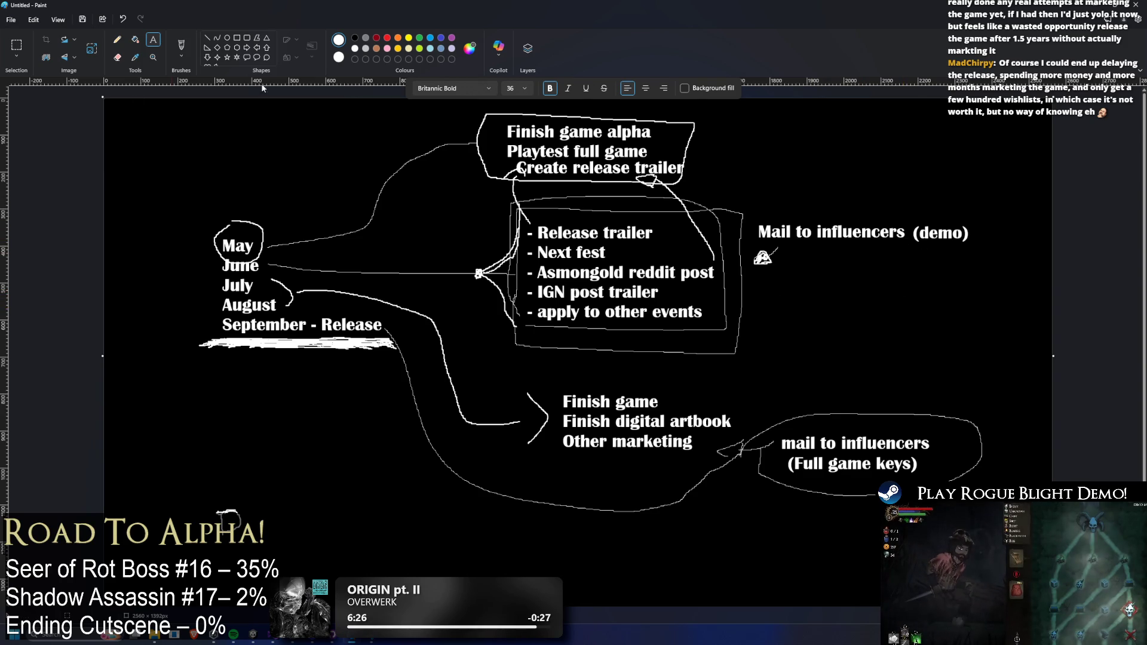
{"action": "left_click", "coordinate": [117, 40]}
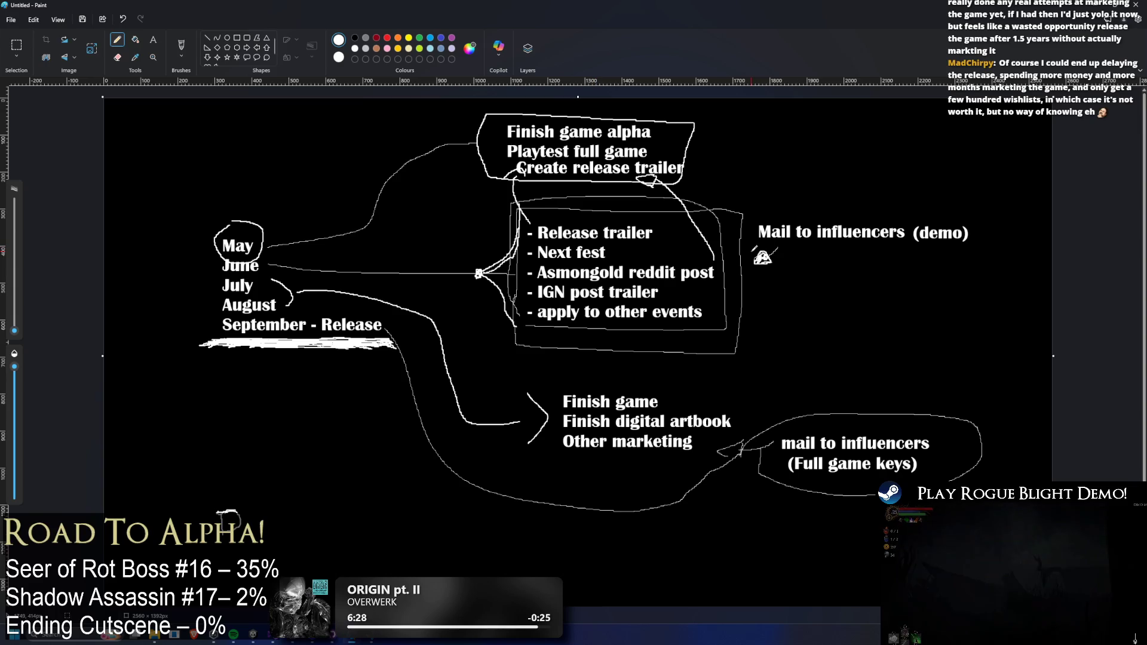
- Pencil a mark beside Next fest, then minimize Paint to return to Unity
{"action": "mouse_move", "coordinate": [655, 251]}
{"action": "left_mouse_down"}
{"action": "mouse_move", "coordinate": [612, 254]}
{"action": "mouse_move", "coordinate": [645, 261]}
{"action": "left_mouse_up"}
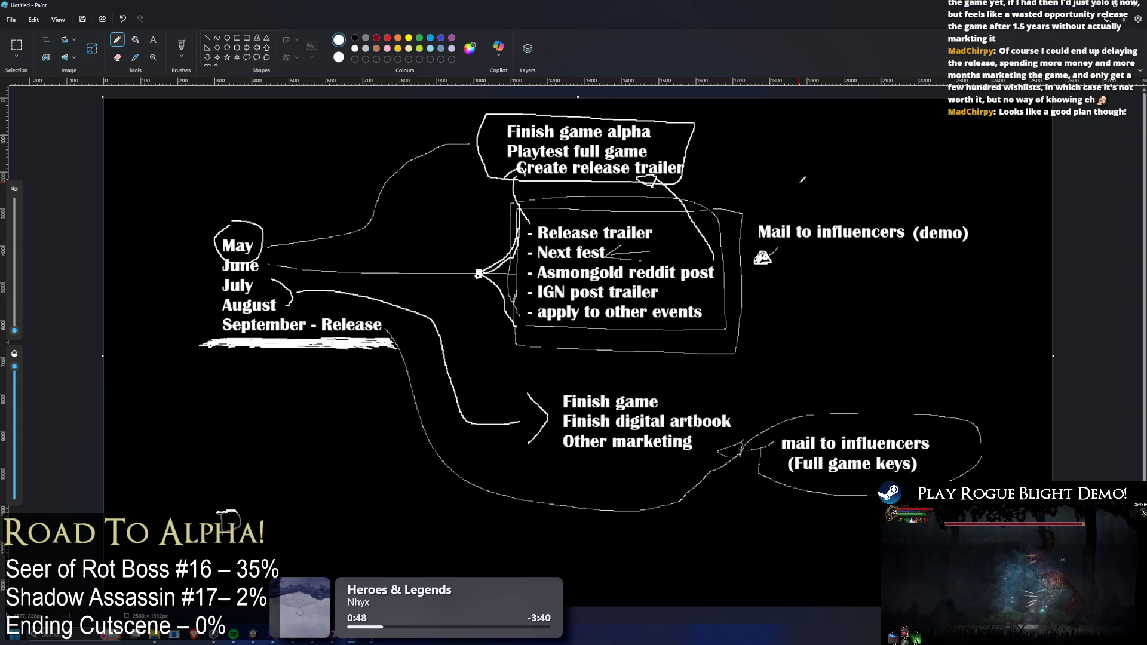
{"action": "left_click", "coordinate": [1100, 7]}
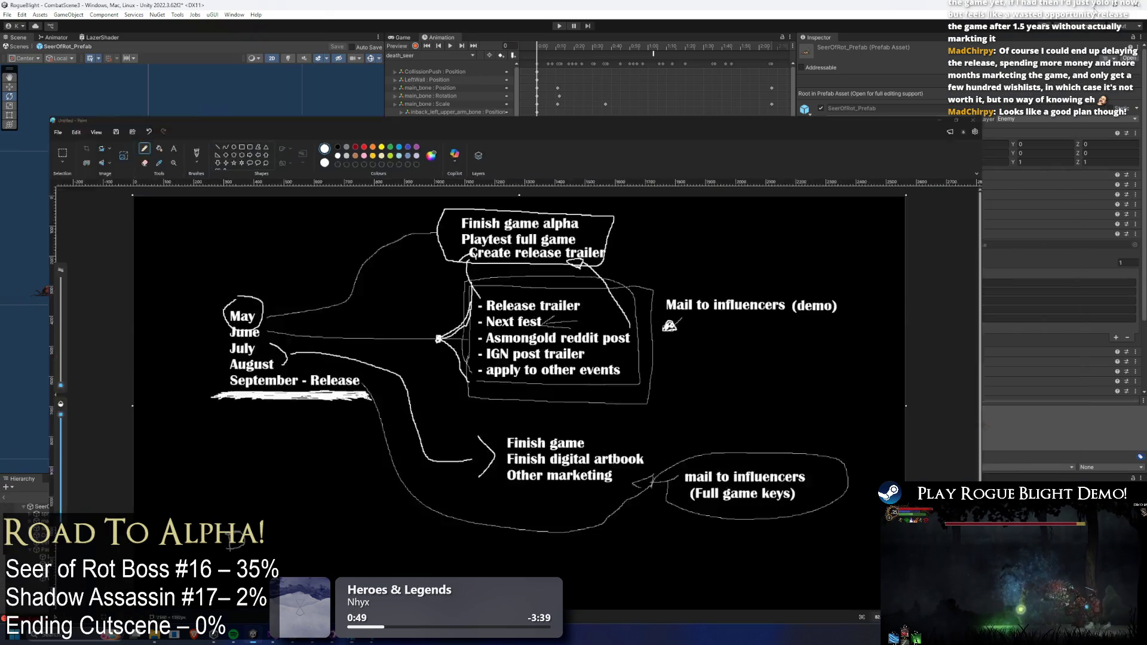
- Review AR_switch_sides_seer's animation events and the pose at frame 176, then open UndeadDragon_Prefab
{"action": "left_click", "coordinate": [430, 56]}
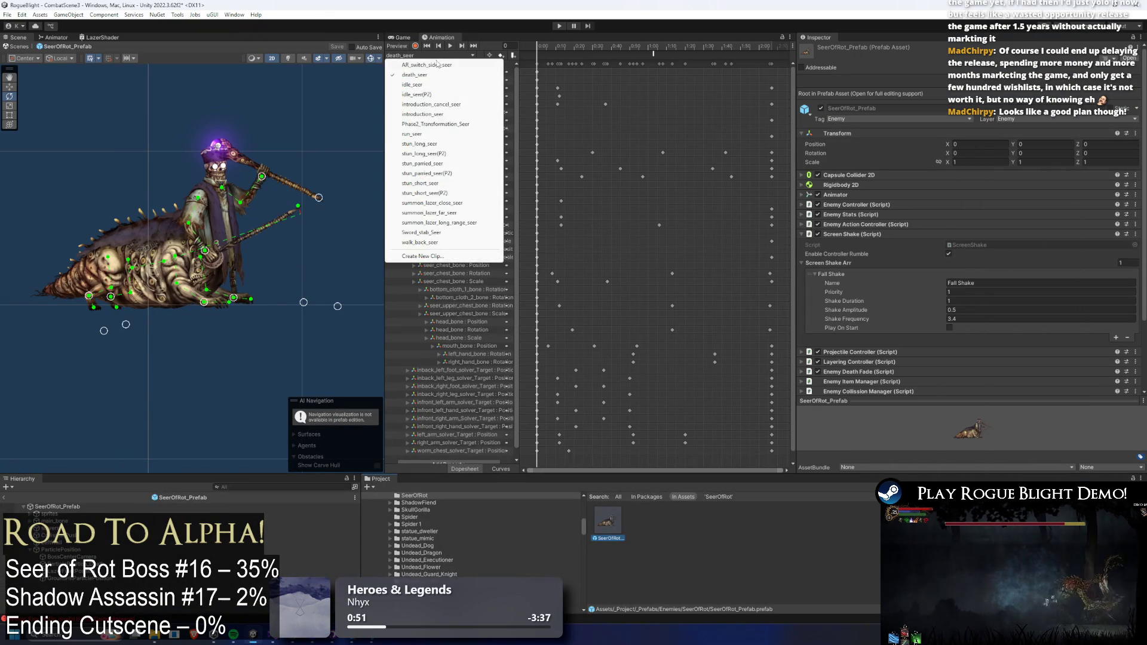
{"action": "left_click", "coordinate": [439, 64]}
{"action": "left_click", "coordinate": [615, 53]}
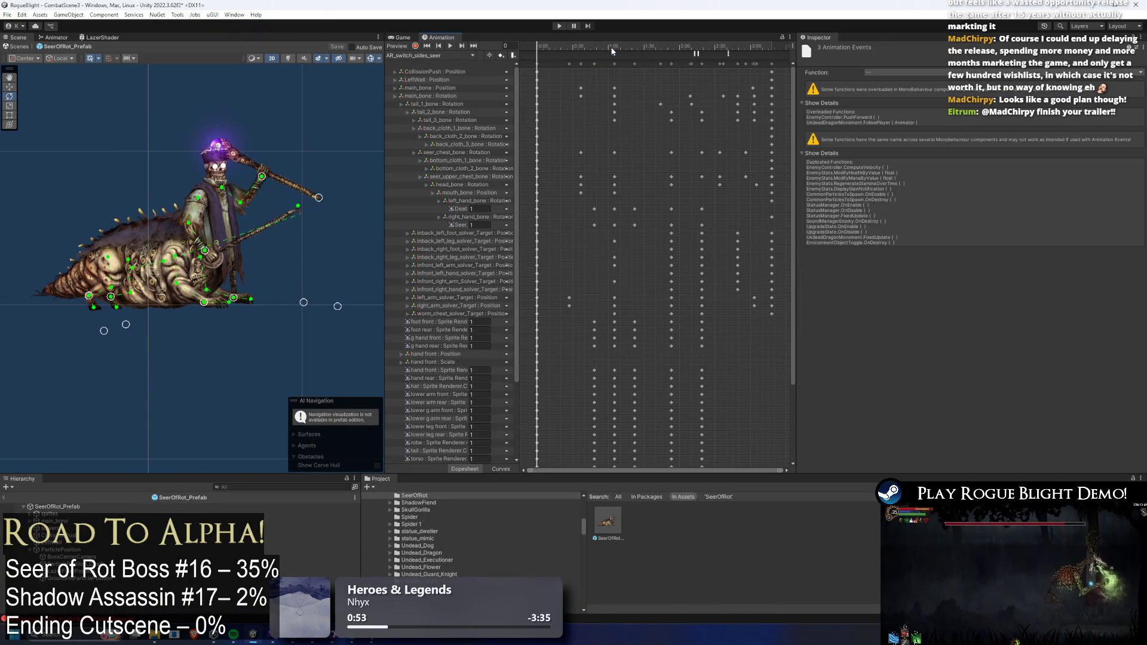
{"action": "mouse_move", "coordinate": [616, 48]}
{"action": "left_mouse_down"}
{"action": "mouse_move", "coordinate": [776, 41]}
{"action": "mouse_move", "coordinate": [765, 53]}
{"action": "mouse_move", "coordinate": [740, 34]}
{"action": "mouse_move", "coordinate": [615, 43]}
{"action": "mouse_move", "coordinate": [769, 38]}
{"action": "mouse_move", "coordinate": [596, 36]}
{"action": "mouse_move", "coordinate": [756, 35]}
{"action": "mouse_move", "coordinate": [745, 36]}
{"action": "left_mouse_up"}
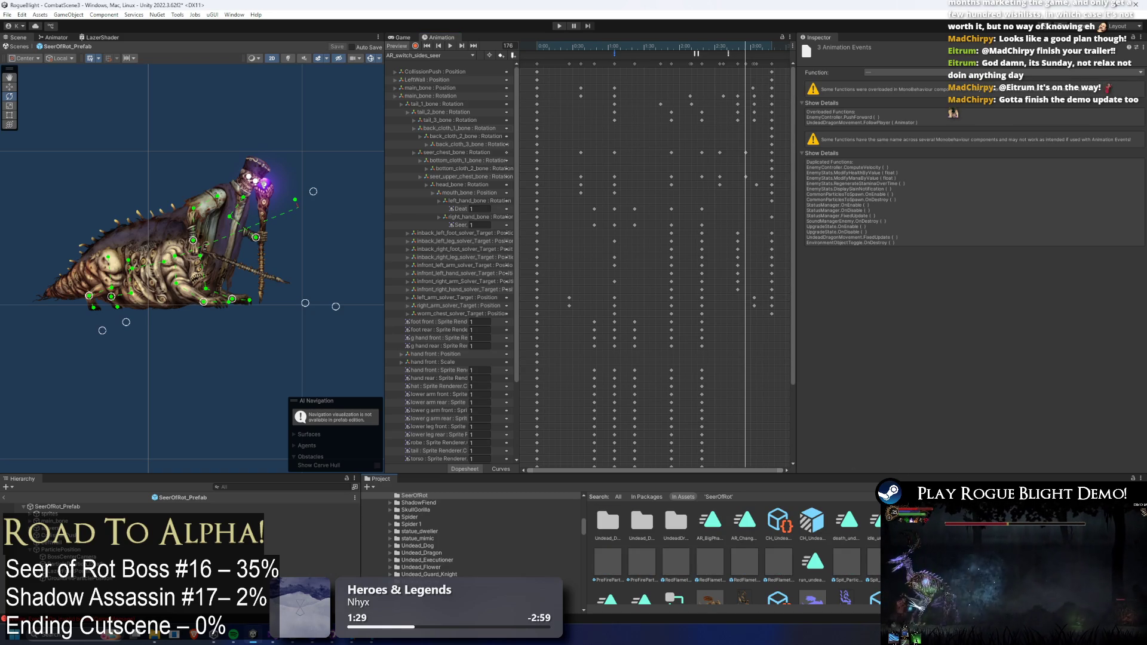
{"action": "double_click", "coordinate": [640, 520]}
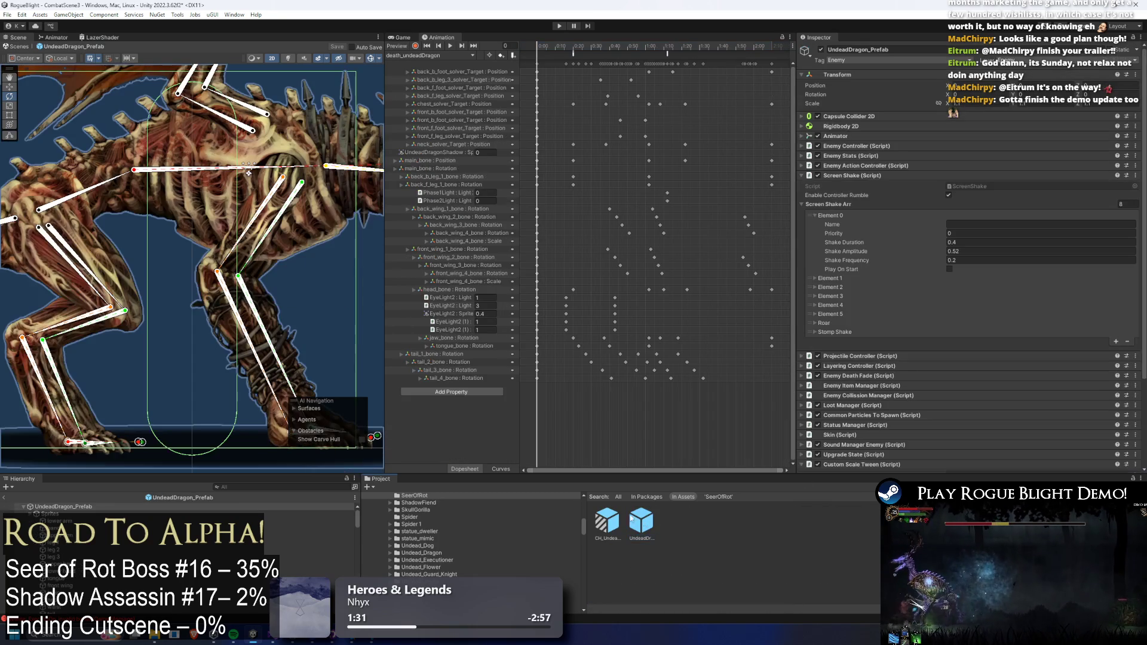
- Copy the UndeadDragonShadow ground-shadow object from the dragon prefab
{"action": "scroll", "coordinate": [109, 404], "scroll_direction": "down", "scroll_amount": 3}
{"action": "left_click", "coordinate": [93, 342]}
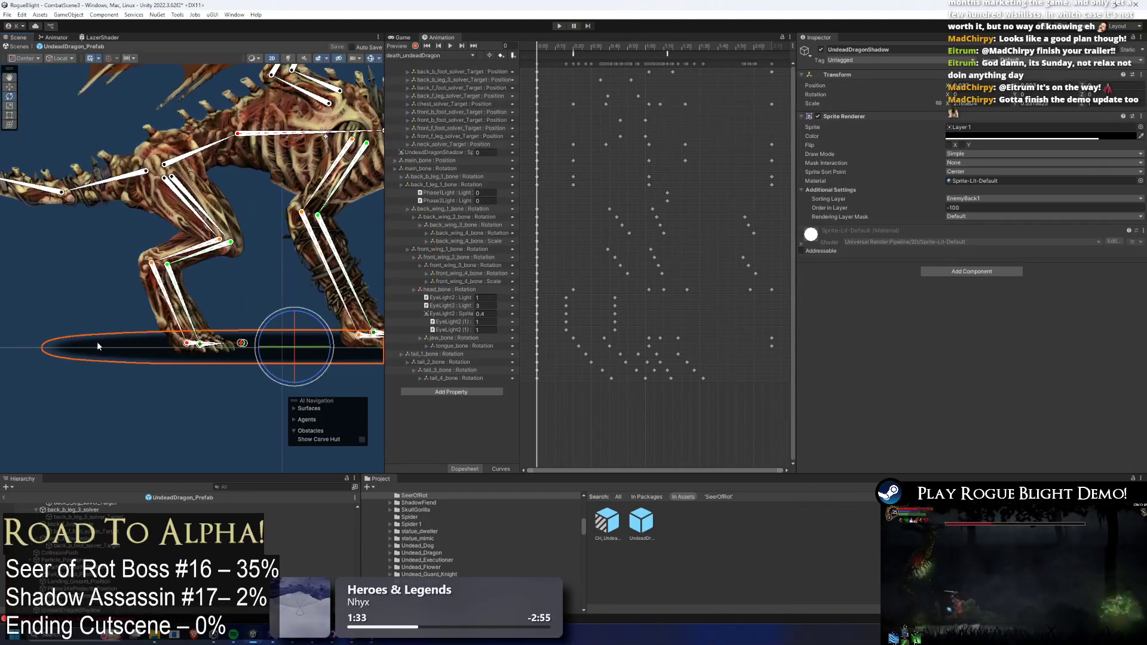
{"action": "right_click", "coordinate": [70, 344]}
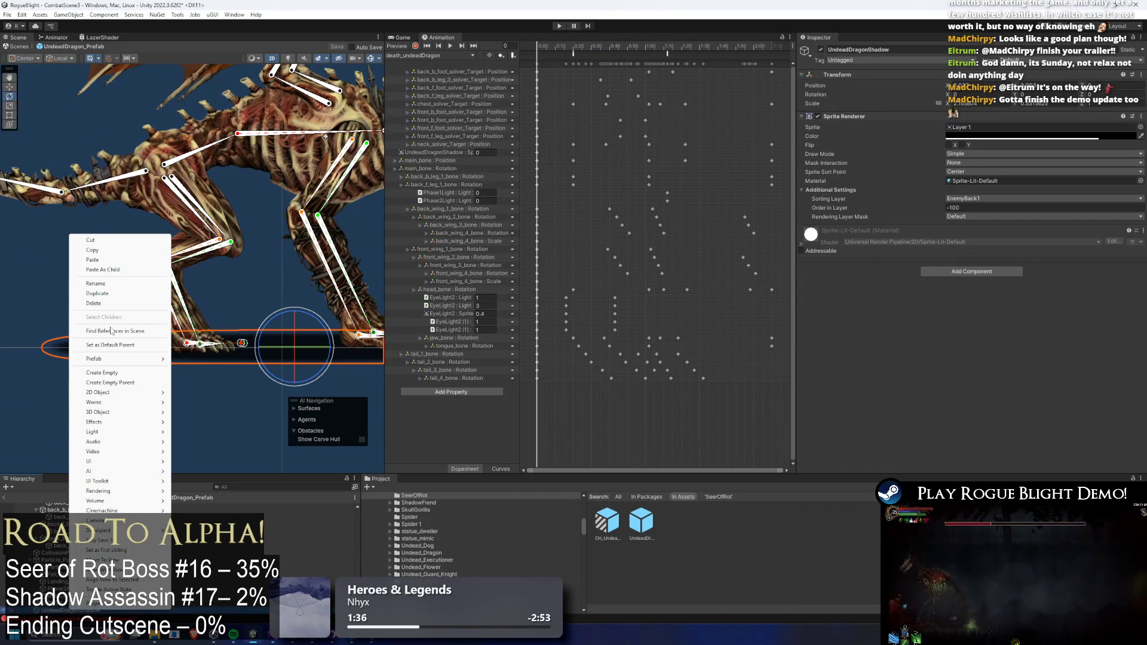
{"action": "left_click", "coordinate": [112, 251]}
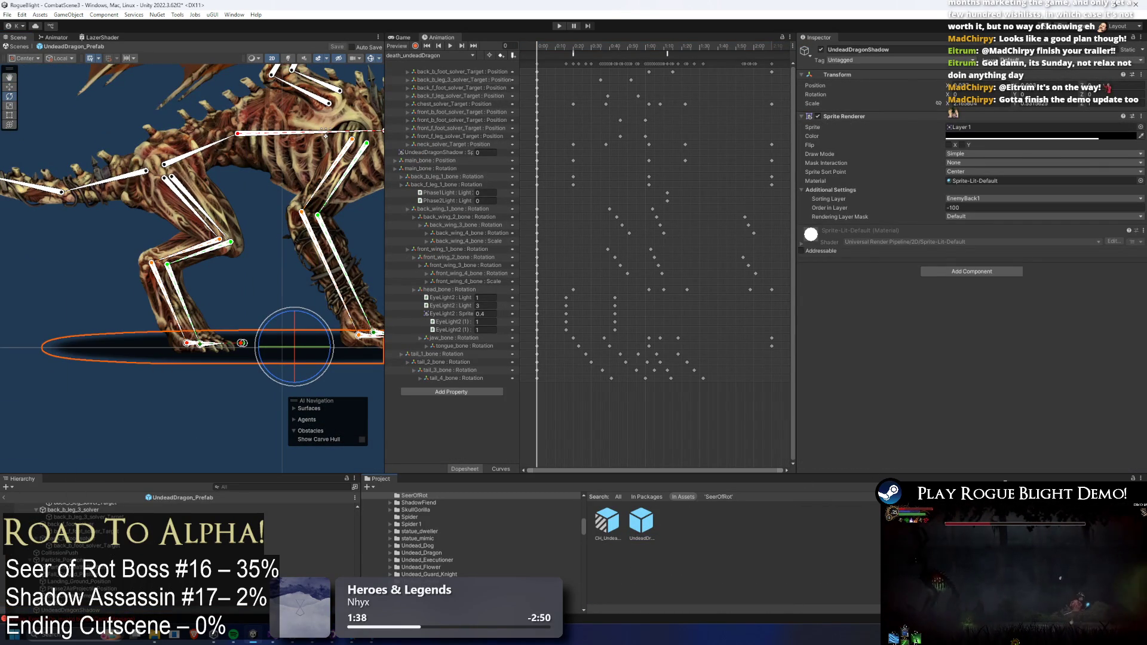
- Paste the shadow into SeerOfRot_Prefab and bring up its AR_switch_sides_seer clip
{"action": "left_click", "coordinate": [414, 495]}
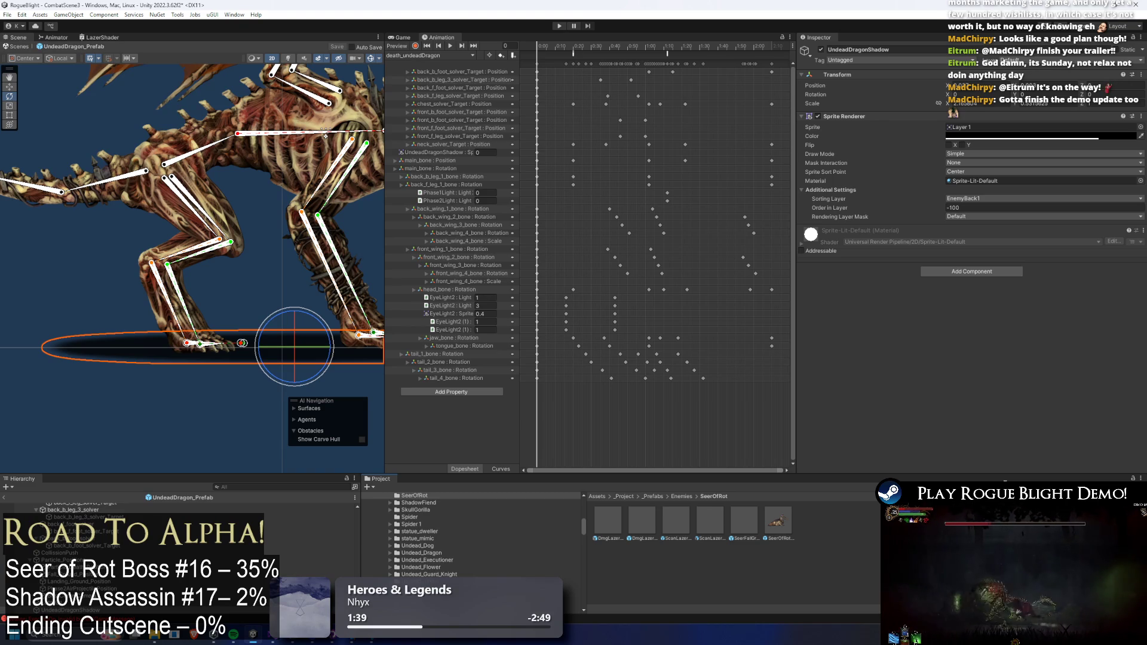
{"action": "double_click", "coordinate": [619, 524]}
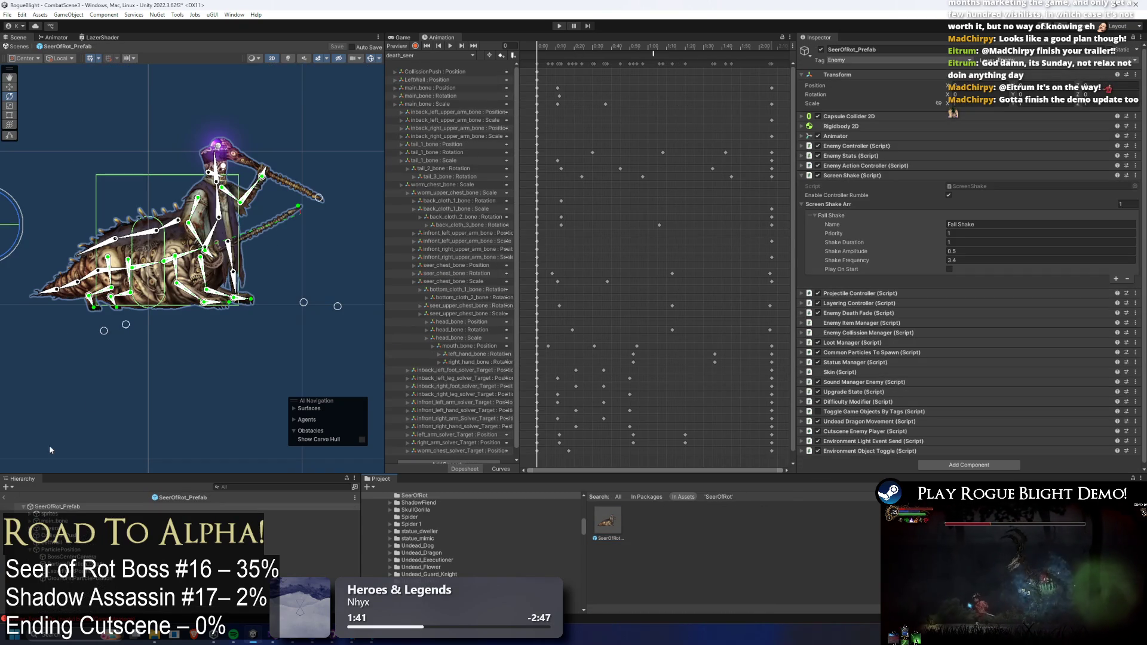
{"action": "right_click", "coordinate": [69, 514]}
{"action": "left_click", "coordinate": [105, 184]}
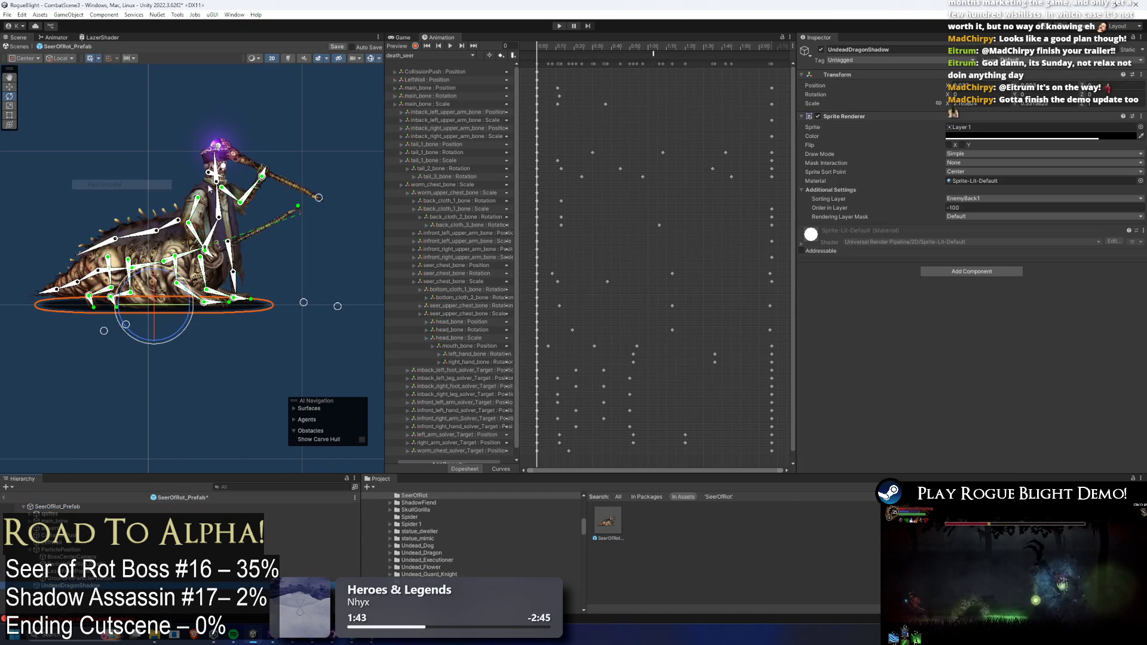
{"action": "left_click", "coordinate": [1024, 134]}
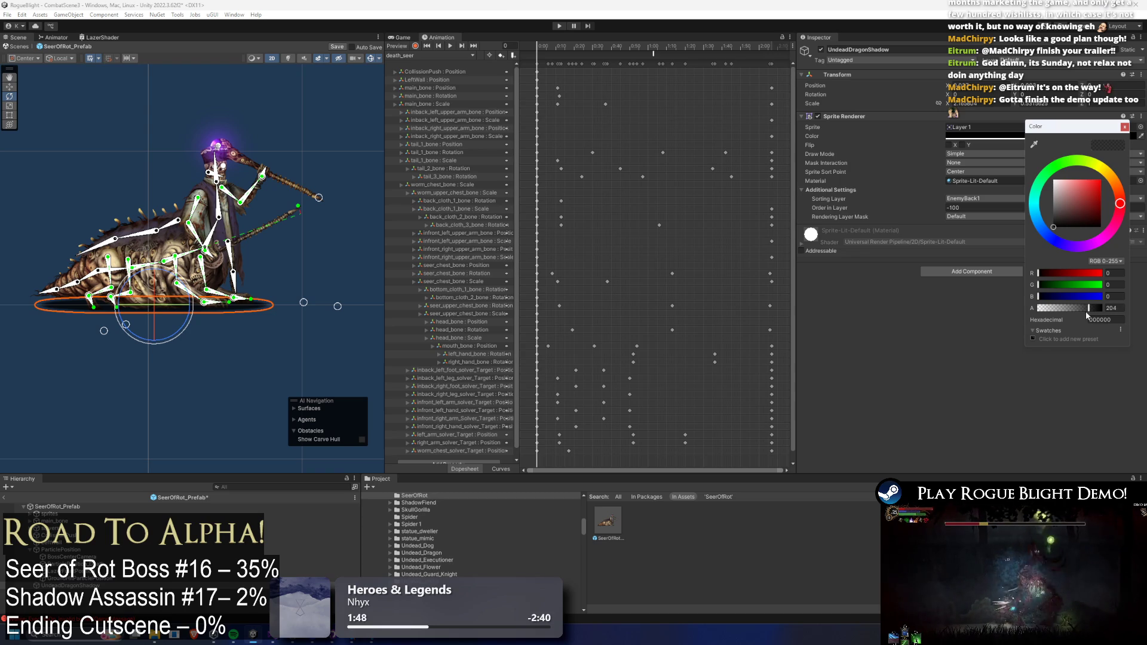
{"action": "left_click", "coordinate": [934, 332]}
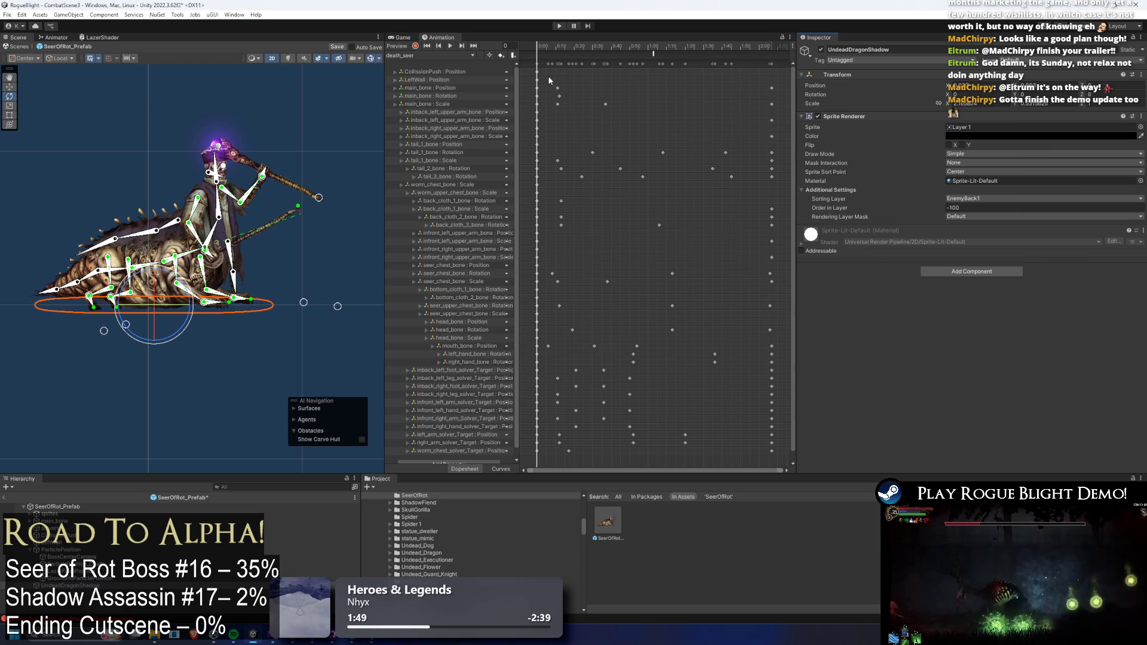
{"action": "left_click", "coordinate": [435, 55]}
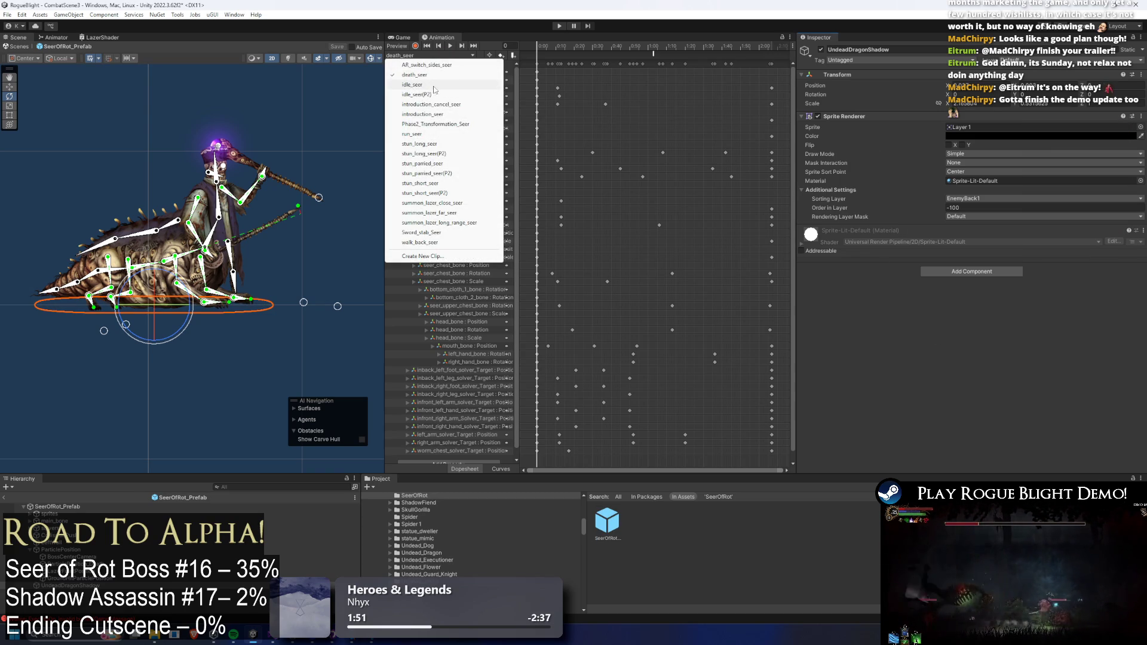
{"action": "left_click", "coordinate": [438, 65]}
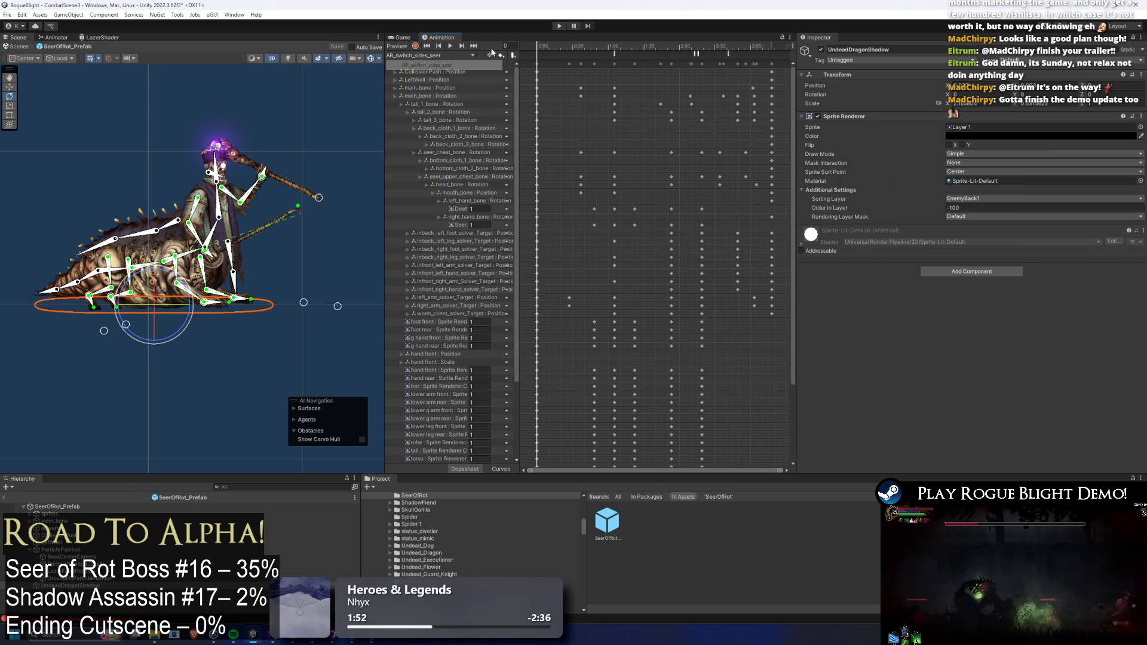
- Record the shadow's Sprite Renderer alpha at 204 (0.8) around frames 136–139
{"action": "left_click", "coordinate": [416, 46]}
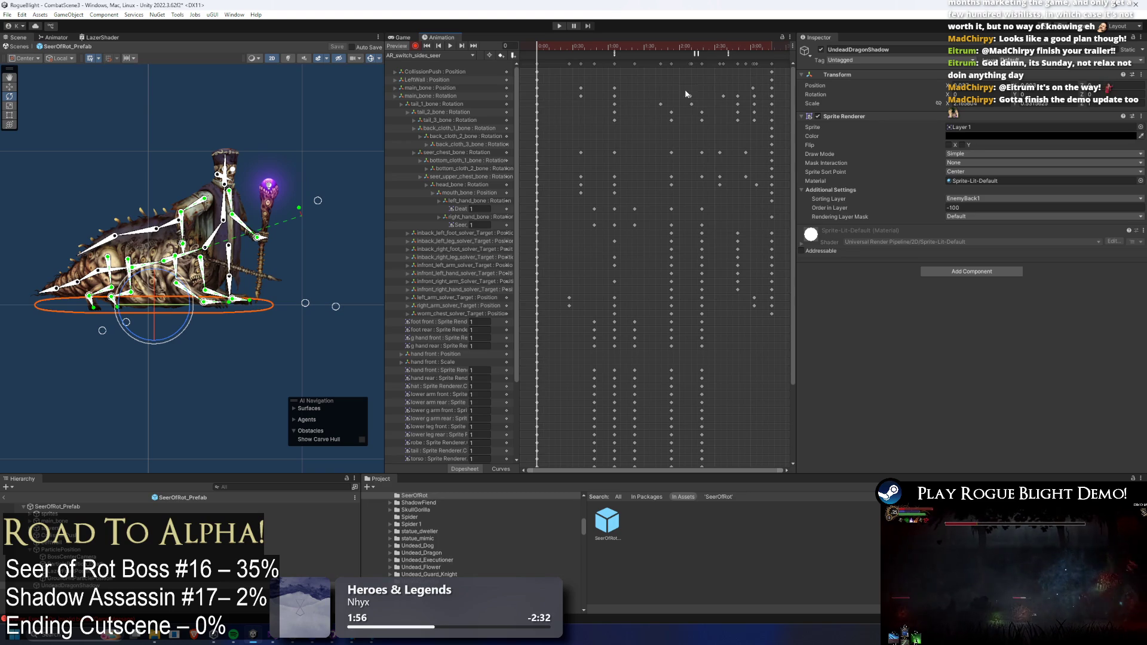
{"action": "left_click_drag", "start_coordinate": [554, 47], "coordinate": [728, 45]}
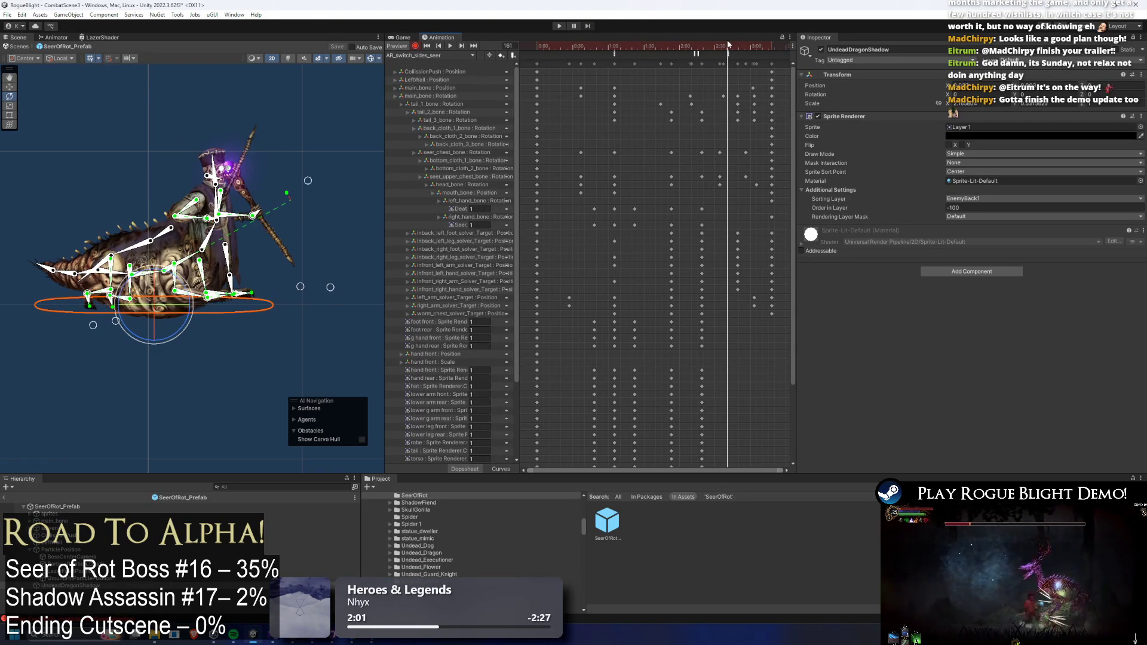
{"action": "left_click", "coordinate": [1040, 136]}
{"action": "left_click", "coordinate": [995, 309]}
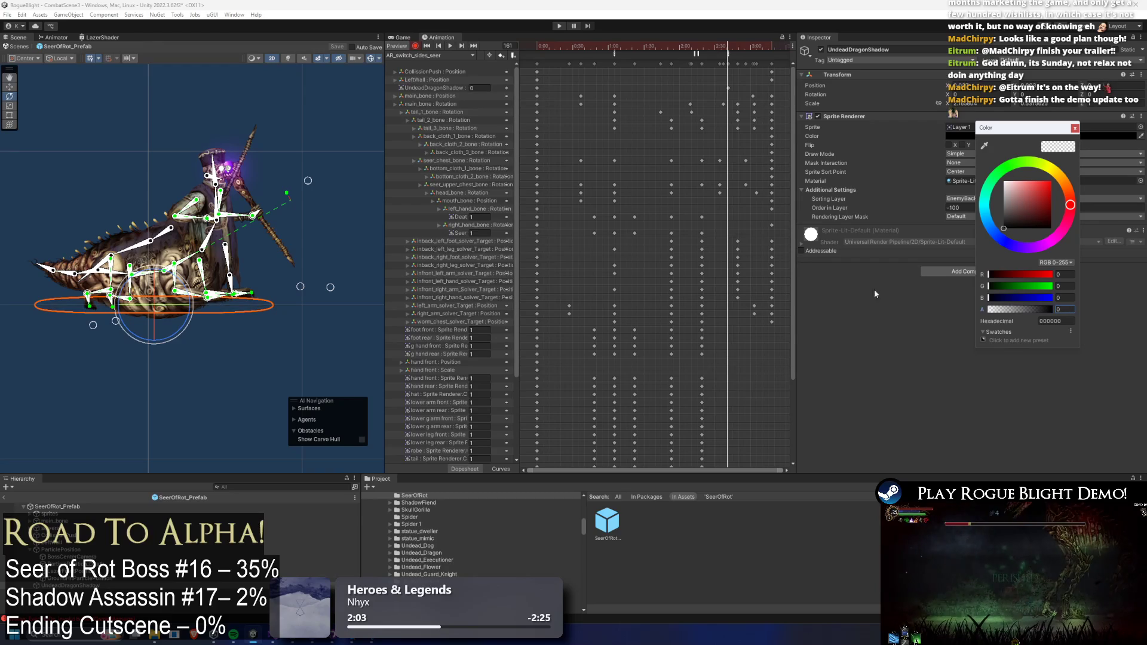
{"action": "left_click_drag", "start_coordinate": [726, 46], "coordinate": [698, 46]}
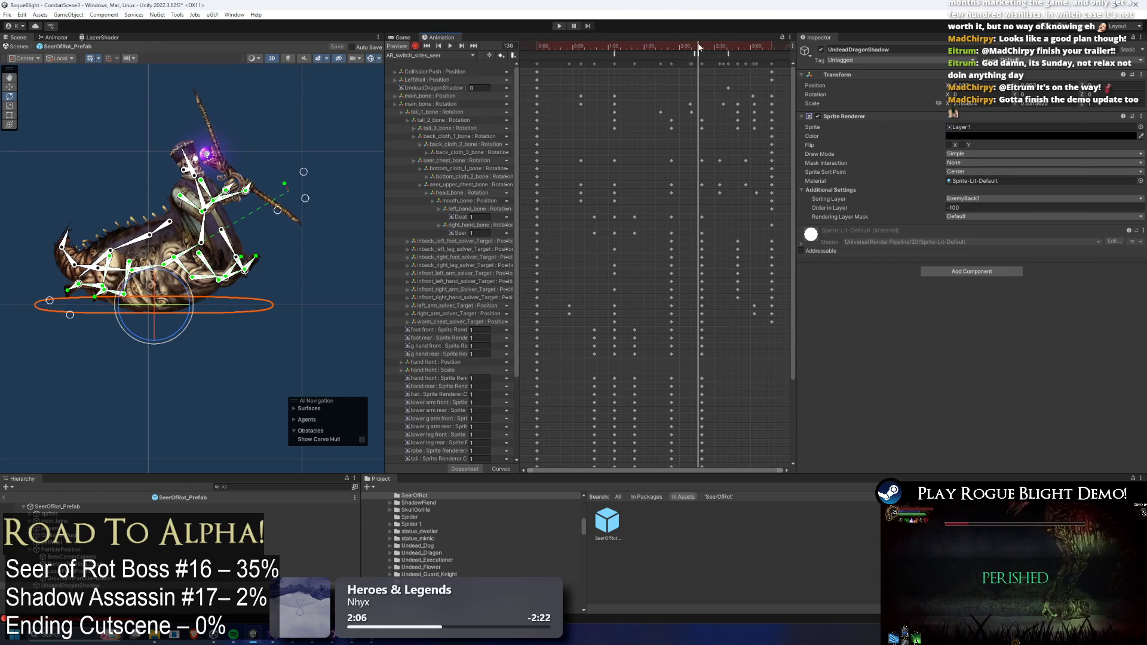
{"action": "left_click", "coordinate": [972, 136]}
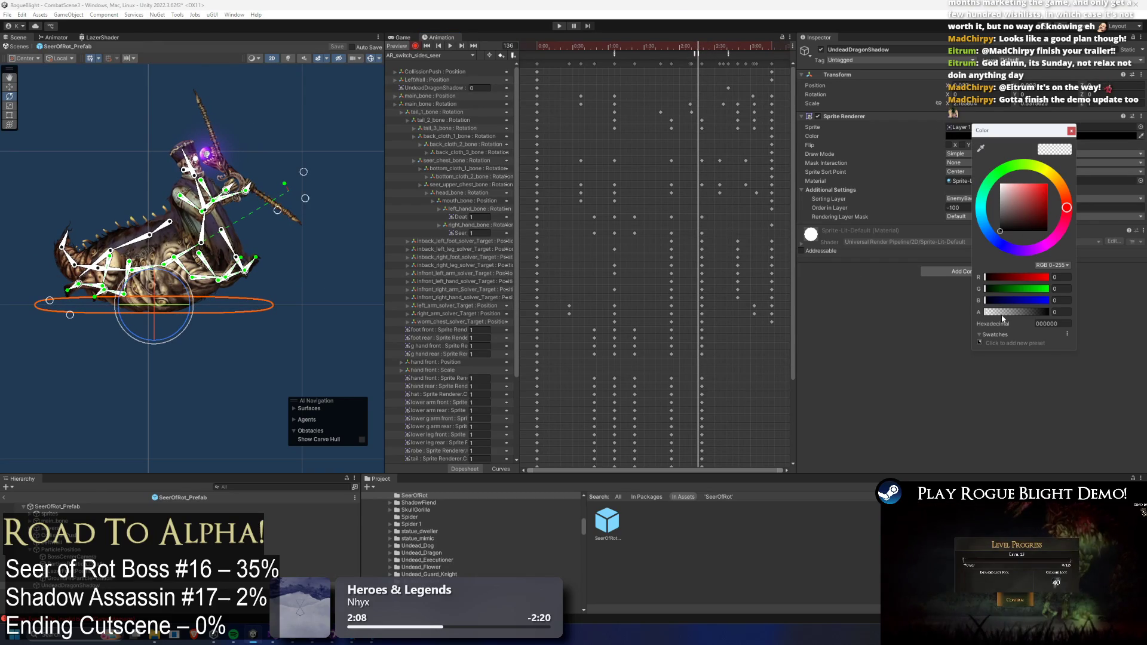
{"action": "left_click", "coordinate": [1036, 312]}
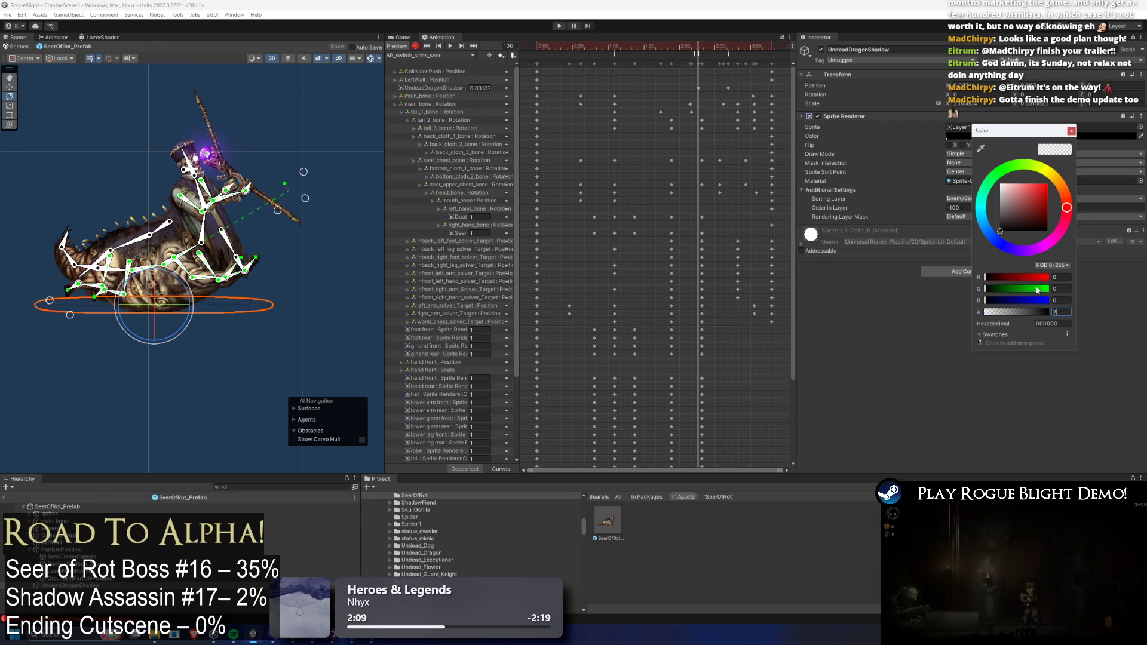
- Preview and adjust the shadow fade keys, ending with alpha 0 on the final frame
{"action": "left_click", "coordinate": [692, 45]}
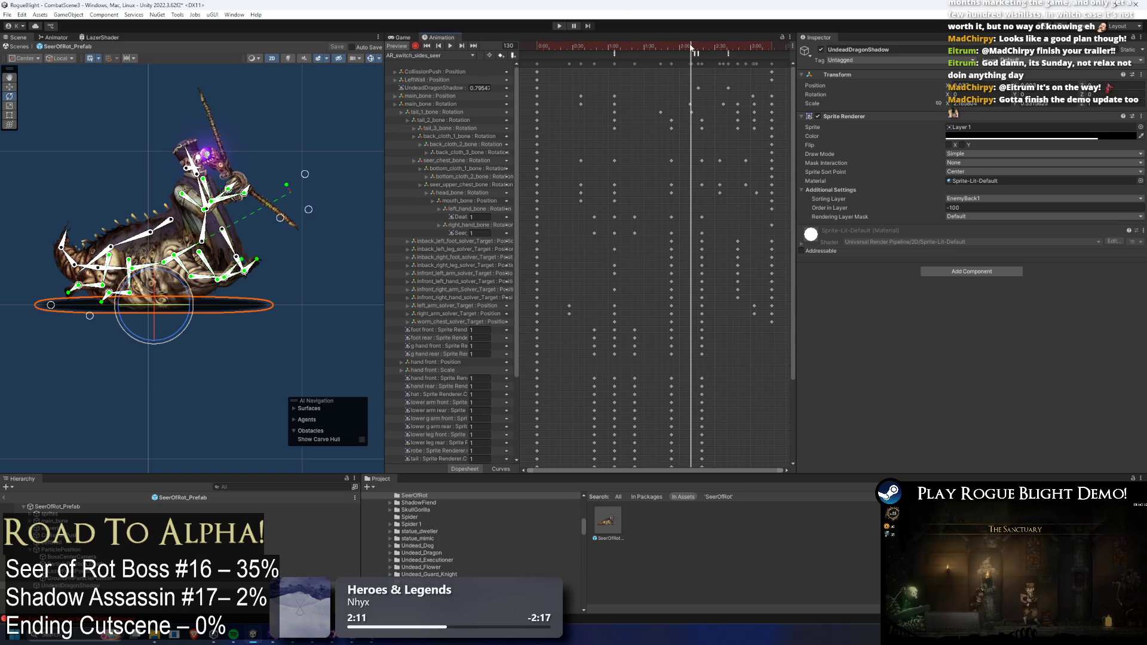
{"action": "left_click_drag", "start_coordinate": [691, 46], "coordinate": [694, 46]}
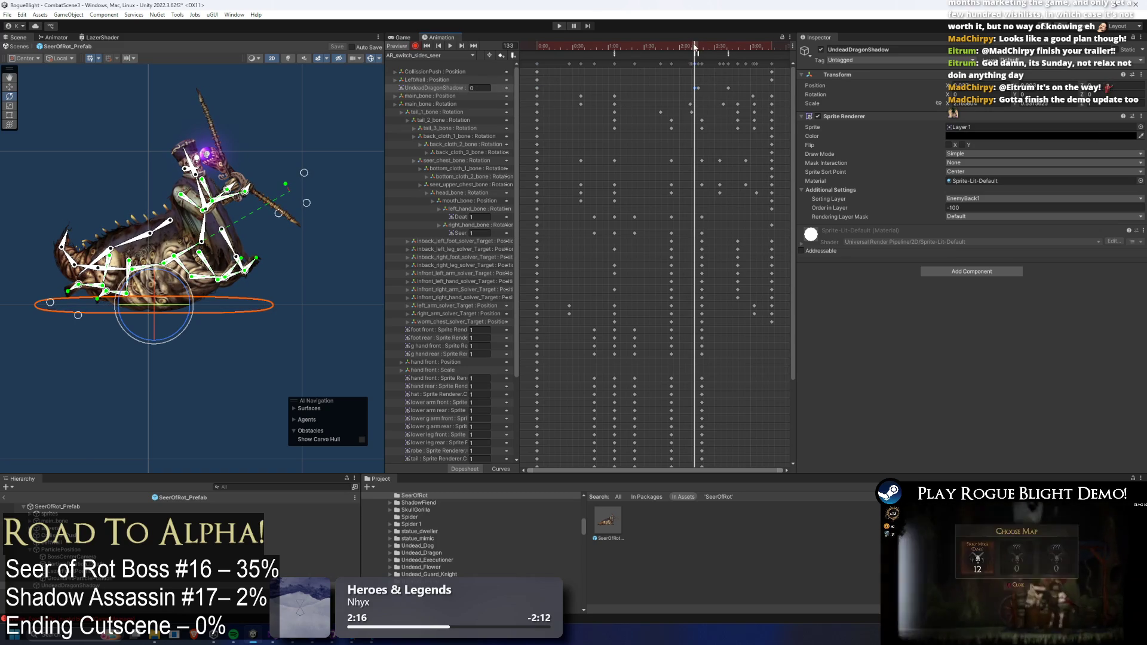
{"action": "left_click", "coordinate": [697, 54]}
{"action": "left_click", "coordinate": [659, 46]}
{"action": "mouse_move", "coordinate": [658, 45]}
{"action": "left_mouse_down"}
{"action": "mouse_move", "coordinate": [671, 46]}
{"action": "mouse_move", "coordinate": [642, 47]}
{"action": "mouse_move", "coordinate": [681, 51]}
{"action": "mouse_move", "coordinate": [692, 90]}
{"action": "left_mouse_up"}
{"action": "left_click", "coordinate": [672, 88]}
{"action": "left_click_drag", "start_coordinate": [633, 51], "coordinate": [727, 52]}
{"action": "left_click", "coordinate": [706, 46]}
{"action": "mouse_move", "coordinate": [707, 48]}
{"action": "left_mouse_down"}
{"action": "mouse_move", "coordinate": [728, 45]}
{"action": "mouse_move", "coordinate": [711, 46]}
{"action": "left_mouse_up"}
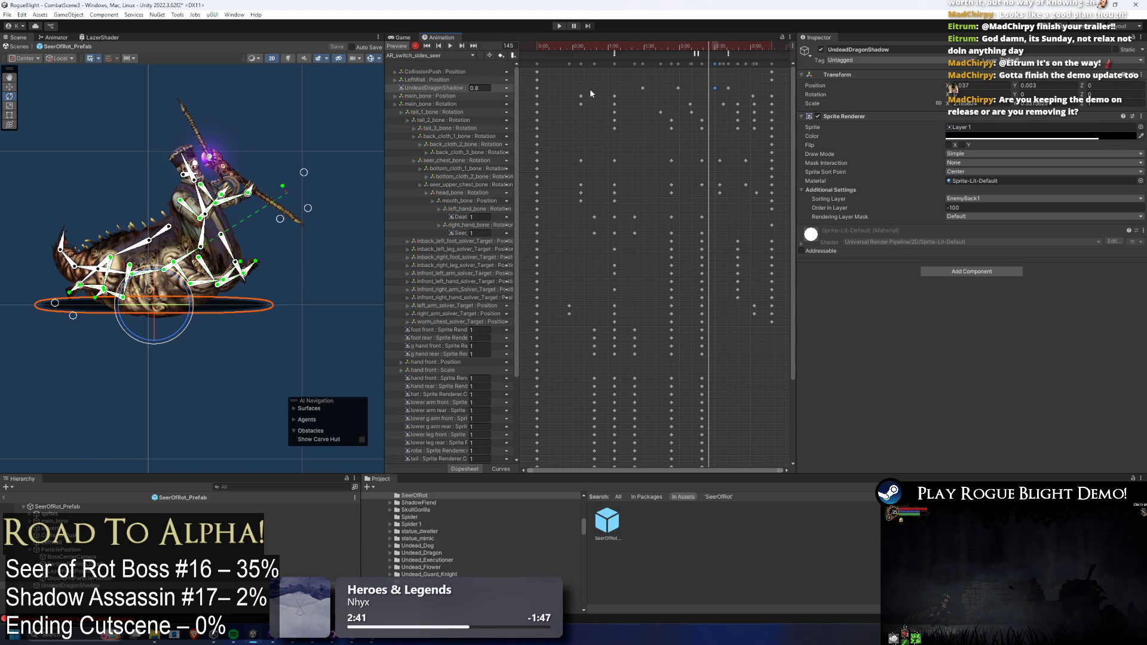
{"action": "left_click", "coordinate": [771, 46]}
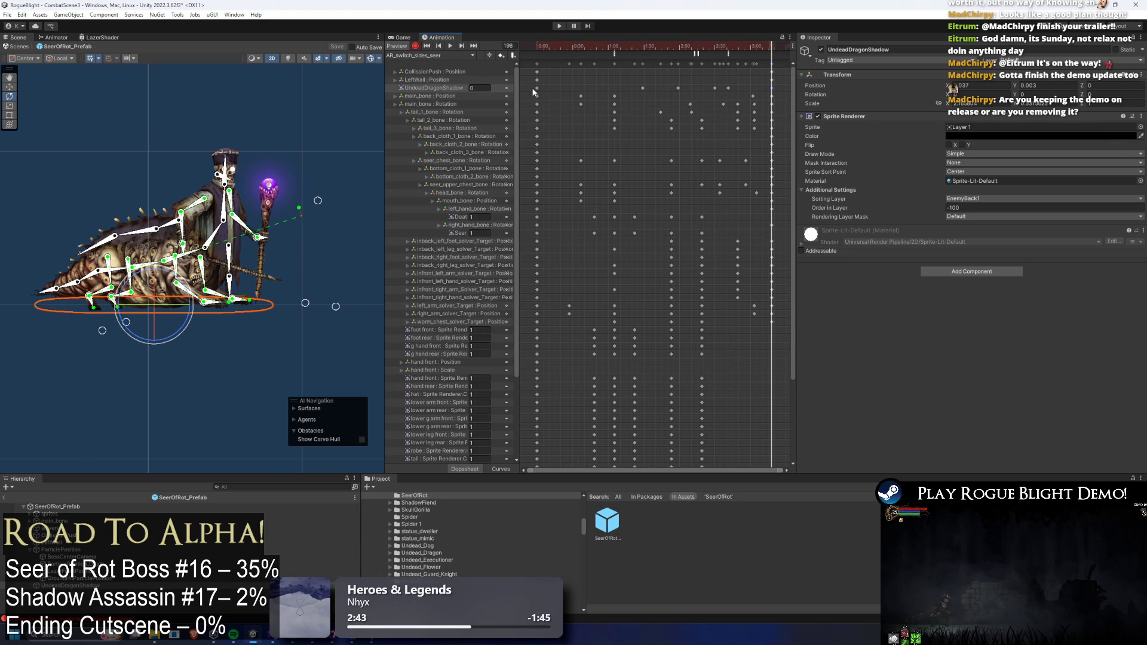
- Switch to the idle_seer clip and preview its pose around frame 90
{"action": "left_click", "coordinate": [432, 56]}
{"action": "left_click", "coordinate": [442, 88]}
{"action": "left_click", "coordinate": [764, 46]}
{"action": "left_click_drag", "start_coordinate": [765, 48], "coordinate": [773, 48]}
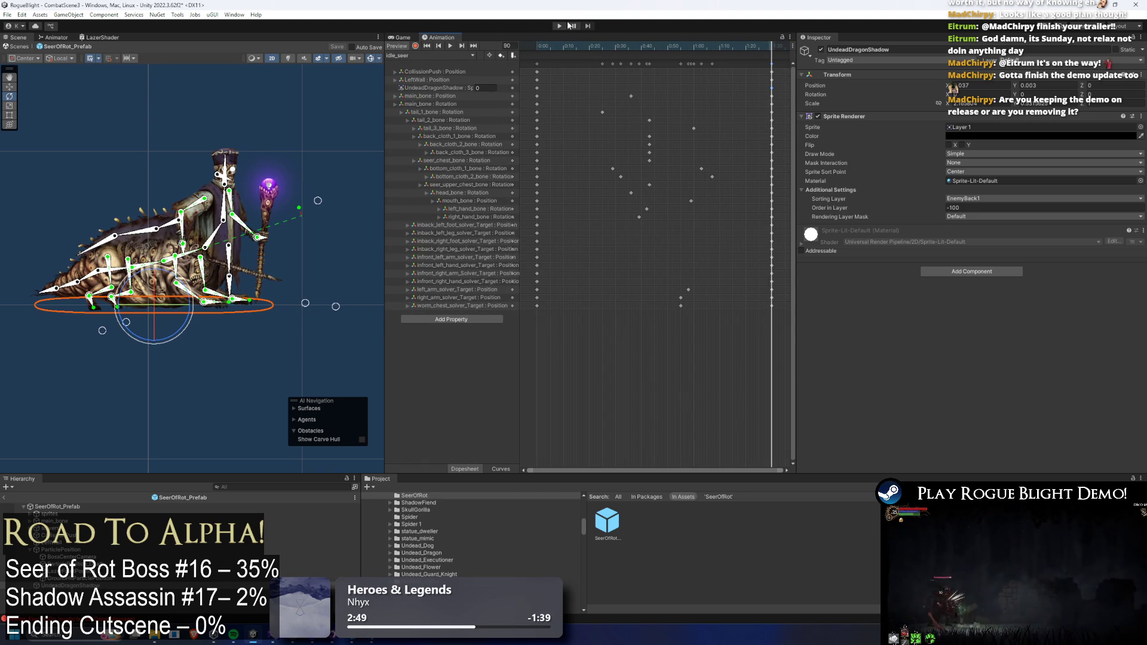
- Save the Seer of Rot prefab, ignore the unwanted-modifications warning, and play-test the boss fight
{"action": "key", "text": "ctrl+s"}
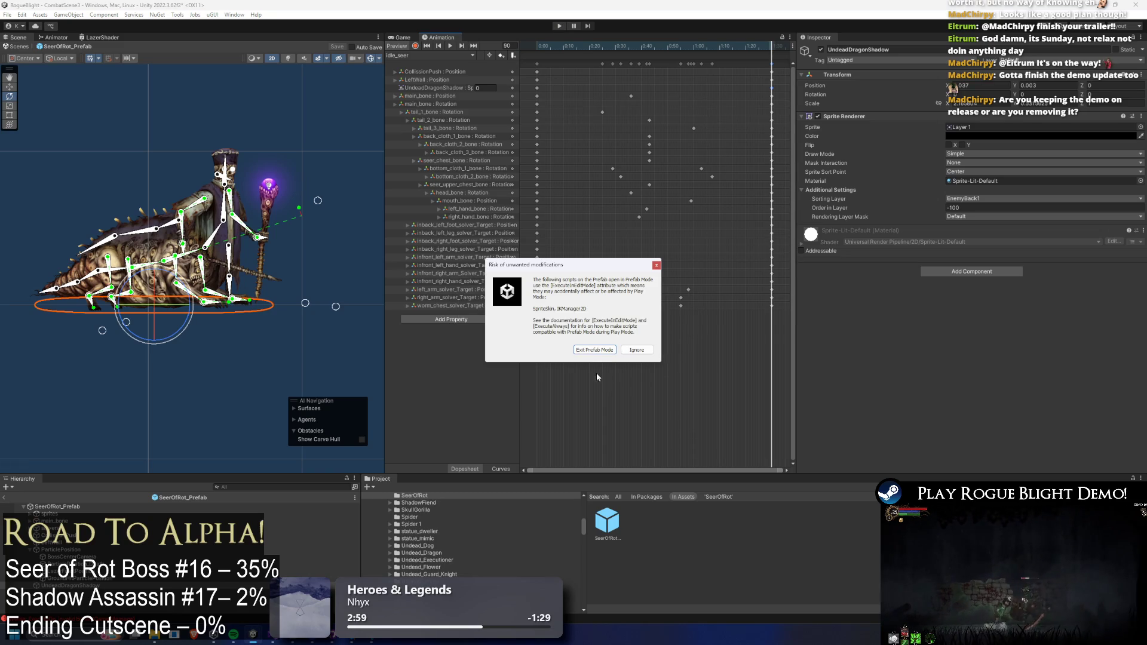
{"action": "left_click", "coordinate": [592, 350]}
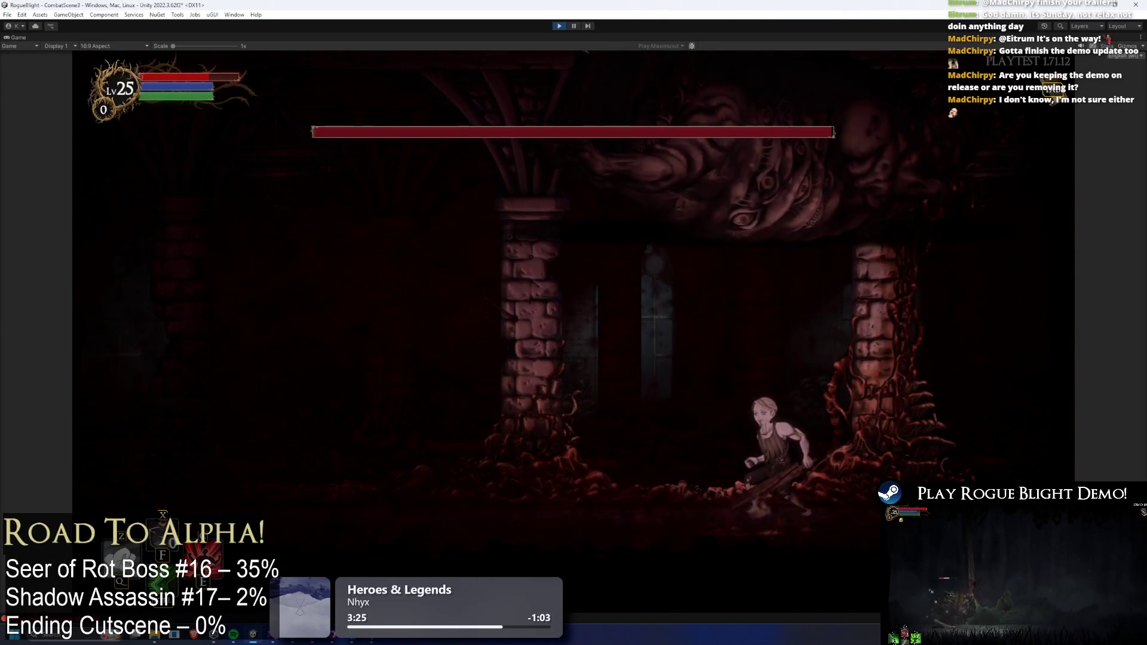
{"action": "left_click", "coordinate": [575, 26]}
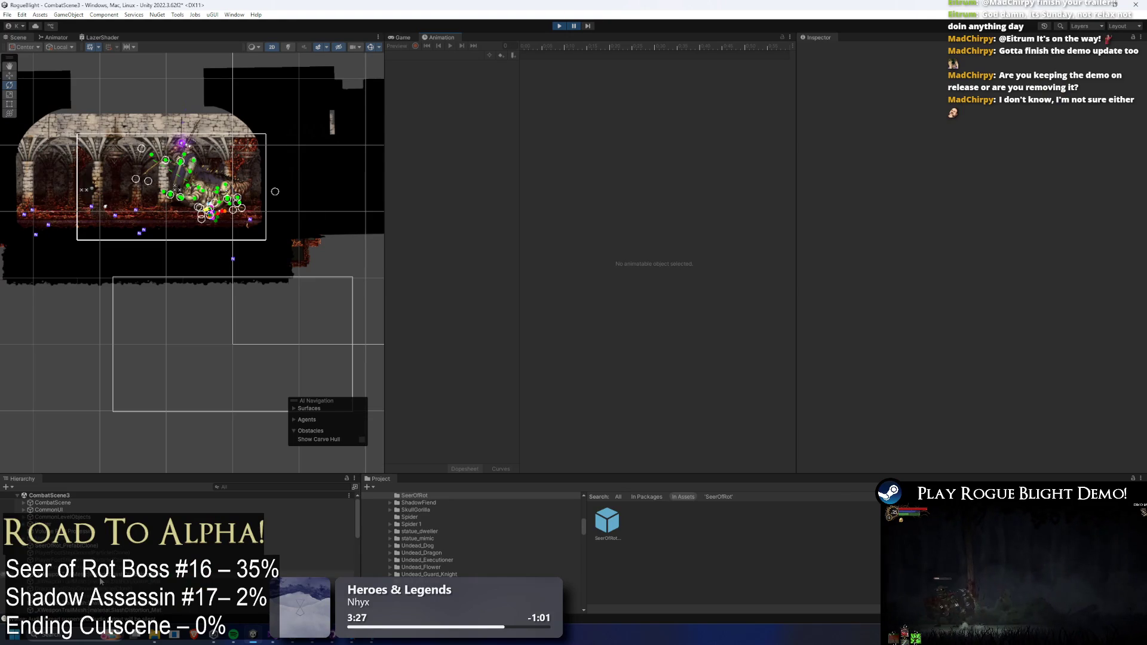
- Find and select UndeadDragonShadow via an 's' Hierarchy search, then step the paused game two frames
{"action": "scroll", "coordinate": [144, 508], "scroll_direction": "down", "scroll_amount": 5}
{"action": "left_click", "coordinate": [248, 487]}
{"action": "type", "text": "shad"}
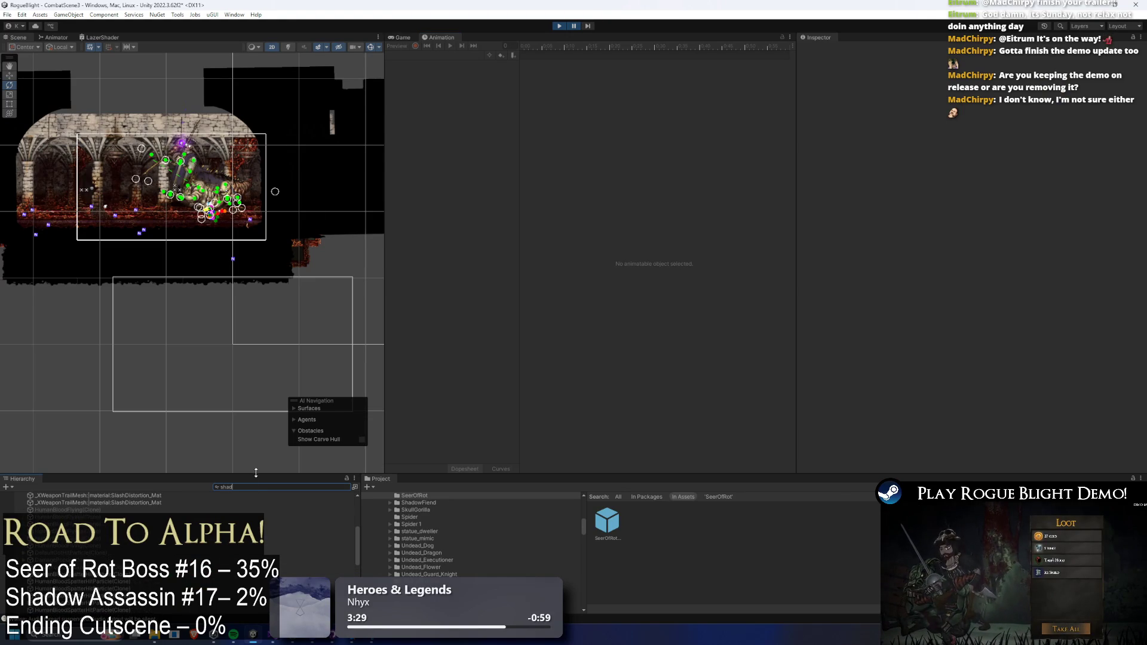
{"action": "left_click", "coordinate": [83, 516]}
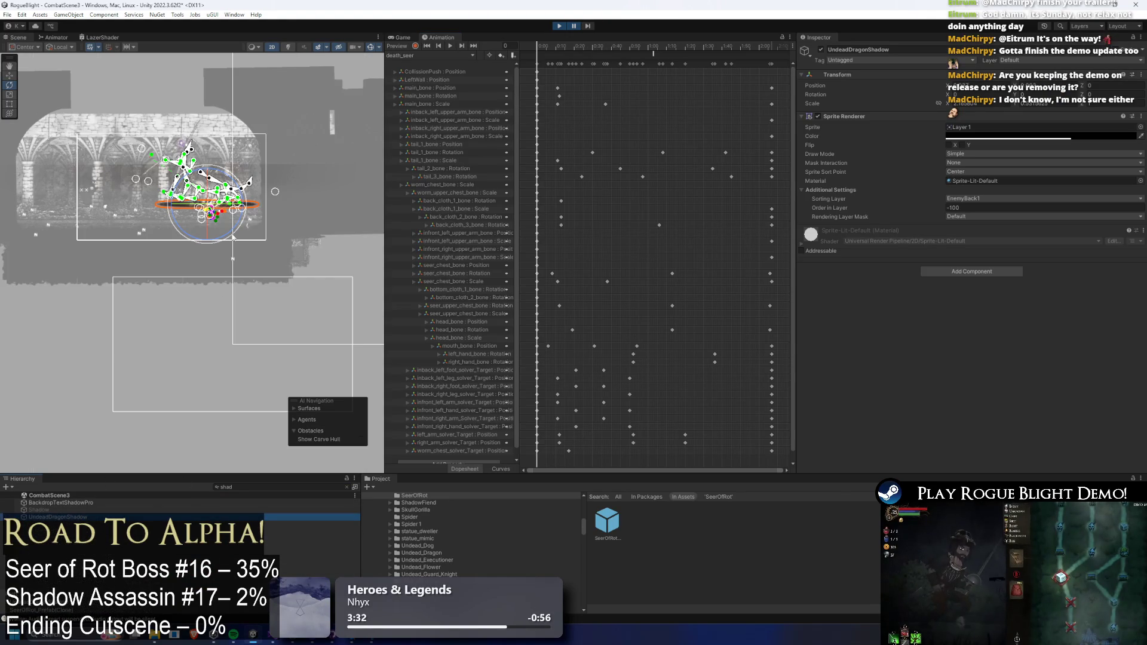
{"action": "left_click", "coordinate": [588, 26]}
{"action": "left_click", "coordinate": [589, 26]}
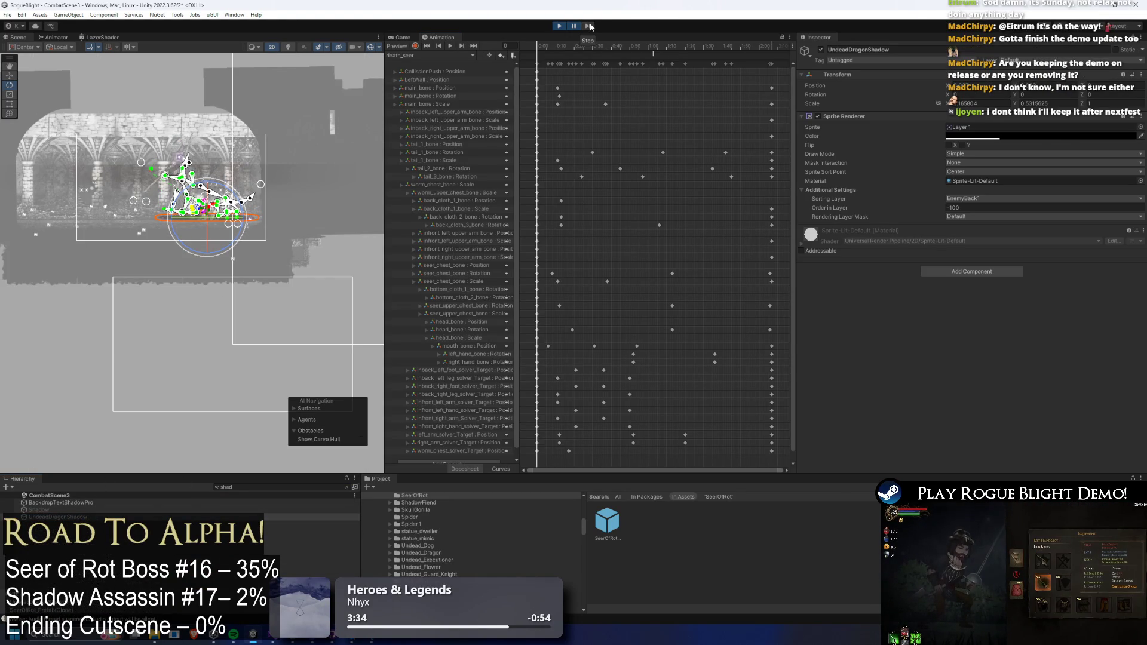